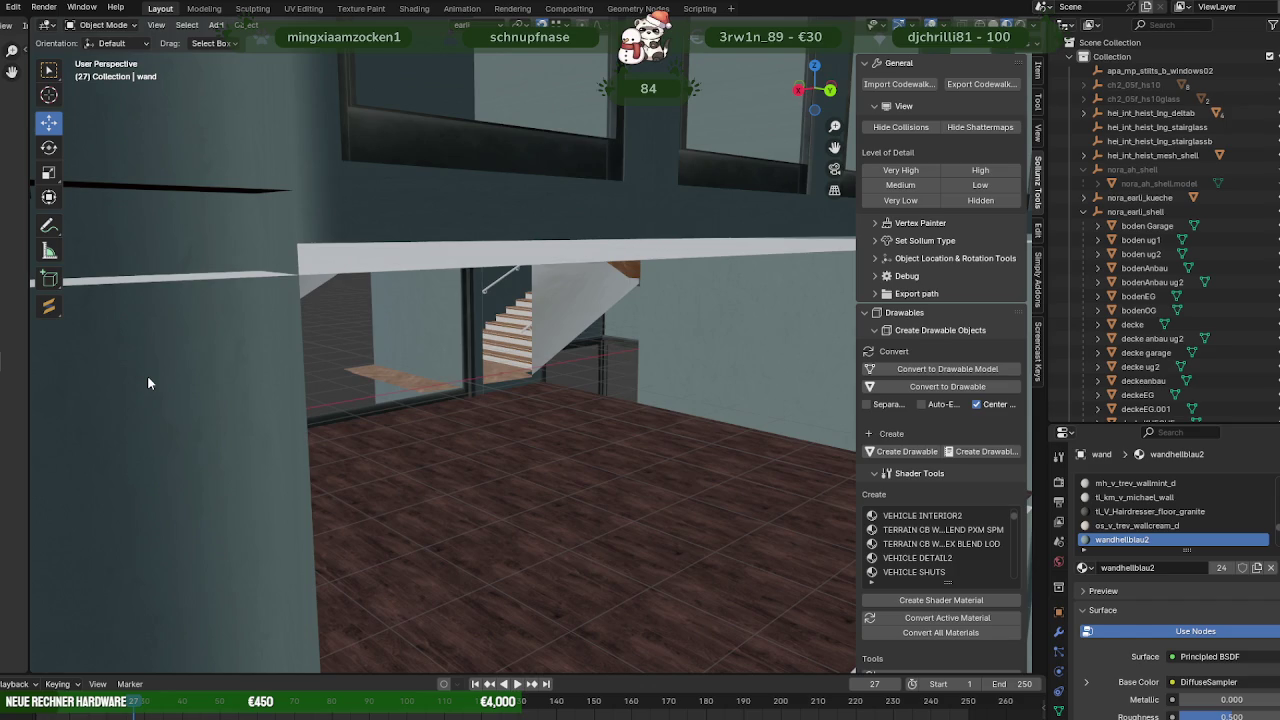
# Open fensterinnen in Edit Mode with X-ray display, facing the stair tower.
pyautogui.press('a')
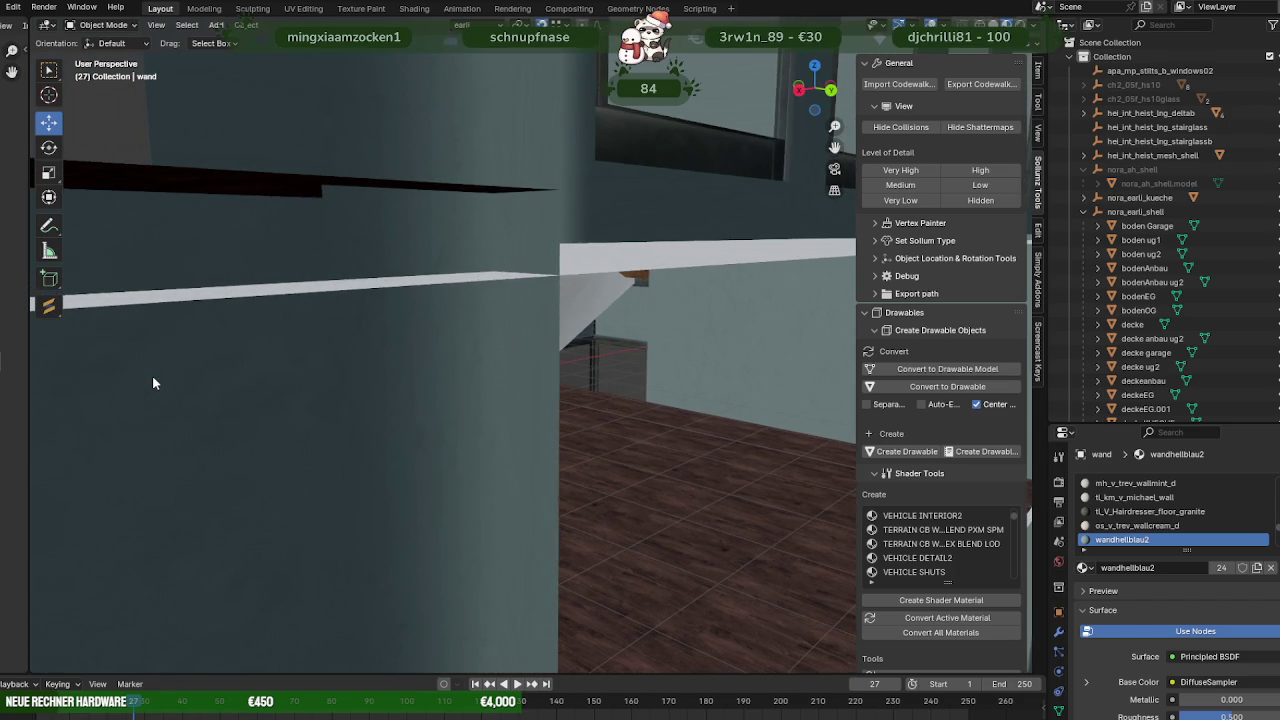
pyautogui.moveTo(153, 376)
pyautogui.keyDown('shift'); pyautogui.mouseDown(button='middle')
pyautogui.moveTo(514, 367)
pyautogui.moveTo(556, 445)
pyautogui.moveTo(623, 458)
pyautogui.moveTo(474, 442)
pyautogui.moveTo(393, 456)
pyautogui.moveTo(457, 377)
pyautogui.moveTo(415, 373)
pyautogui.moveTo(453, 435)
pyautogui.moveTo(570, 444)
pyautogui.moveTo(530, 441)
pyautogui.moveTo(484, 402)
pyautogui.moveTo(259, 363)
pyautogui.moveTo(223, 335)
pyautogui.moveTo(254, 329)
pyautogui.moveTo(455, 392)
pyautogui.moveTo(523, 396)
pyautogui.moveTo(547, 406)
pyautogui.moveTo(561, 455)
pyautogui.moveTo(466, 450)
pyautogui.moveTo(549, 443)
pyautogui.moveTo(389, 389)
pyautogui.moveTo(324, 383)
pyautogui.moveTo(352, 383)
pyautogui.mouseUp(button='middle'); pyautogui.keyUp('shift')
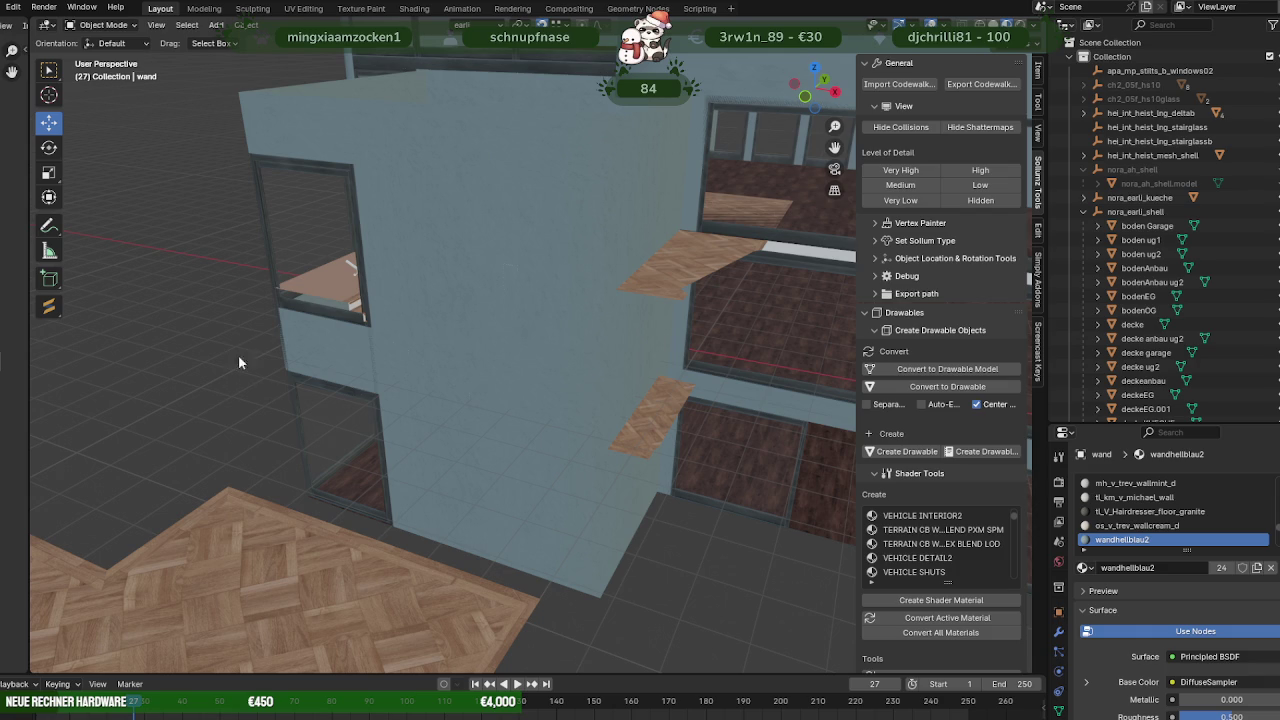
pyautogui.moveTo(238, 385)
pyautogui.mouseDown(button='middle')
pyautogui.moveTo(355, 406)
pyautogui.moveTo(443, 267)
pyautogui.mouseUp(button='middle')
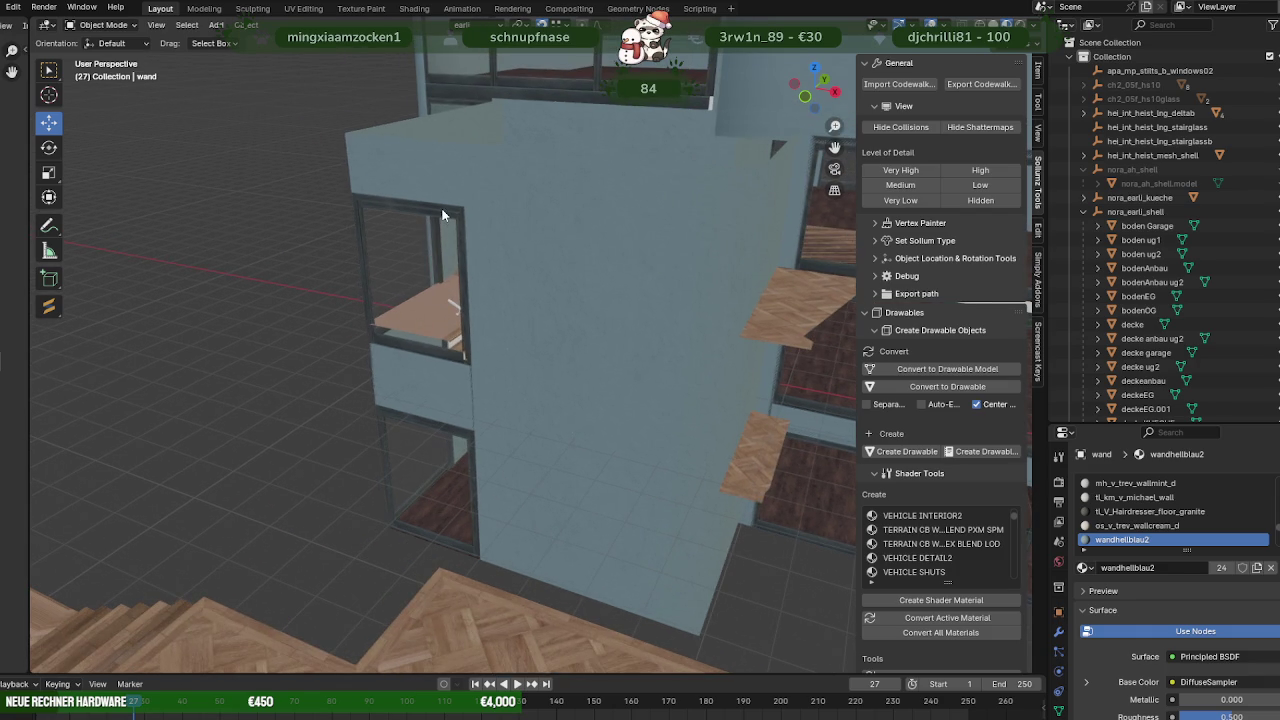
pyautogui.click(443, 214)
pyautogui.press('Tab')
pyautogui.scroll(3, 426, 244)
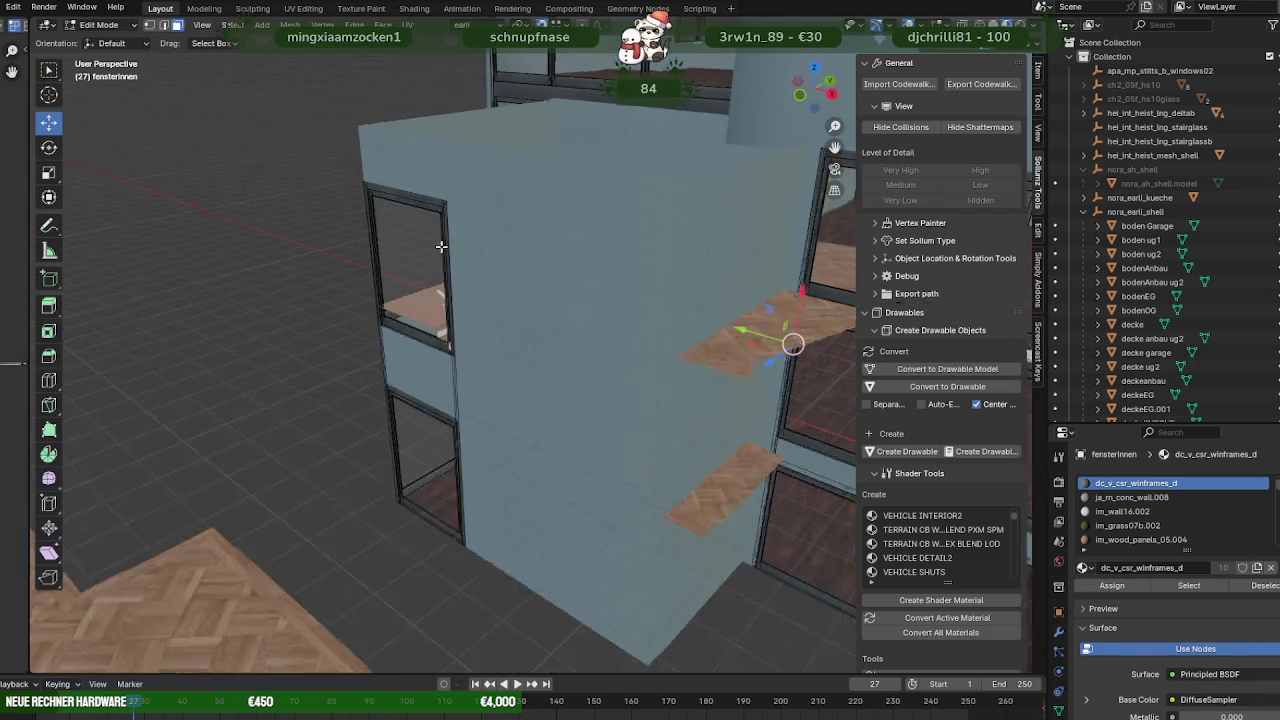
pyautogui.scroll(3, 443, 246)
pyautogui.hotkey('shift', 'z')
pyautogui.scroll(-1, 414, 234)
pyautogui.moveTo(401, 223); pyautogui.dragTo(386, 214, button='middle')
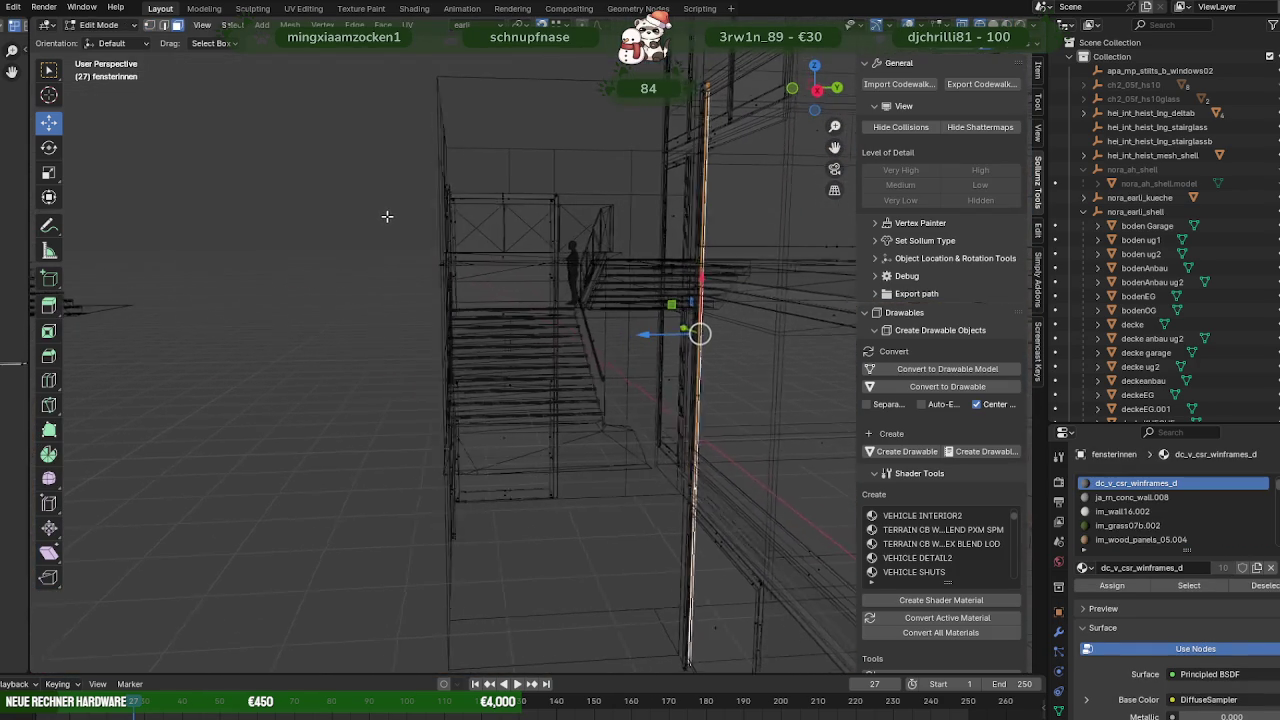
# Box-select one stairwell window frame and raise it vertically to the upper floor.
pyautogui.moveTo(391, 172); pyautogui.dragTo(574, 342)
pyautogui.moveTo(574, 342)
pyautogui.mouseDown(button='middle')
pyautogui.moveTo(520, 316)
pyautogui.moveTo(514, 334)
pyautogui.moveTo(661, 344)
pyautogui.mouseUp(button='middle')
pyautogui.scroll(2, 487, 356)
pyautogui.scroll(2, 469, 369)
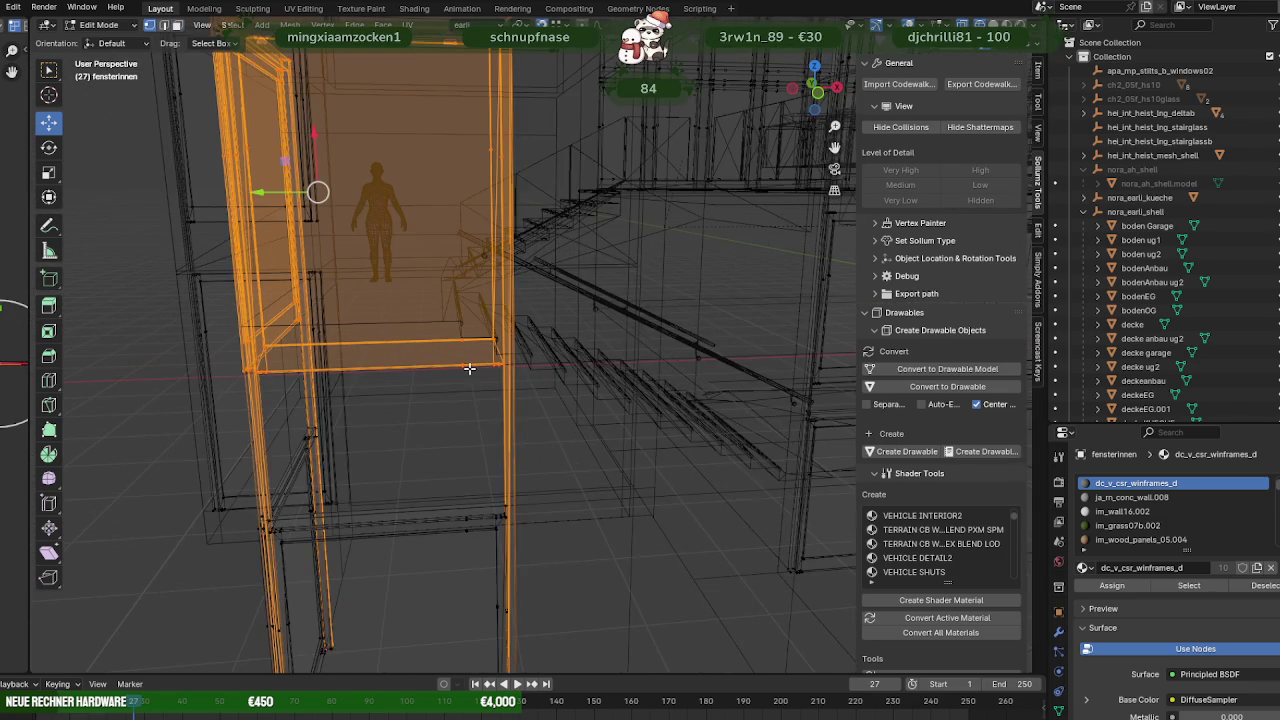
pyautogui.moveTo(463, 365); pyautogui.dragTo(412, 217, button='middle')
pyautogui.press('g')
pyautogui.press('x')
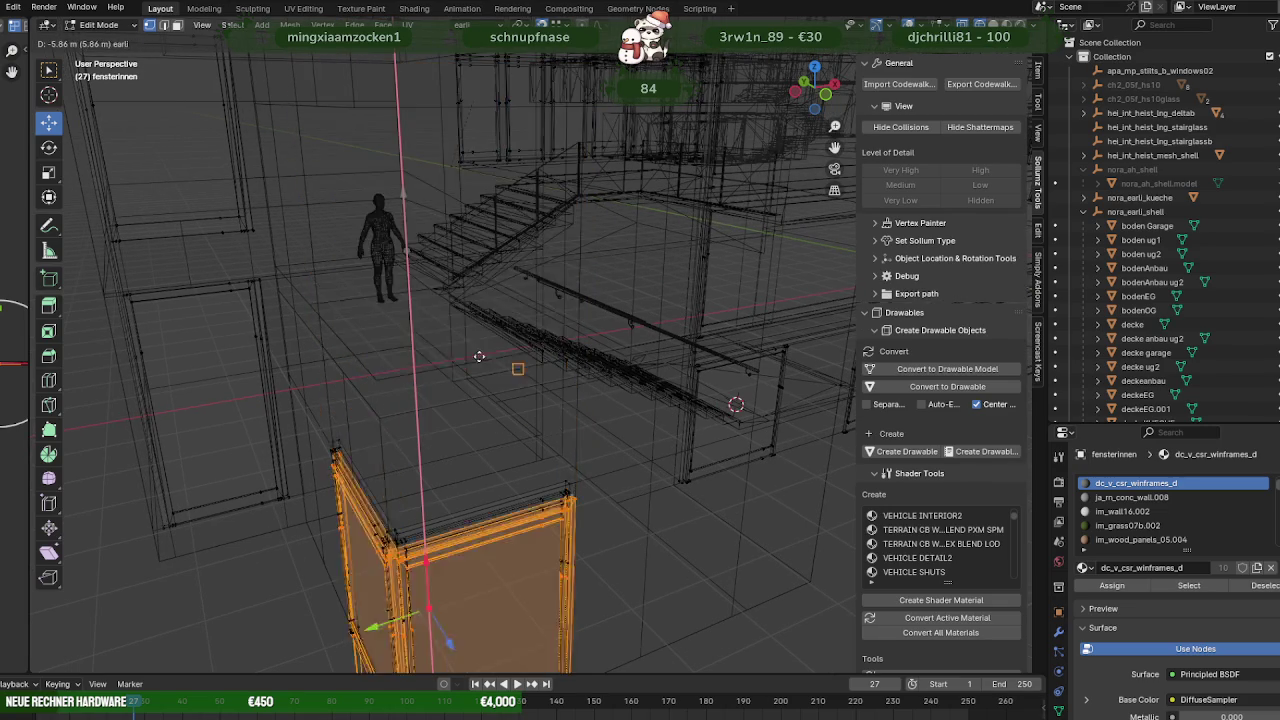
pyautogui.click(377, 388)
# Restore solid shading, leave fensterinnen, and open the wall object wand for editing.
pyautogui.hotkey('shift', 'z')
pyautogui.moveTo(390, 375)
pyautogui.mouseDown(button='middle')
pyautogui.moveTo(456, 330)
pyautogui.moveTo(574, 351)
pyautogui.moveTo(390, 340)
pyautogui.moveTo(477, 355)
pyautogui.mouseUp(button='middle')
pyautogui.scroll(-3, 390, 340)
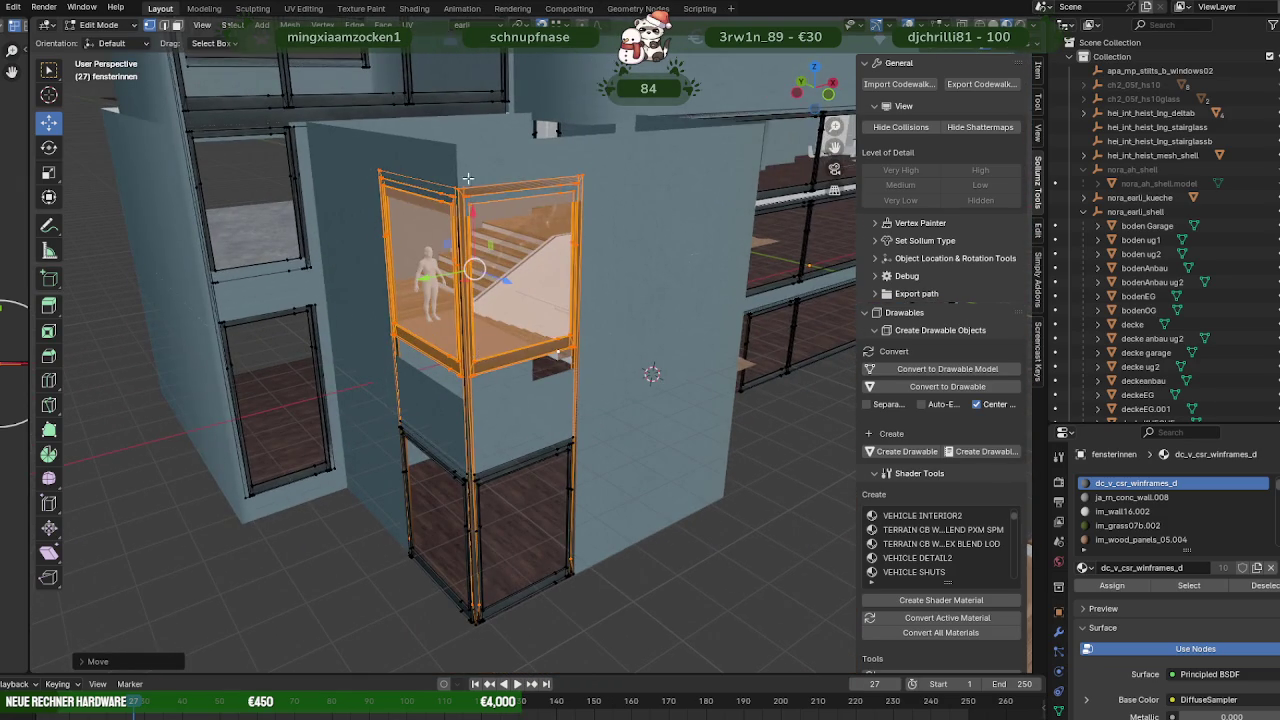
pyautogui.press('Tab')
pyautogui.click(597, 224)
pyautogui.press('Tab')
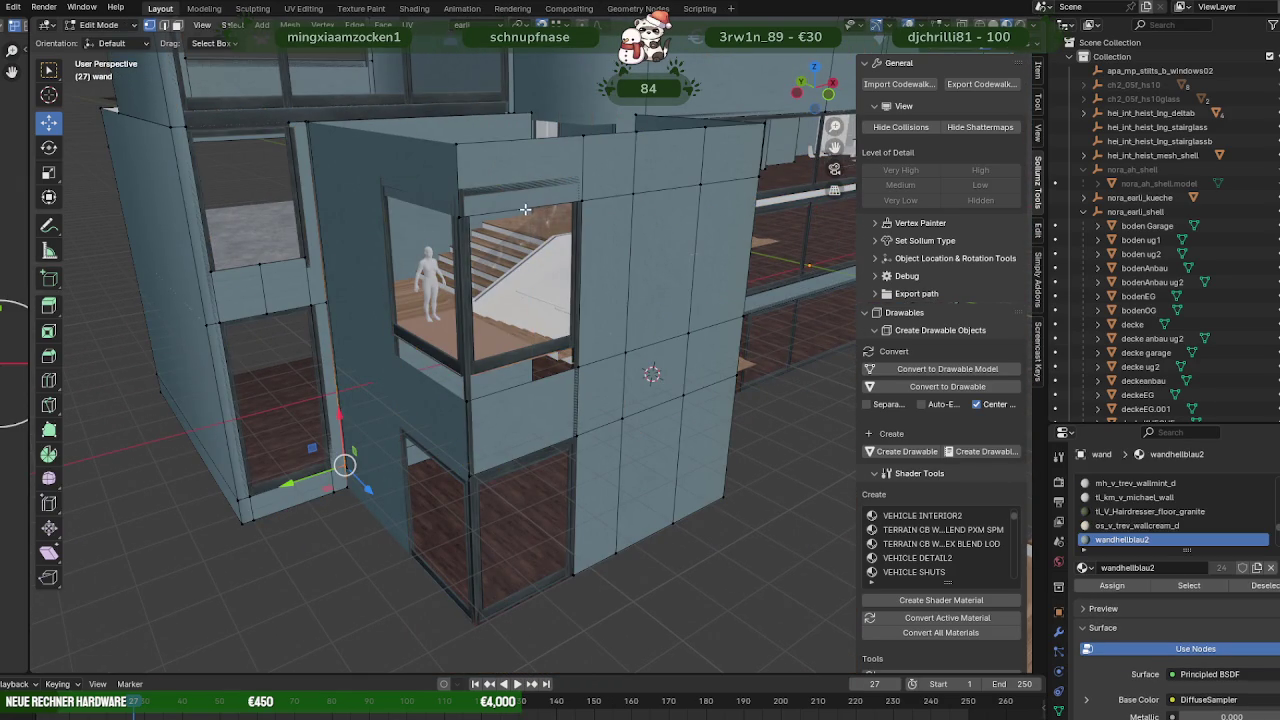
# Raise wand's top edge paths above the window opening along Z.
pyautogui.keyDown('ctrl'); pyautogui.click(719, 188); pyautogui.keyUp('ctrl')
pyautogui.moveTo(719, 188)
pyautogui.mouseDown(button='middle')
pyautogui.moveTo(482, 211)
pyautogui.moveTo(523, 257)
pyautogui.mouseUp(button='middle')
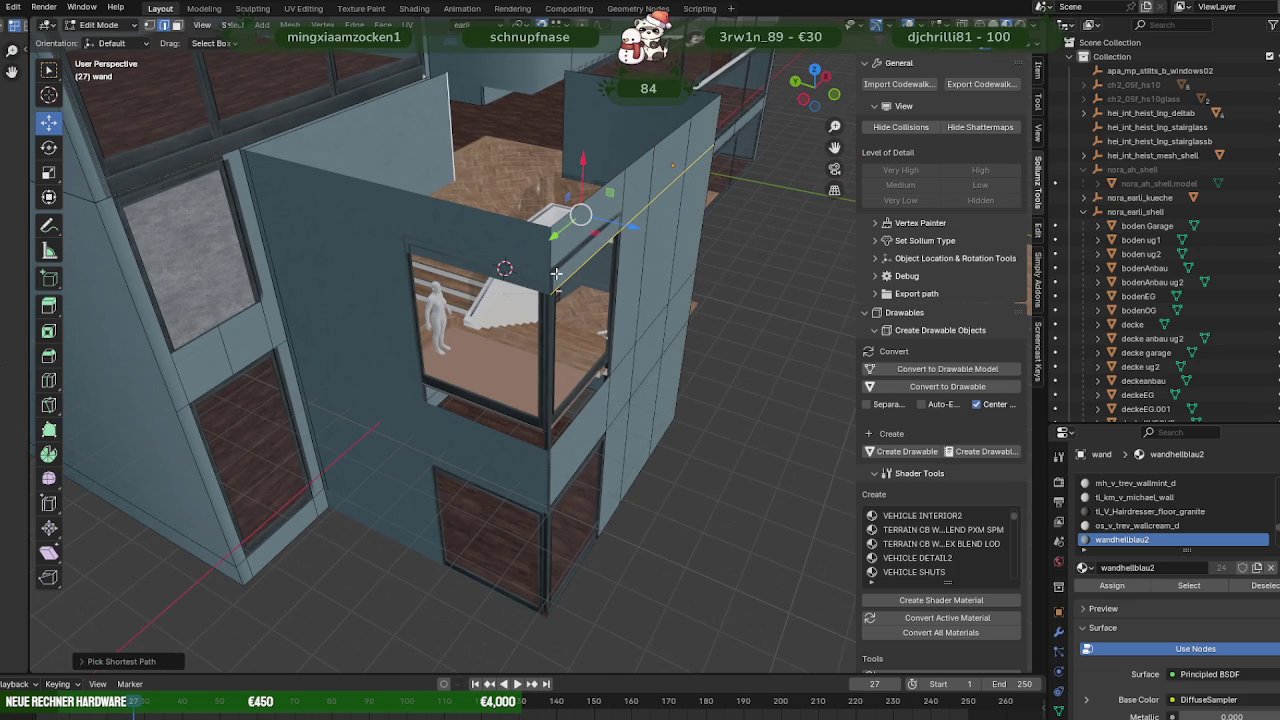
pyautogui.keyDown('ctrl'); pyautogui.click(579, 270); pyautogui.keyUp('ctrl')
pyautogui.keyDown('ctrl'); pyautogui.click(705, 158); pyautogui.keyUp('ctrl')
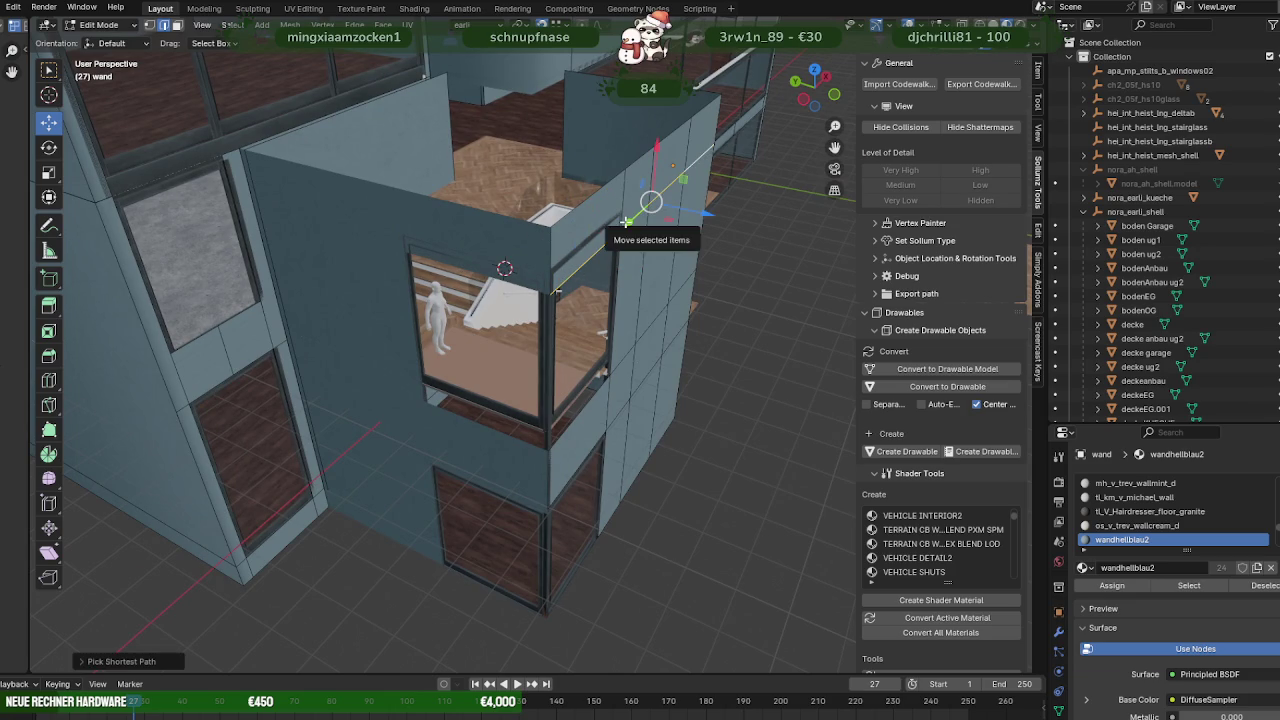
pyautogui.scroll(3, 625, 221)
pyautogui.moveTo(406, 413); pyautogui.dragTo(403, 363, button='middle')
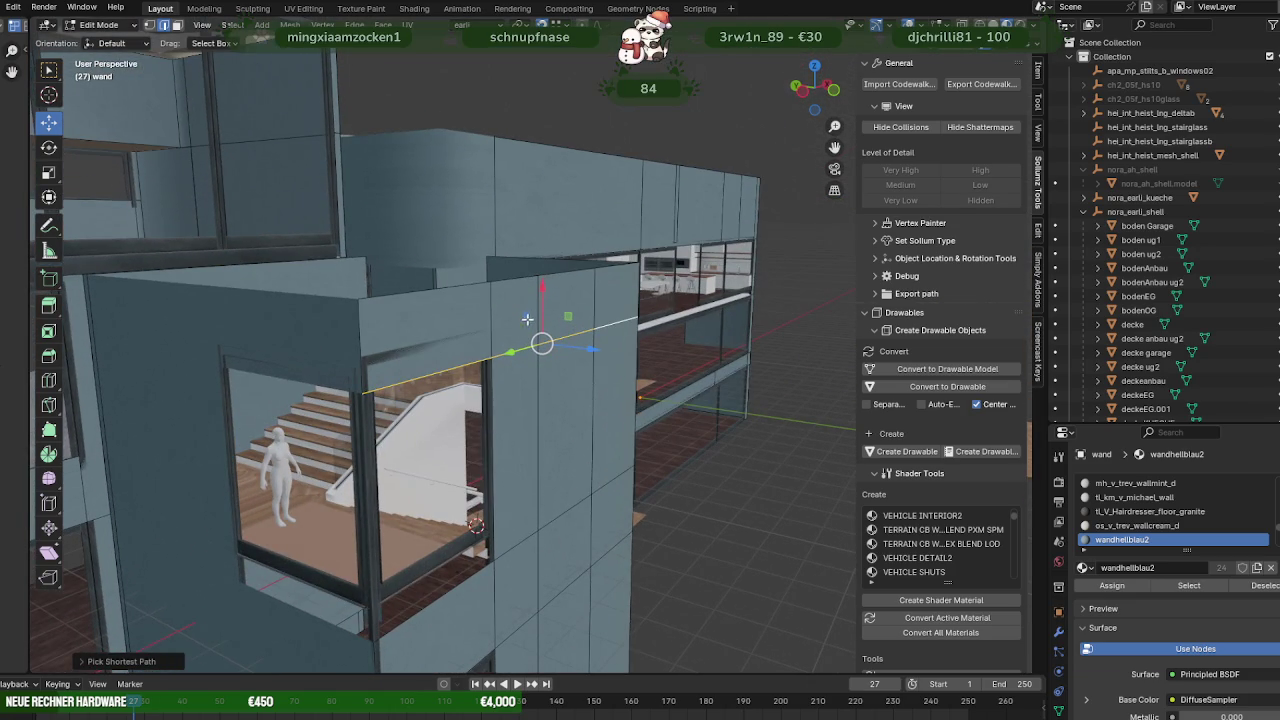
pyautogui.press('g')
pyautogui.press('x')
pyautogui.click(366, 355)
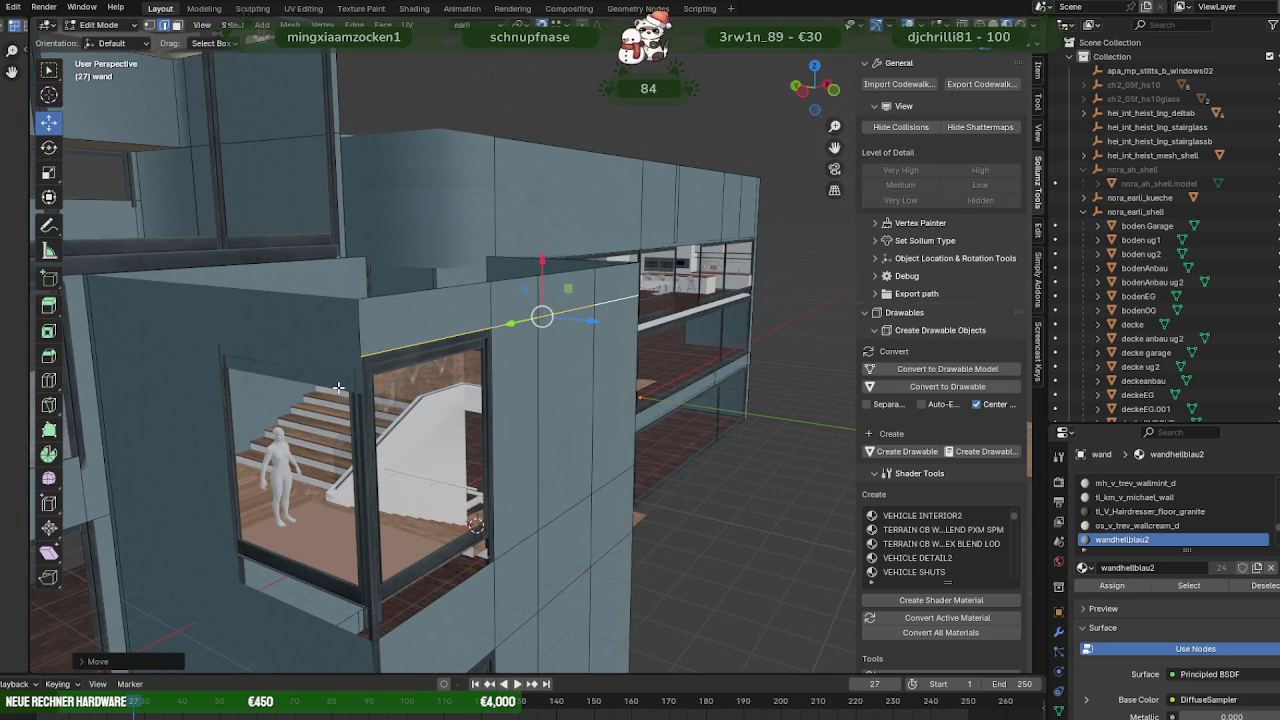
pyautogui.press('Tab')
# Raise wand.002's top edge path to the window top.
pyautogui.click(291, 380)
pyautogui.press('Tab')
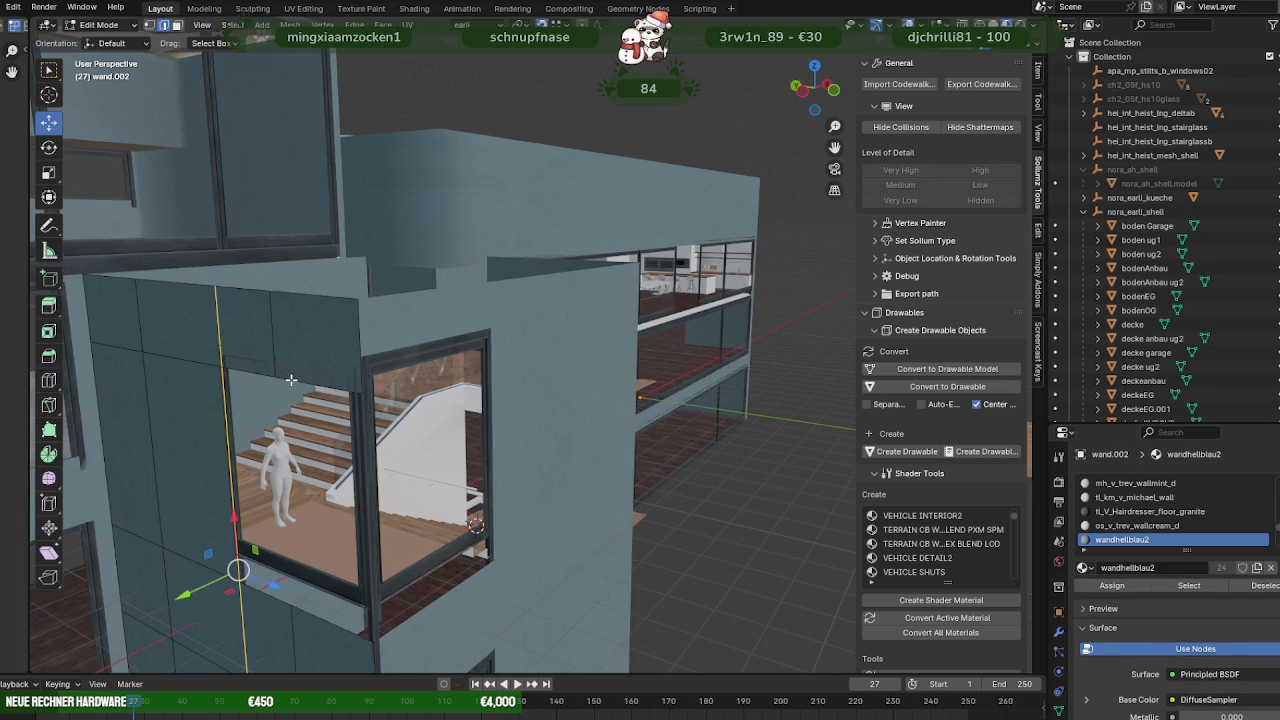
pyautogui.keyDown('ctrl'); pyautogui.click(139, 352); pyautogui.keyUp('ctrl')
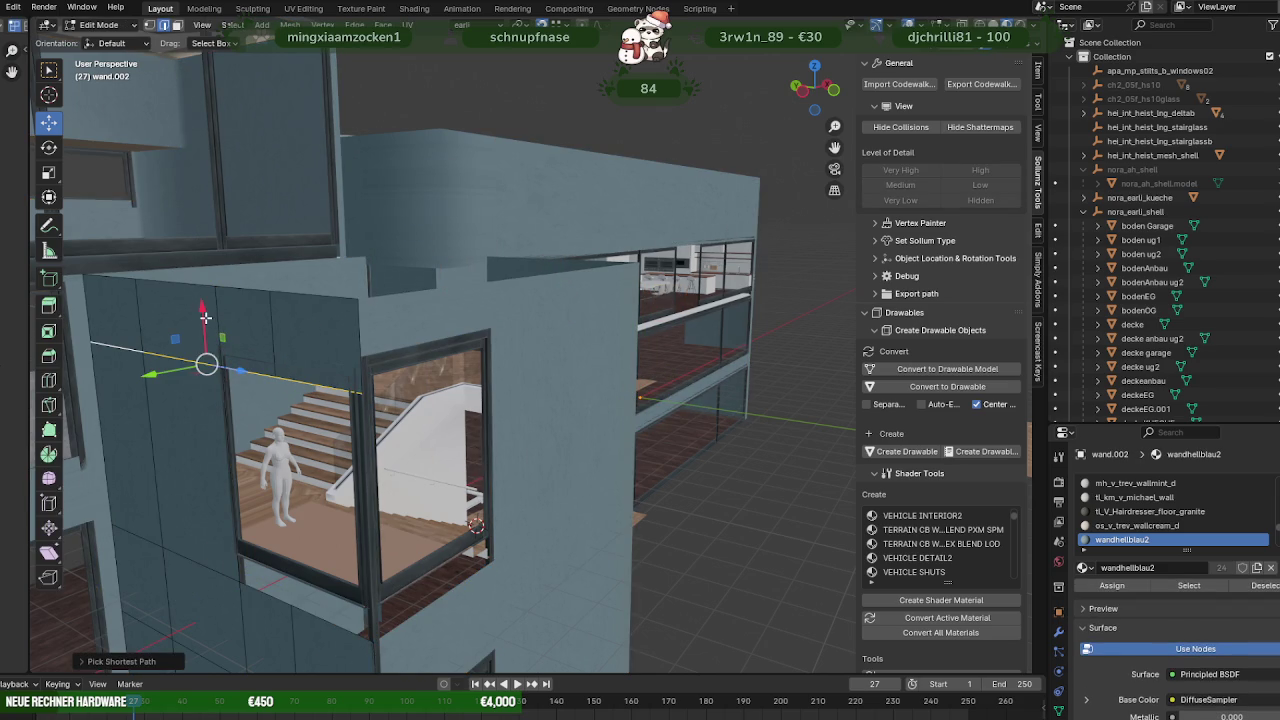
pyautogui.moveTo(205, 317); pyautogui.dragTo(366, 356)
pyautogui.moveTo(367, 358); pyautogui.dragTo(445, 557, button='middle')
pyautogui.press('Tab')
# Move wand's lower edge path to the window bottom.
pyautogui.click(449, 550)
pyautogui.press('Tab')
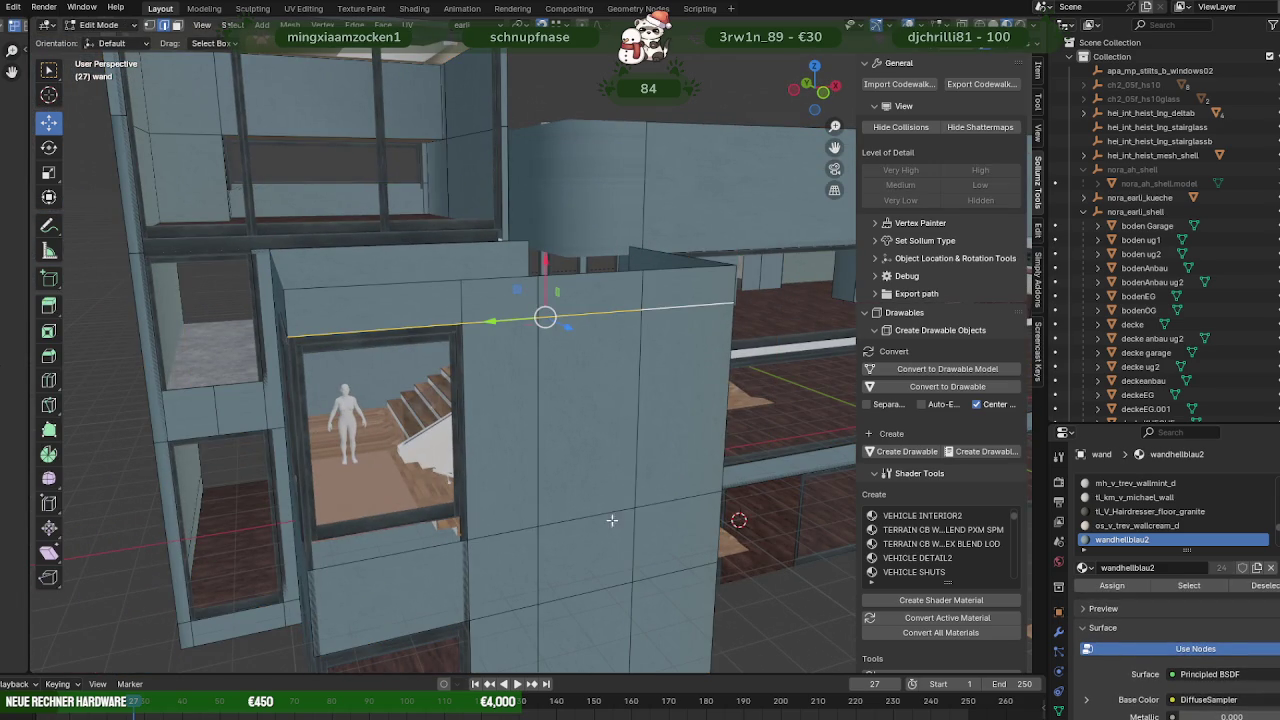
pyautogui.keyDown('ctrl'); pyautogui.click(378, 560); pyautogui.keyUp('ctrl')
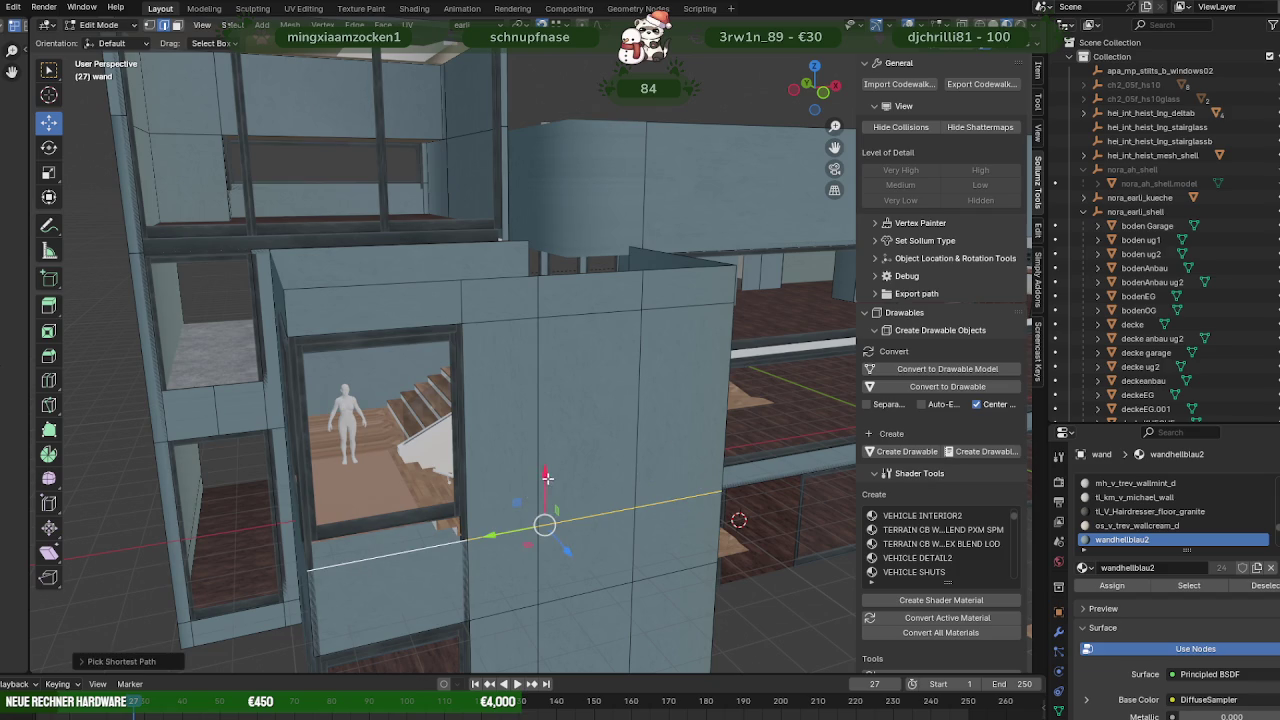
pyautogui.moveTo(547, 478); pyautogui.dragTo(440, 526)
pyautogui.moveTo(440, 526)
pyautogui.mouseDown(button='middle')
pyautogui.moveTo(366, 513)
pyautogui.moveTo(360, 580)
pyautogui.mouseUp(button='middle')
pyautogui.press('Tab')
# Move wand.002's bottom edges 0.5259 m vertically to meet the window frame's lower corner.
pyautogui.click(324, 628)
pyautogui.press('Tab')
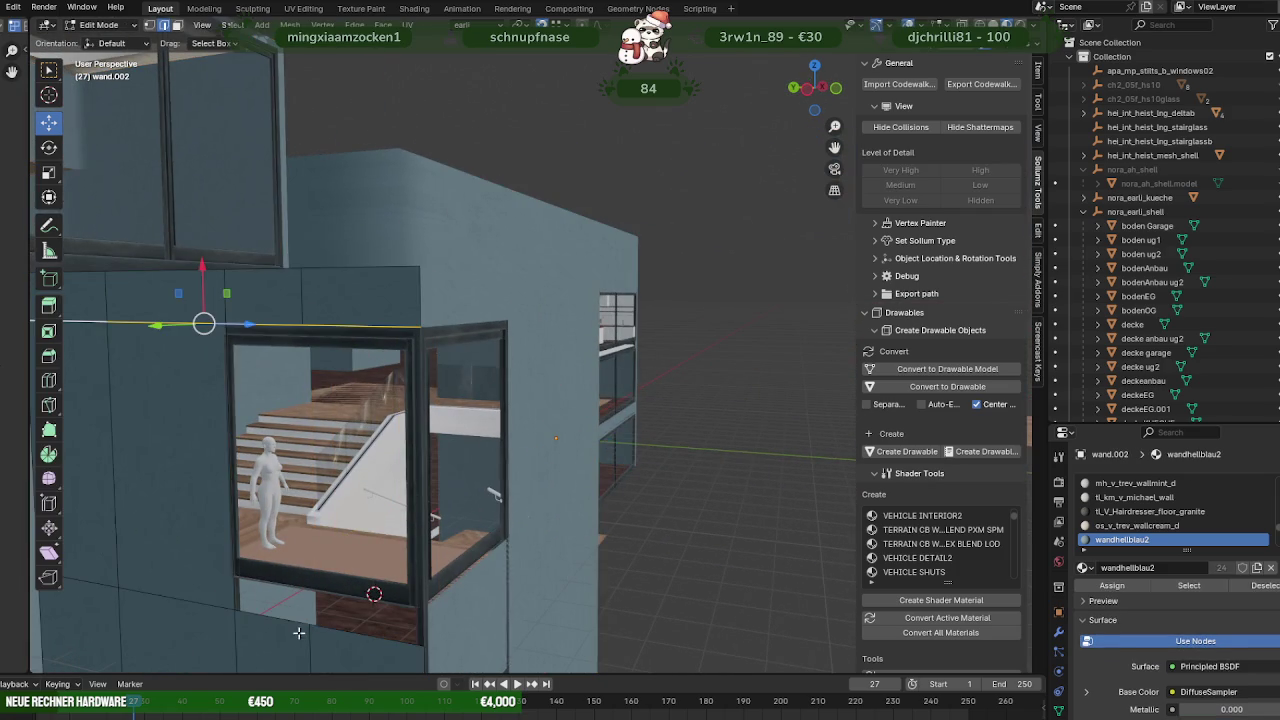
pyautogui.keyDown('ctrl'); pyautogui.click(214, 603); pyautogui.keyUp('ctrl')
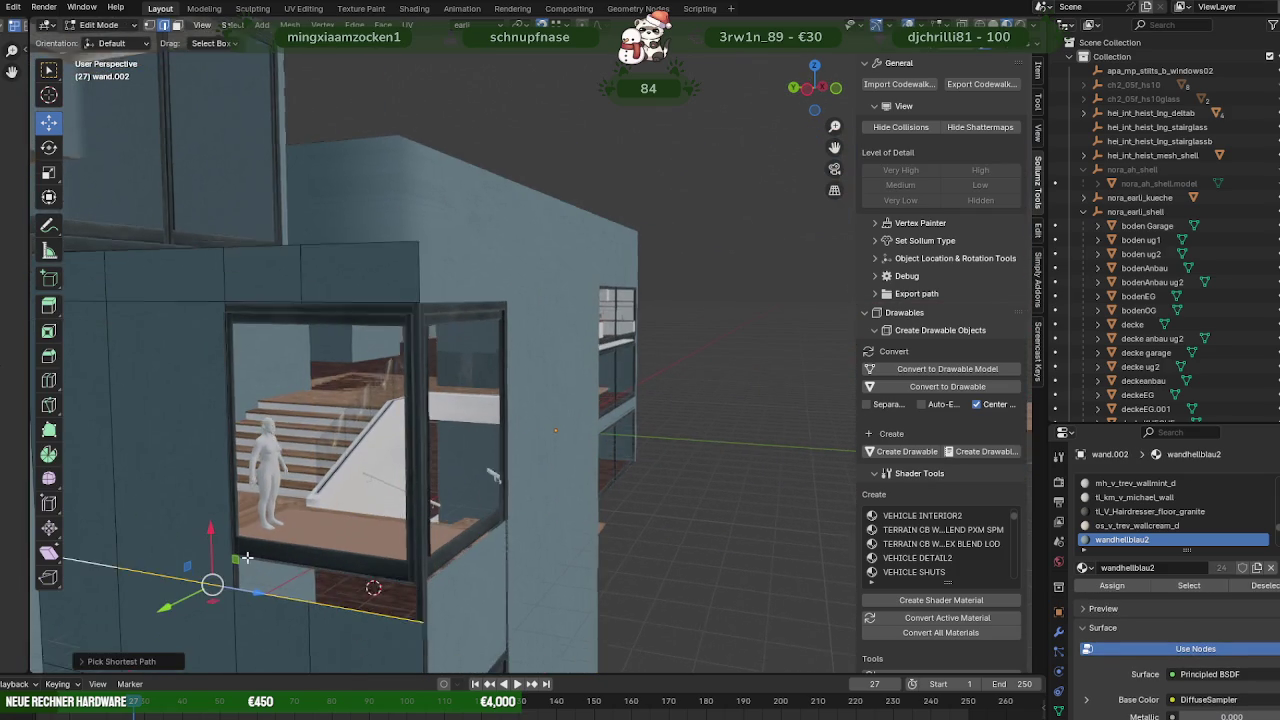
pyautogui.moveTo(214, 603); pyautogui.dragTo(250, 560, button='middle')
pyautogui.press('g')
pyautogui.press('x')
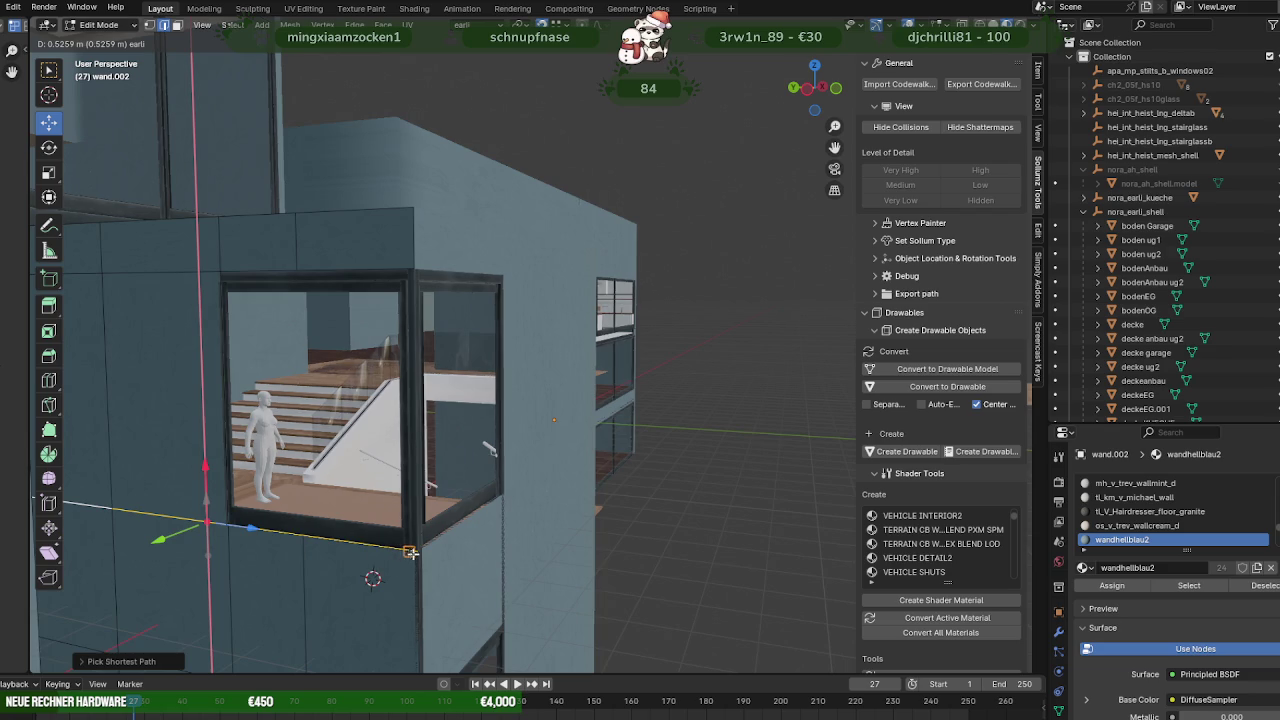
pyautogui.click(410, 552)
pyautogui.moveTo(410, 552)
pyautogui.mouseDown(button='middle')
pyautogui.moveTo(364, 470)
pyautogui.moveTo(368, 495)
pyautogui.moveTo(312, 497)
pyautogui.moveTo(365, 463)
pyautogui.moveTo(510, 466)
pyautogui.mouseUp(button='middle')
pyautogui.press('Tab')
pyautogui.scroll(-5, 510, 466)
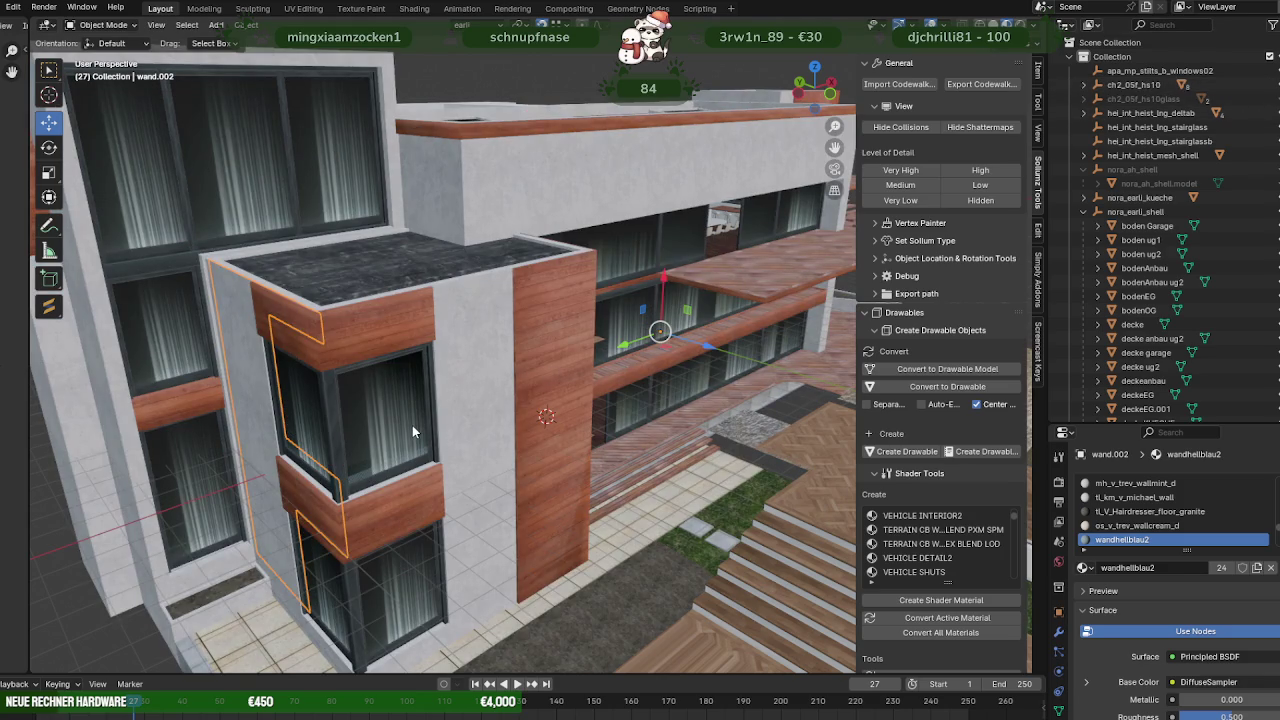
# Inspect the bay window of the imported villa model ch2_05f_hs10.model in Edit Mode.
pyautogui.click(412, 425)
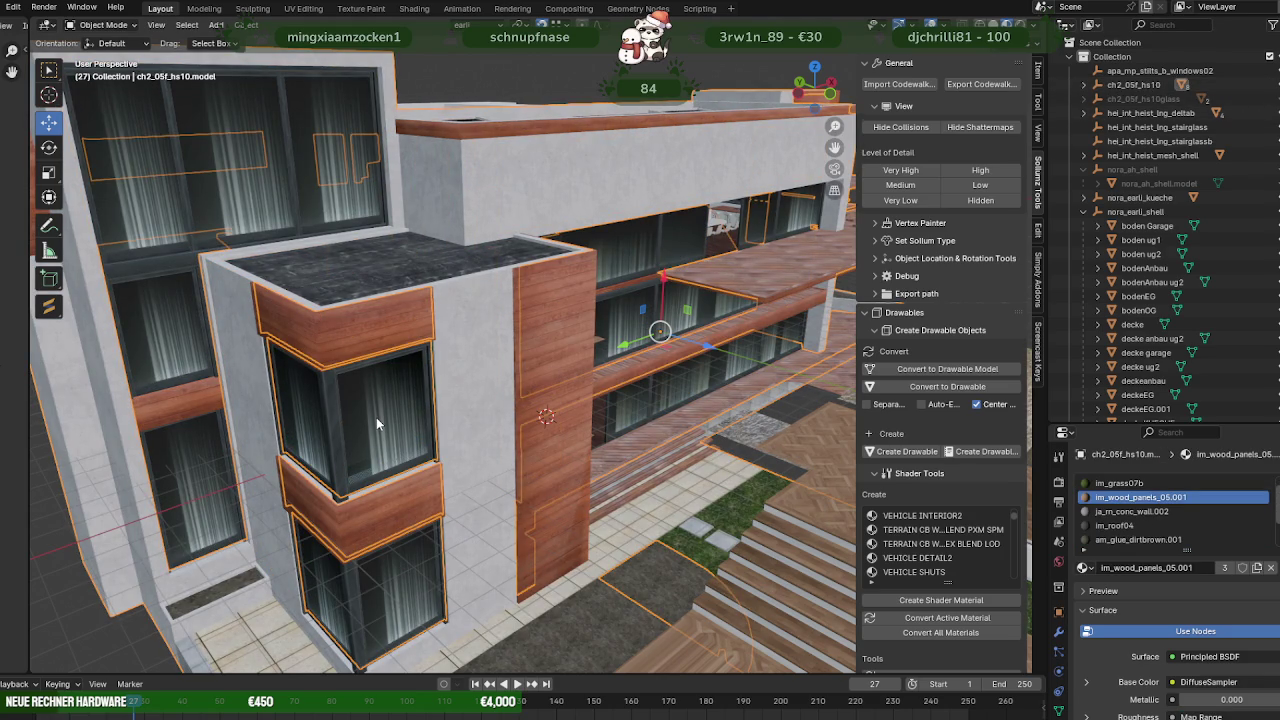
pyautogui.press('Tab')
pyautogui.moveTo(405, 378)
pyautogui.mouseDown(button='middle')
pyautogui.moveTo(425, 374)
pyautogui.moveTo(460, 410)
pyautogui.mouseUp(button='middle')
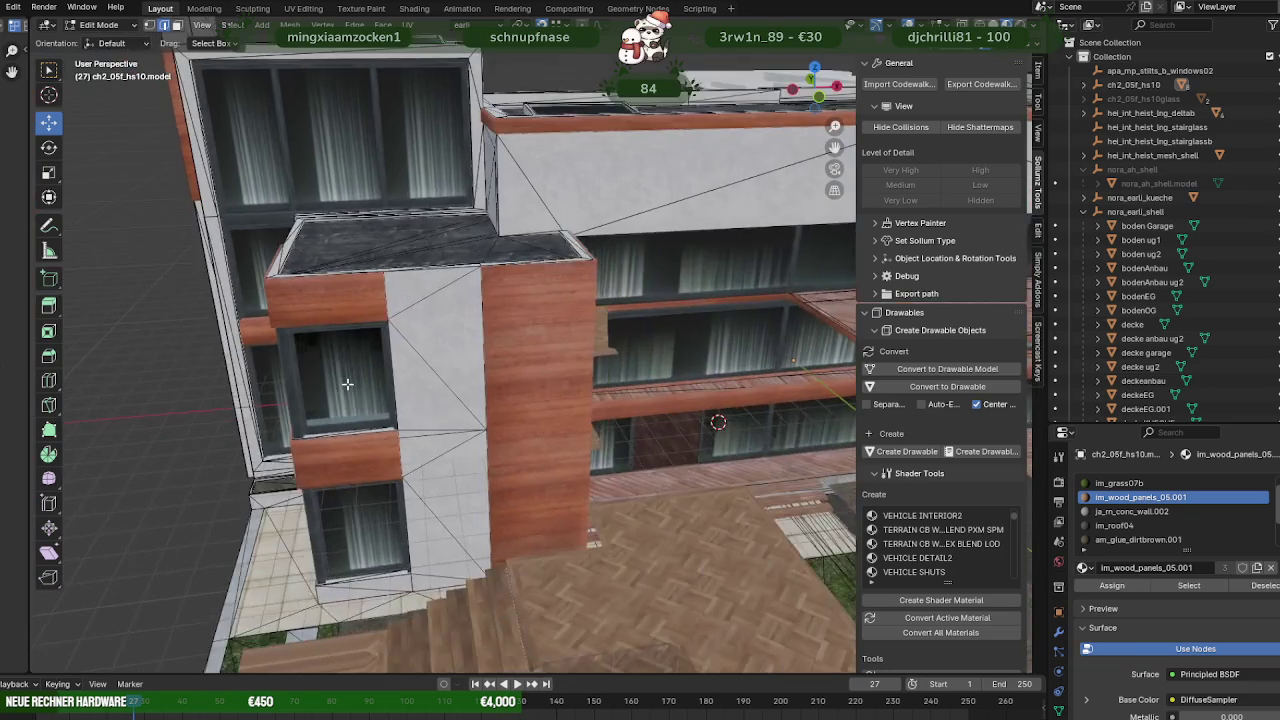
pyautogui.scroll(2, 480, 430)
pyautogui.scroll(2, 497, 453)
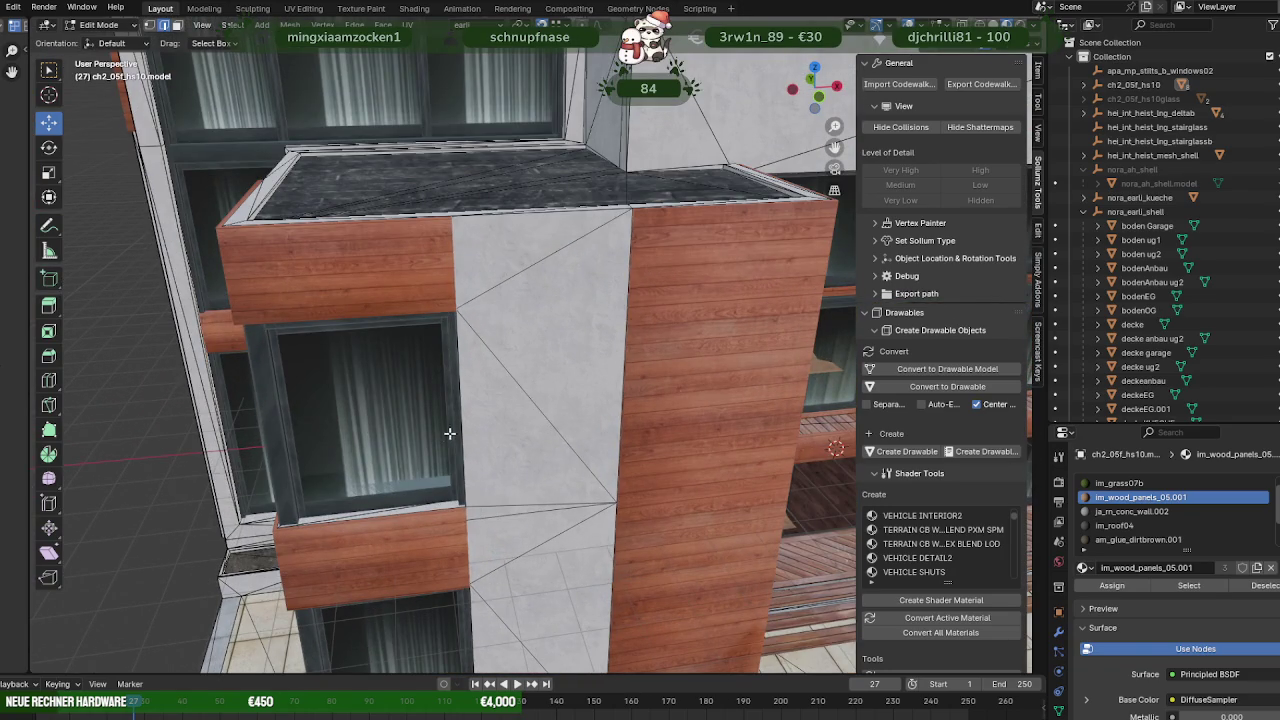
pyautogui.press('Tab')
# Box-select the left window frame of ch2_05f_hs10.model.007 in X-ray Edit Mode.
pyautogui.click(452, 430)
pyautogui.press('Tab')
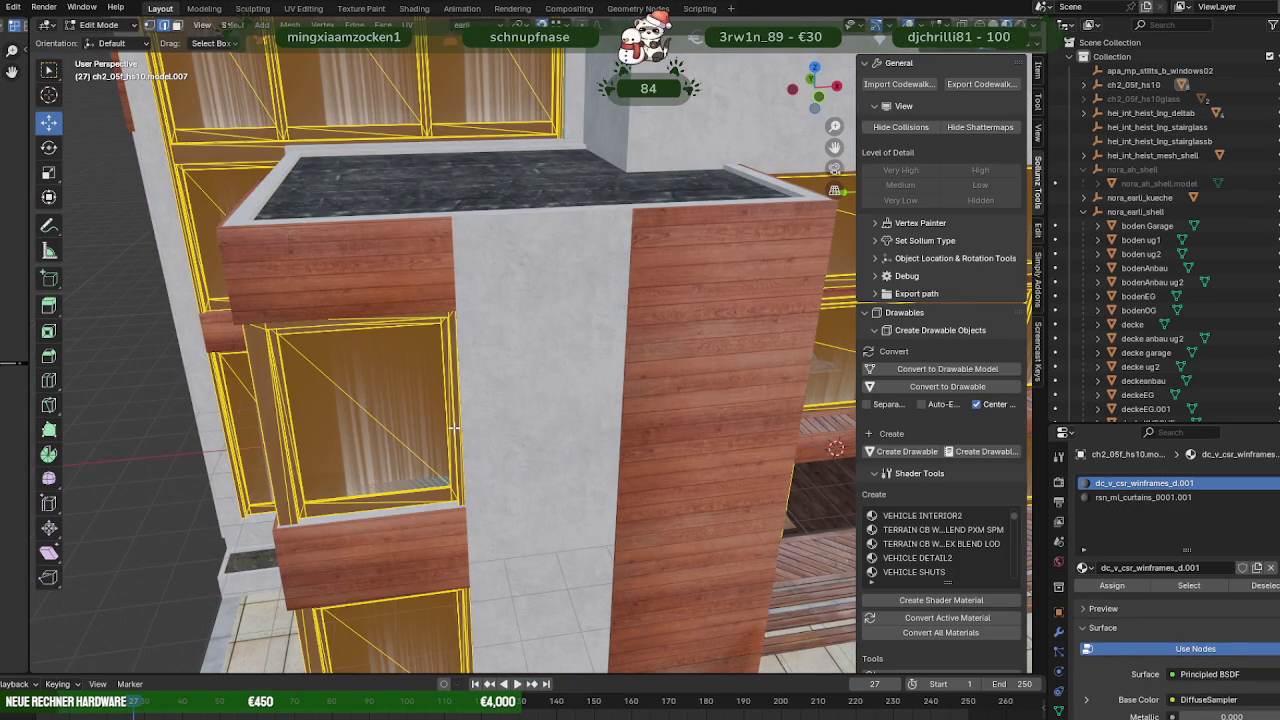
pyautogui.hotkey('shift', 'z')
pyautogui.moveTo(454, 428)
pyautogui.mouseDown(button='middle')
pyautogui.moveTo(393, 397)
pyautogui.moveTo(385, 415)
pyautogui.moveTo(450, 425)
pyautogui.mouseUp(button='middle')
pyautogui.moveTo(392, 247); pyautogui.dragTo(595, 484)
pyautogui.moveTo(595, 484)
pyautogui.mouseDown(button='middle')
pyautogui.moveTo(423, 374)
pyautogui.moveTo(523, 458)
pyautogui.moveTo(432, 389)
pyautogui.mouseUp(button='middle')
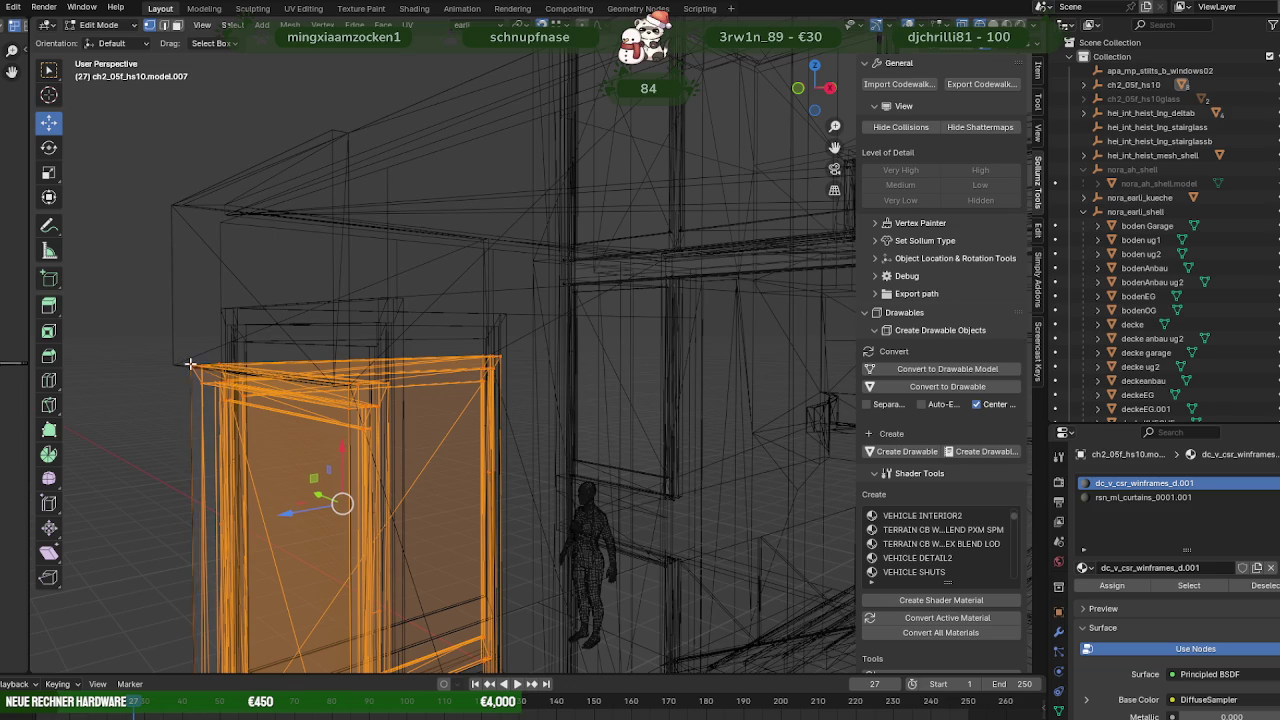
# Raise the selected frame 0.5259 m and return to solid textured display.
pyautogui.moveTo(338, 447); pyautogui.dragTo(222, 312)
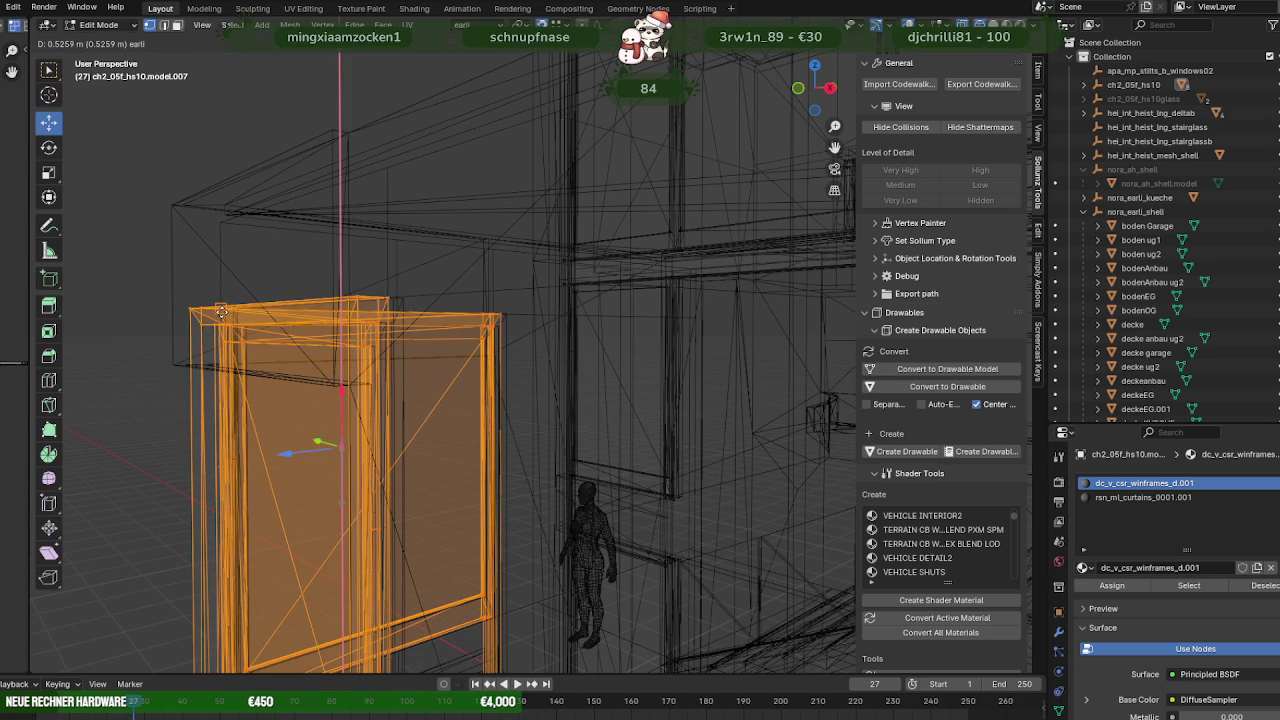
pyautogui.moveTo(222, 312)
pyautogui.mouseDown(button='middle')
pyautogui.moveTo(403, 368)
pyautogui.moveTo(447, 416)
pyautogui.moveTo(505, 241)
pyautogui.mouseUp(button='middle')
pyautogui.hotkey('shift', 'z')
pyautogui.scroll(3, 433, 390)
pyautogui.scroll(-3, 433, 390)
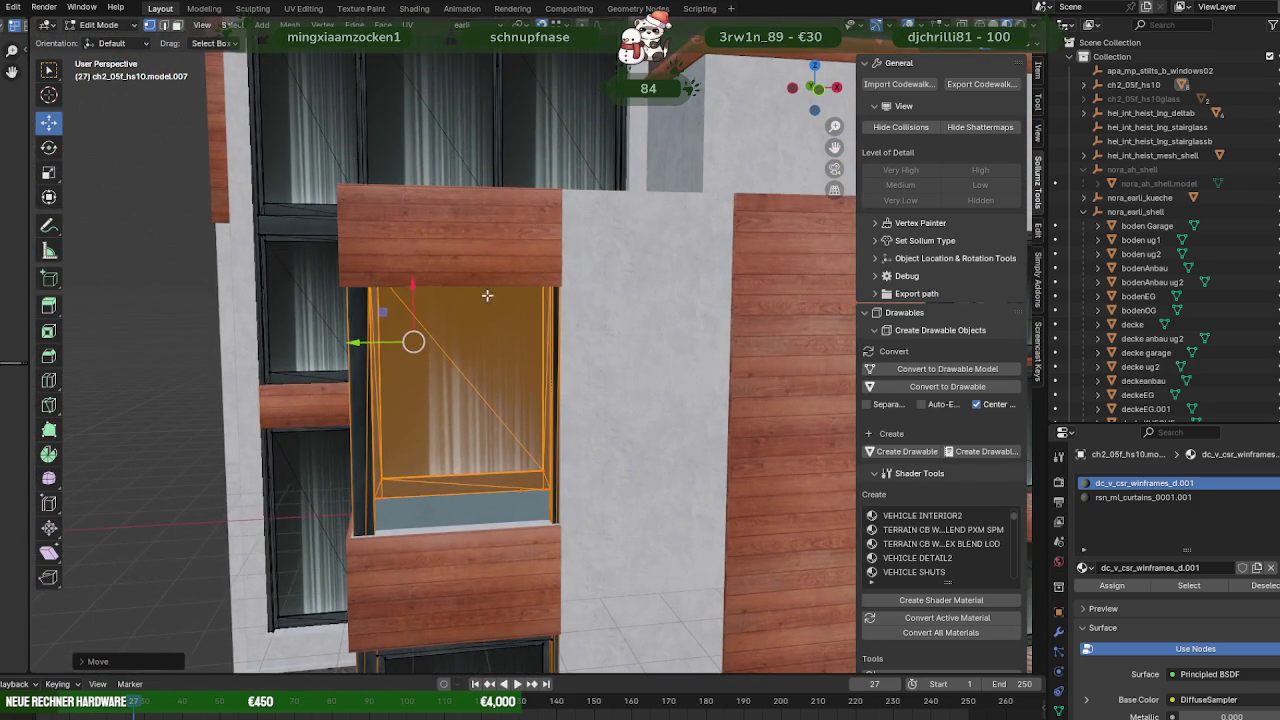
# Box-select the top wooden panel of ch2_05f_hs10.model.004 in X-ray Edit Mode.
pyautogui.press('Tab')
pyautogui.click(507, 239)
pyautogui.press('Tab')
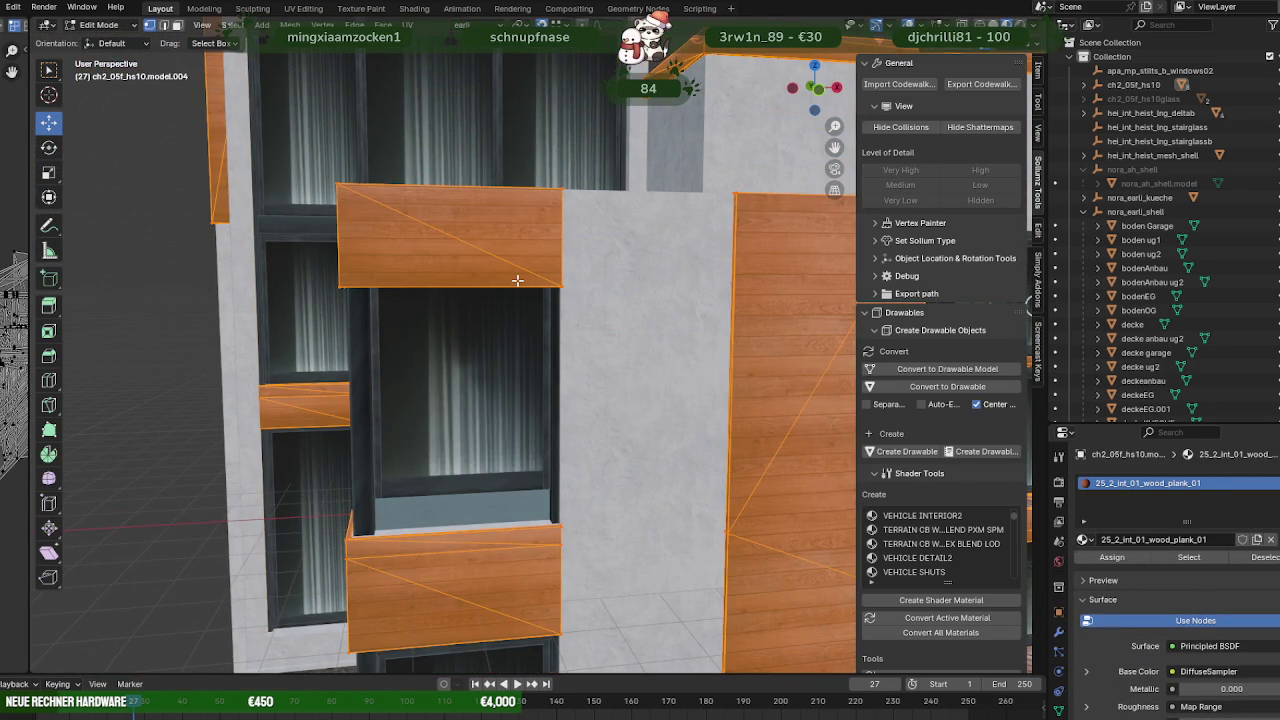
pyautogui.hotkey('alt', 'z')
pyautogui.moveTo(517, 281)
pyautogui.mouseDown(button='middle')
pyautogui.moveTo(417, 277)
pyautogui.moveTo(545, 308)
pyautogui.mouseUp(button='middle')
pyautogui.scroll(2, 545, 308)
pyautogui.moveTo(512, 243); pyautogui.dragTo(520, 247)
# Raise the wooden panel 0.528 m onto the bay window's raised frame.
pyautogui.moveTo(706, 289); pyautogui.dragTo(431, 271, button='middle')
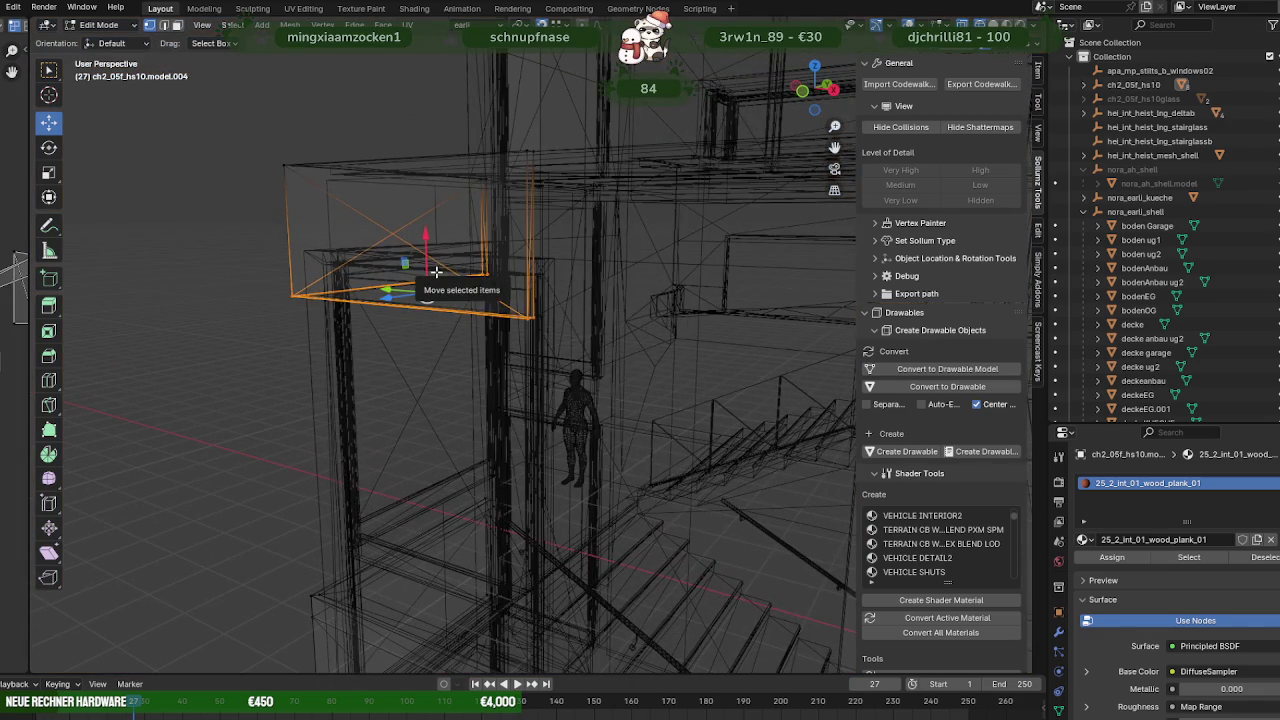
pyautogui.hotkey('alt', 'z')
pyautogui.moveTo(430, 243); pyautogui.dragTo(431, 218)
pyautogui.moveTo(431, 218)
pyautogui.mouseDown(button='middle')
pyautogui.moveTo(528, 254)
pyautogui.moveTo(586, 226)
pyautogui.moveTo(551, 222)
pyautogui.mouseUp(button='middle')
pyautogui.moveTo(544, 220)
pyautogui.mouseDown(button='middle')
pyautogui.moveTo(575, 197)
pyautogui.moveTo(532, 219)
pyautogui.mouseUp(button='middle')
pyautogui.press('Tab')
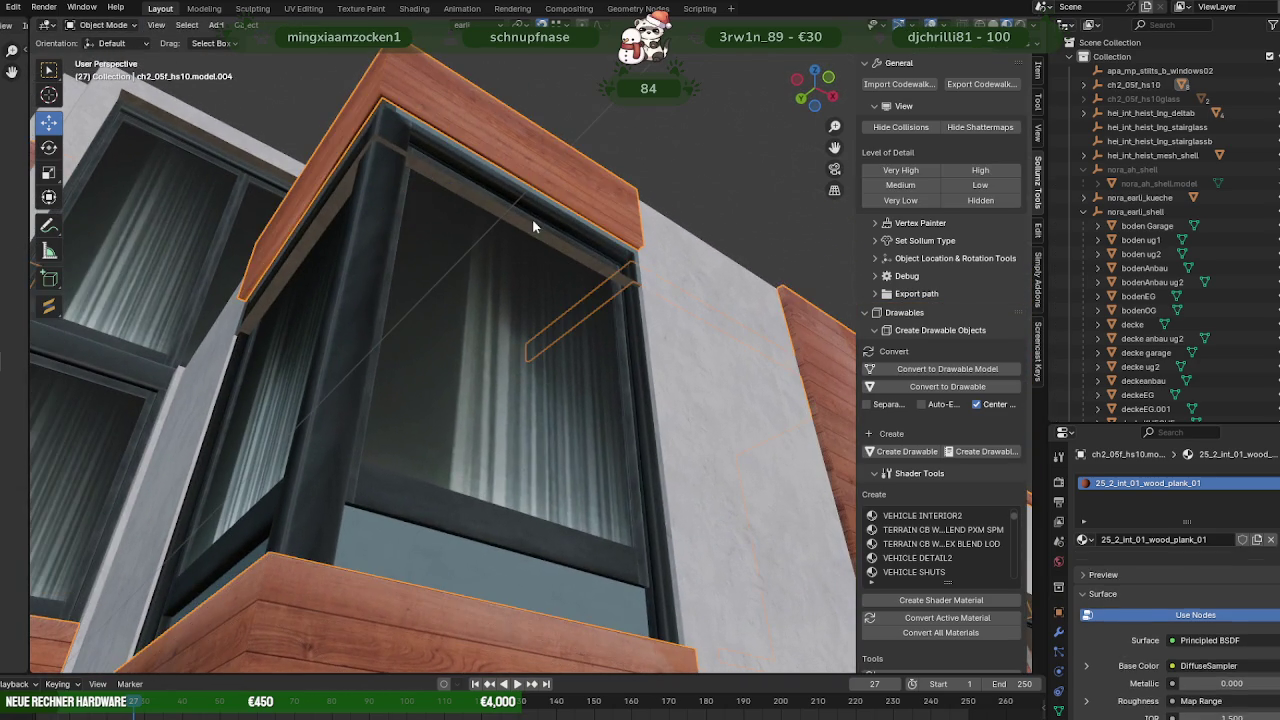
# Slide the corner window frame's top and left diagonal strips sideways.
pyautogui.press('Tab')
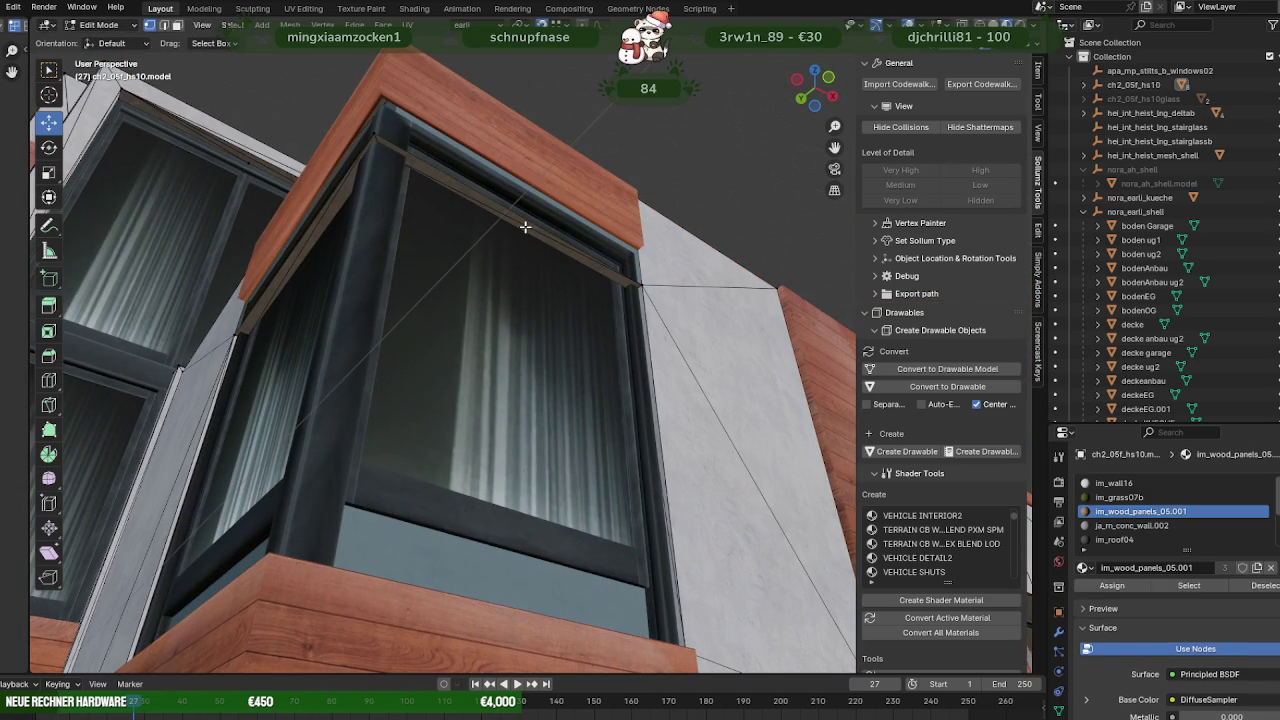
pyautogui.click(525, 227)
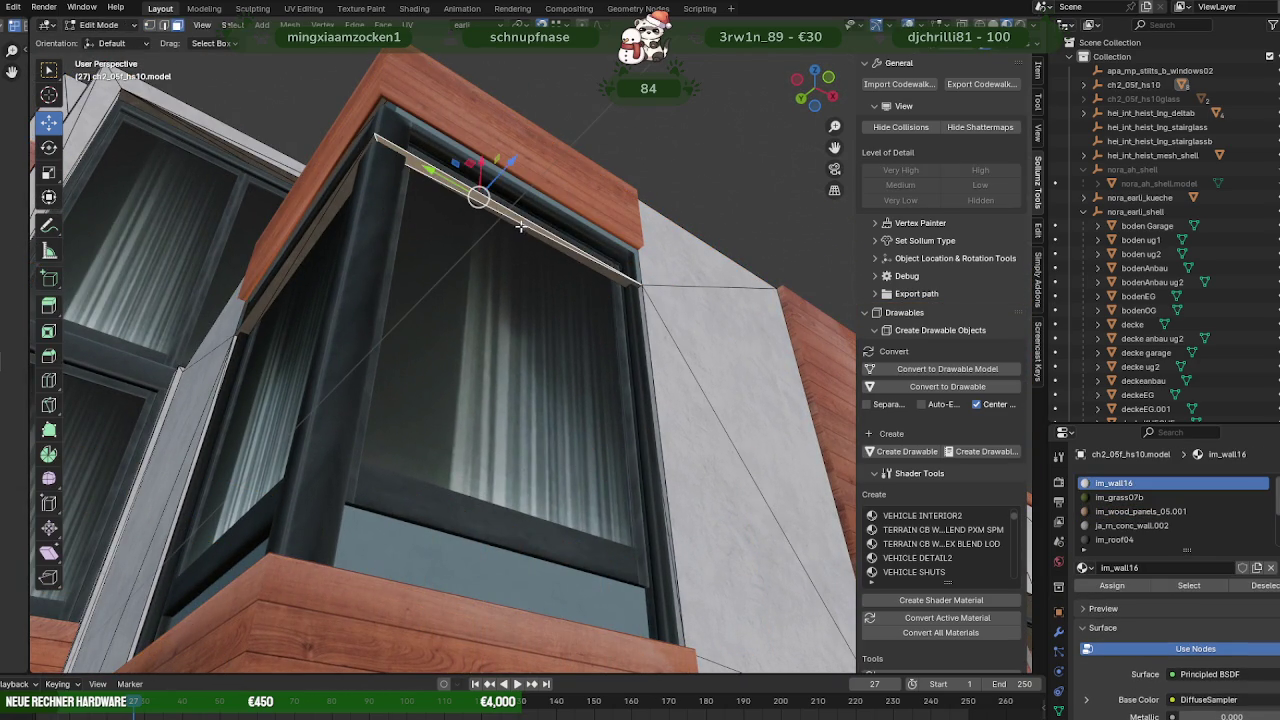
pyautogui.keyDown('shift'); pyautogui.click(341, 189); pyautogui.keyUp('shift')
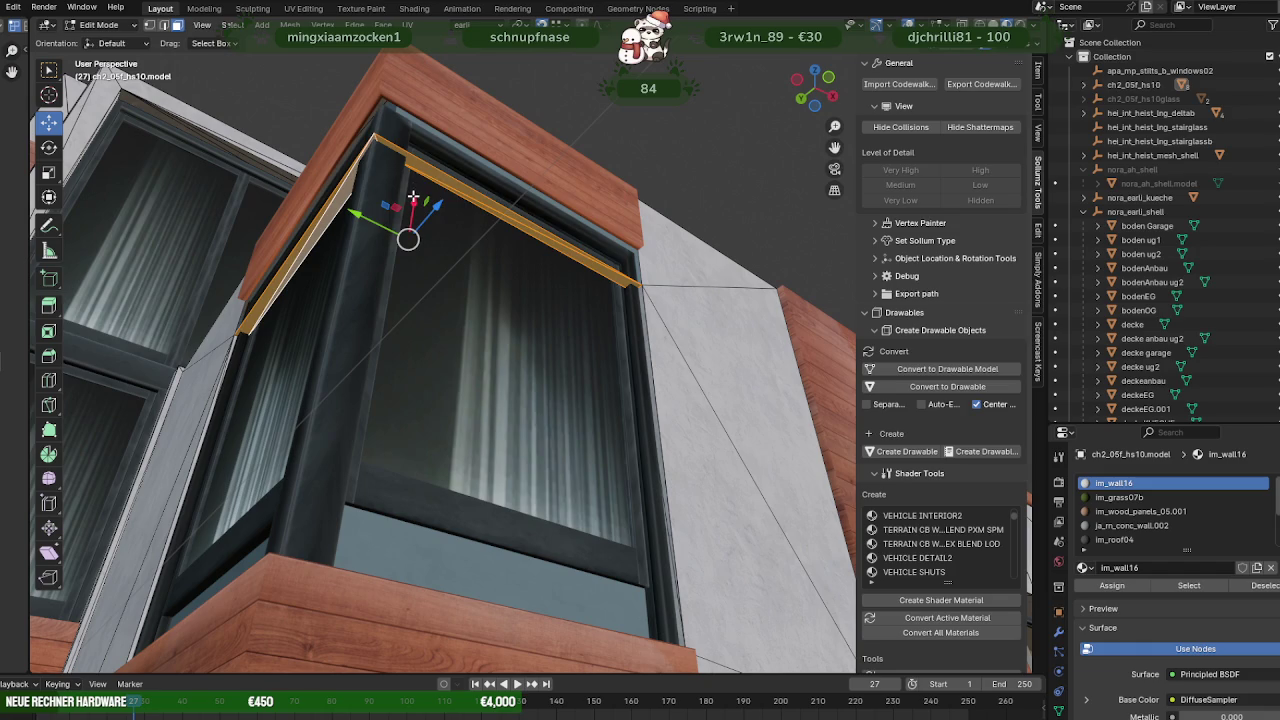
pyautogui.moveTo(413, 197); pyautogui.dragTo(382, 128)
pyautogui.click(379, 103)
pyautogui.moveTo(380, 110); pyautogui.dragTo(446, 174, button='middle')
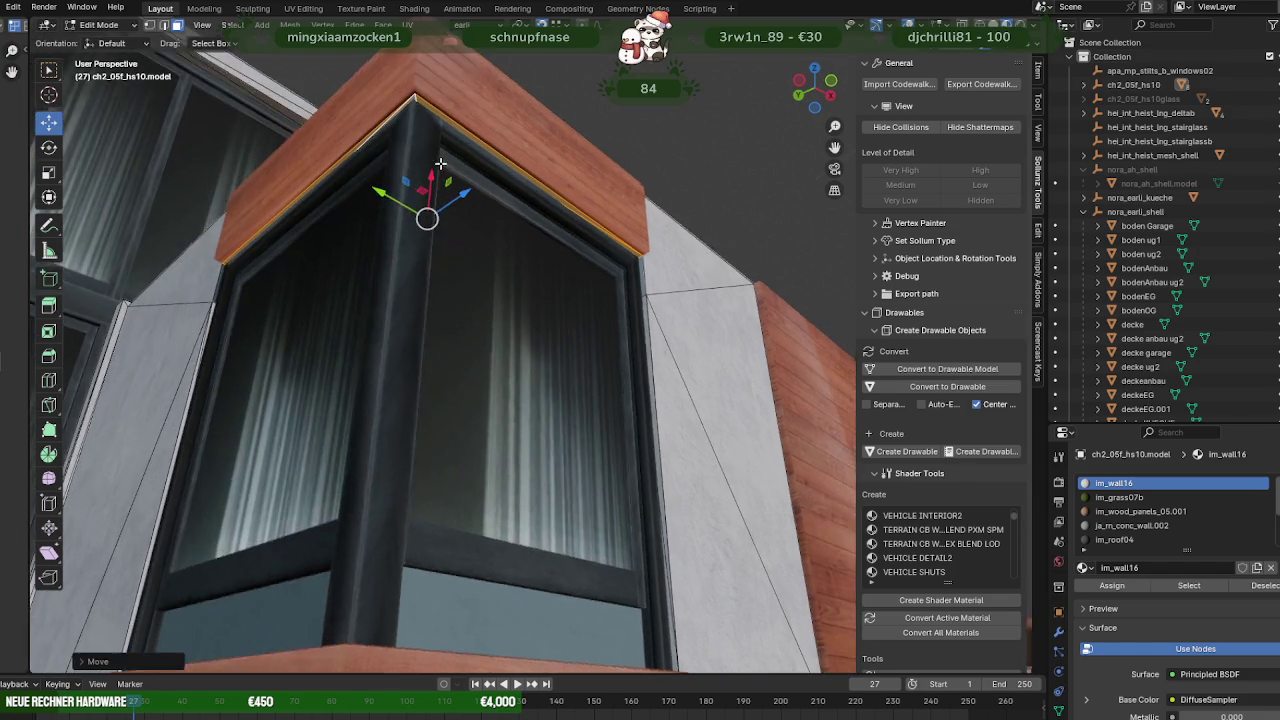
pyautogui.scroll(4, 446, 174)
pyautogui.scroll(4, 537, 211)
pyautogui.moveTo(537, 211)
pyautogui.mouseDown(button='middle')
pyautogui.moveTo(454, 200)
pyautogui.moveTo(455, 184)
pyautogui.moveTo(545, 411)
pyautogui.mouseUp(button='middle')
pyautogui.scroll(-3, 454, 200)
pyautogui.scroll(-4, 455, 184)
pyautogui.scroll(3, 476, 320)
pyautogui.scroll(-2, 476, 320)
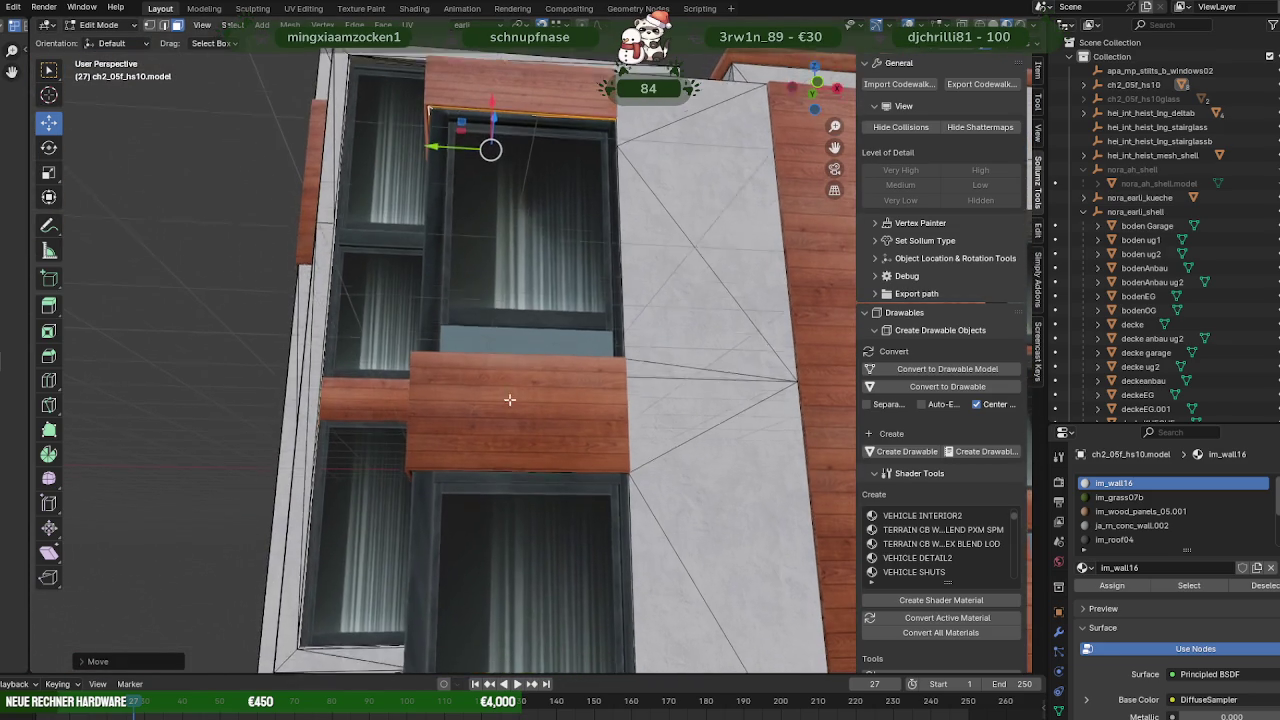
# Box-select the edges of wood plank ch2_05f_hs10.model.004 in wireframe Edit Mode.
pyautogui.press('Tab')
pyautogui.click(550, 411)
pyautogui.press('Tab')
pyautogui.scroll(4, 408, 444)
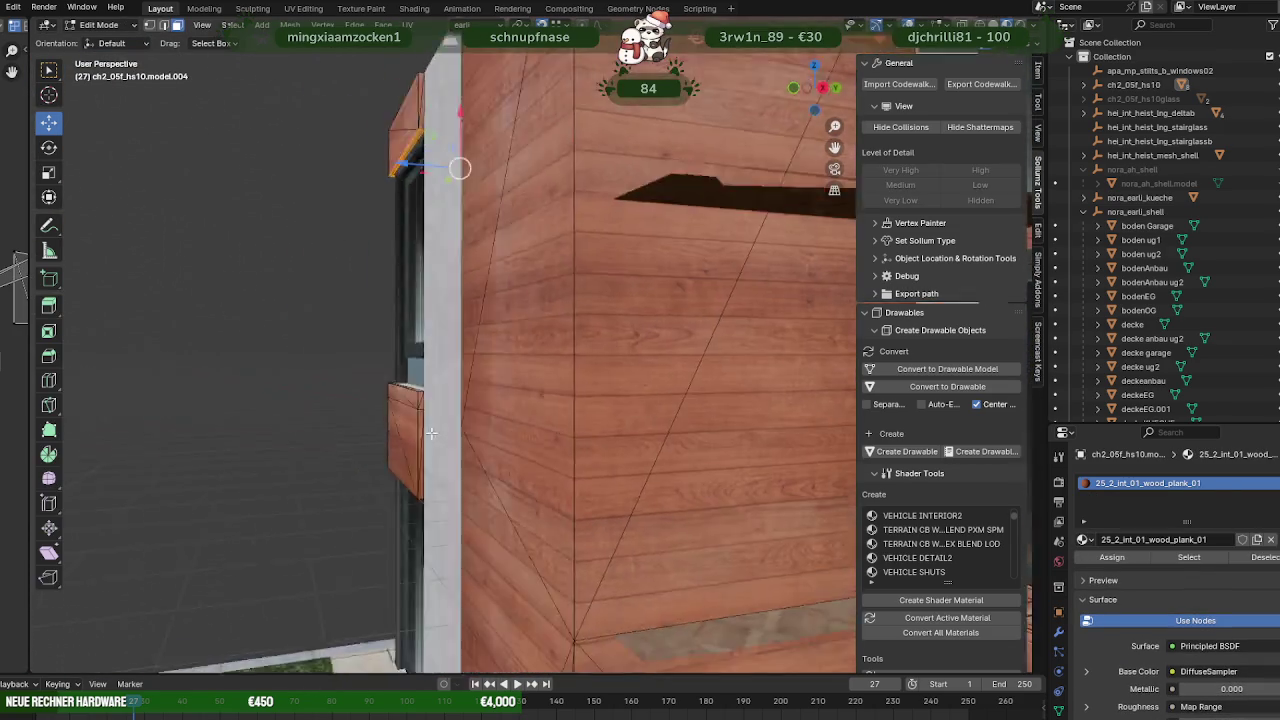
pyautogui.hotkey('shift', 'z')
pyautogui.moveTo(408, 444)
pyautogui.mouseDown(button='middle')
pyautogui.moveTo(394, 466)
pyautogui.moveTo(400, 446)
pyautogui.moveTo(312, 320)
pyautogui.mouseUp(button='middle')
pyautogui.moveTo(187, 248)
pyautogui.mouseDown()
pyautogui.moveTo(634, 376)
pyautogui.moveTo(646, 349)
pyautogui.mouseUp()
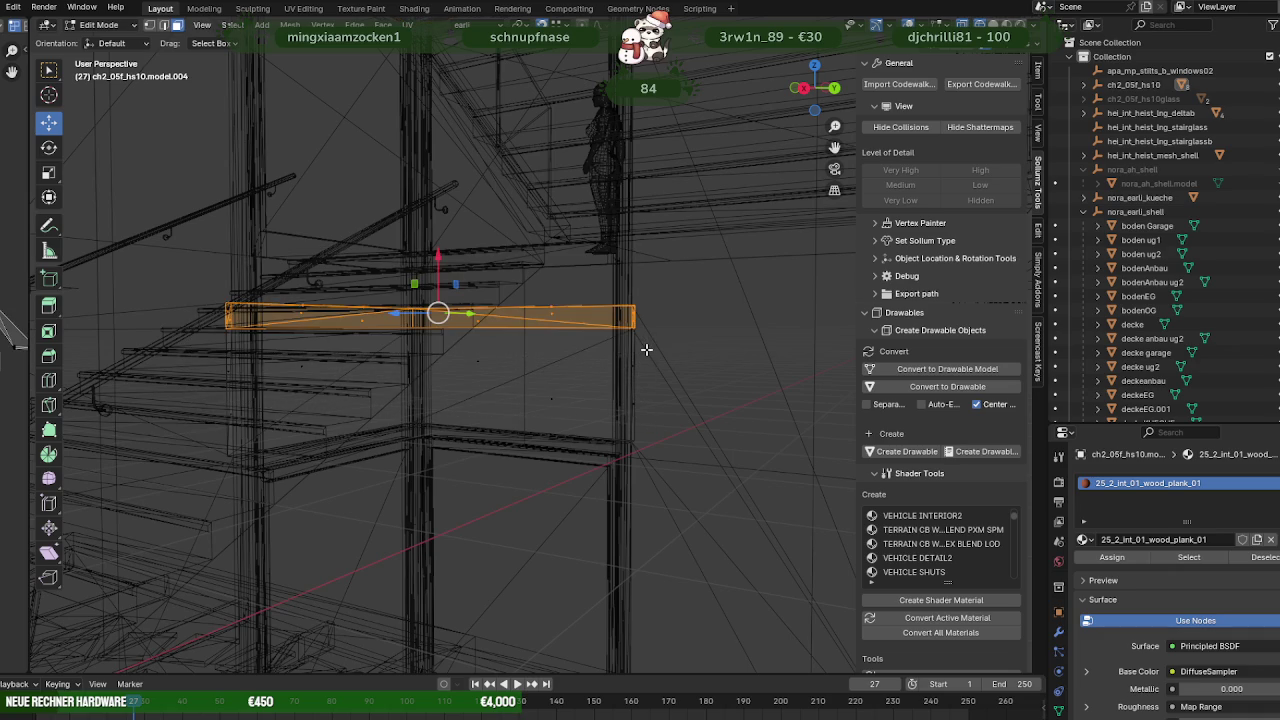
# Select the linked plank geometry and raise the wooden plank up under the window.
pyautogui.hotkey('ctrl', 'l')
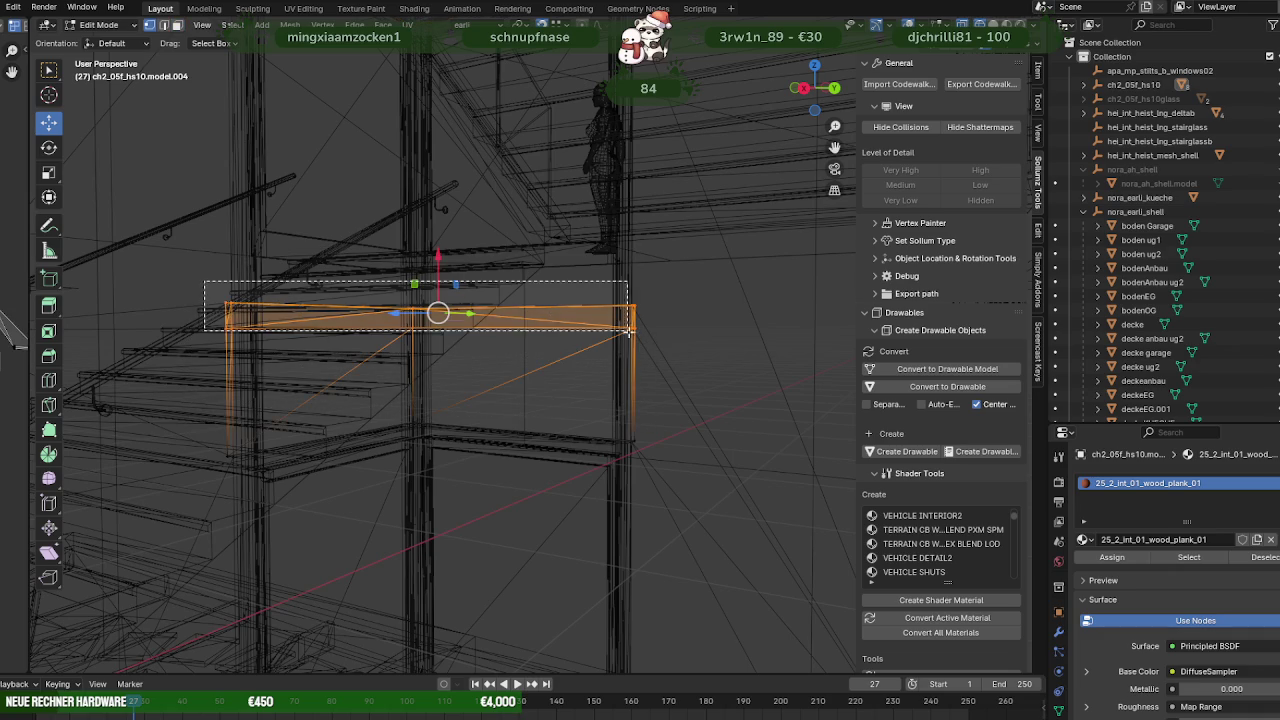
pyautogui.moveTo(580, 357)
pyautogui.mouseDown(button='middle')
pyautogui.moveTo(463, 366)
pyautogui.moveTo(526, 361)
pyautogui.moveTo(463, 389)
pyautogui.mouseUp(button='middle')
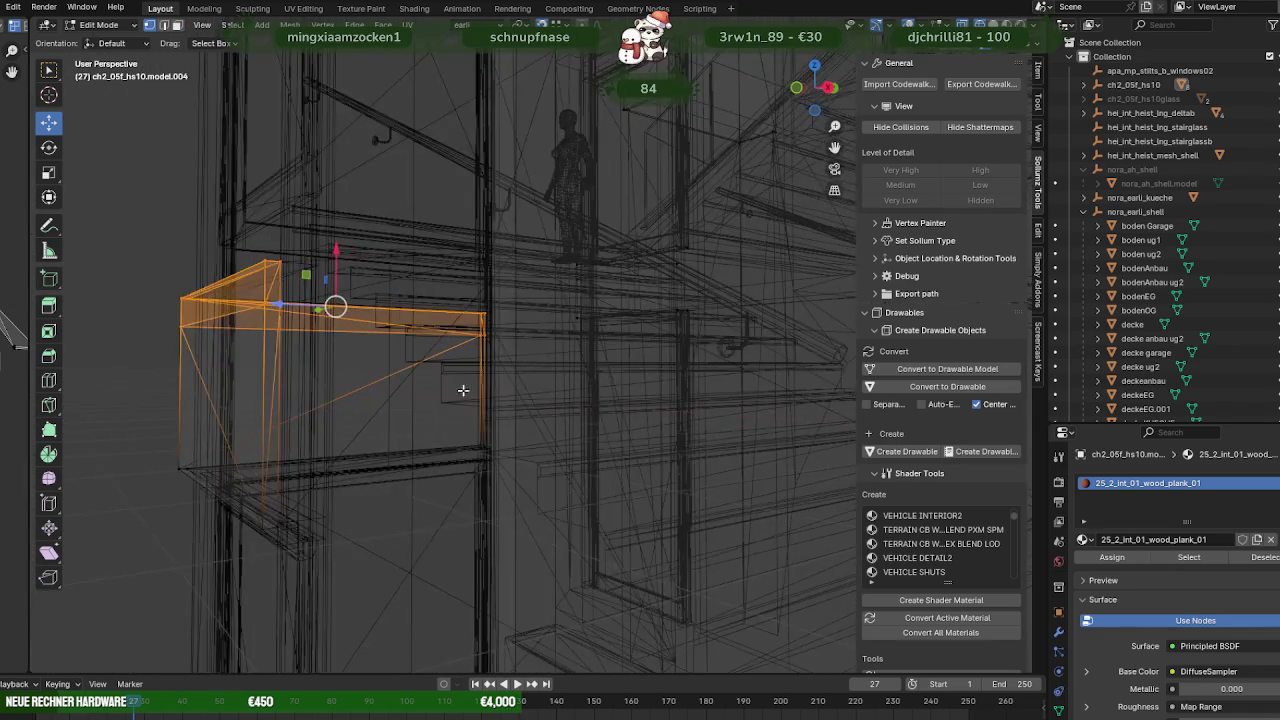
pyautogui.hotkey('shift', 'z')
pyautogui.press('KP_Decimal')
pyautogui.moveTo(414, 427); pyautogui.dragTo(324, 369, button='middle')
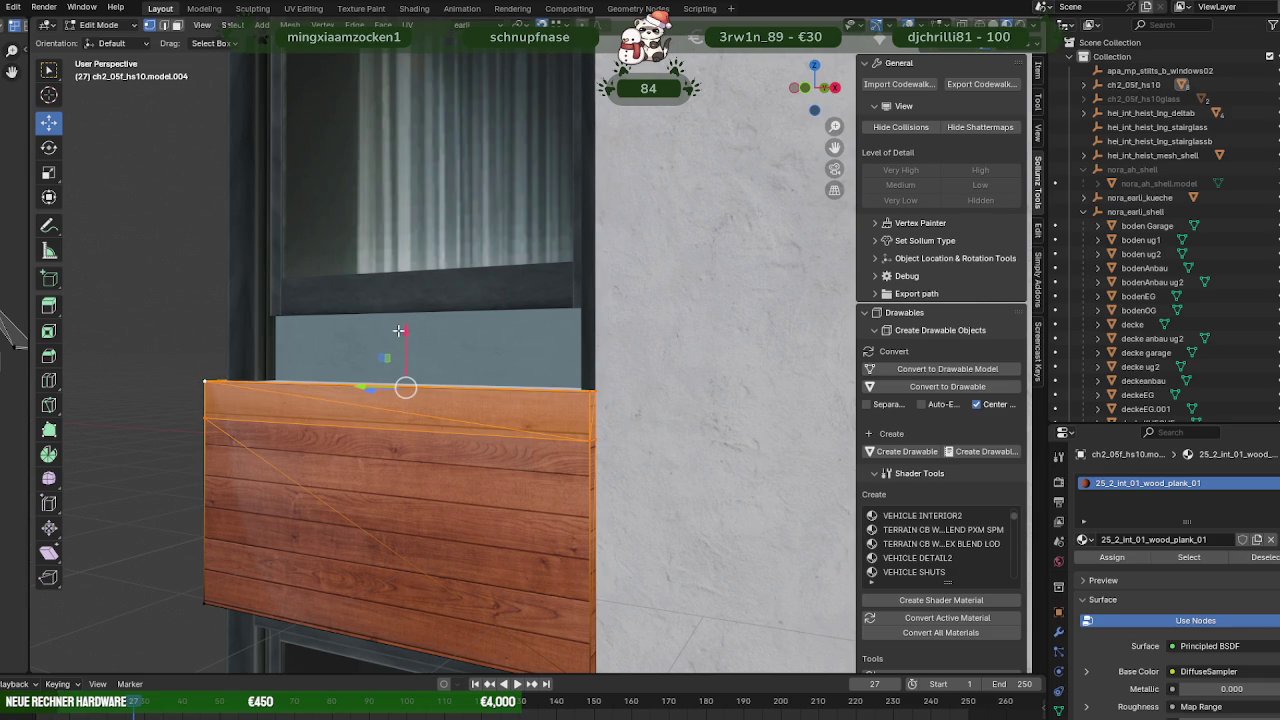
pyautogui.moveTo(398, 330); pyautogui.dragTo(398, 275)
pyautogui.moveTo(398, 275)
pyautogui.mouseDown(button='middle')
pyautogui.moveTo(286, 386)
pyautogui.moveTo(297, 429)
pyautogui.moveTo(277, 446)
pyautogui.moveTo(314, 430)
pyautogui.mouseUp(button='middle')
pyautogui.press('Tab')
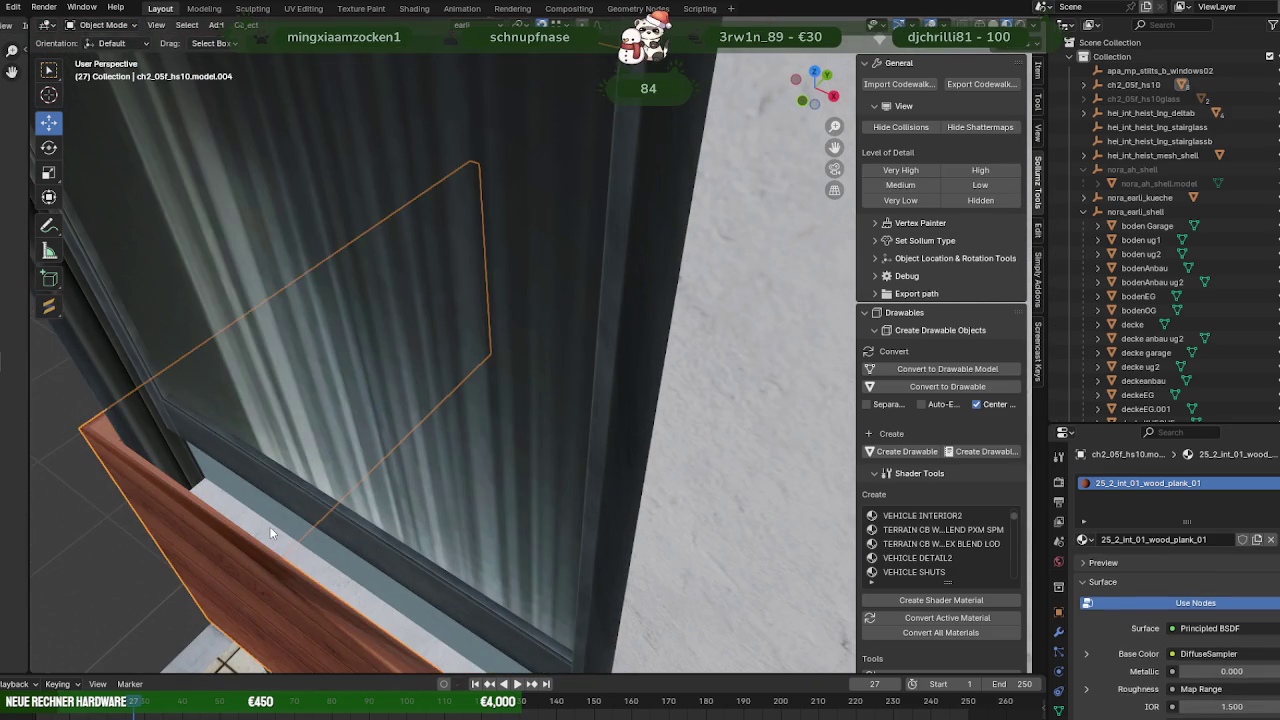
# Slide the wall's window sill faces sideways to line up with the plank.
pyautogui.click(270, 533)
pyautogui.press('Tab')
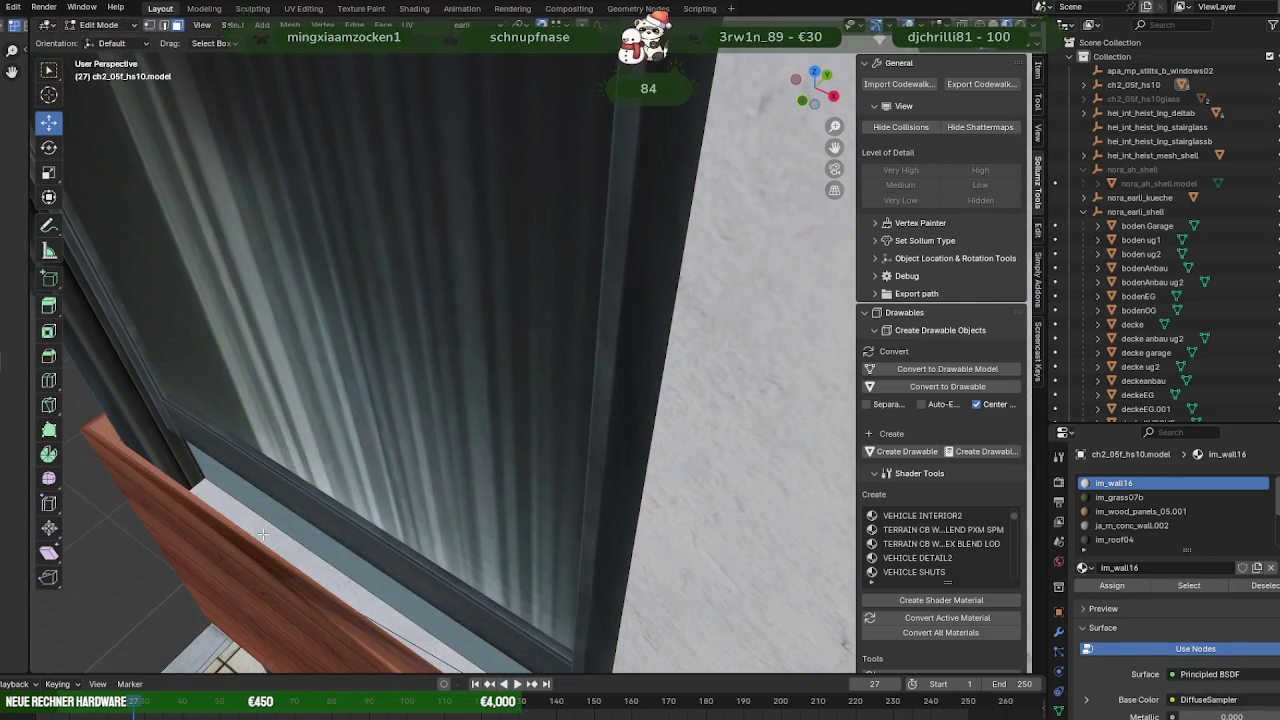
pyautogui.moveTo(262, 535); pyautogui.dragTo(437, 541, button='middle')
pyautogui.moveTo(645, 651); pyautogui.dragTo(453, 451, button='middle')
pyautogui.click(463, 315)
pyautogui.moveTo(463, 315)
pyautogui.mouseDown(button='middle')
pyautogui.moveTo(449, 380)
pyautogui.moveTo(463, 342)
pyautogui.mouseUp(button='middle')
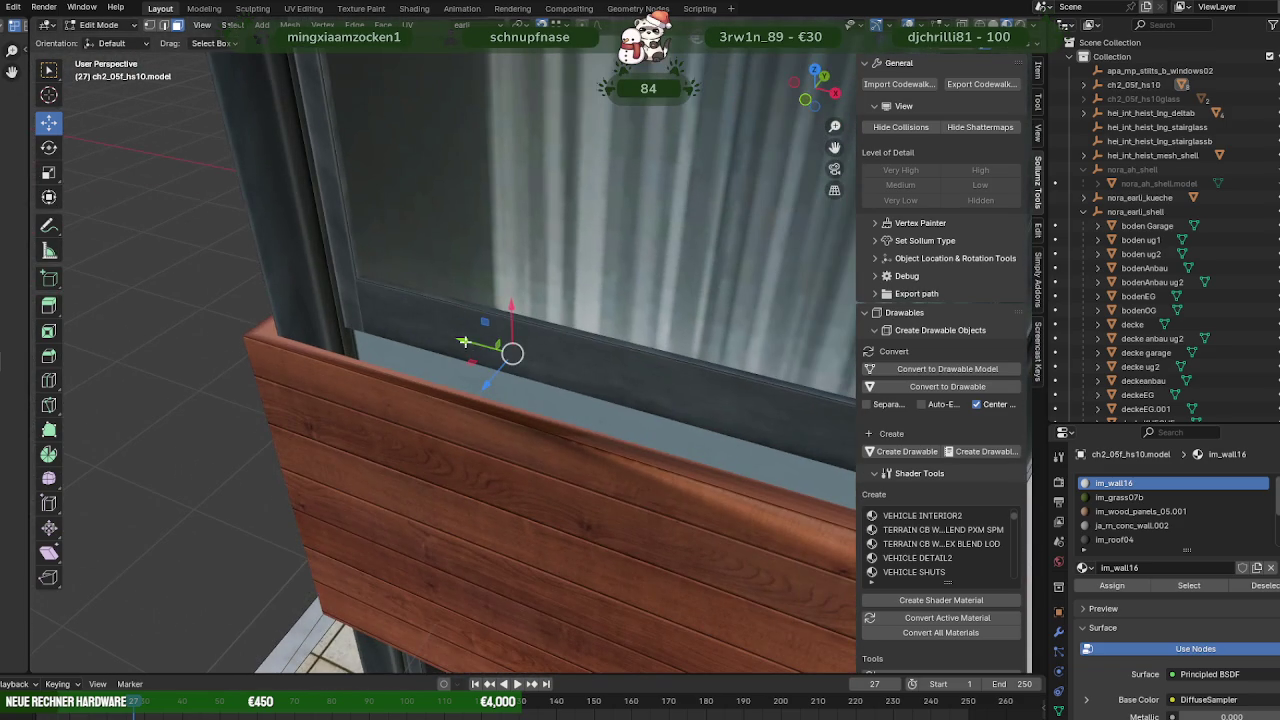
pyautogui.moveTo(505, 310); pyautogui.dragTo(490, 290)
pyautogui.moveTo(490, 290)
pyautogui.mouseDown(button='middle')
pyautogui.moveTo(508, 286)
pyautogui.moveTo(372, 400)
pyautogui.moveTo(251, 386)
pyautogui.moveTo(338, 372)
pyautogui.moveTo(463, 465)
pyautogui.mouseUp(button='middle')
pyautogui.press('Tab')
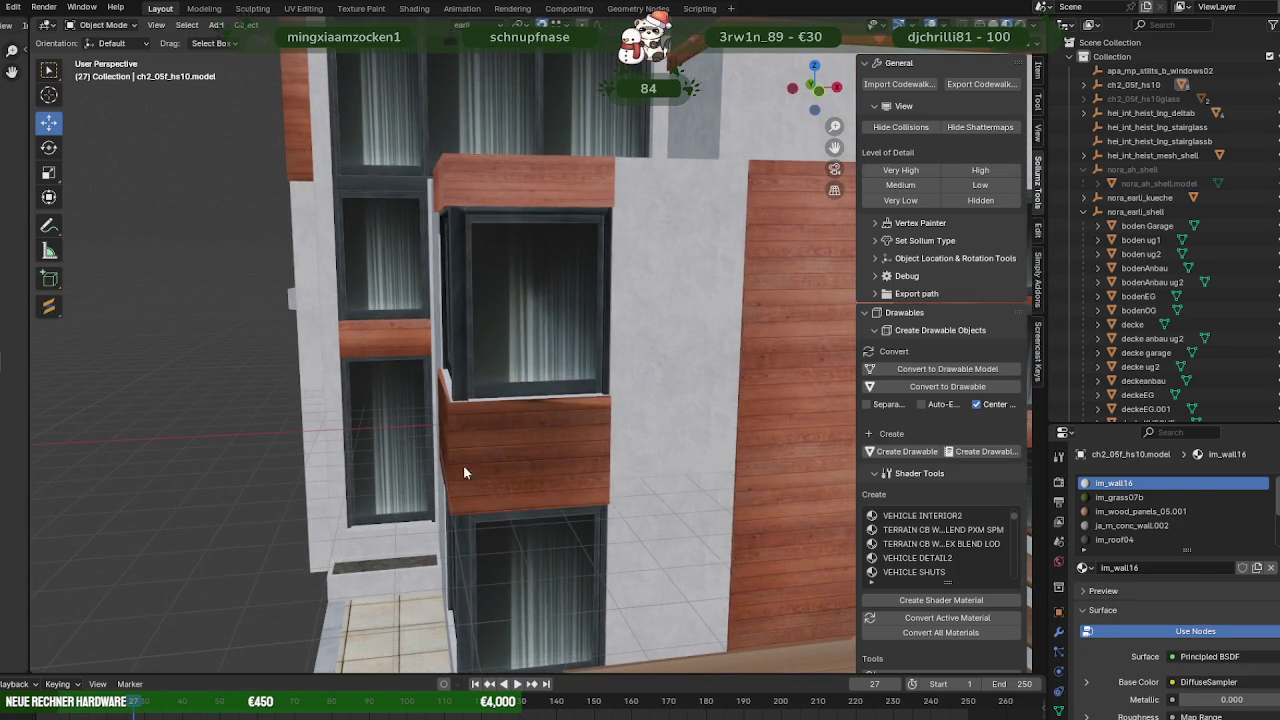
# Reset the normal vectors on all faces of the wood box below the window.
pyautogui.click(494, 448)
pyautogui.press('Tab')
pyautogui.click(509, 443)
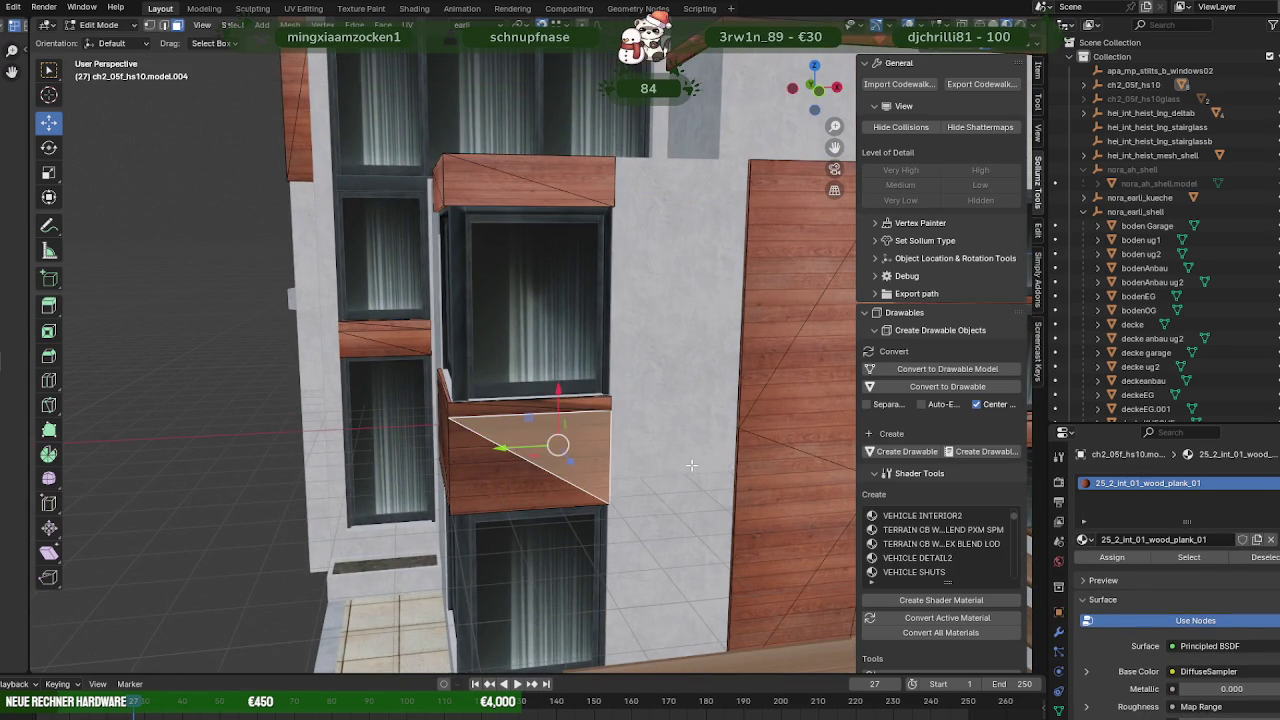
pyautogui.press('a')
pyautogui.hotkey('alt', 'n')
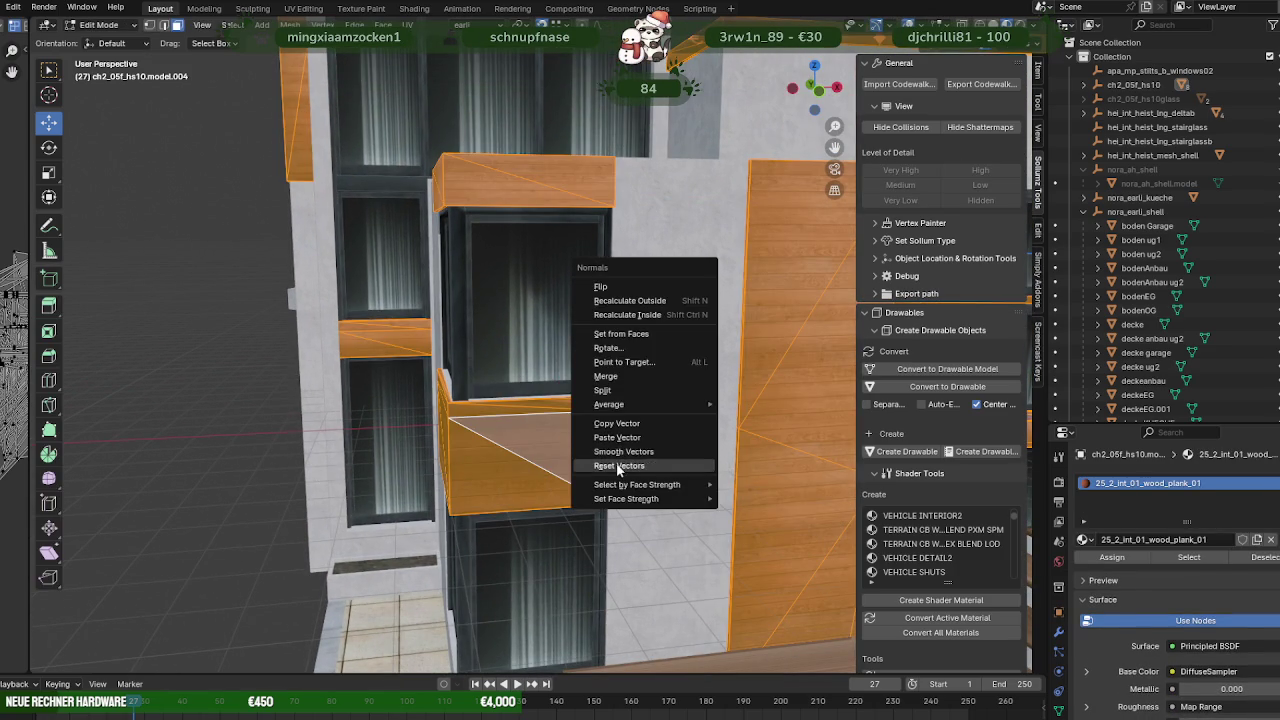
pyautogui.click(618, 467)
pyautogui.press('Tab')
# Select the wood box's top faces, including its front triangle and side face.
pyautogui.moveTo(600, 450)
pyautogui.mouseDown(button='middle')
pyautogui.moveTo(614, 425)
pyautogui.moveTo(645, 429)
pyautogui.moveTo(585, 427)
pyautogui.moveTo(557, 271)
pyautogui.mouseUp(button='middle')
pyautogui.press('Tab')
pyautogui.click(438, 287)
pyautogui.keyDown('shift'); pyautogui.click(438, 271); pyautogui.keyUp('shift')
pyautogui.moveTo(455, 288)
pyautogui.mouseDown(button='middle')
pyautogui.moveTo(323, 291)
pyautogui.moveTo(380, 260)
pyautogui.moveTo(364, 258)
pyautogui.mouseUp(button='middle')
pyautogui.hotkey('shift', 'z')
pyautogui.moveTo(337, 161)
pyautogui.mouseDown()
pyautogui.moveTo(571, 284)
pyautogui.moveTo(598, 320)
pyautogui.mouseUp()
pyautogui.hotkey('shift', 'z')
pyautogui.moveTo(27, 306); pyautogui.dragTo(258, 305)
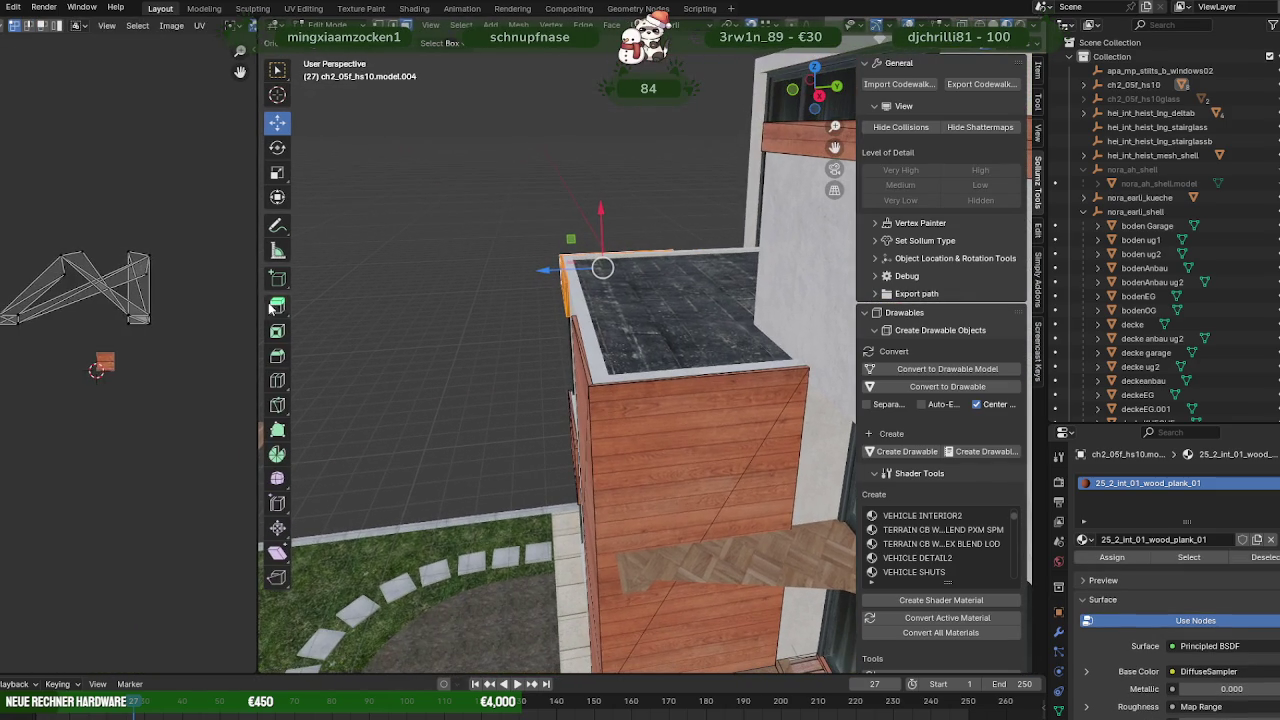
pyautogui.moveTo(476, 302); pyautogui.dragTo(596, 309, button='middle')
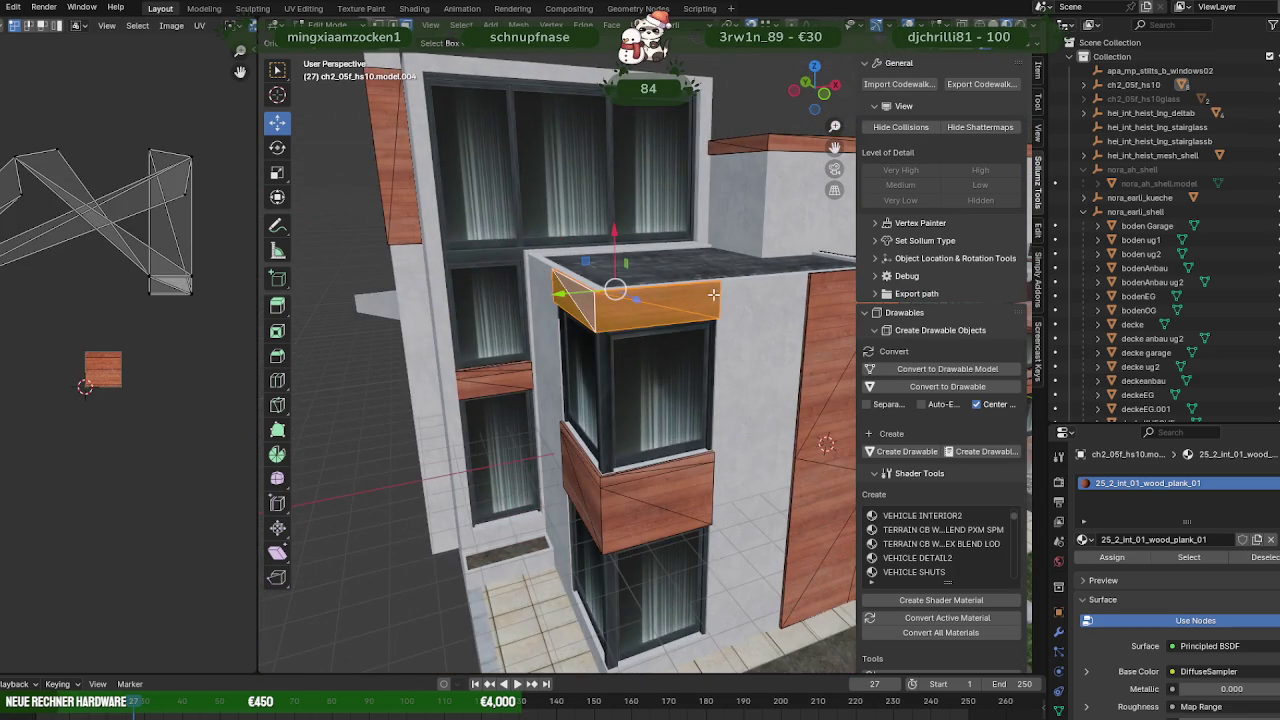
pyautogui.keyDown('shift'); pyautogui.click(572, 298); pyautogui.keyUp('shift')
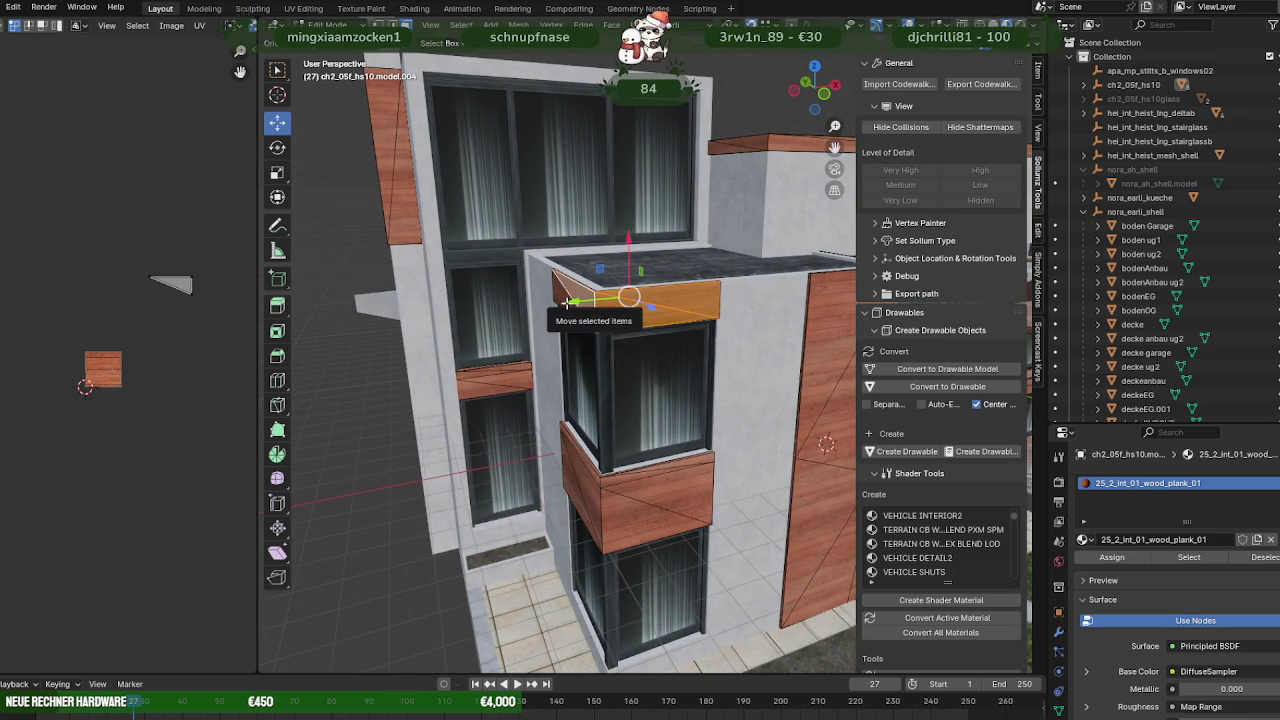
# Stretch the box top's UV island vertically in the UV Editor.
pyautogui.scroll(-1, 168, 312)
pyautogui.click(168, 312)
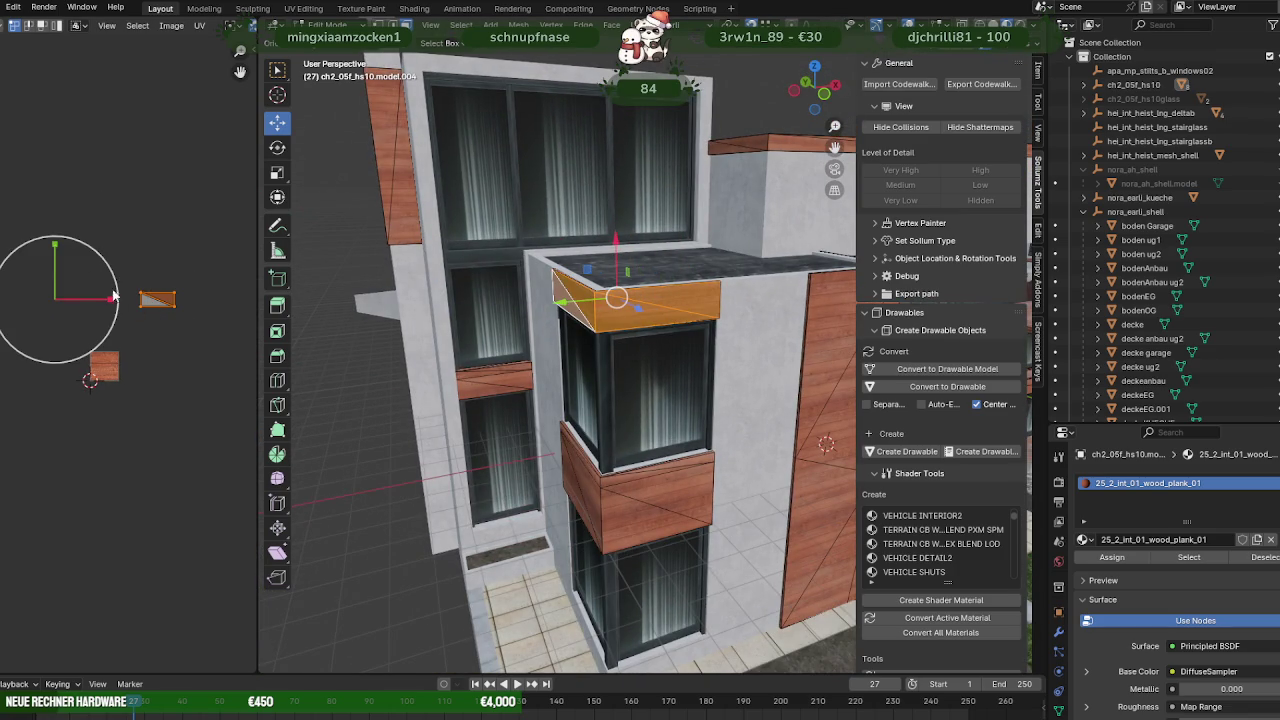
pyautogui.moveTo(53, 248); pyautogui.dragTo(55, 258)
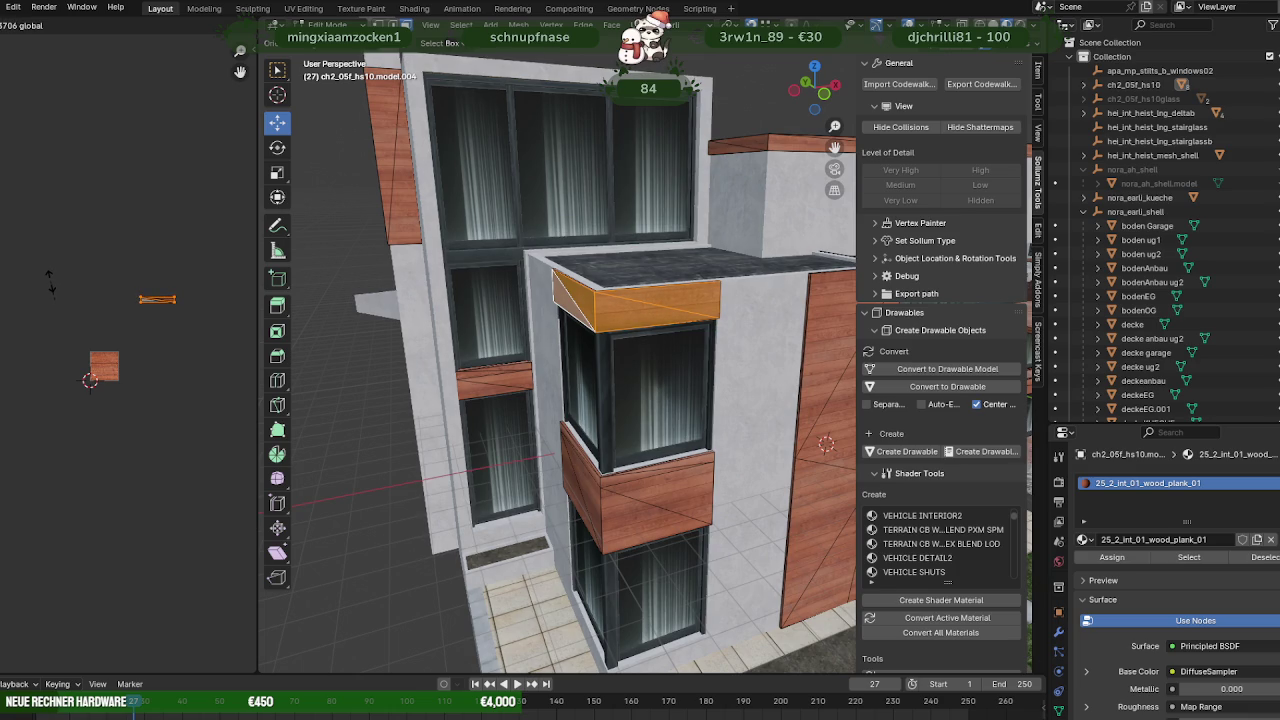
pyautogui.click(50, 283)
pyautogui.moveTo(480, 330)
pyautogui.mouseDown(button='middle')
pyautogui.moveTo(549, 321)
pyautogui.moveTo(480, 315)
pyautogui.mouseUp(button='middle')
pyautogui.scroll(3, 549, 321)
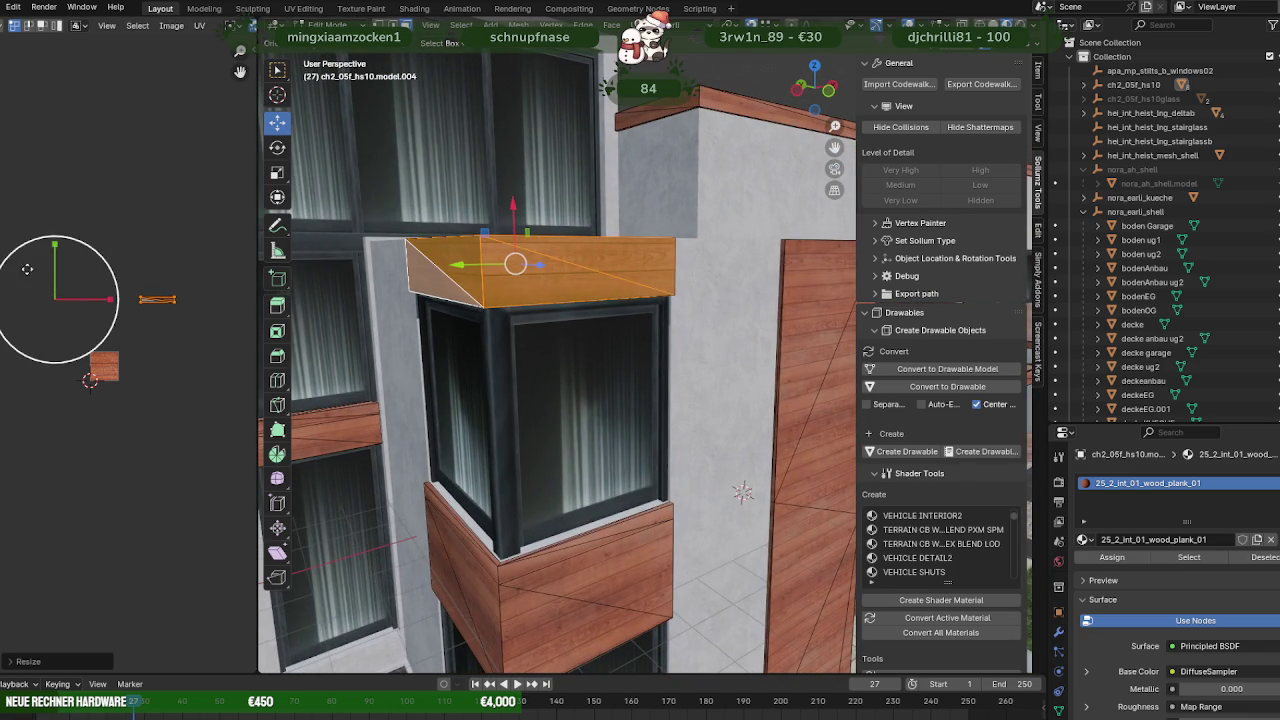
pyautogui.moveTo(54, 246); pyautogui.dragTo(54, 254)
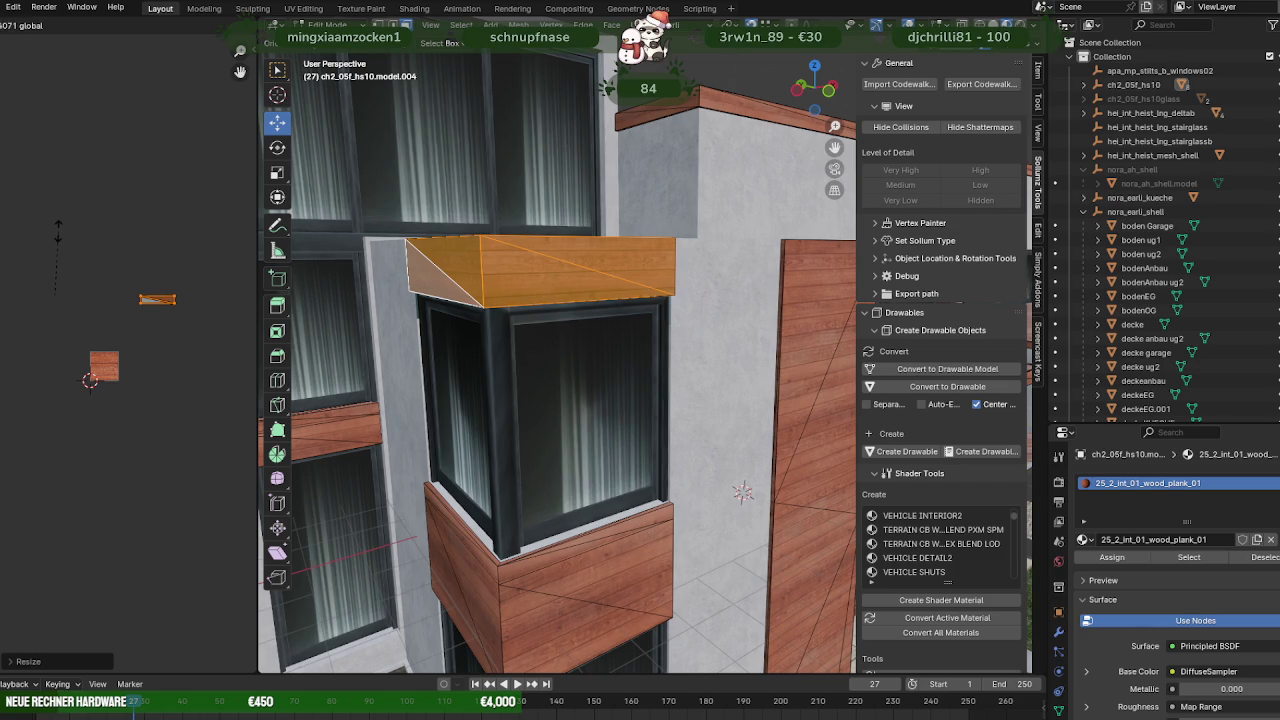
pyautogui.click(60, 230)
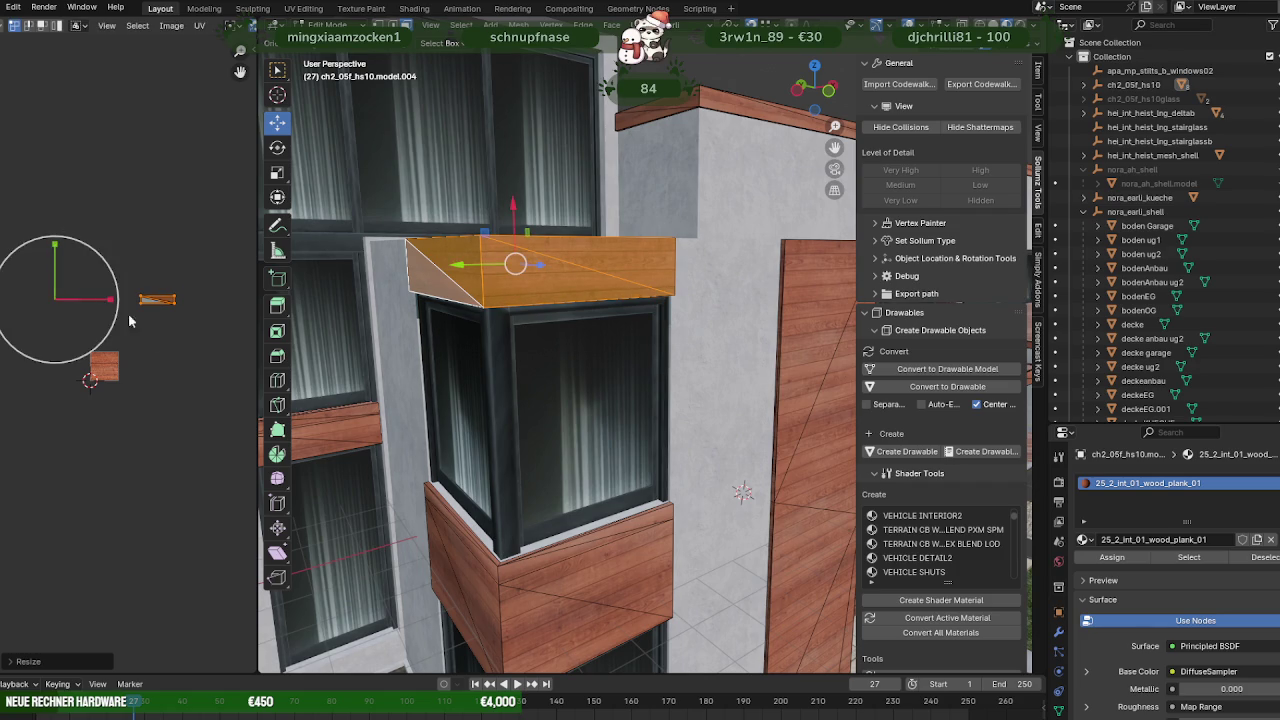
# Nudge the box top's UV island vertically to align the wood texture.
pyautogui.moveTo(57, 243); pyautogui.dragTo(56, 239)
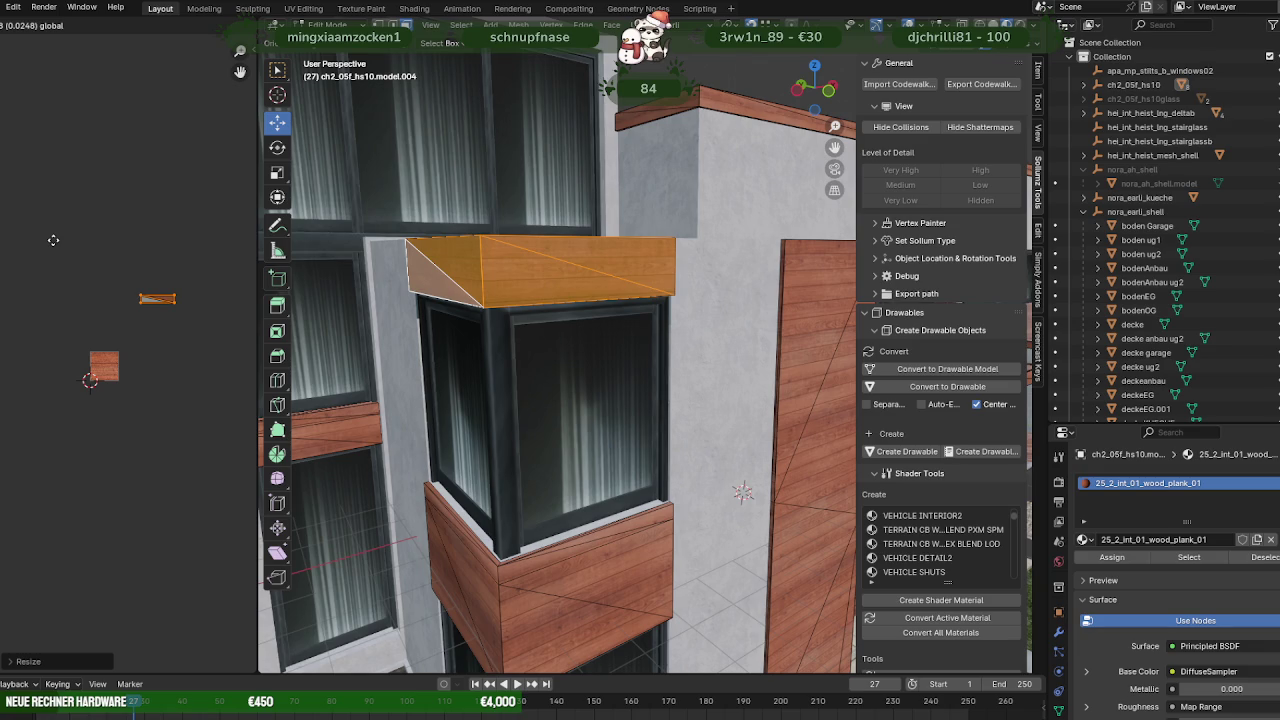
pyautogui.moveTo(53, 240); pyautogui.dragTo(53, 240)
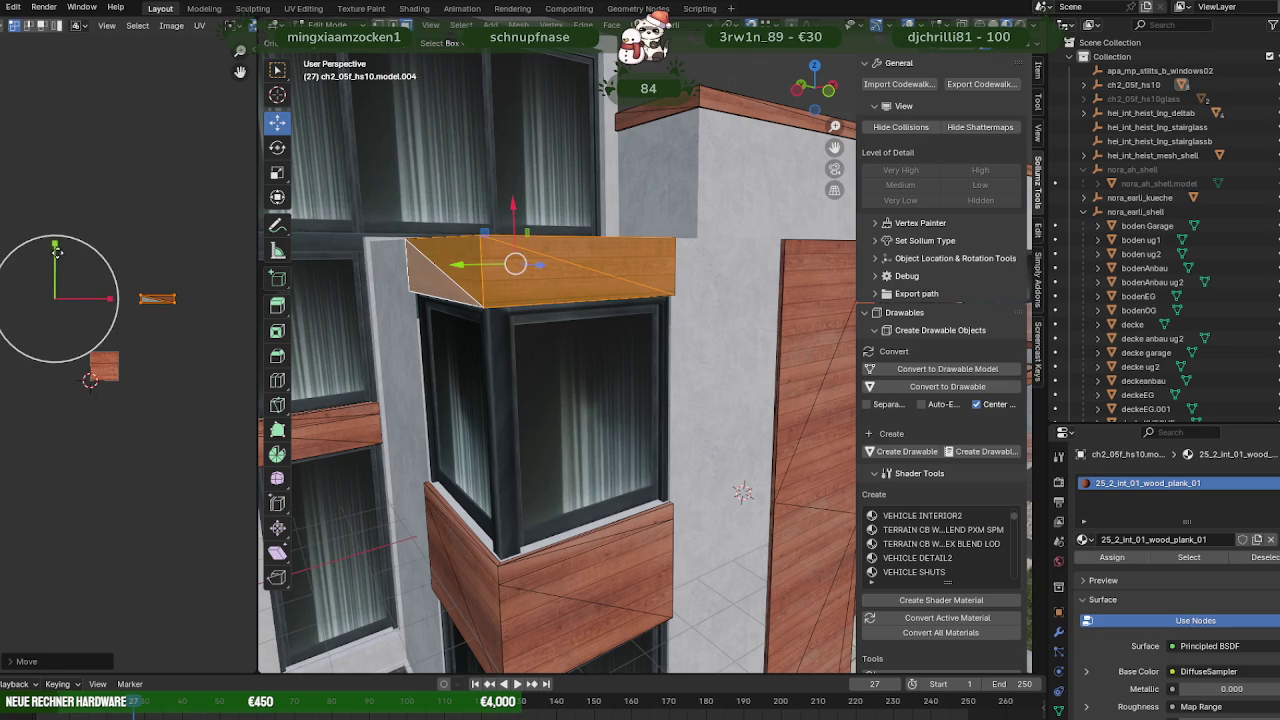
pyautogui.moveTo(57, 252); pyautogui.dragTo(55, 251)
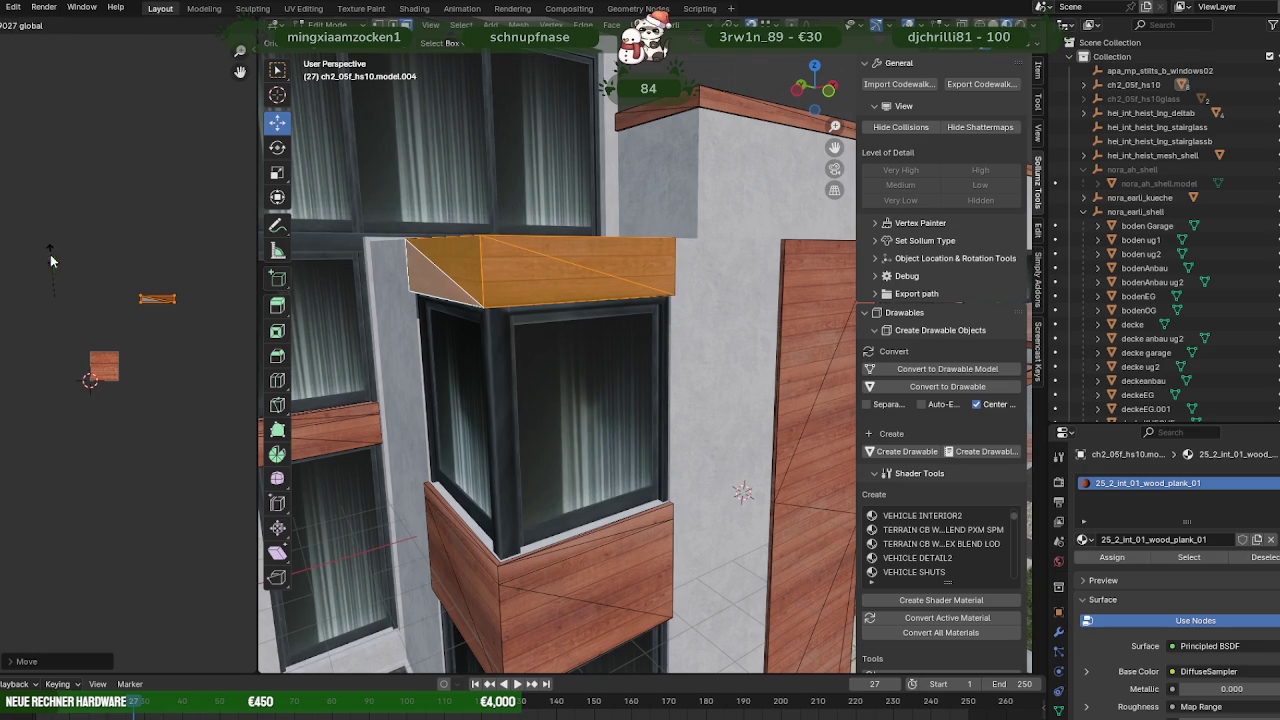
pyautogui.moveTo(53, 260); pyautogui.dragTo(60, 262)
pyautogui.moveTo(537, 503)
pyautogui.mouseDown(button='middle')
pyautogui.moveTo(575, 441)
pyautogui.moveTo(730, 433)
pyautogui.moveTo(634, 410)
pyautogui.moveTo(589, 433)
pyautogui.moveTo(509, 436)
pyautogui.moveTo(538, 497)
pyautogui.moveTo(601, 390)
pyautogui.moveTo(559, 447)
pyautogui.moveTo(647, 422)
pyautogui.mouseUp(button='middle')
pyautogui.scroll(2, 522, 440)
# Start editing the imported stair object's mesh in wireframe view.
pyautogui.press('Tab')
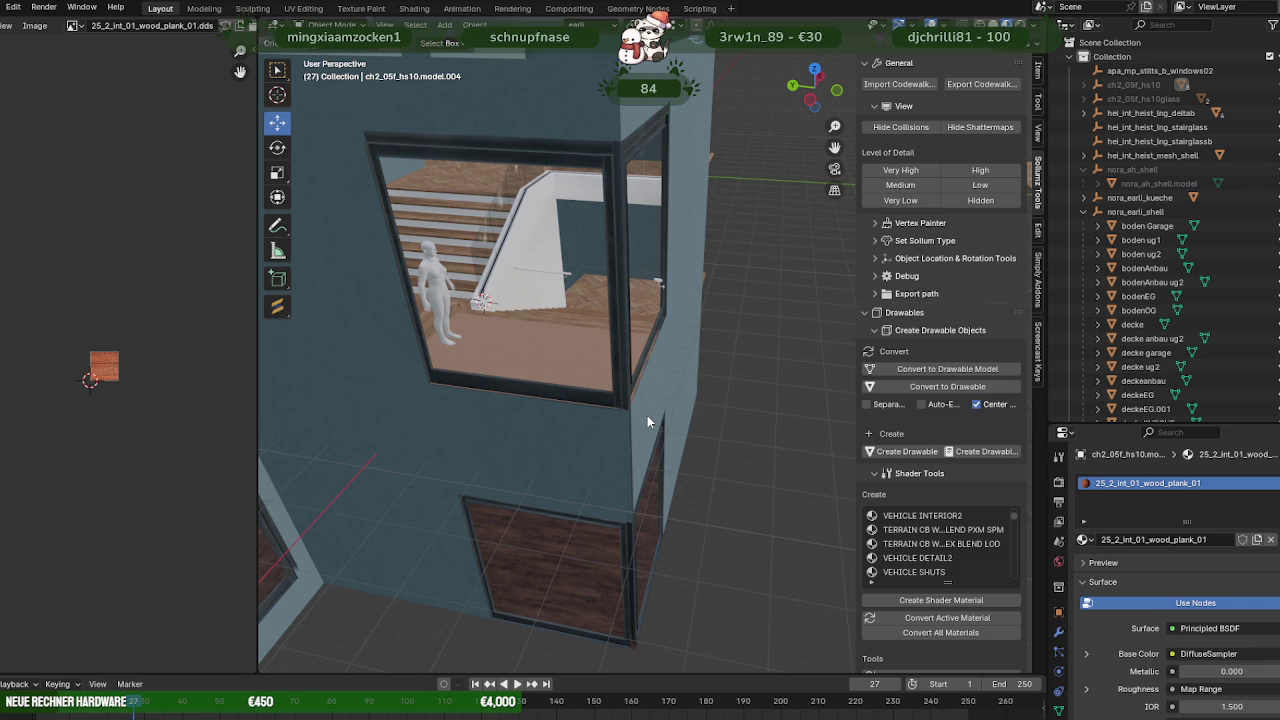
pyautogui.moveTo(647, 415)
pyautogui.mouseDown(button='middle')
pyautogui.moveTo(631, 307)
pyautogui.moveTo(897, 335)
pyautogui.moveTo(774, 318)
pyautogui.moveTo(599, 356)
pyautogui.moveTo(647, 378)
pyautogui.moveTo(614, 394)
pyautogui.mouseUp(button='middle')
pyautogui.click(644, 375)
pyautogui.click(473, 401)
pyautogui.press('Tab')
pyautogui.moveTo(473, 401)
pyautogui.mouseDown(button='middle')
pyautogui.moveTo(543, 360)
pyautogui.moveTo(580, 360)
pyautogui.moveTo(573, 265)
pyautogui.mouseUp(button='middle')
pyautogui.hotkey('shift', 'z')
# Box-select the stair section's edges, then return to Object Mode with the stair mesh active.
pyautogui.moveTo(617, 259); pyautogui.dragTo(705, 538)
pyautogui.moveTo(686, 499)
pyautogui.mouseDown(button='middle')
pyautogui.moveTo(677, 471)
pyautogui.moveTo(729, 474)
pyautogui.moveTo(807, 435)
pyautogui.mouseUp(button='middle')
pyautogui.hotkey('shift', 'z')
pyautogui.press('Tab')
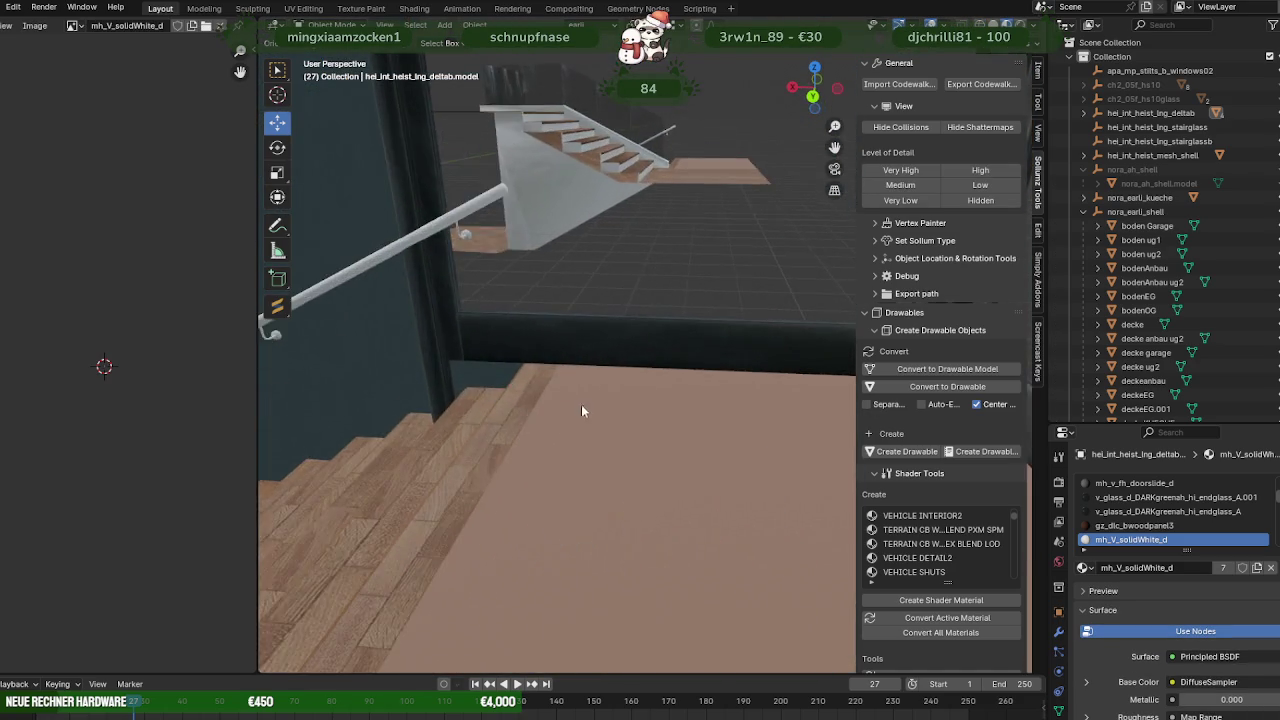
pyautogui.moveTo(586, 403)
pyautogui.mouseDown(button='middle')
pyautogui.moveTo(689, 383)
pyautogui.moveTo(546, 385)
pyautogui.moveTo(657, 391)
pyautogui.moveTo(545, 397)
pyautogui.moveTo(577, 400)
pyautogui.moveTo(532, 410)
pyautogui.moveTo(584, 460)
pyautogui.moveTo(542, 450)
pyautogui.moveTo(513, 485)
pyautogui.moveTo(553, 516)
pyautogui.moveTo(418, 430)
pyautogui.mouseUp(button='middle')
pyautogui.click(538, 458)
pyautogui.keyDown('shift'); pyautogui.click(490, 450); pyautogui.keyUp('shift')
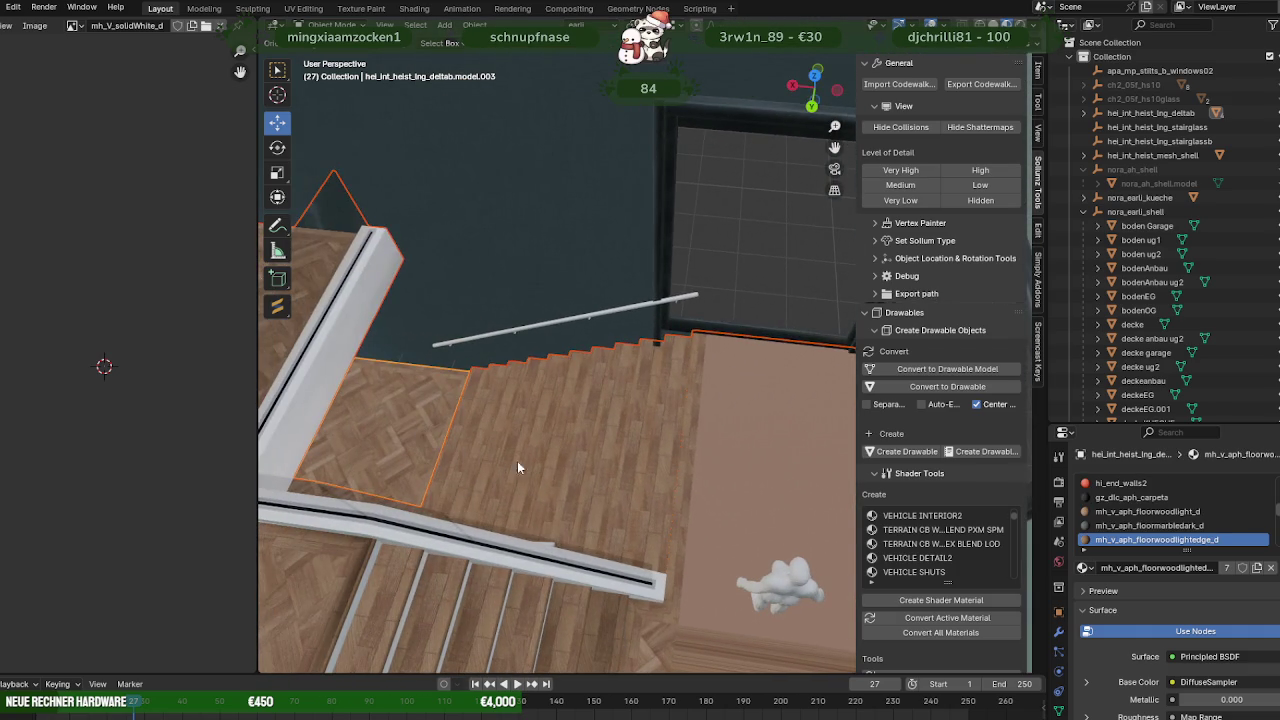
pyautogui.press('Tab')
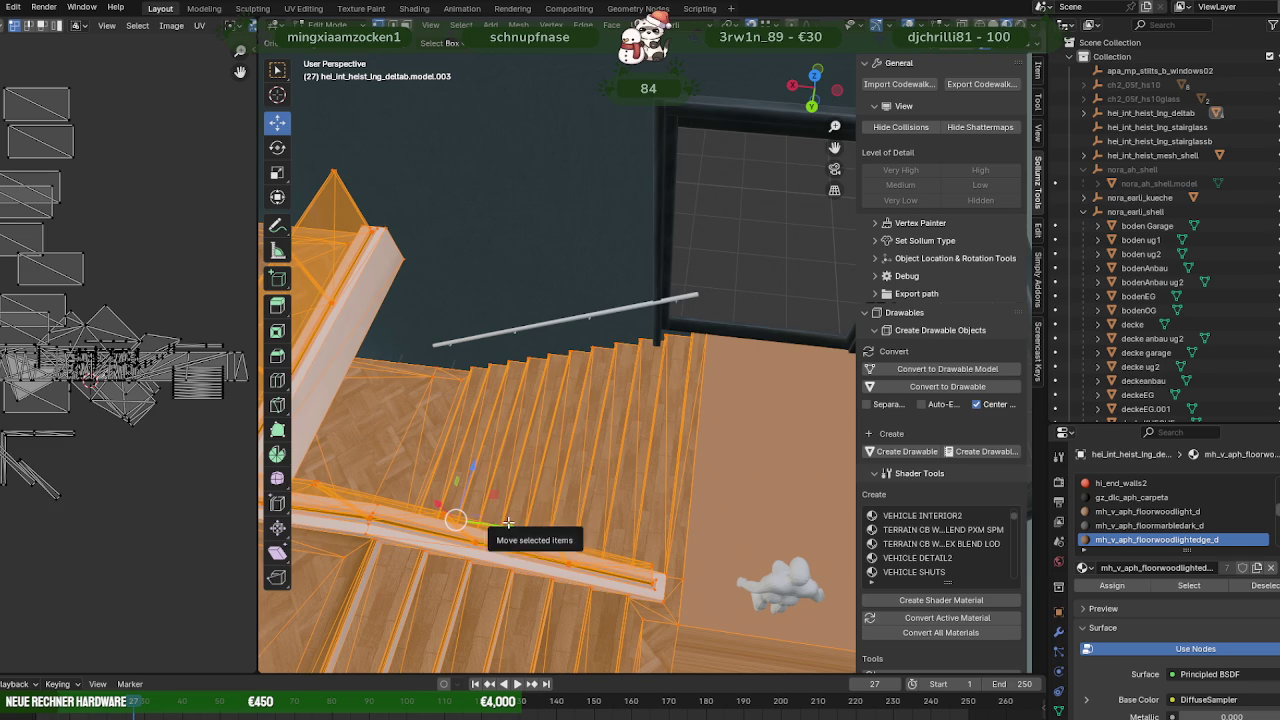
pyautogui.moveTo(511, 527); pyautogui.dragTo(456, 530)
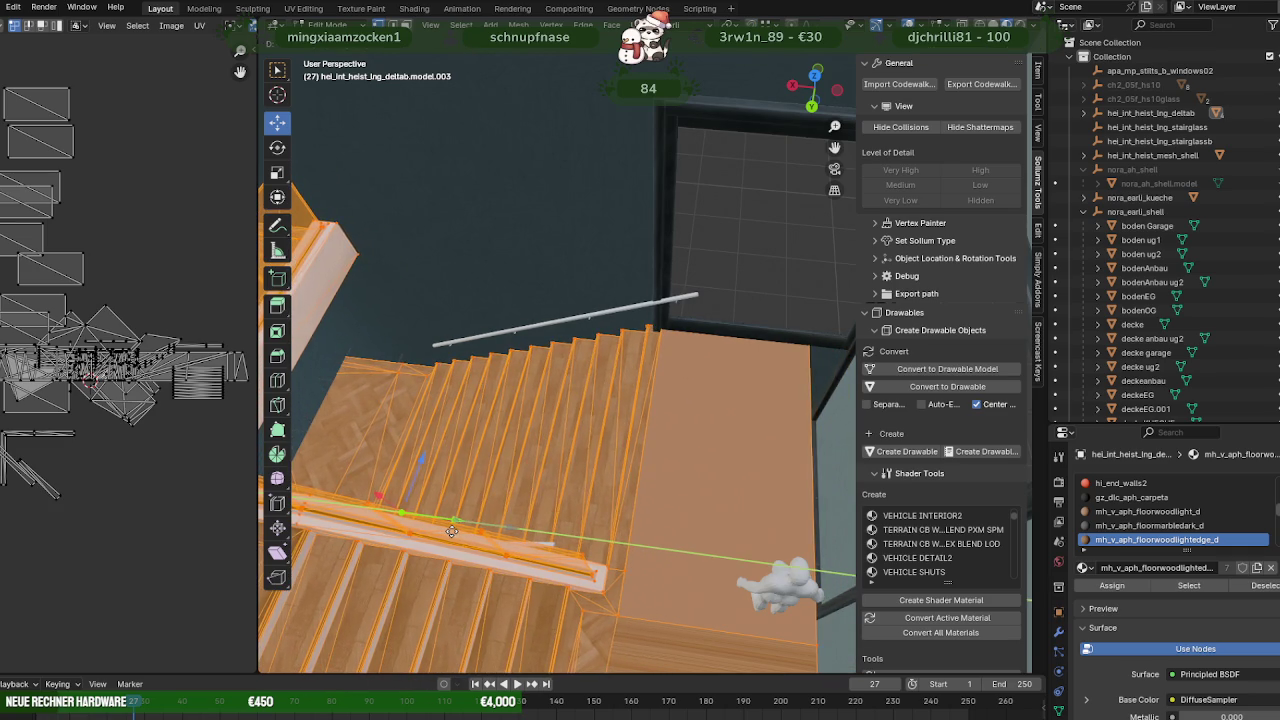
pyautogui.moveTo(456, 530); pyautogui.dragTo(450, 531)
pyautogui.moveTo(450, 531)
pyautogui.mouseDown(button='middle')
pyautogui.moveTo(620, 423)
pyautogui.moveTo(563, 450)
pyautogui.moveTo(470, 453)
pyautogui.moveTo(657, 388)
pyautogui.moveTo(626, 409)
pyautogui.moveTo(643, 401)
pyautogui.moveTo(589, 483)
pyautogui.moveTo(828, 449)
pyautogui.mouseUp(button='middle')
pyautogui.scroll(3, 600, 447)
pyautogui.scroll(3, 620, 423)
pyautogui.scroll(3, 520, 457)
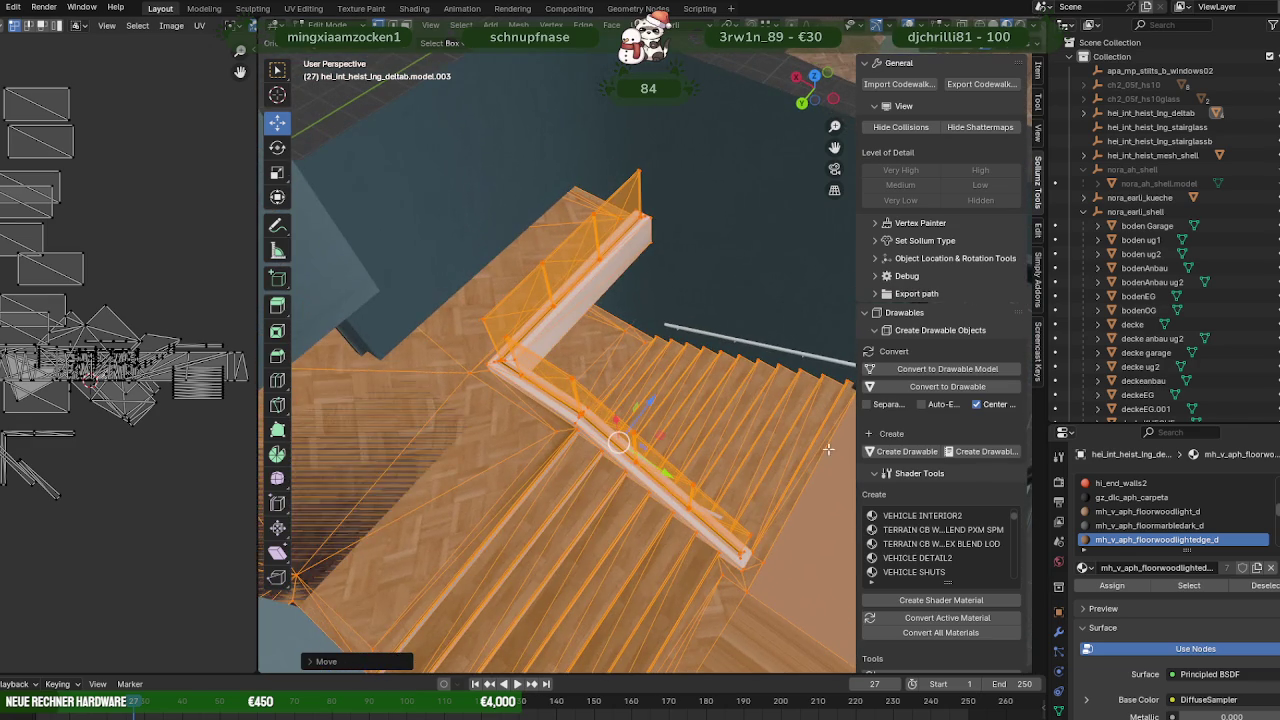
pyautogui.moveTo(773, 501); pyautogui.dragTo(765, 446, button='middle')
pyautogui.moveTo(699, 540)
pyautogui.mouseDown(button='middle')
pyautogui.moveTo(632, 492)
pyautogui.moveTo(763, 500)
pyautogui.moveTo(668, 497)
pyautogui.moveTo(484, 448)
pyautogui.moveTo(753, 427)
pyautogui.moveTo(555, 480)
pyautogui.mouseUp(button='middle')
pyautogui.moveTo(539, 363); pyautogui.dragTo(543, 428, button='middle')
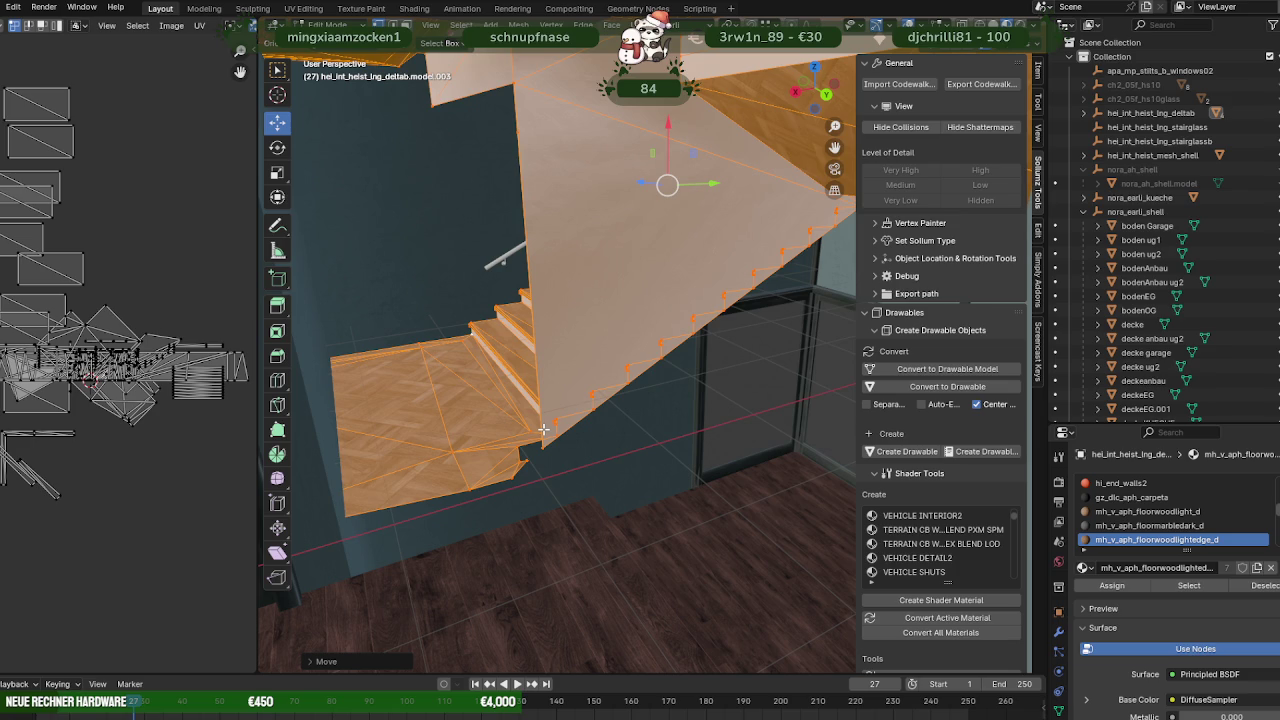
pyautogui.scroll(5, 602, 316)
pyautogui.moveTo(548, 329)
pyautogui.mouseDown(button='middle')
pyautogui.moveTo(387, 343)
pyautogui.moveTo(618, 448)
pyautogui.mouseUp(button='middle')
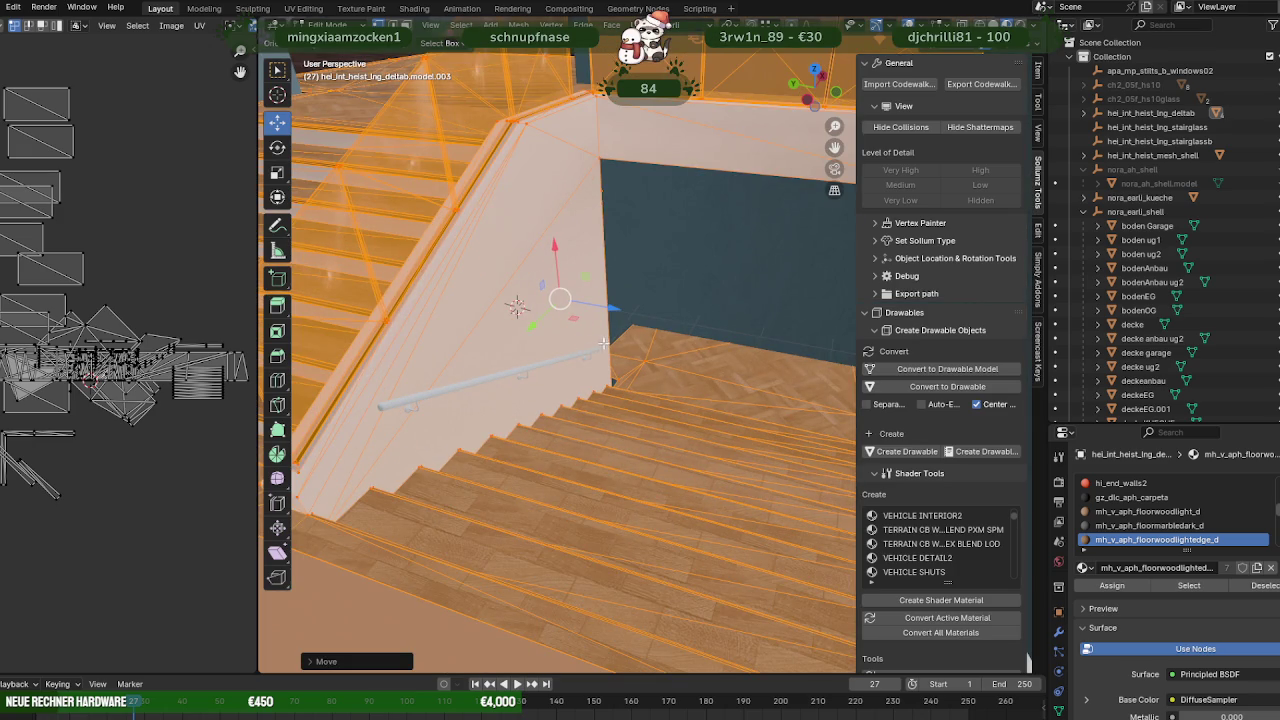
pyautogui.moveTo(544, 398)
pyautogui.mouseDown(button='middle')
pyautogui.moveTo(606, 398)
pyautogui.moveTo(500, 435)
pyautogui.moveTo(552, 447)
pyautogui.mouseUp(button='middle')
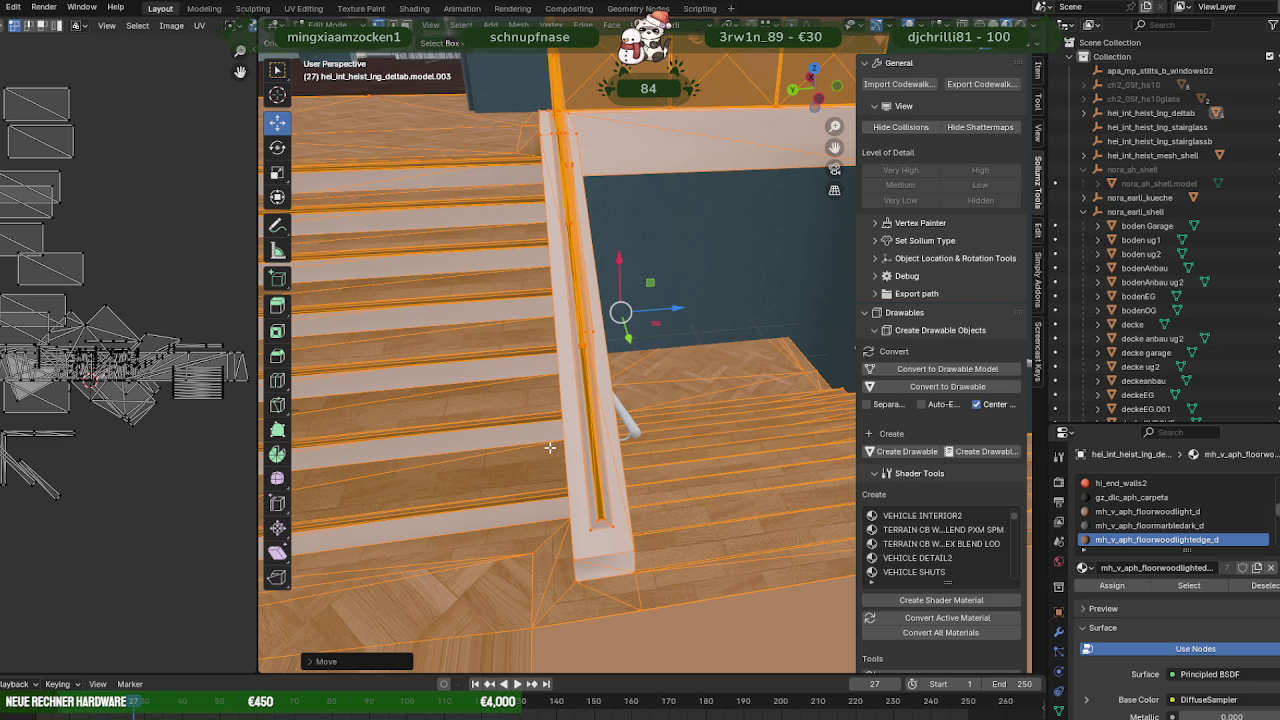
pyautogui.moveTo(549, 447)
pyautogui.mouseDown(button='middle')
pyautogui.moveTo(515, 498)
pyautogui.moveTo(506, 469)
pyautogui.moveTo(697, 523)
pyautogui.moveTo(740, 482)
pyautogui.mouseUp(button='middle')
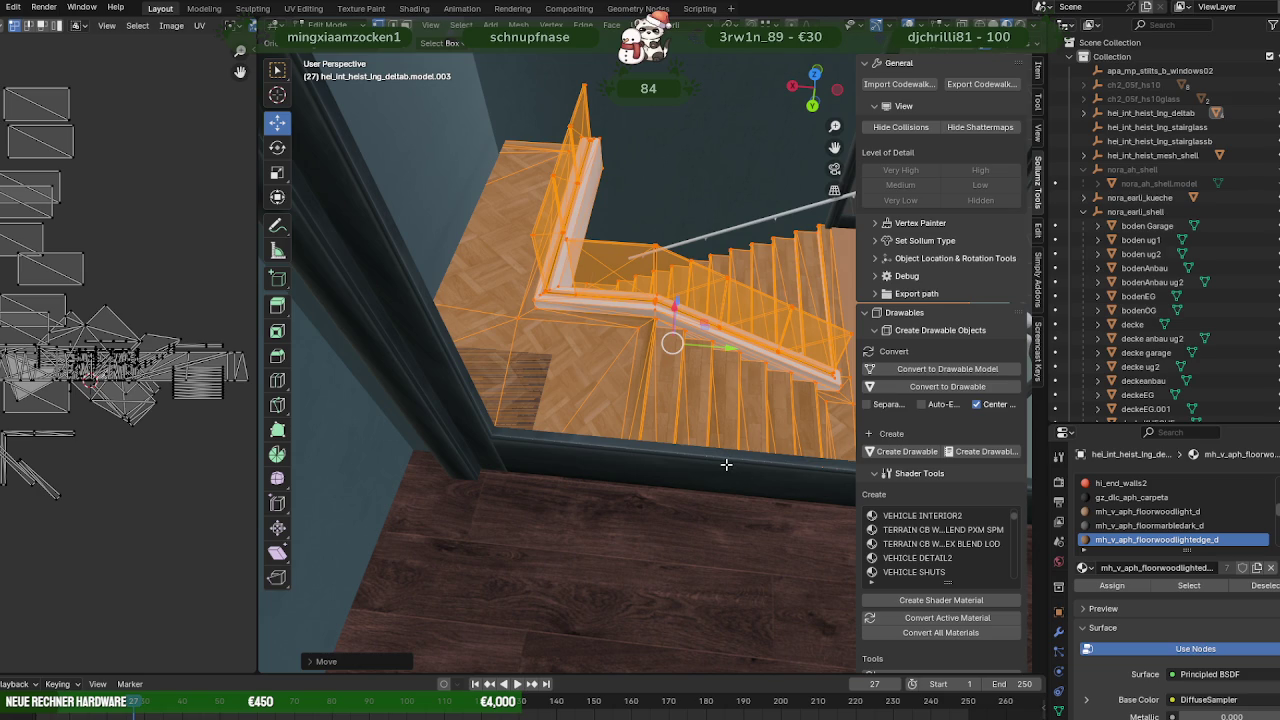
pyautogui.moveTo(726, 464); pyautogui.dragTo(721, 481, button='middle')
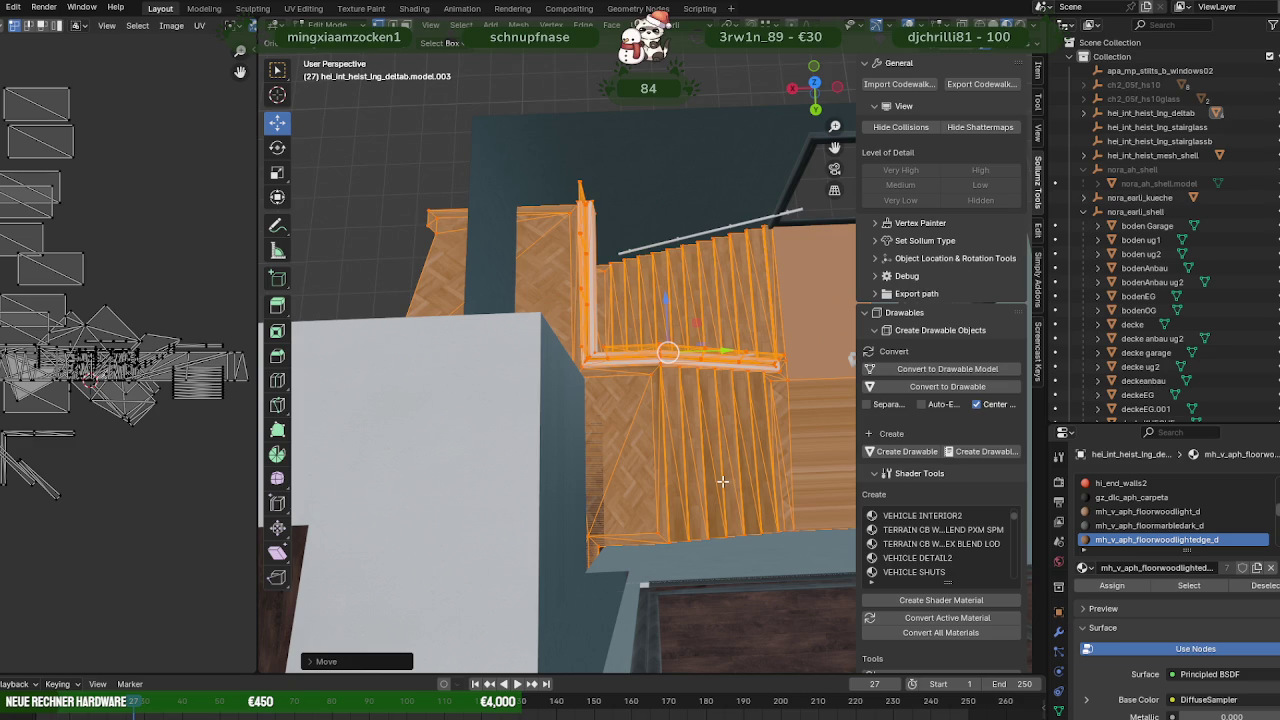
pyautogui.moveTo(722, 481)
pyautogui.mouseDown(button='middle')
pyautogui.moveTo(513, 426)
pyautogui.moveTo(471, 381)
pyautogui.moveTo(521, 457)
pyautogui.moveTo(469, 452)
pyautogui.moveTo(474, 442)
pyautogui.mouseUp(button='middle')
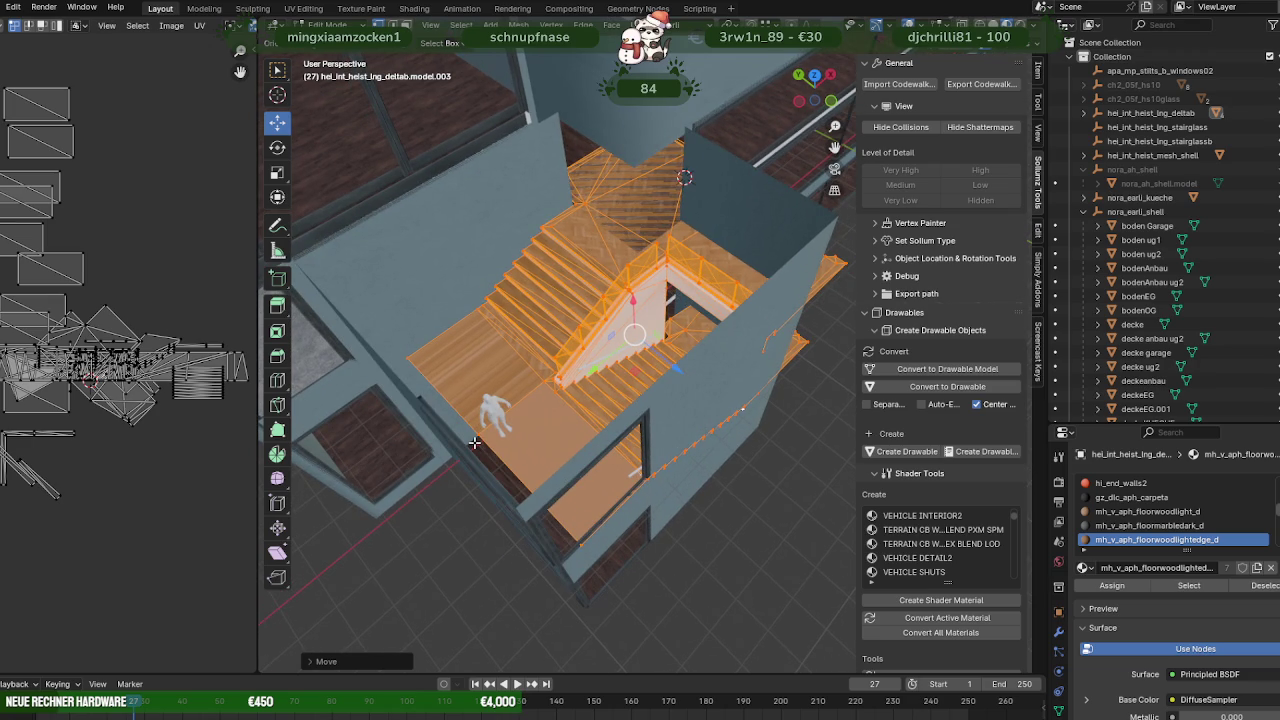
# Zoom through the doorway into the stairwell, then leave Edit Mode on hei_int_heist_lng_deltab.model.003.
pyautogui.moveTo(474, 442); pyautogui.dragTo(636, 486, button='middle')
pyautogui.scroll(5, 476, 432)
pyautogui.scroll(5, 476, 432)
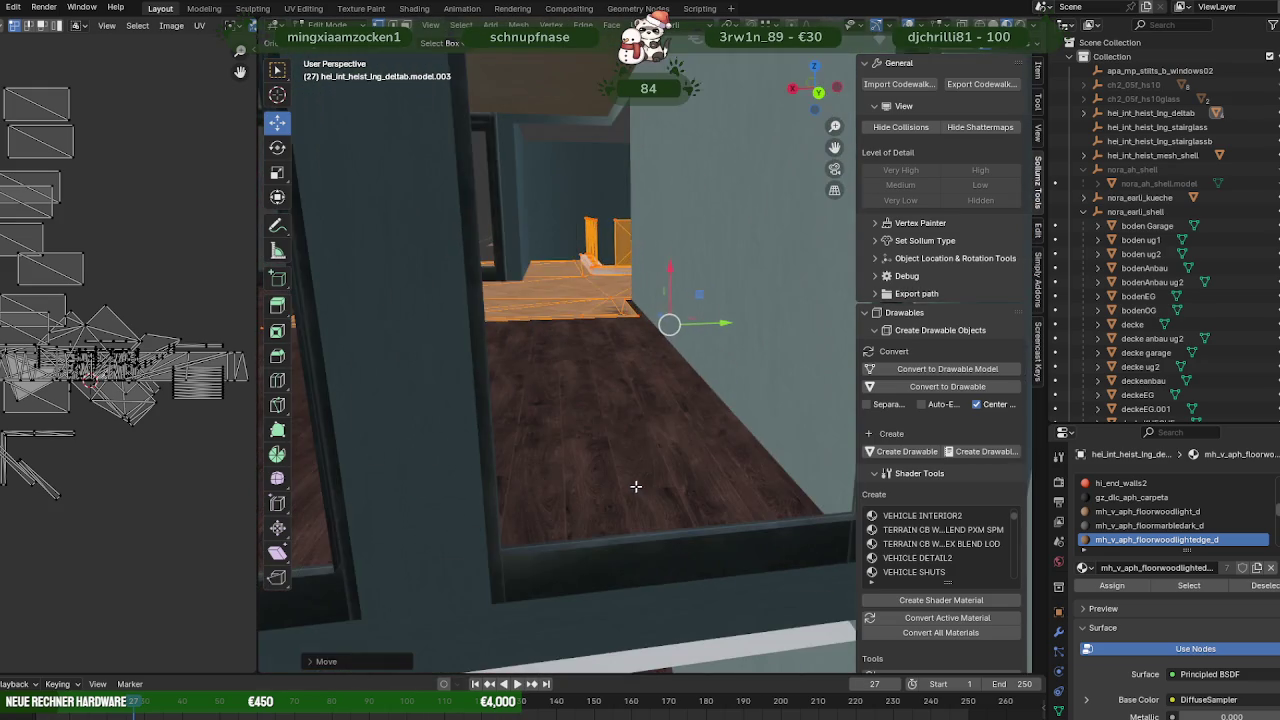
pyautogui.scroll(3, 636, 486)
pyautogui.scroll(2, 630, 473)
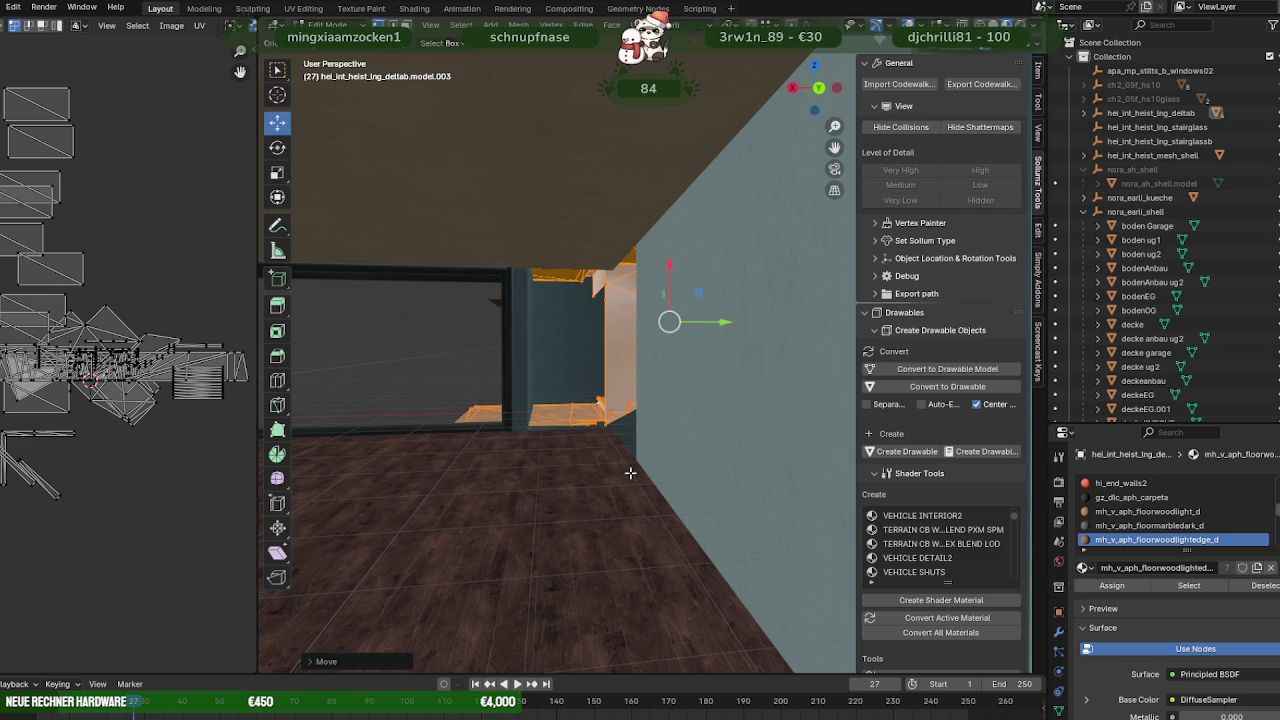
pyautogui.scroll(-3, 630, 472)
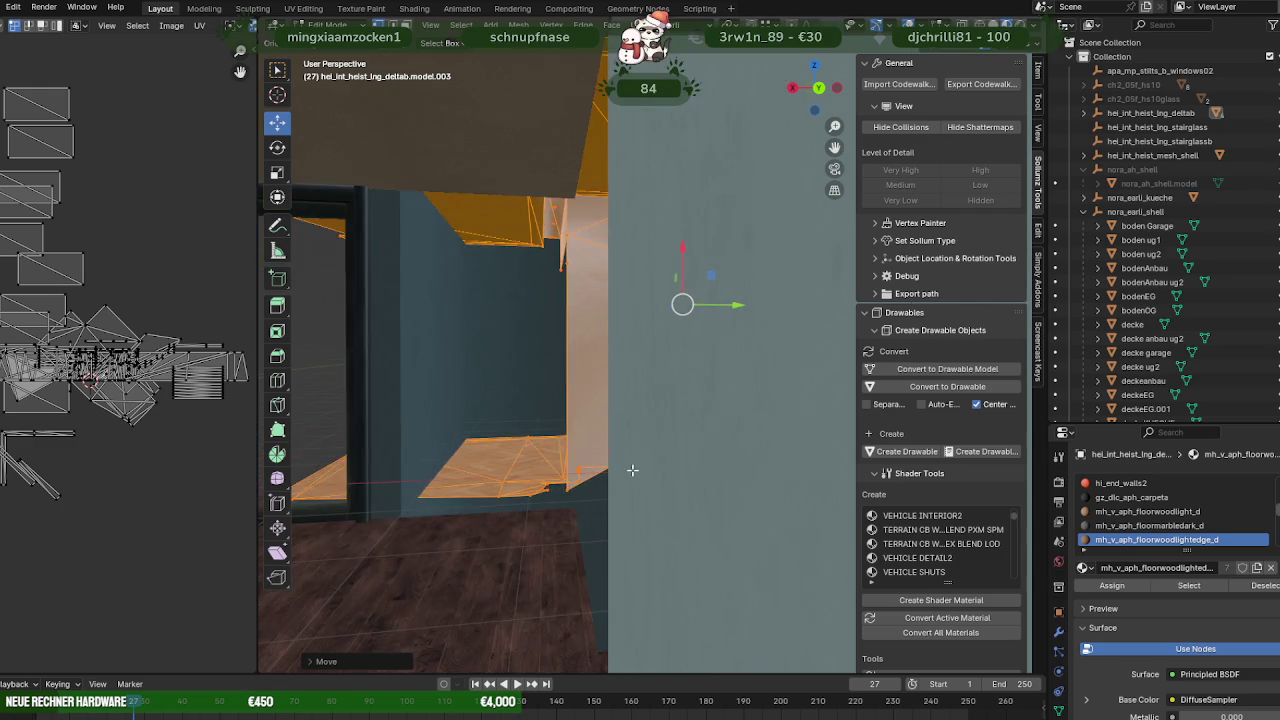
pyautogui.scroll(-3, 558, 464)
pyautogui.press('Tab')
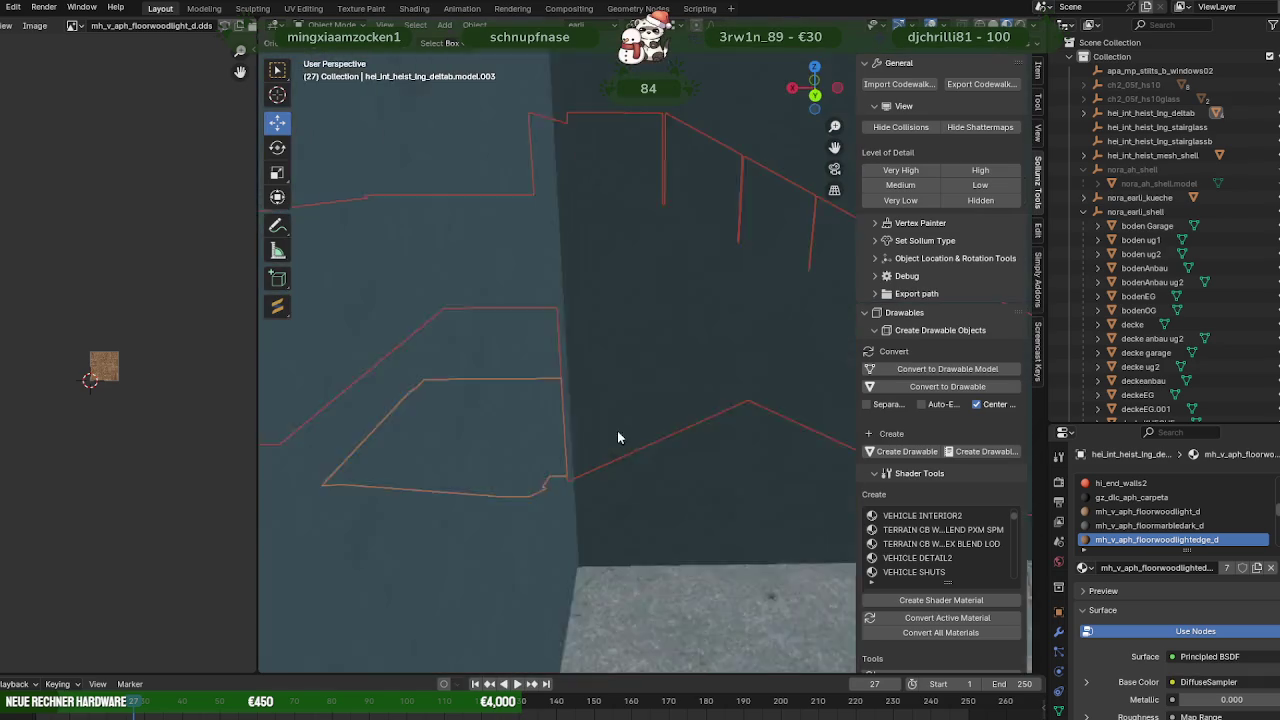
# Slide the Realistic_White_Female_Low_Poly.001 figure sideways along the Y axis.
pyautogui.scroll(3, 617, 430)
pyautogui.scroll(3, 589, 458)
pyautogui.scroll(3, 620, 515)
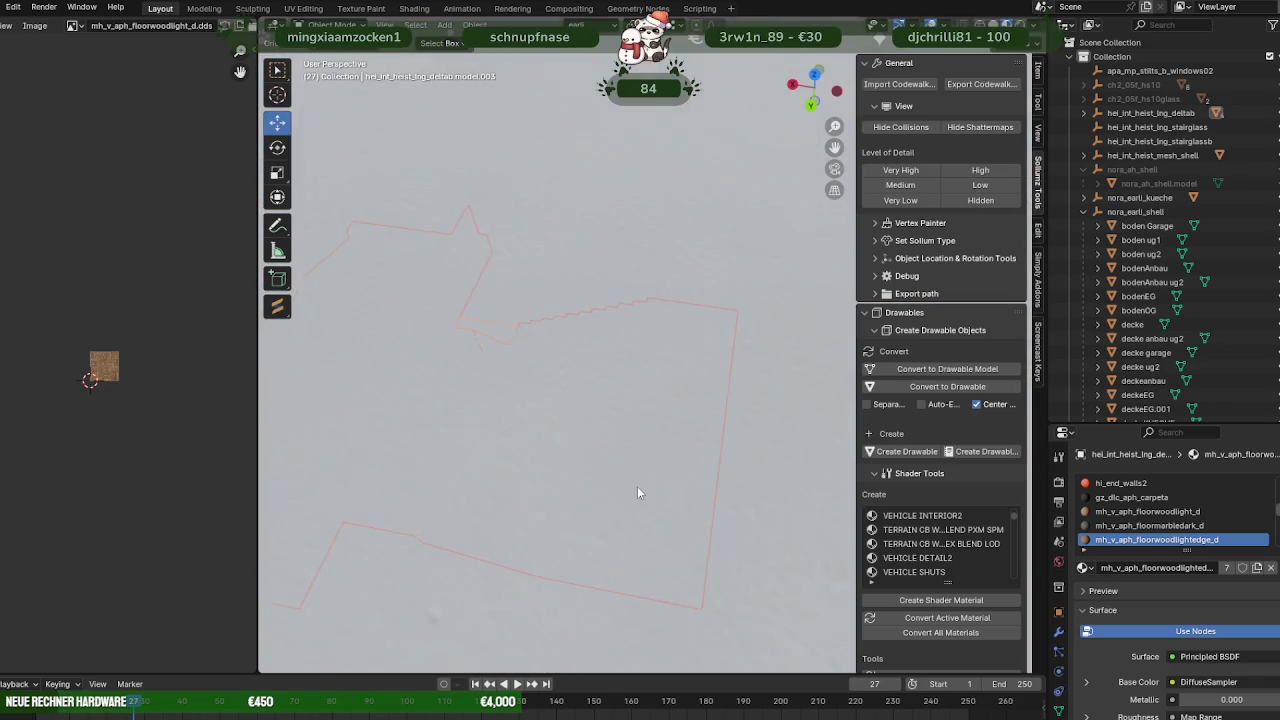
pyautogui.scroll(-5, 640, 485)
pyautogui.click(732, 448)
pyautogui.press('Tab')
pyautogui.moveTo(775, 449); pyautogui.dragTo(300, 360)
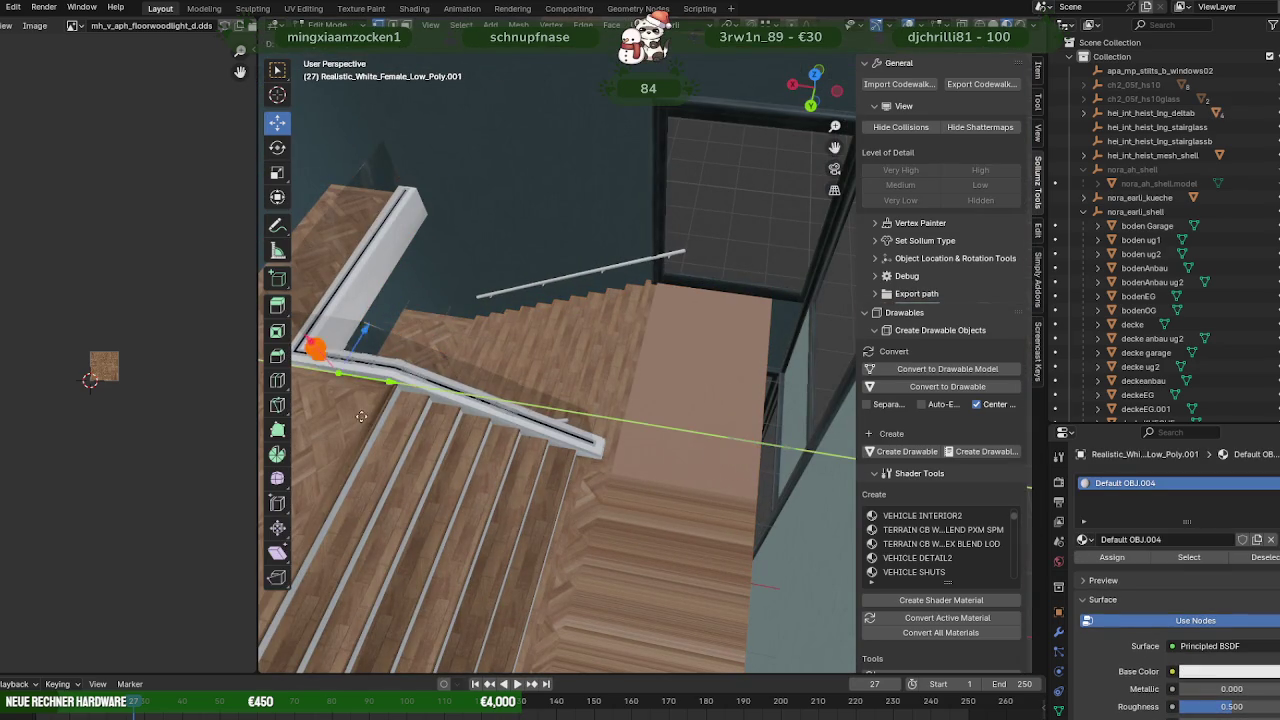
pyautogui.scroll(4, 633, 432)
pyautogui.scroll(3, 633, 432)
pyautogui.scroll(-3, 633, 432)
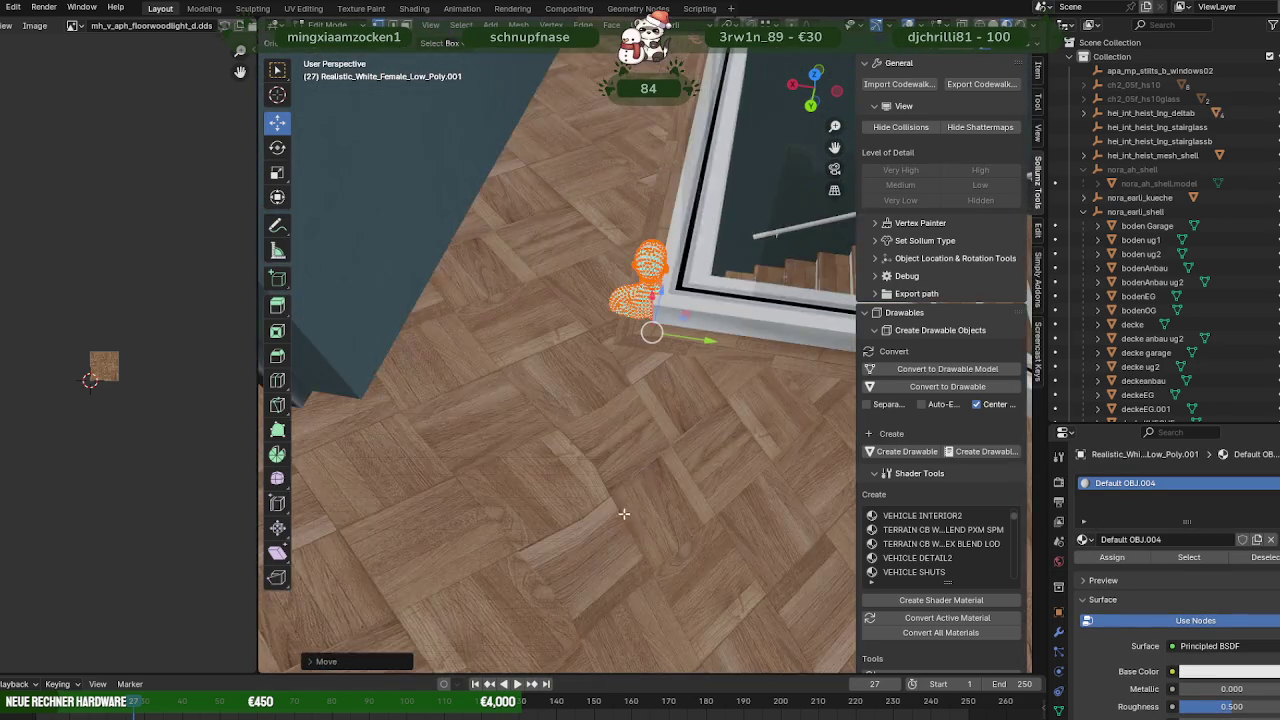
# Lower the figure onto the floor in front of the staircase.
pyautogui.moveTo(640, 420); pyautogui.dragTo(649, 417, button='middle')
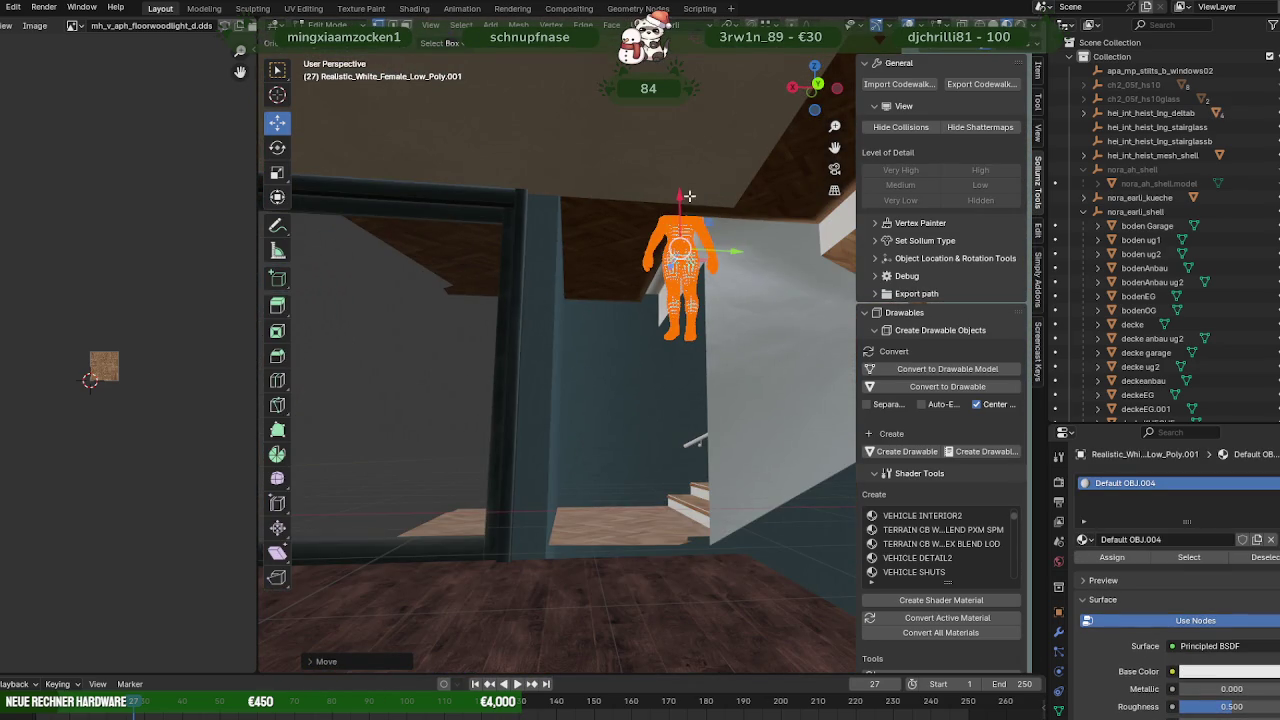
pyautogui.moveTo(680, 197); pyautogui.dragTo(680, 370)
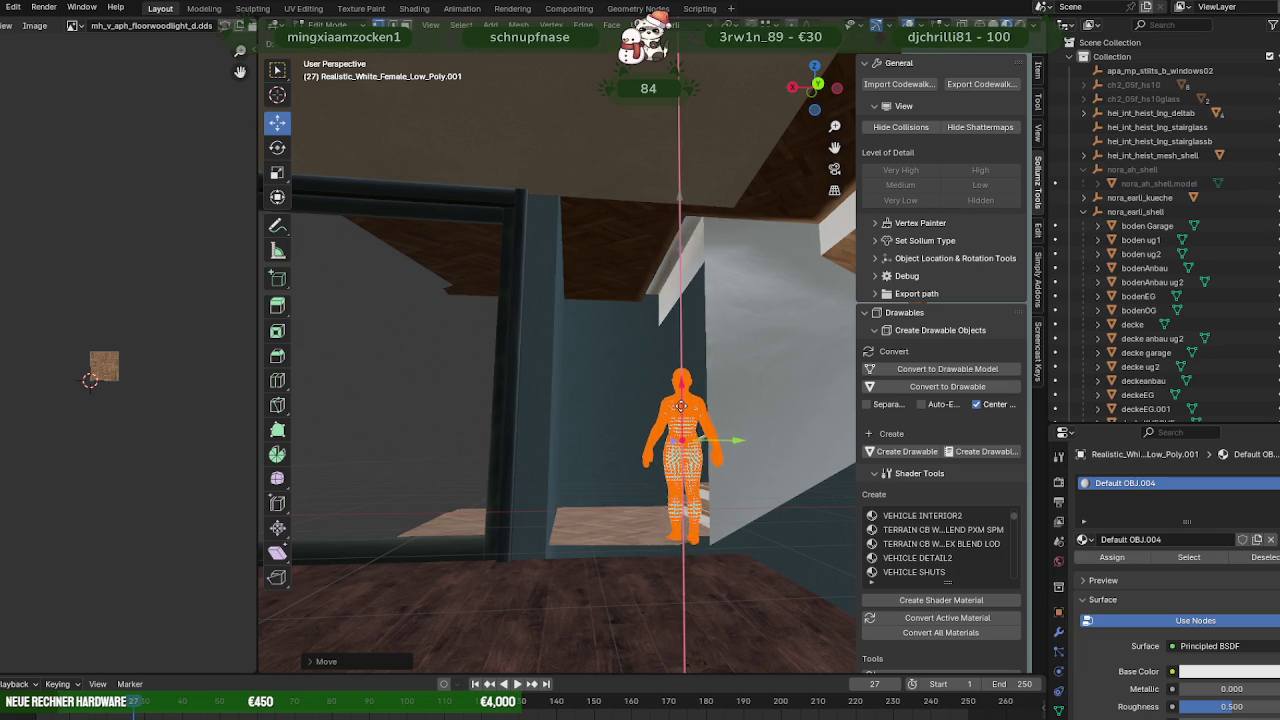
pyautogui.moveTo(679, 418)
pyautogui.mouseDown()
pyautogui.moveTo(722, 440)
pyautogui.moveTo(676, 438)
pyautogui.mouseUp()
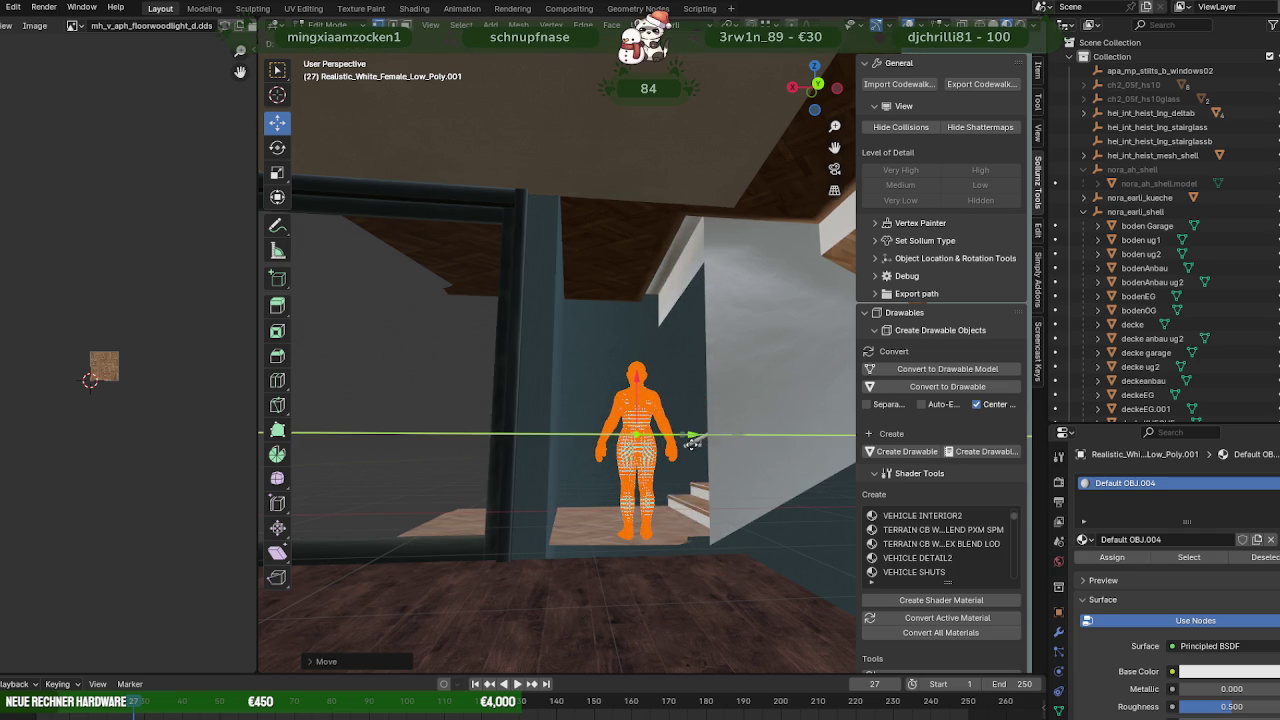
pyautogui.moveTo(676, 438)
pyautogui.mouseDown(button='middle')
pyautogui.moveTo(600, 400)
pyautogui.moveTo(671, 423)
pyautogui.moveTo(614, 437)
pyautogui.moveTo(611, 423)
pyautogui.moveTo(630, 430)
pyautogui.moveTo(650, 407)
pyautogui.moveTo(533, 424)
pyautogui.moveTo(606, 403)
pyautogui.moveTo(563, 408)
pyautogui.moveTo(608, 433)
pyautogui.moveTo(609, 383)
pyautogui.moveTo(645, 354)
pyautogui.moveTo(646, 332)
pyautogui.moveTo(614, 400)
pyautogui.mouseUp(button='middle')
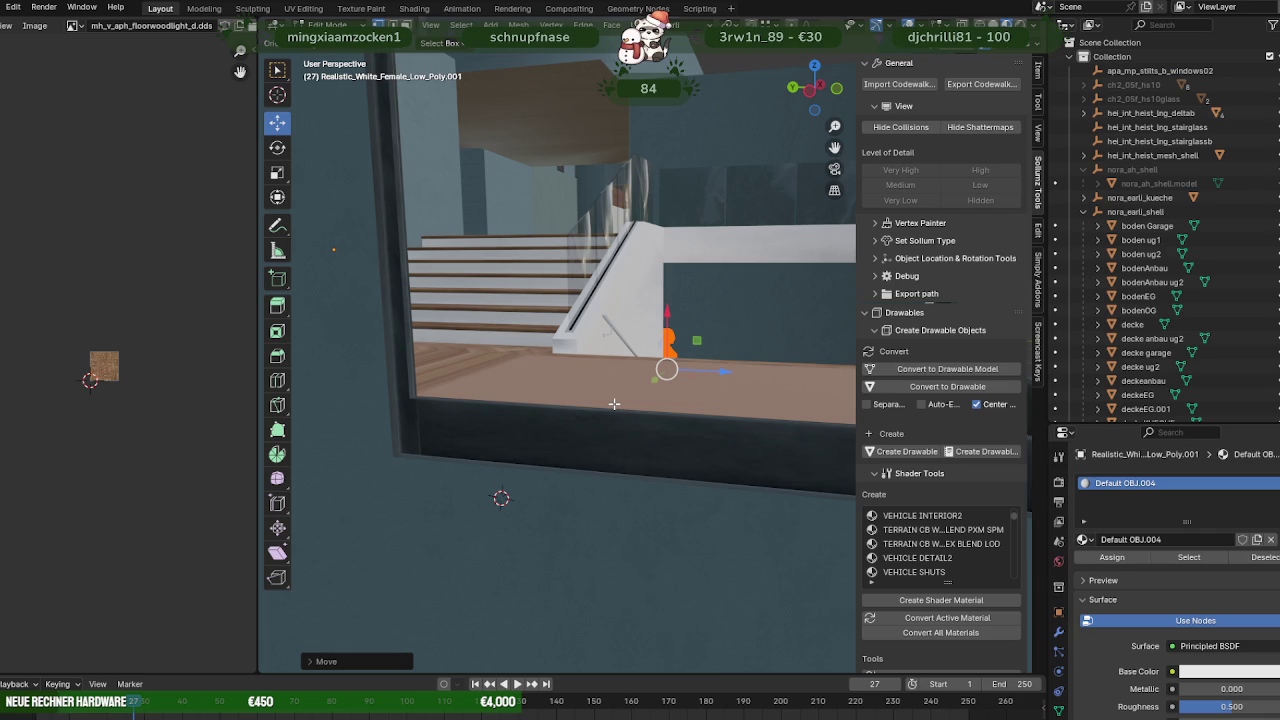
pyautogui.moveTo(662, 368)
pyautogui.mouseDown(button='middle')
pyautogui.moveTo(524, 438)
pyautogui.moveTo(597, 316)
pyautogui.mouseUp(button='middle')
pyautogui.click(597, 316)
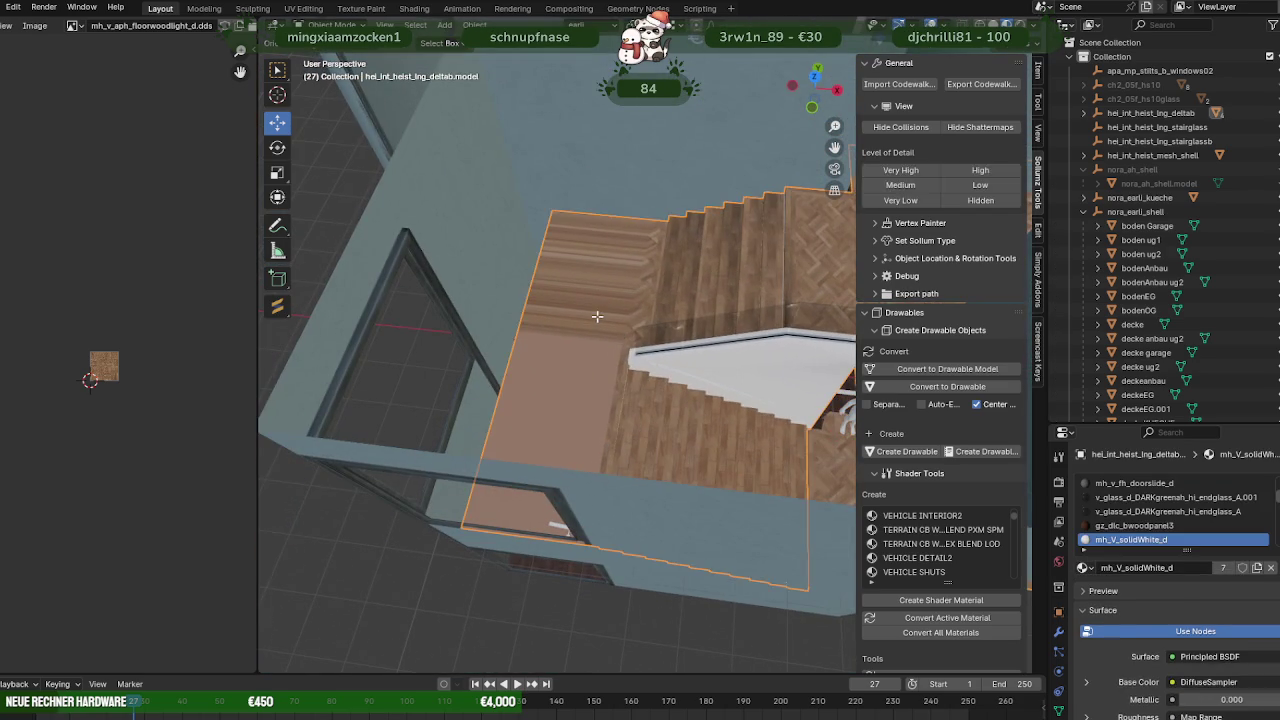
# Push the stairwell floor's left edge along X out to the wall.
pyautogui.click(544, 270)
pyautogui.keyDown('shift'); pyautogui.click(508, 395); pyautogui.keyUp('shift')
pyautogui.moveTo(508, 395)
pyautogui.mouseDown(button='middle')
pyautogui.moveTo(615, 257)
pyautogui.moveTo(585, 380)
pyautogui.mouseUp(button='middle')
pyautogui.moveTo(578, 388); pyautogui.dragTo(491, 495)
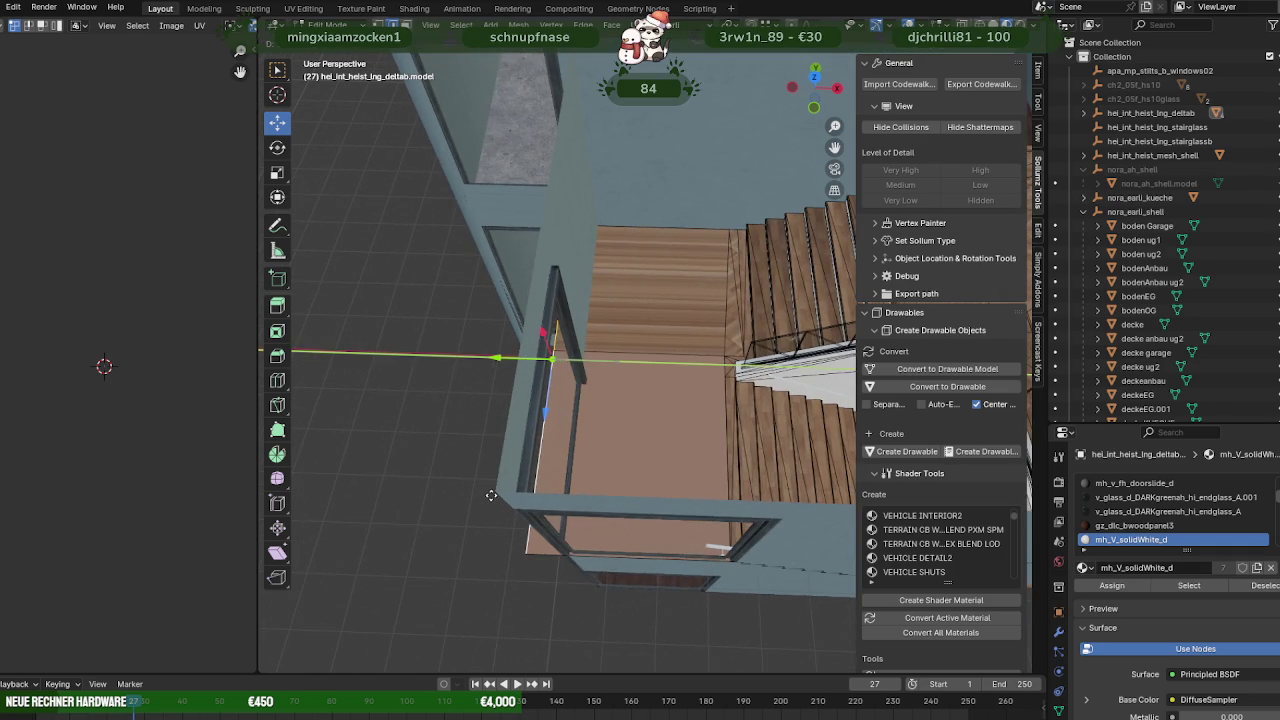
pyautogui.moveTo(500, 360); pyautogui.dragTo(500, 490)
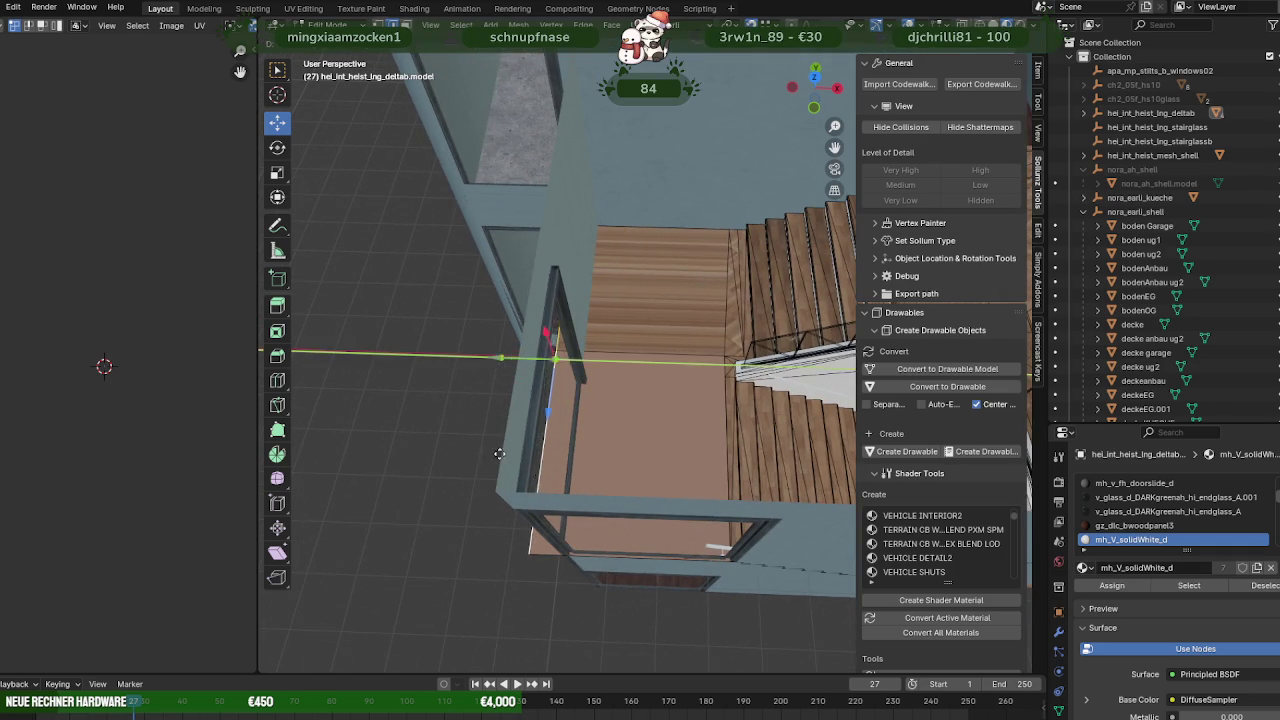
pyautogui.moveTo(500, 490); pyautogui.dragTo(598, 370, button='middle')
pyautogui.moveTo(643, 436)
pyautogui.mouseDown(button='middle')
pyautogui.moveTo(567, 422)
pyautogui.moveTo(547, 382)
pyautogui.moveTo(581, 391)
pyautogui.moveTo(626, 431)
pyautogui.moveTo(681, 419)
pyautogui.moveTo(614, 374)
pyautogui.moveTo(757, 466)
pyautogui.mouseUp(button='middle')
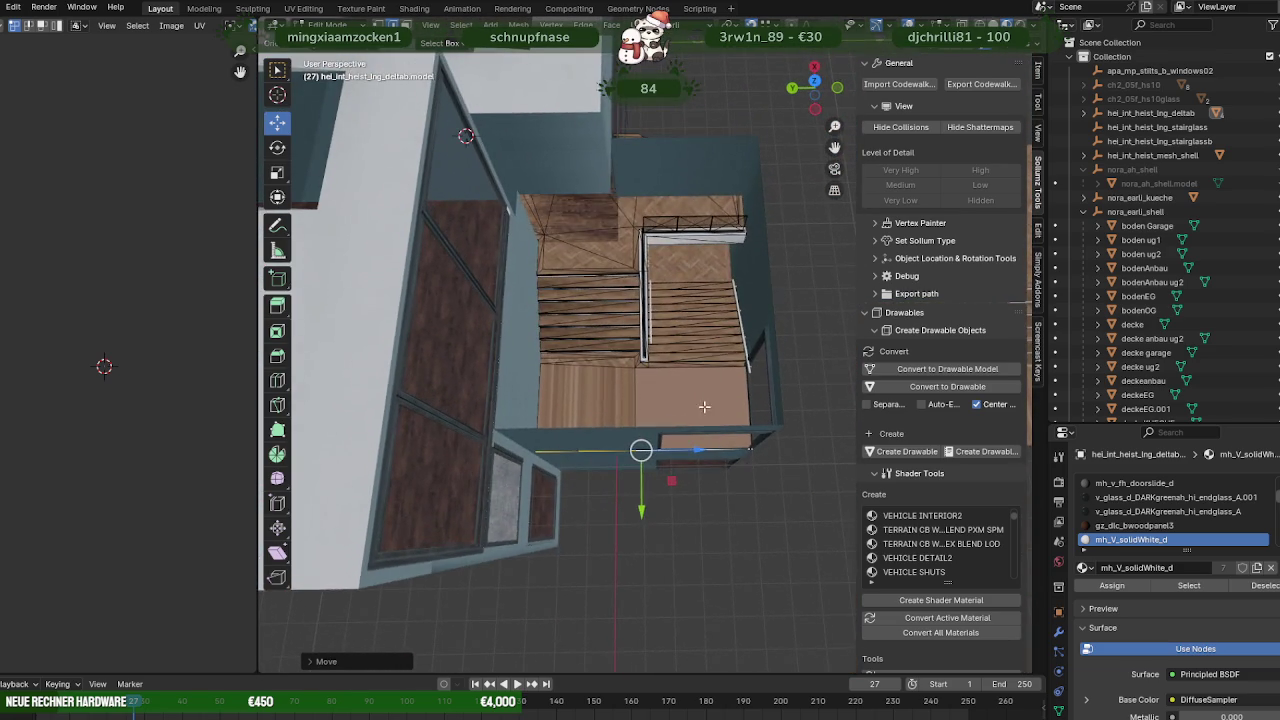
# Select the linked stair flight and slide it into place within the stairwell.
pyautogui.scroll(2, 718, 441)
pyautogui.scroll(1, 718, 441)
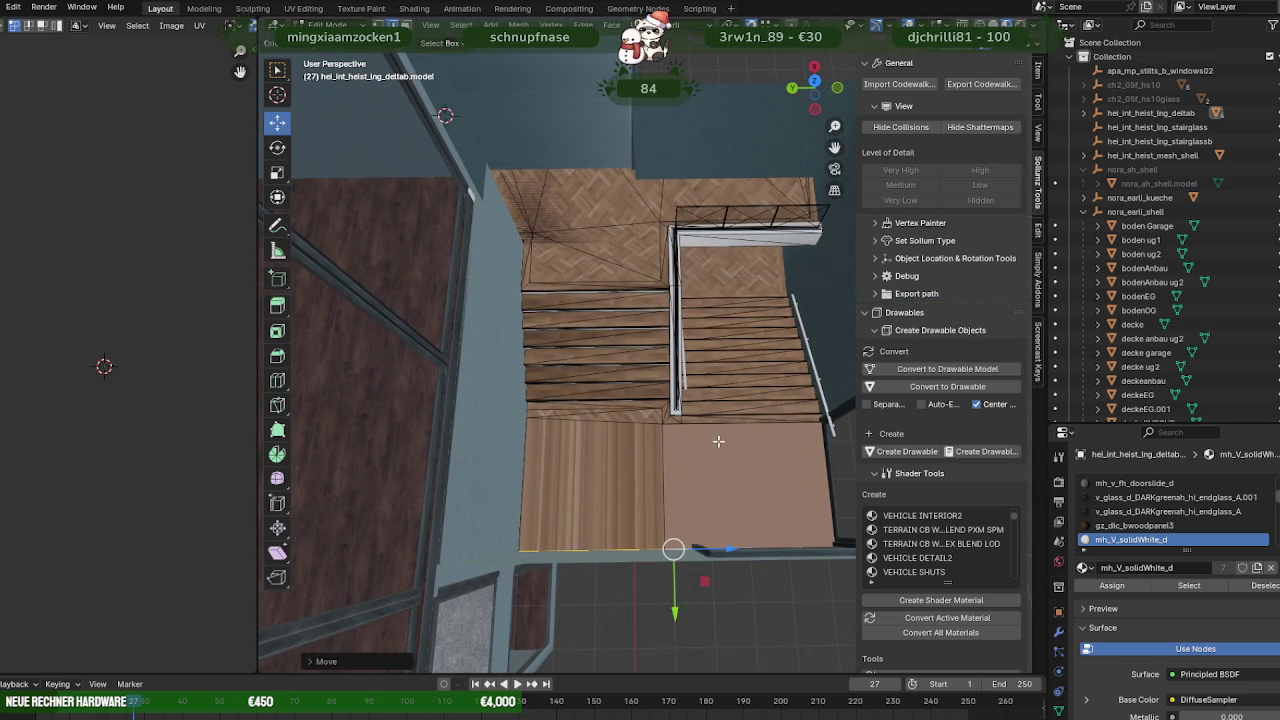
pyautogui.keyDown('shift'); pyautogui.moveTo(718, 441); pyautogui.dragTo(638, 437, button='middle'); pyautogui.keyUp('shift')
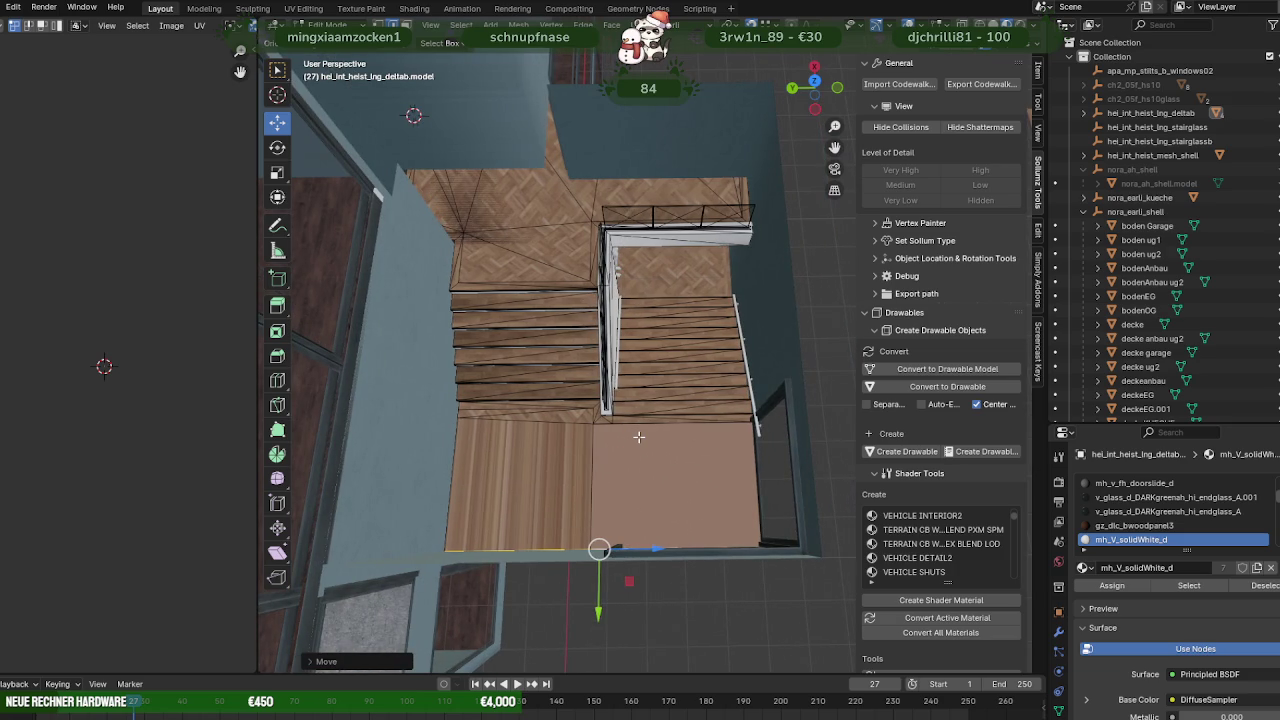
pyautogui.press('l')
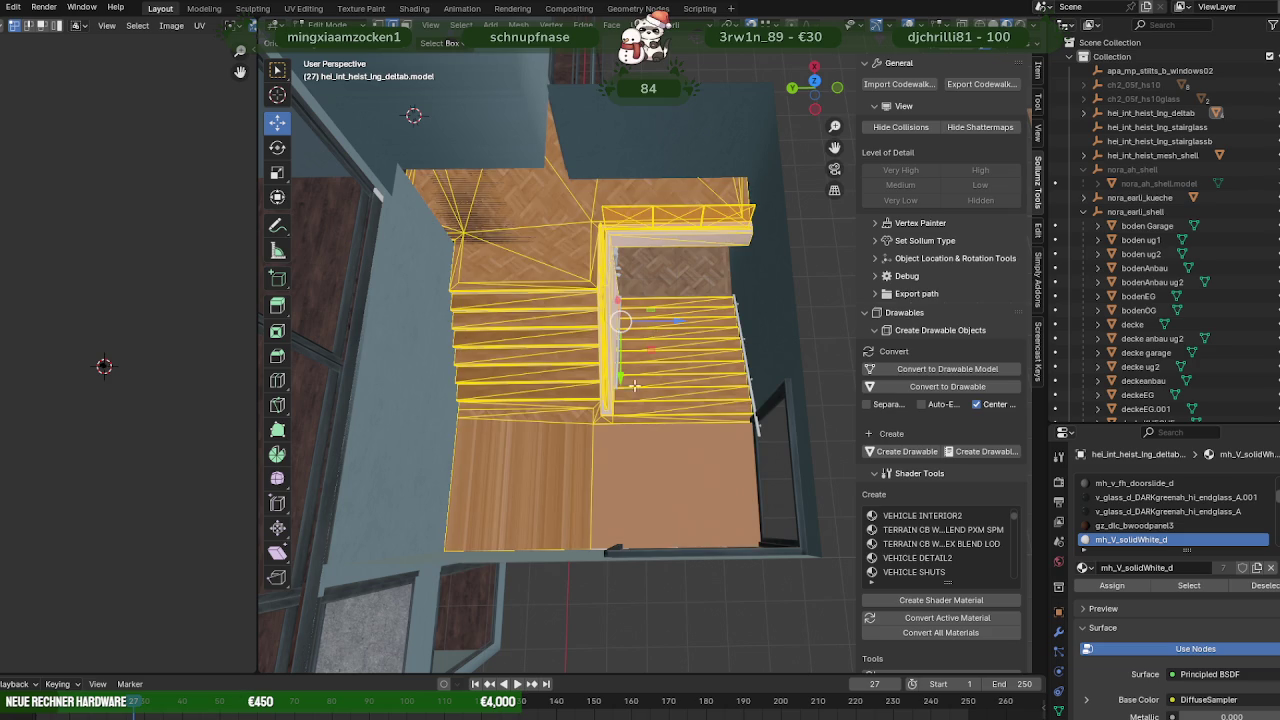
pyautogui.moveTo(678, 325); pyautogui.dragTo(641, 322)
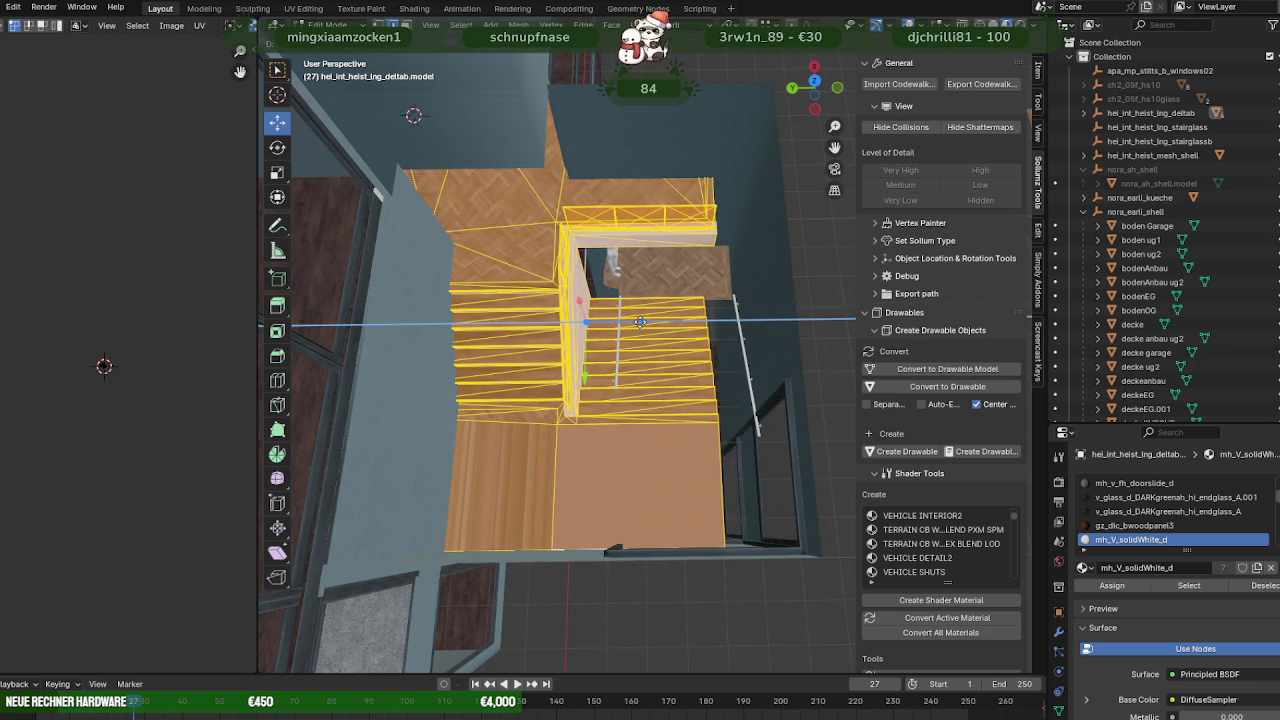
pyautogui.click(641, 322)
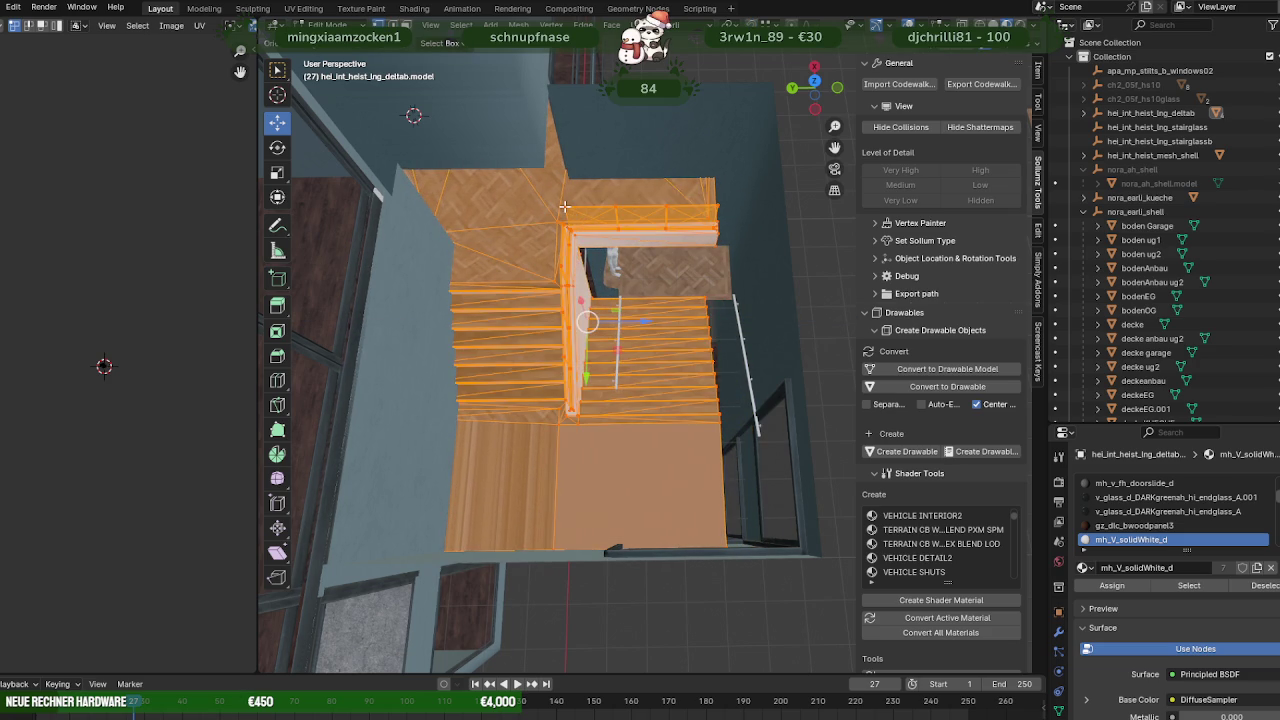
pyautogui.keyDown('shift'); pyautogui.moveTo(568, 251); pyautogui.dragTo(614, 322, button='middle'); pyautogui.keyUp('shift')
pyautogui.moveTo(673, 340)
pyautogui.mouseDown()
pyautogui.moveTo(625, 350)
pyautogui.moveTo(619, 237)
pyautogui.moveTo(612, 330)
pyautogui.mouseUp()
pyautogui.moveTo(612, 330)
pyautogui.keyDown('shift'); pyautogui.mouseDown(button='middle')
pyautogui.moveTo(622, 316)
pyautogui.moveTo(610, 378)
pyautogui.mouseUp(button='middle'); pyautogui.keyUp('shift')
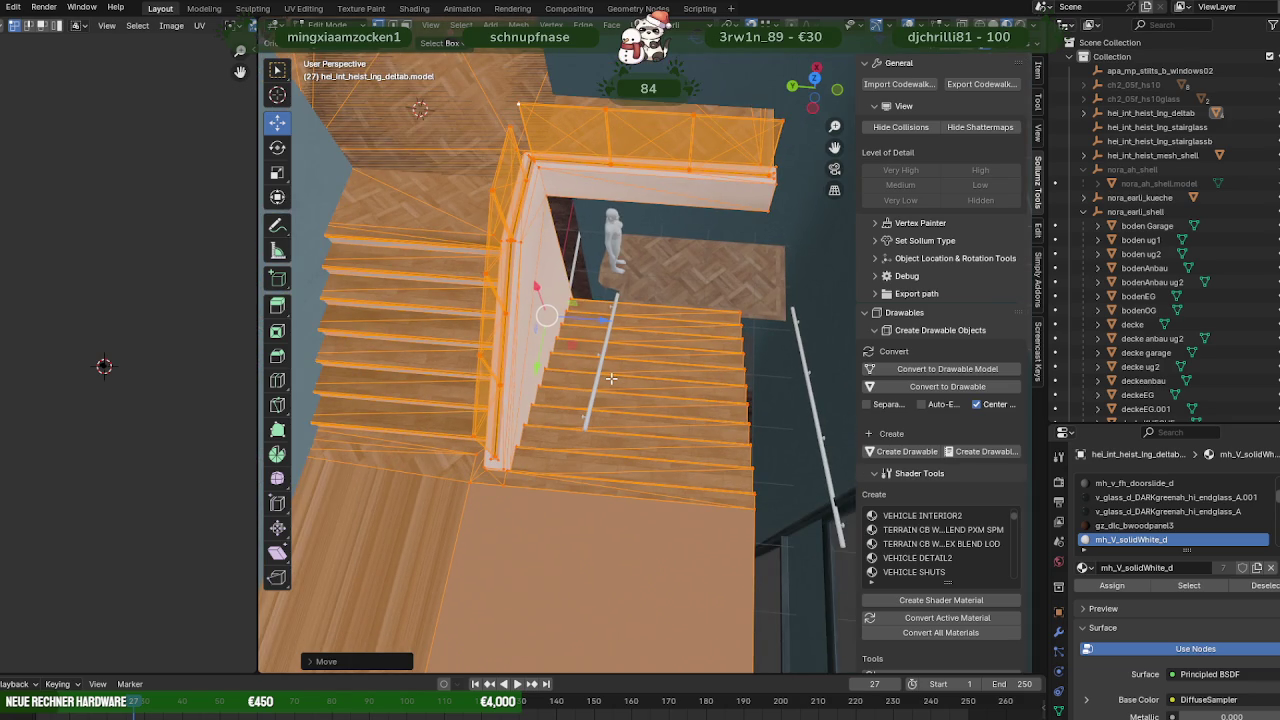
# Undo an accidental stair rotation, return to Object Mode and duplicate the hei_int_heist_lng_deltab staircase.
pyautogui.moveTo(610, 378); pyautogui.dragTo(610, 378)
pyautogui.hotkey('ctrl', 'z')
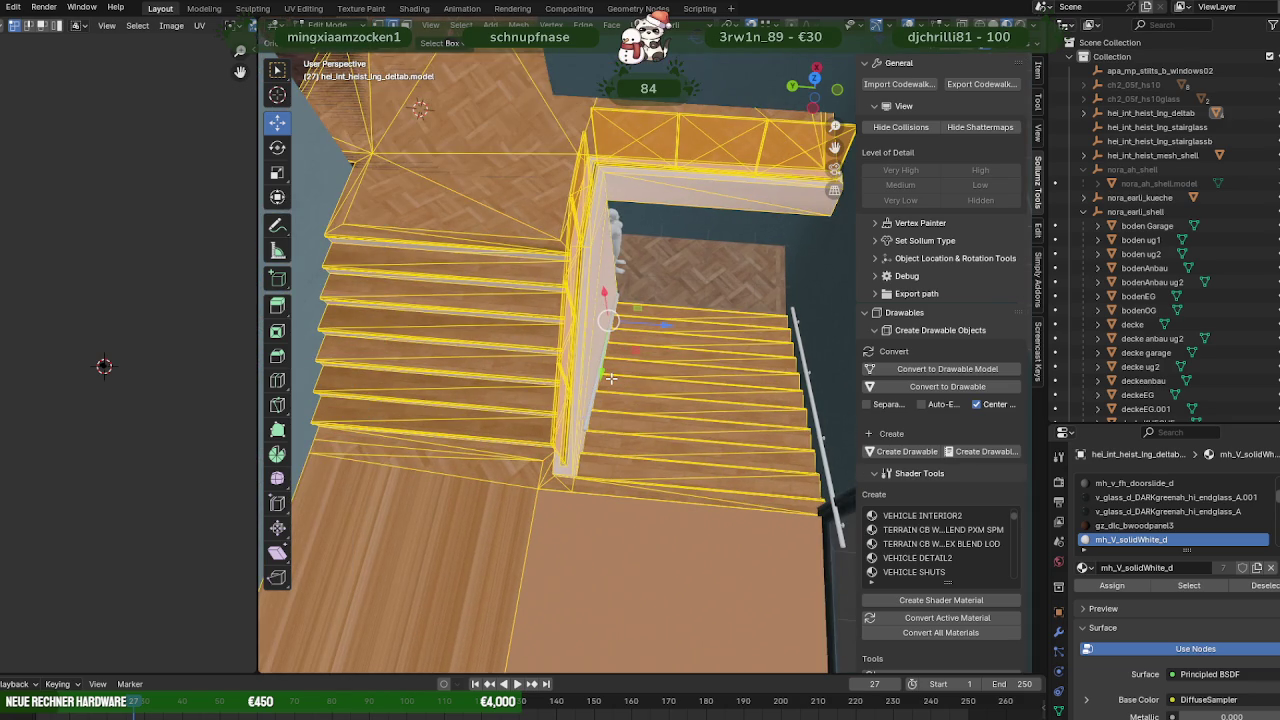
pyautogui.scroll(-3, 610, 378)
pyautogui.moveTo(610, 378); pyautogui.dragTo(618, 438, button='middle')
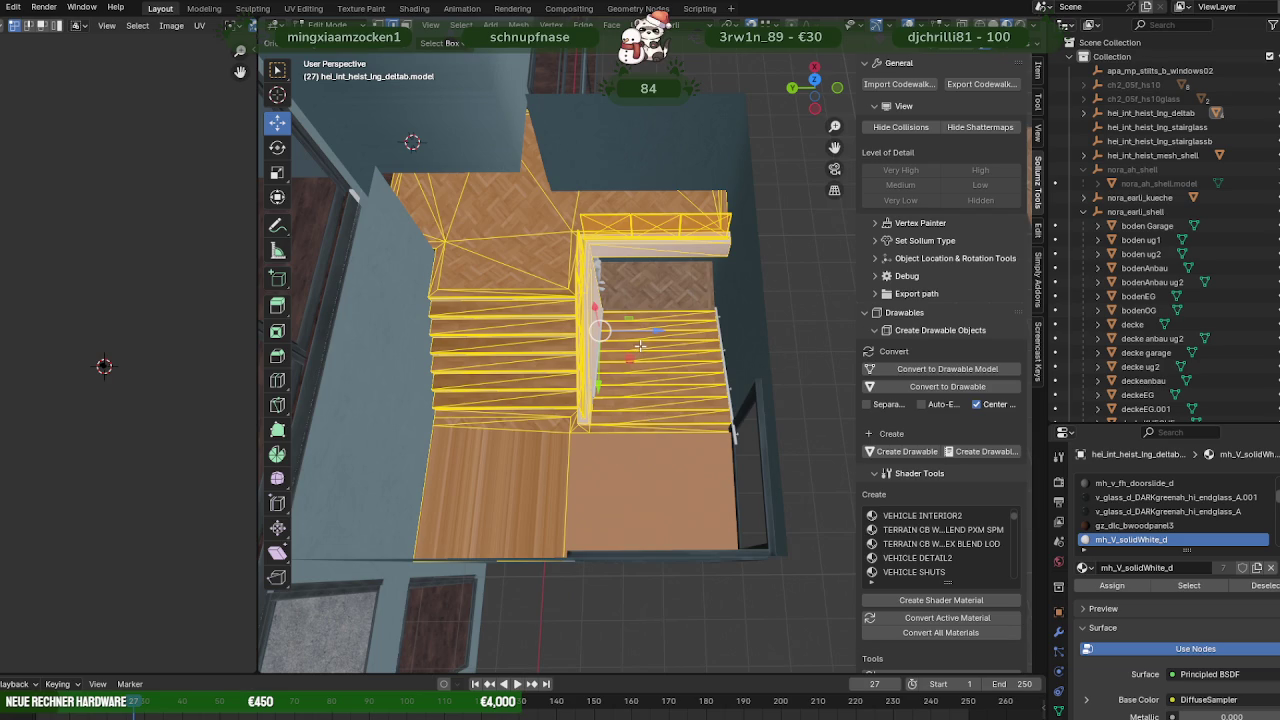
pyautogui.press('Tab')
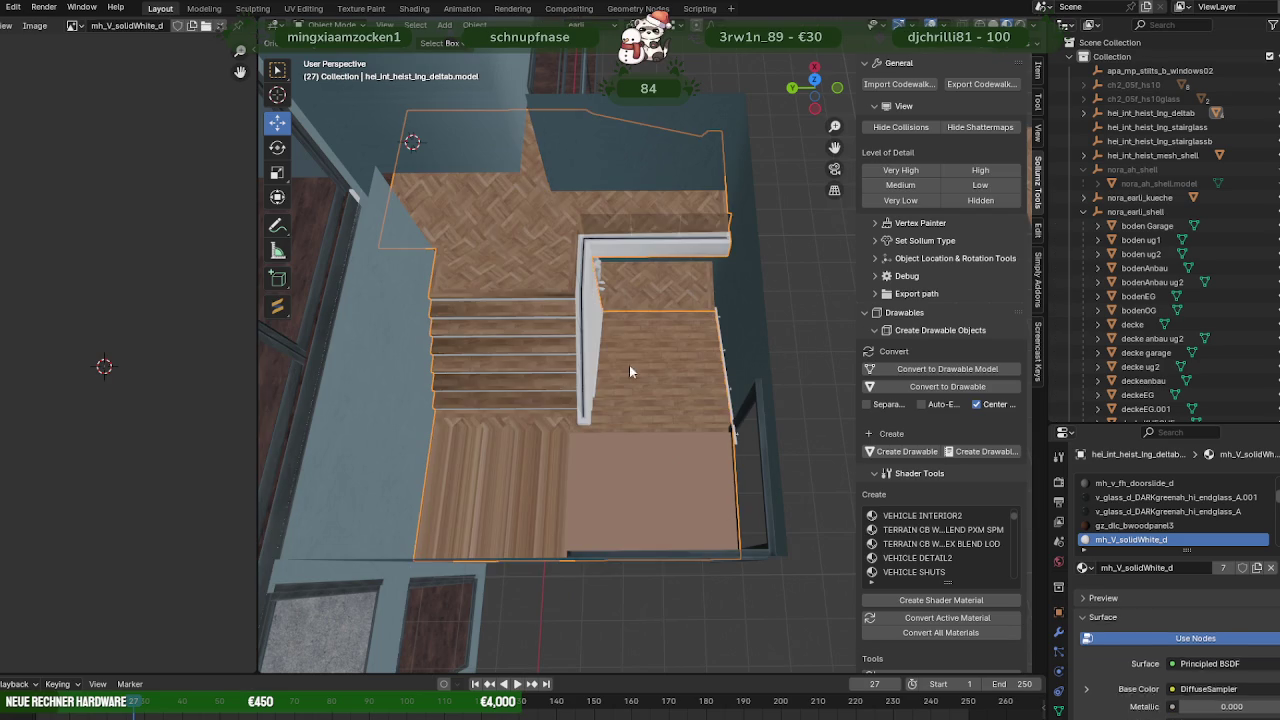
pyautogui.rightClick(1150, 115)
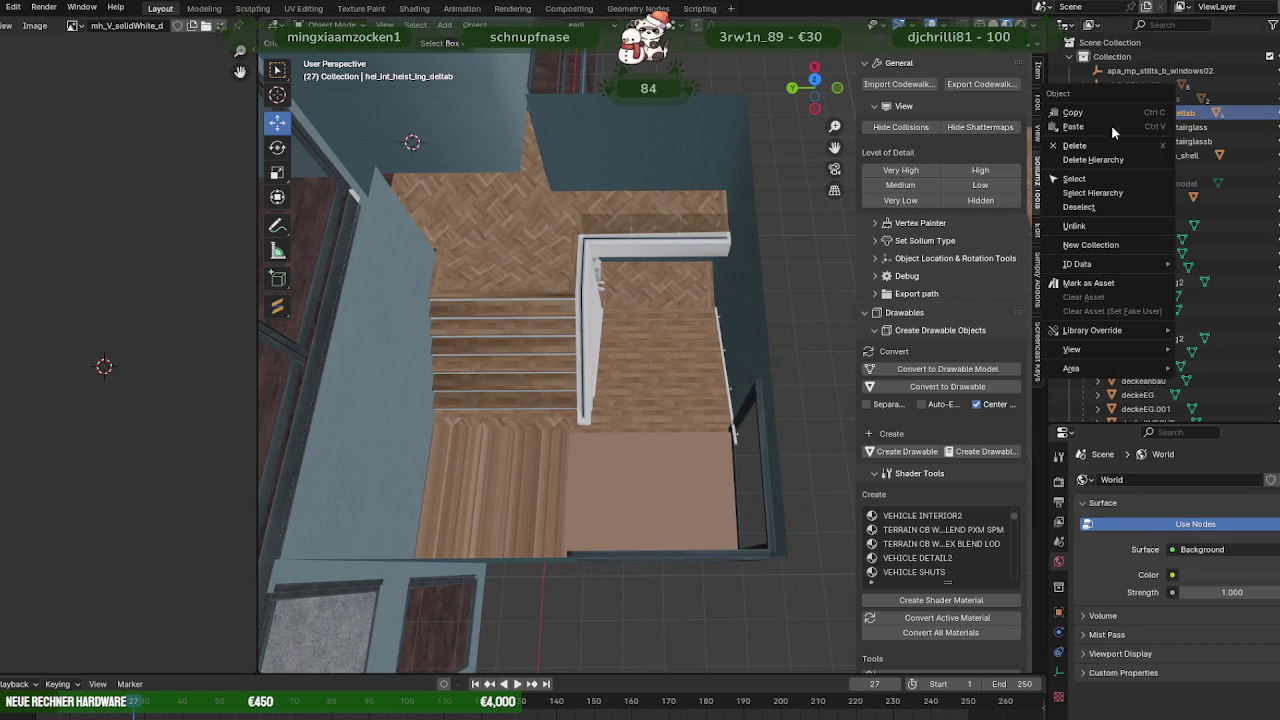
pyautogui.hotkey('shift', 'd')
pyautogui.scroll(-2, 700, 300)
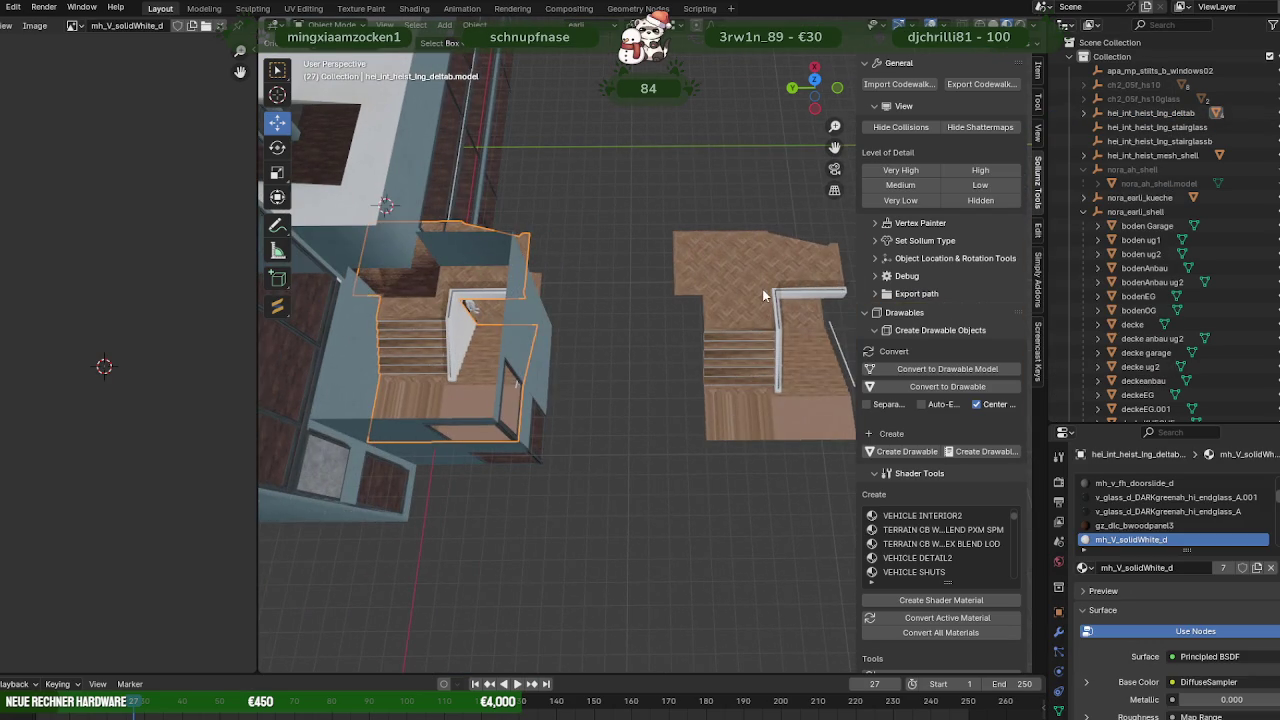
# Place copy hei_int_heist_lng_deltab.model.004 in the stair tower, hide the original, and edit the copy.
pyautogui.hotkey('shift', 'd')
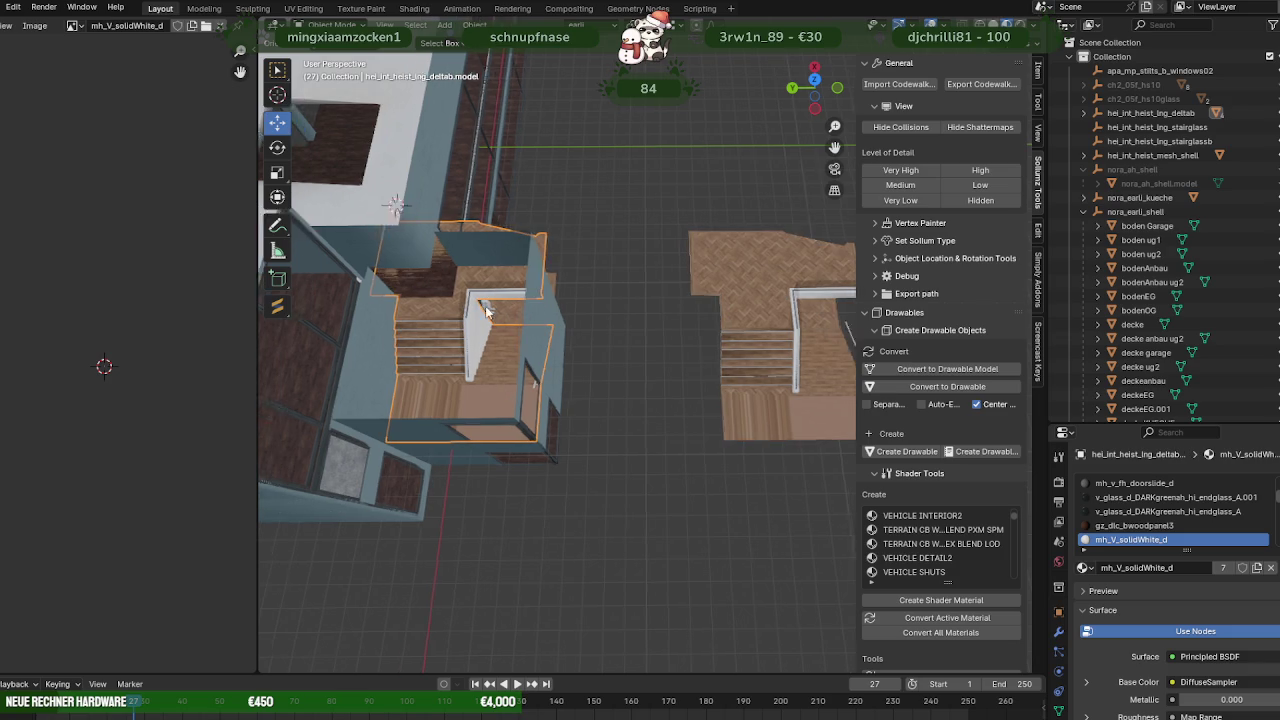
pyautogui.scroll(2, 500, 302)
pyautogui.click(540, 268)
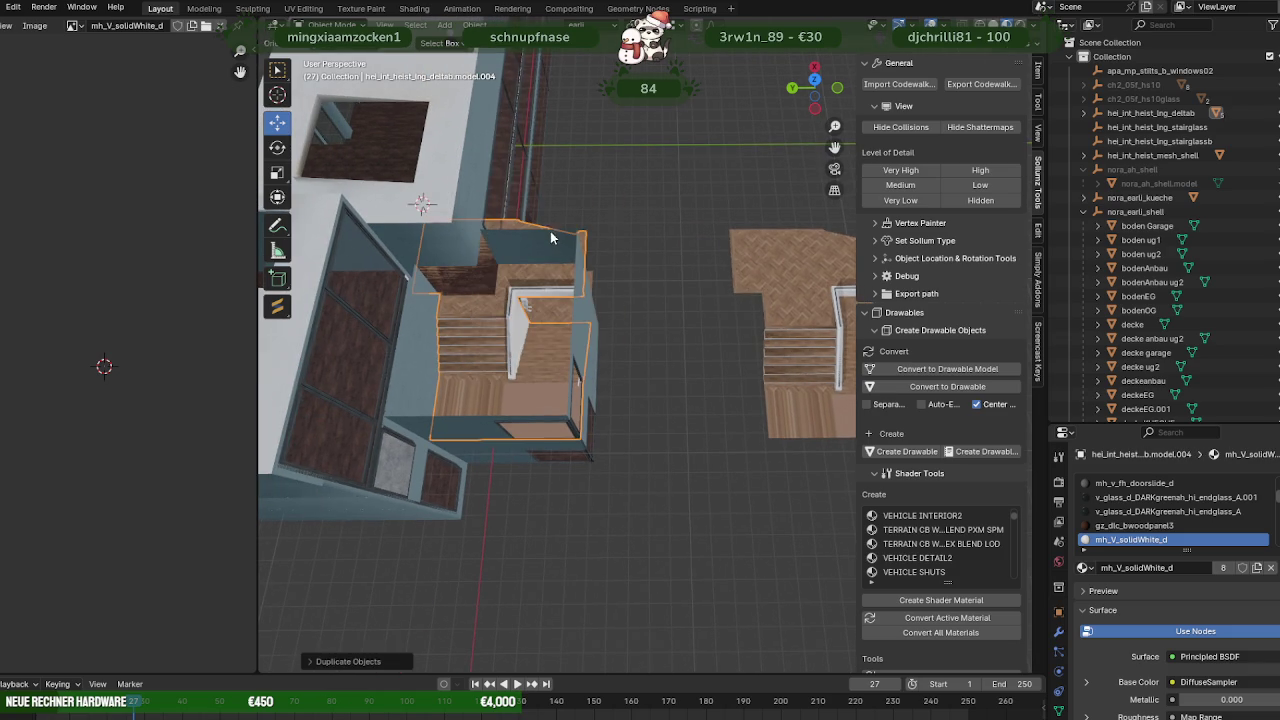
pyautogui.click(1084, 113)
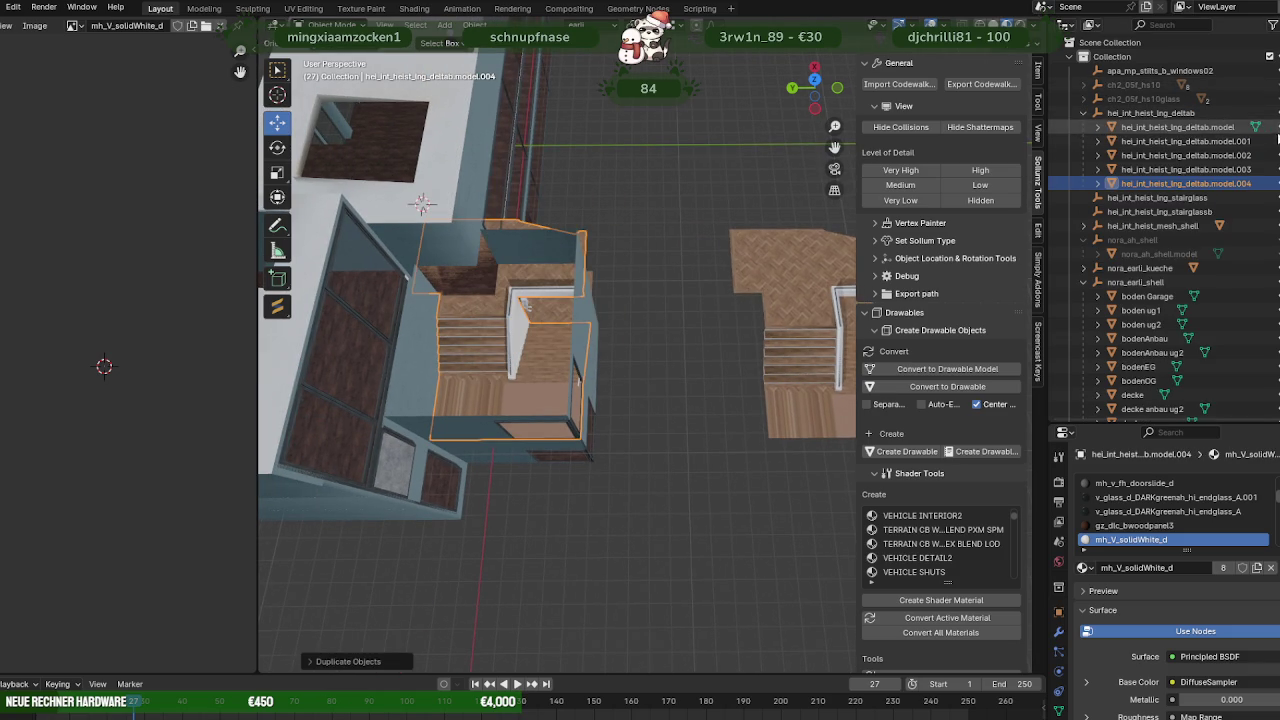
pyautogui.press('h')
pyautogui.press('h')
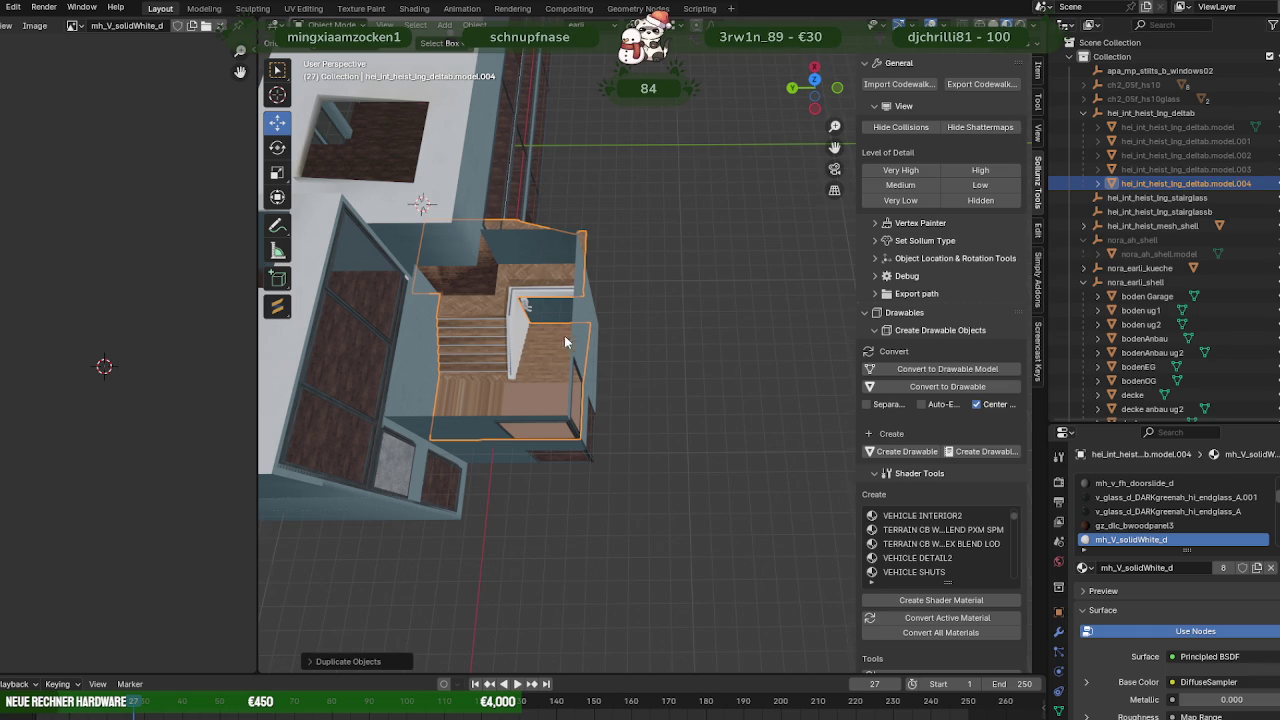
pyautogui.scroll(2, 636, 317)
pyautogui.press('Tab')
pyautogui.scroll(1, 626, 296)
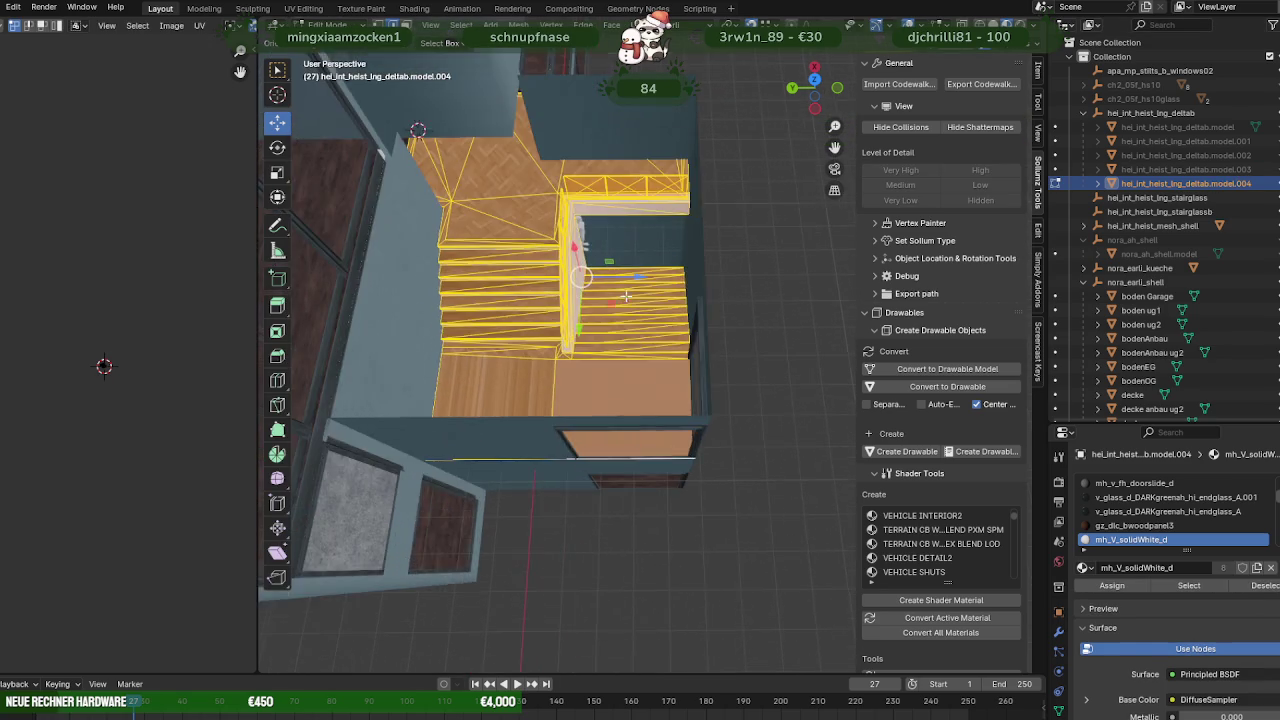
# Select all of the model.004 stair geometry and slide it along a constrained axis into the stairwell.
pyautogui.keyDown('shift'); pyautogui.moveTo(626, 296); pyautogui.dragTo(675, 289, button='middle'); pyautogui.keyUp('shift')
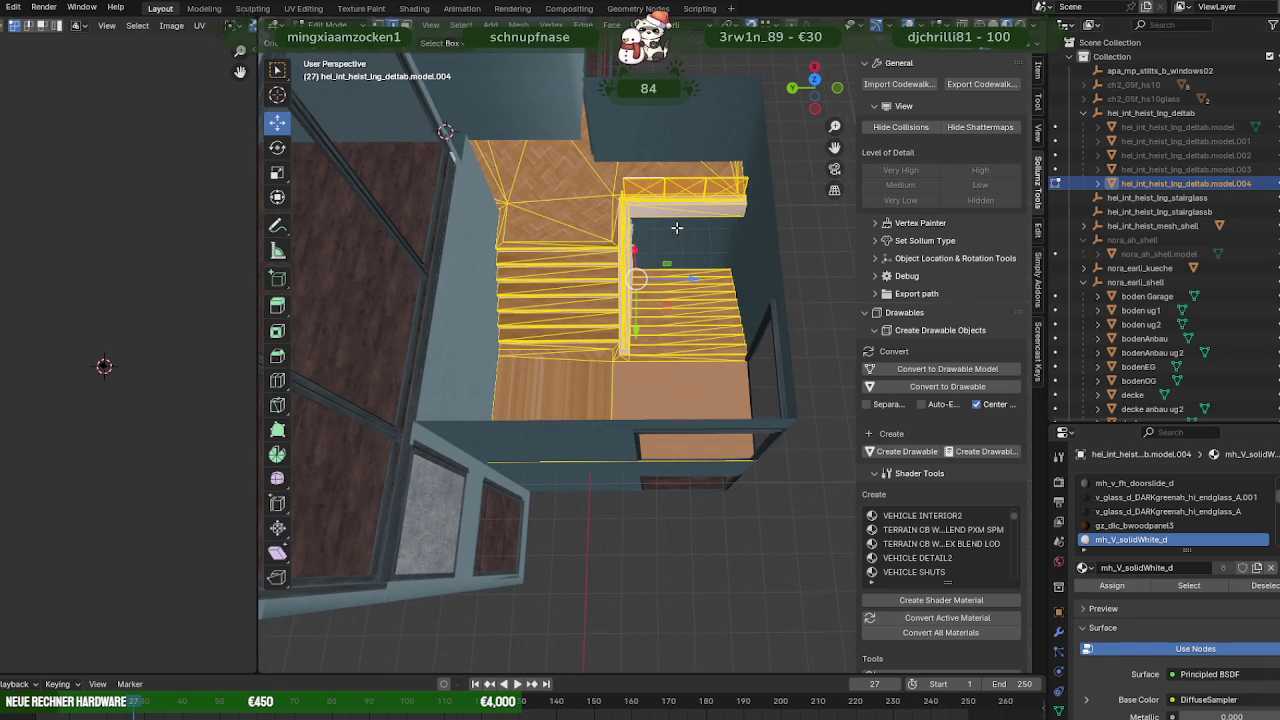
pyautogui.press('a')
pyautogui.keyDown('shift'); pyautogui.moveTo(648, 252); pyautogui.dragTo(690, 268, button='middle'); pyautogui.keyUp('shift')
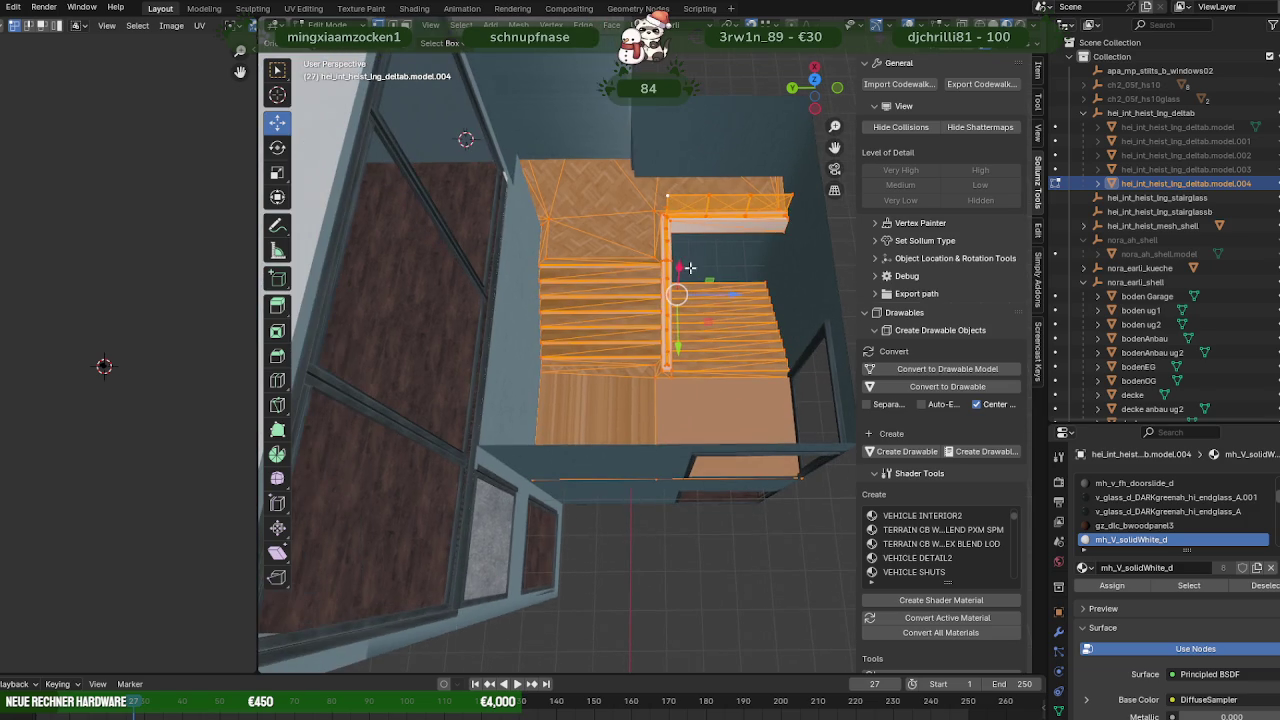
pyautogui.press('g')
pyautogui.press('z')
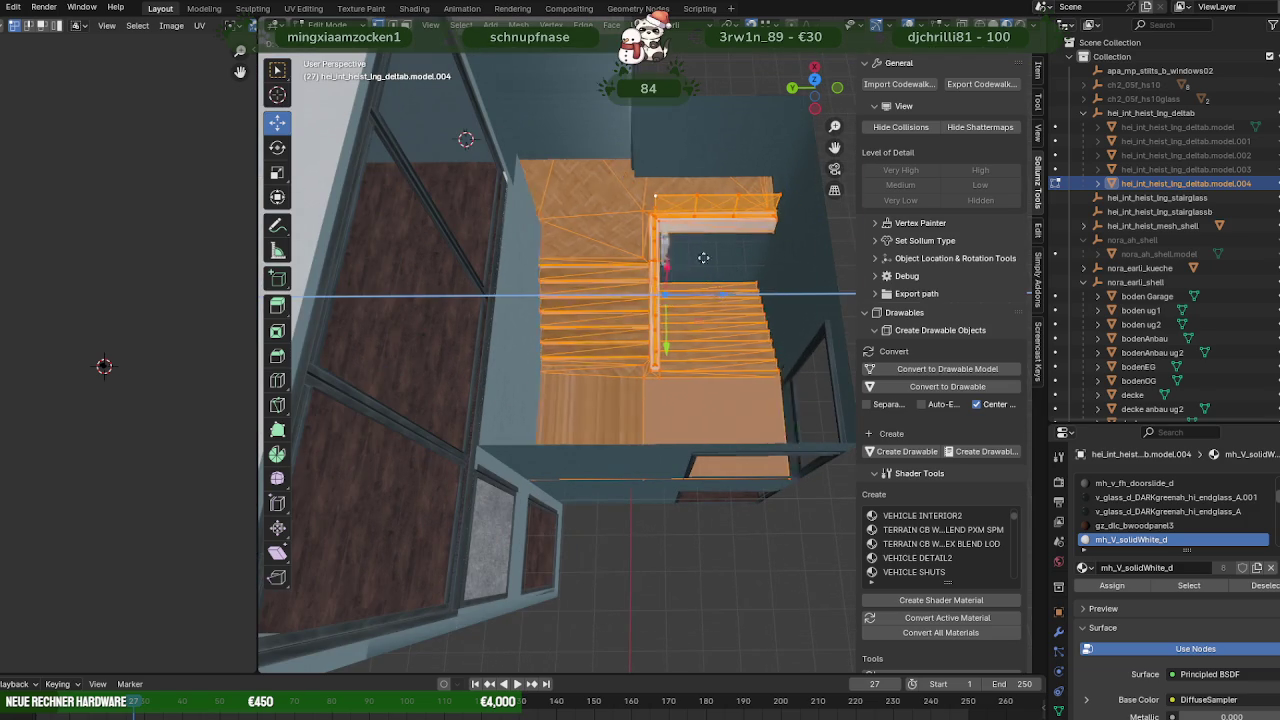
pyautogui.click(626, 161)
pyautogui.moveTo(626, 161)
pyautogui.mouseDown(button='middle')
pyautogui.moveTo(671, 191)
pyautogui.moveTo(687, 286)
pyautogui.mouseUp(button='middle')
pyautogui.moveTo(705, 364); pyautogui.dragTo(621, 219)
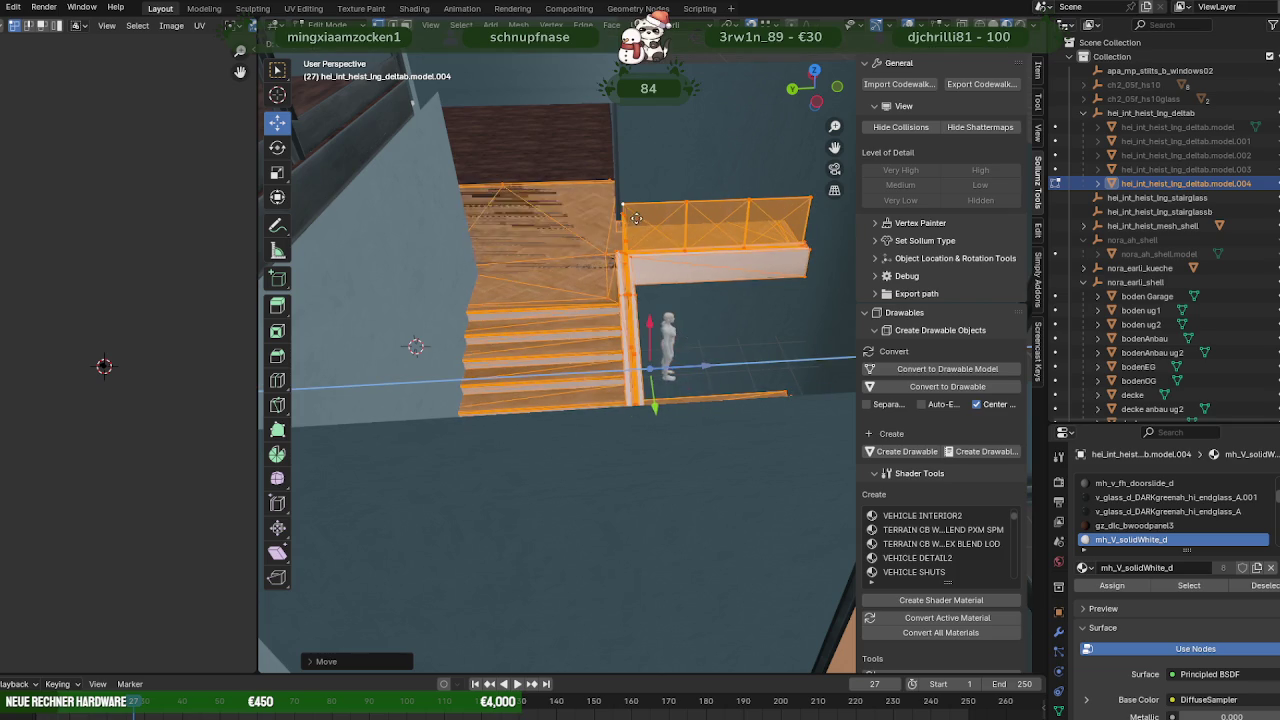
pyautogui.click(612, 224)
pyautogui.moveTo(612, 224)
pyautogui.mouseDown(button='middle')
pyautogui.moveTo(597, 356)
pyautogui.moveTo(641, 312)
pyautogui.moveTo(605, 400)
pyautogui.mouseUp(button='middle')
# Edit the right-side stairs piece and slide it left against the stairwell wall.
pyautogui.press('Tab')
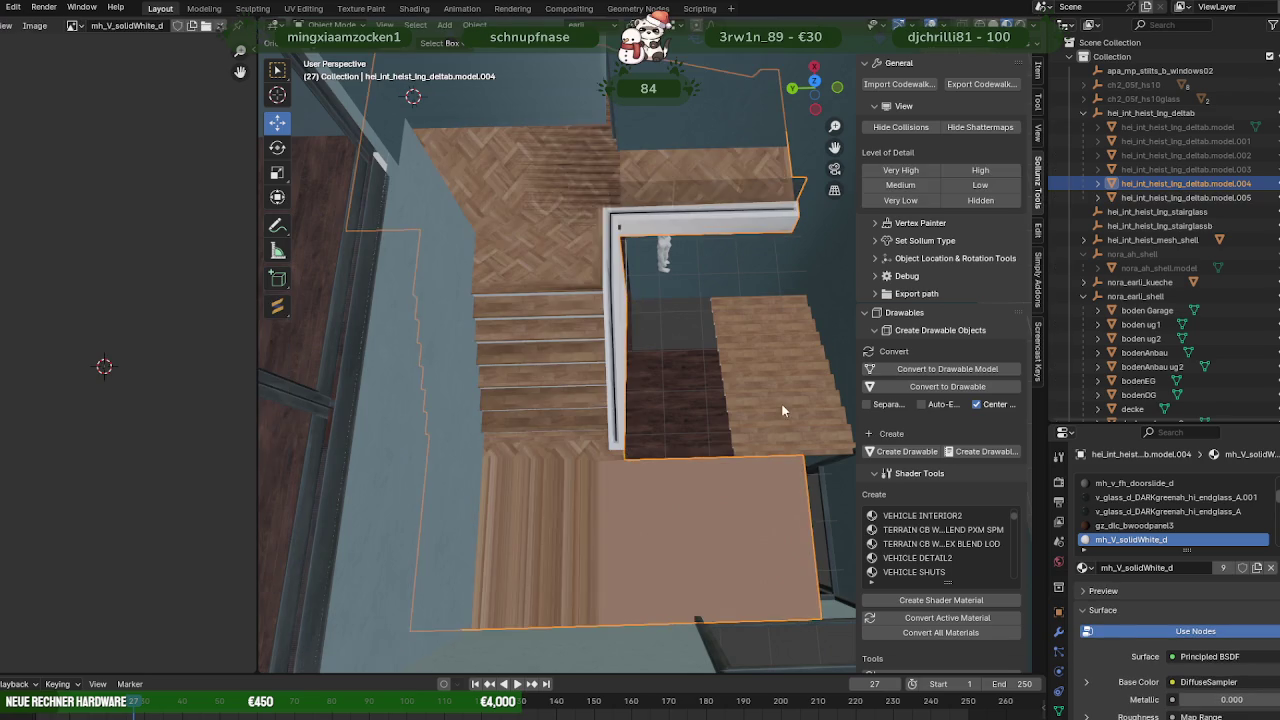
pyautogui.click(783, 401)
pyautogui.press('Tab')
pyautogui.moveTo(822, 362)
pyautogui.mouseDown()
pyautogui.moveTo(667, 385)
pyautogui.moveTo(636, 410)
pyautogui.mouseUp()
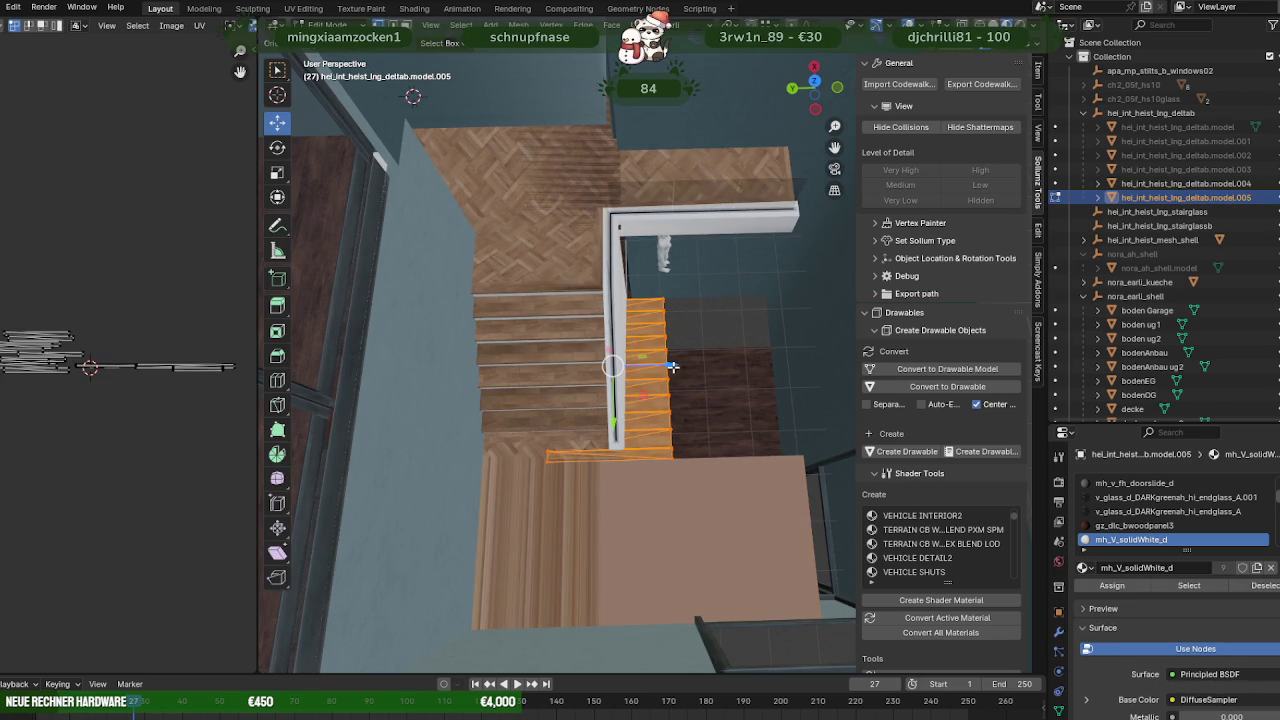
pyautogui.moveTo(669, 366); pyautogui.dragTo(611, 377)
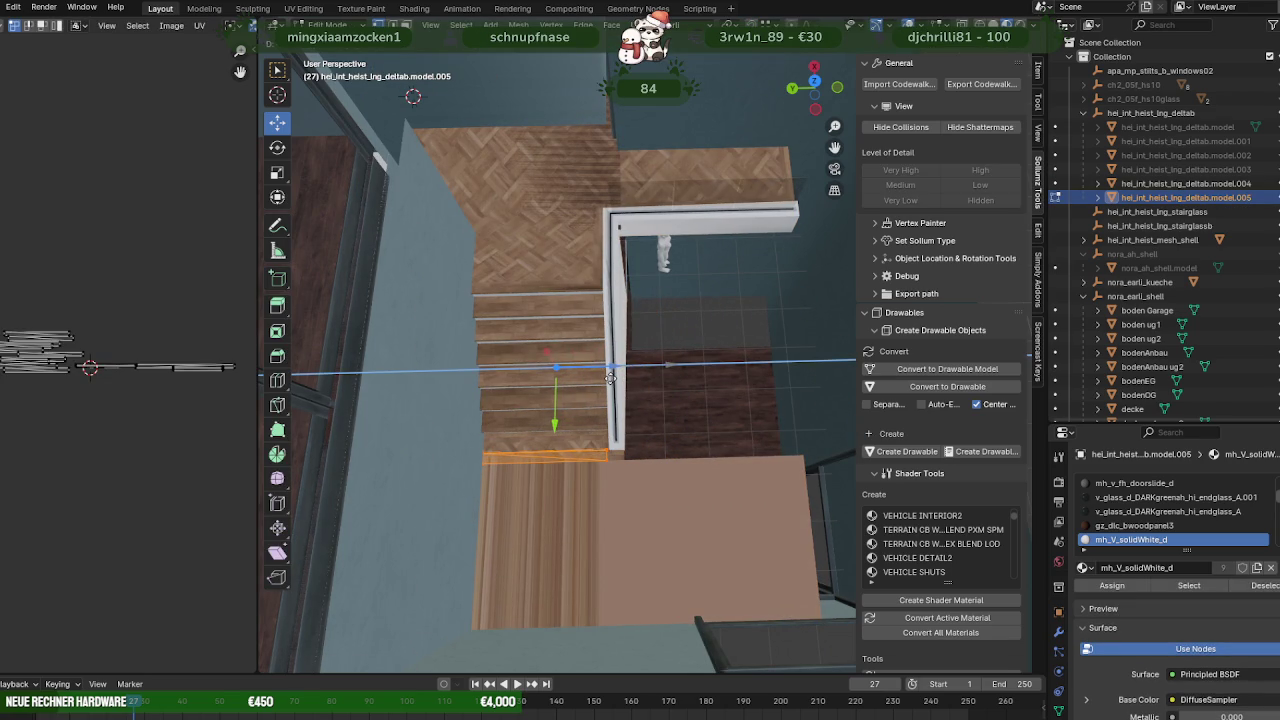
pyautogui.moveTo(611, 377); pyautogui.dragTo(613, 378)
pyautogui.moveTo(610, 378); pyautogui.dragTo(610, 378)
# Move the stairs and white railing piece left along the axis into place.
pyautogui.click(626, 349)
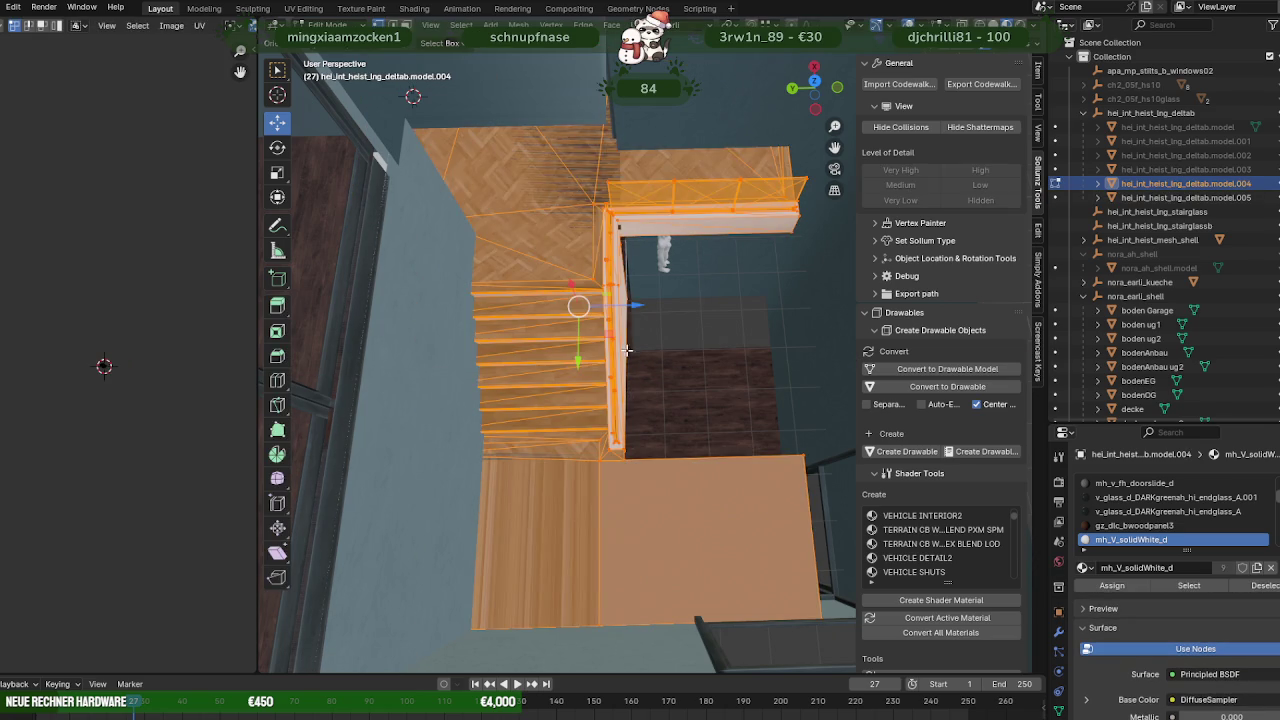
pyautogui.moveTo(629, 307); pyautogui.dragTo(602, 310)
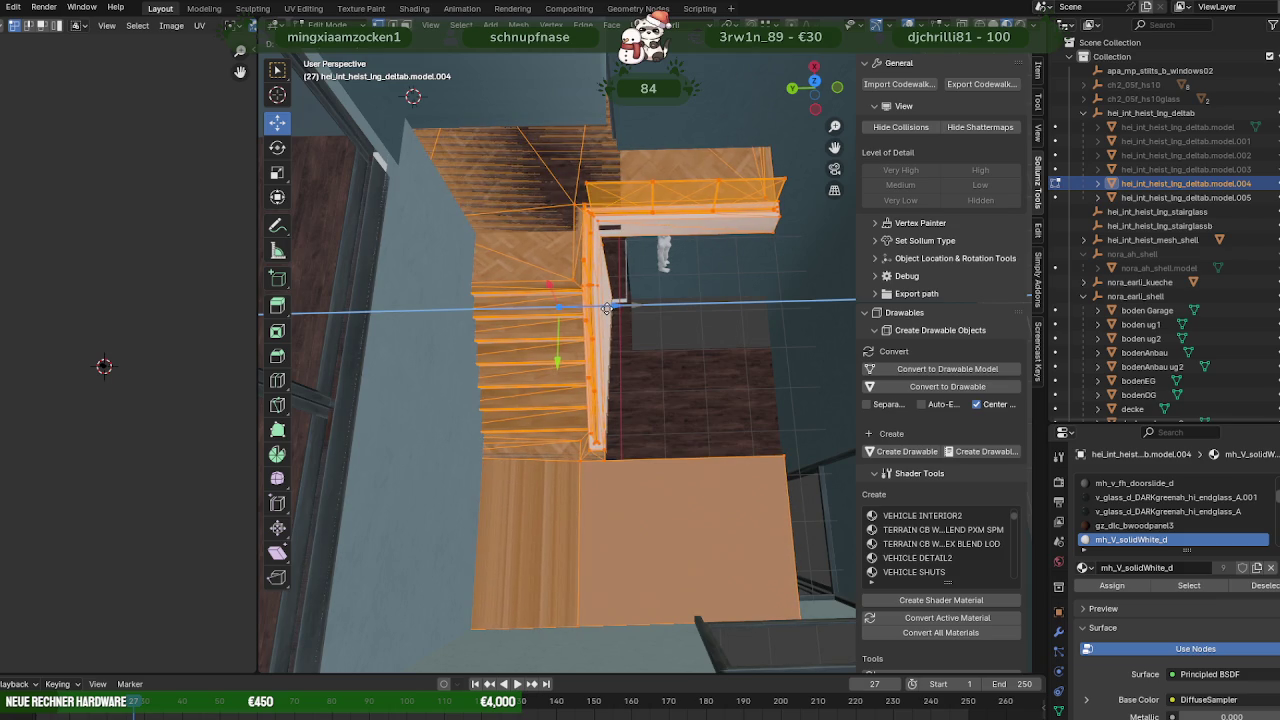
pyautogui.moveTo(602, 310); pyautogui.dragTo(600, 312)
pyautogui.moveTo(595, 369)
pyautogui.keyDown('shift'); pyautogui.mouseDown(button='middle')
pyautogui.moveTo(661, 360)
pyautogui.moveTo(679, 387)
pyautogui.mouseUp(button='middle'); pyautogui.keyUp('shift')
pyautogui.scroll(4, 636, 372)
pyautogui.scroll(-2, 659, 369)
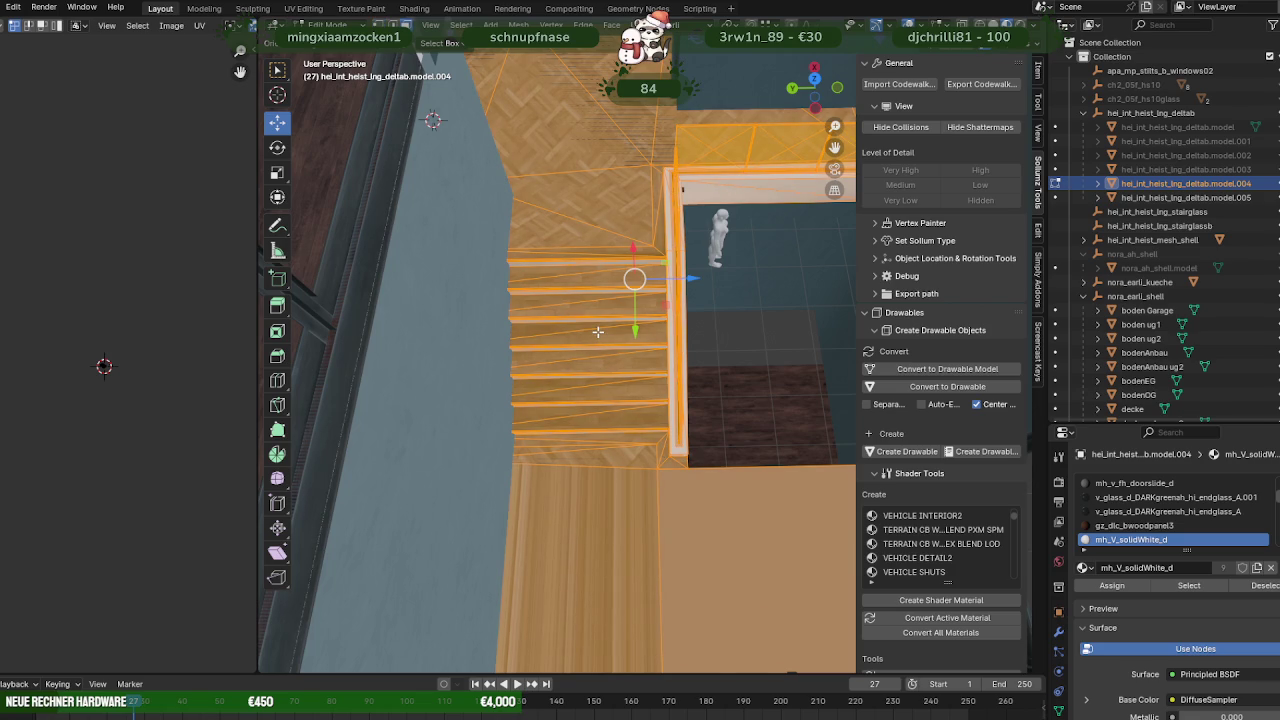
# In wireframe view, box-select the stair steps and the block below them.
pyautogui.hotkey('shift', 'z')
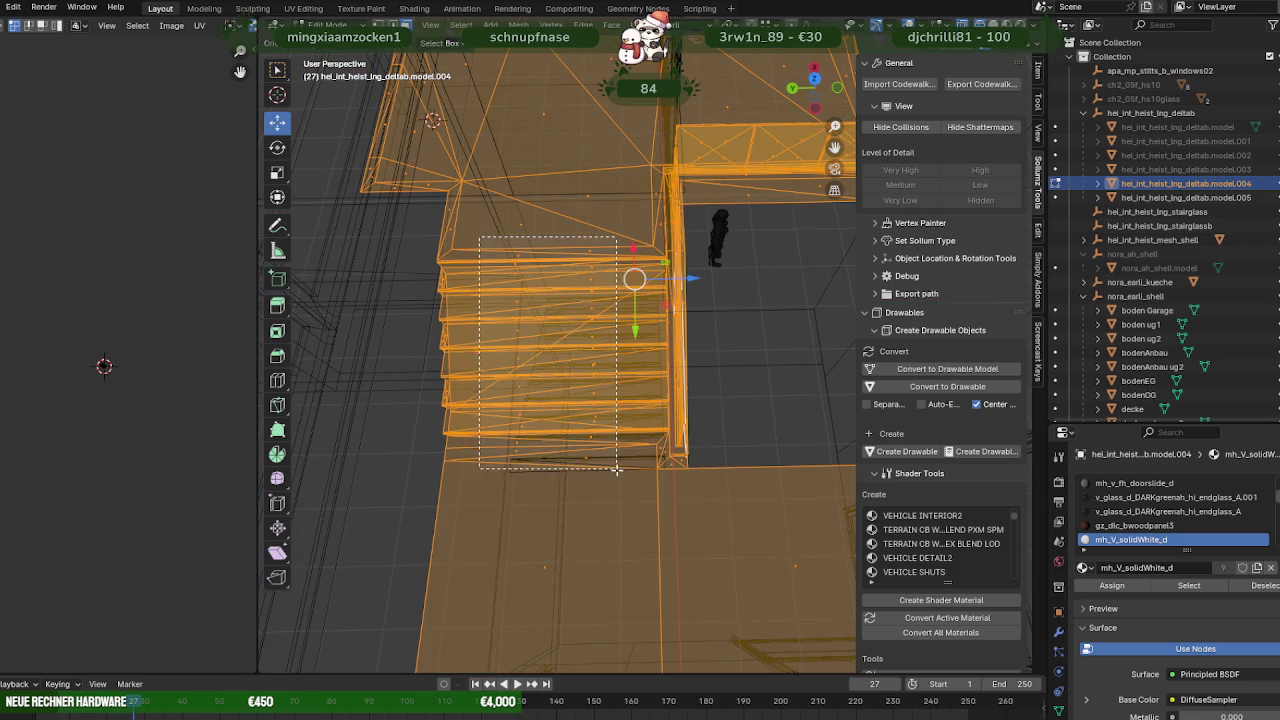
pyautogui.click(617, 471)
pyautogui.keyDown('shift'); pyautogui.moveTo(533, 525); pyautogui.dragTo(786, 606); pyautogui.keyUp('shift')
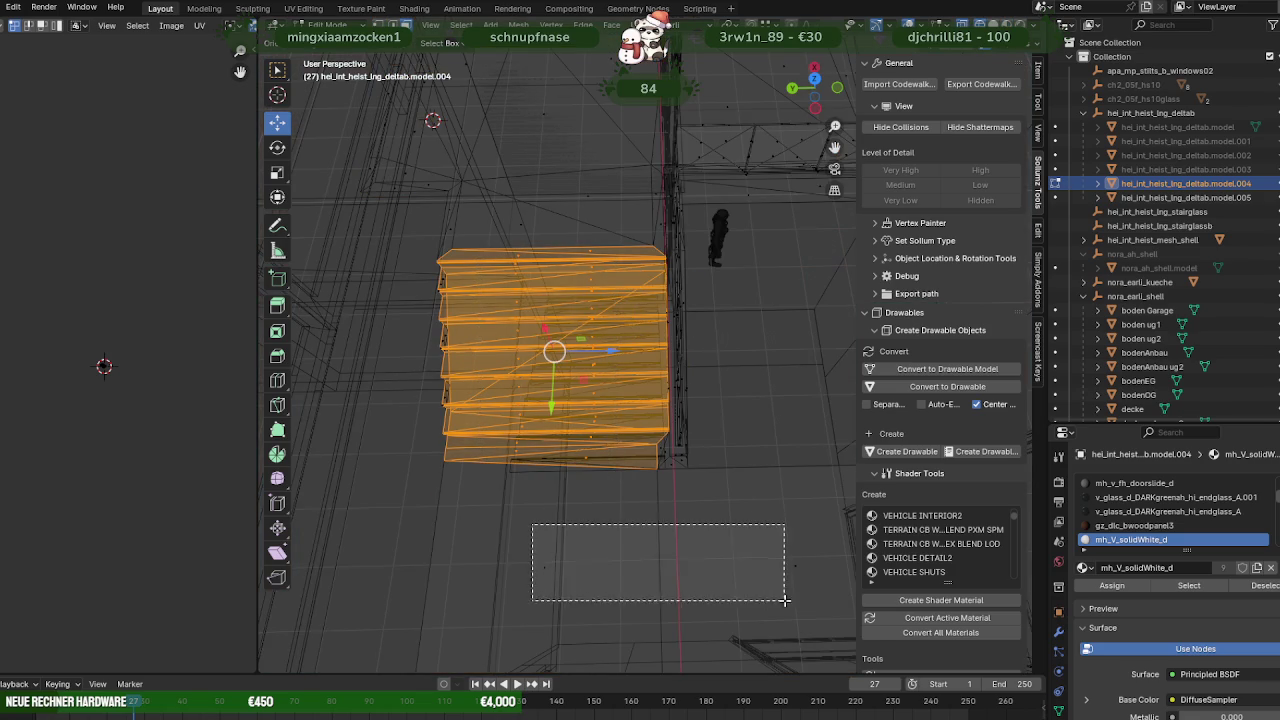
pyautogui.moveTo(786, 606); pyautogui.dragTo(771, 509, button='middle')
pyautogui.moveTo(773, 507); pyautogui.dragTo(645, 438)
pyautogui.press('KP_Decimal')
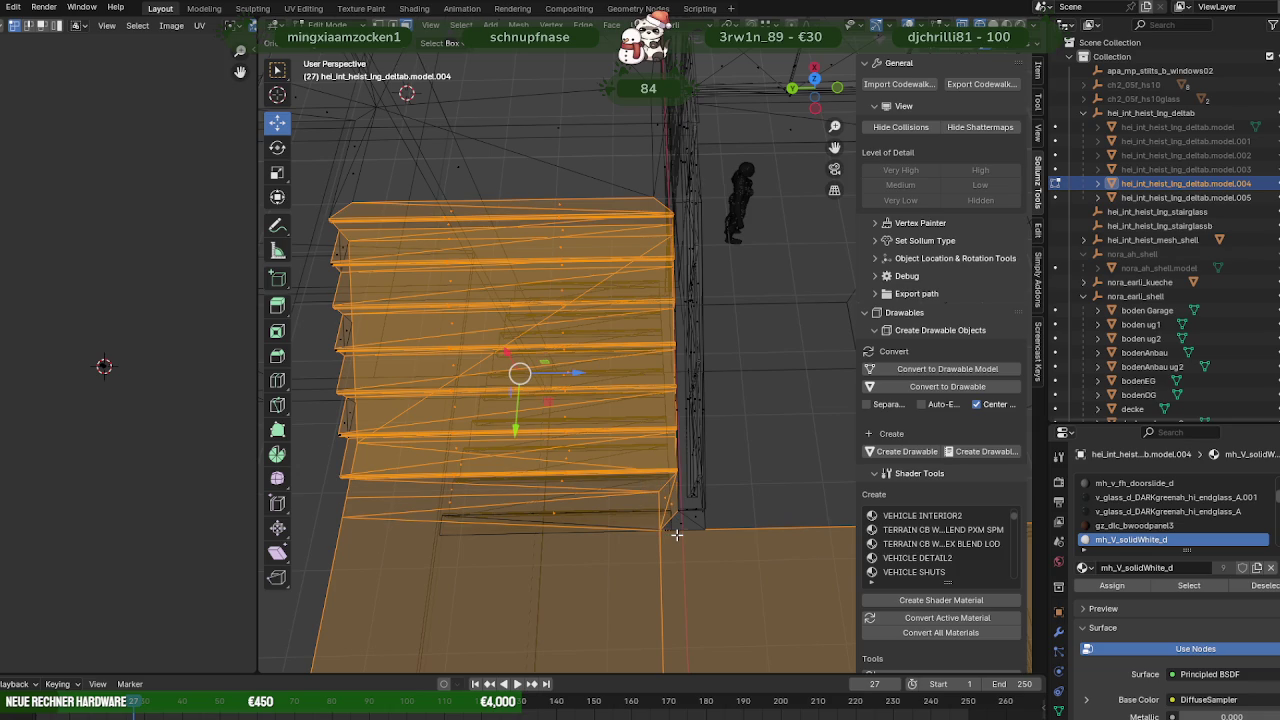
pyautogui.moveTo(667, 520); pyautogui.dragTo(706, 534)
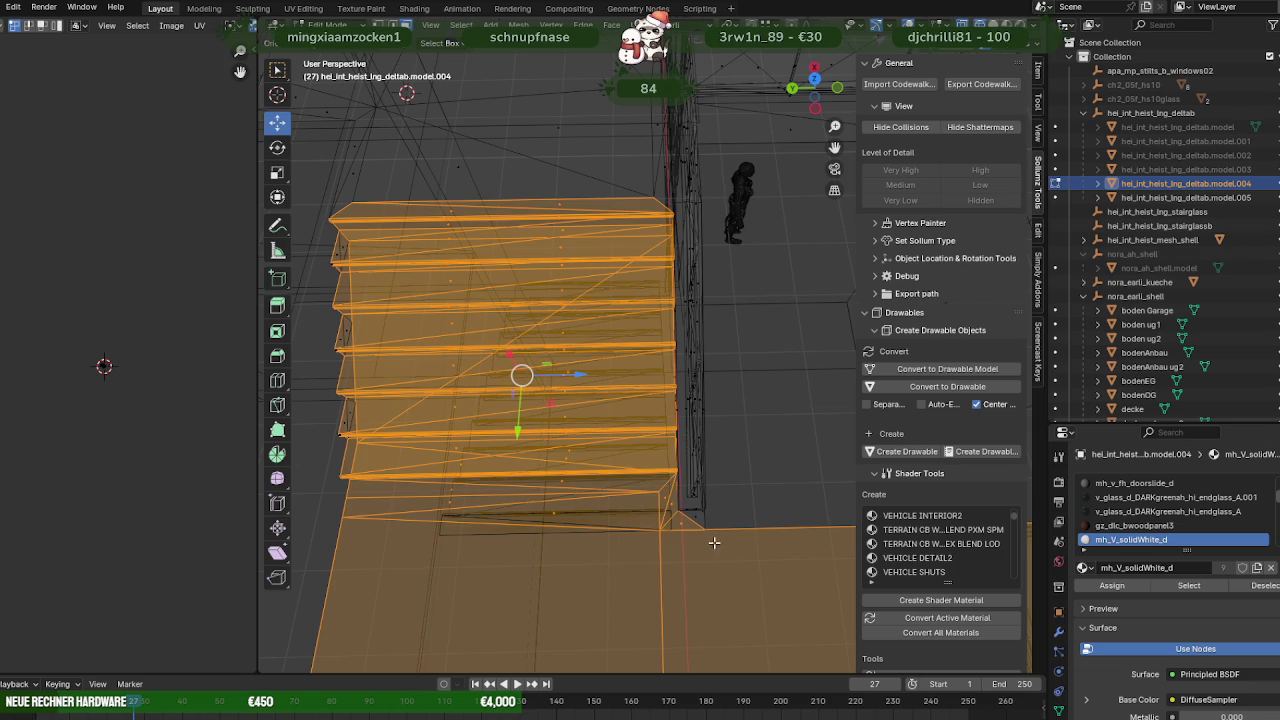
pyautogui.scroll(-2, 552, 390)
pyautogui.moveTo(490, 192); pyautogui.dragTo(605, 258)
pyautogui.moveTo(626, 196); pyautogui.dragTo(660, 235)
pyautogui.moveTo(640, 186); pyautogui.dragTo(660, 236)
pyautogui.keyDown('shift'); pyautogui.moveTo(385, 224); pyautogui.dragTo(532, 455); pyautogui.keyUp('shift')
pyautogui.keyDown('shift'); pyautogui.moveTo(418, 199); pyautogui.dragTo(492, 253); pyautogui.keyUp('shift')
# Separate the selected faces into a new object, model.006, and select it in Object Mode.
pyautogui.rightClick(552, 271)
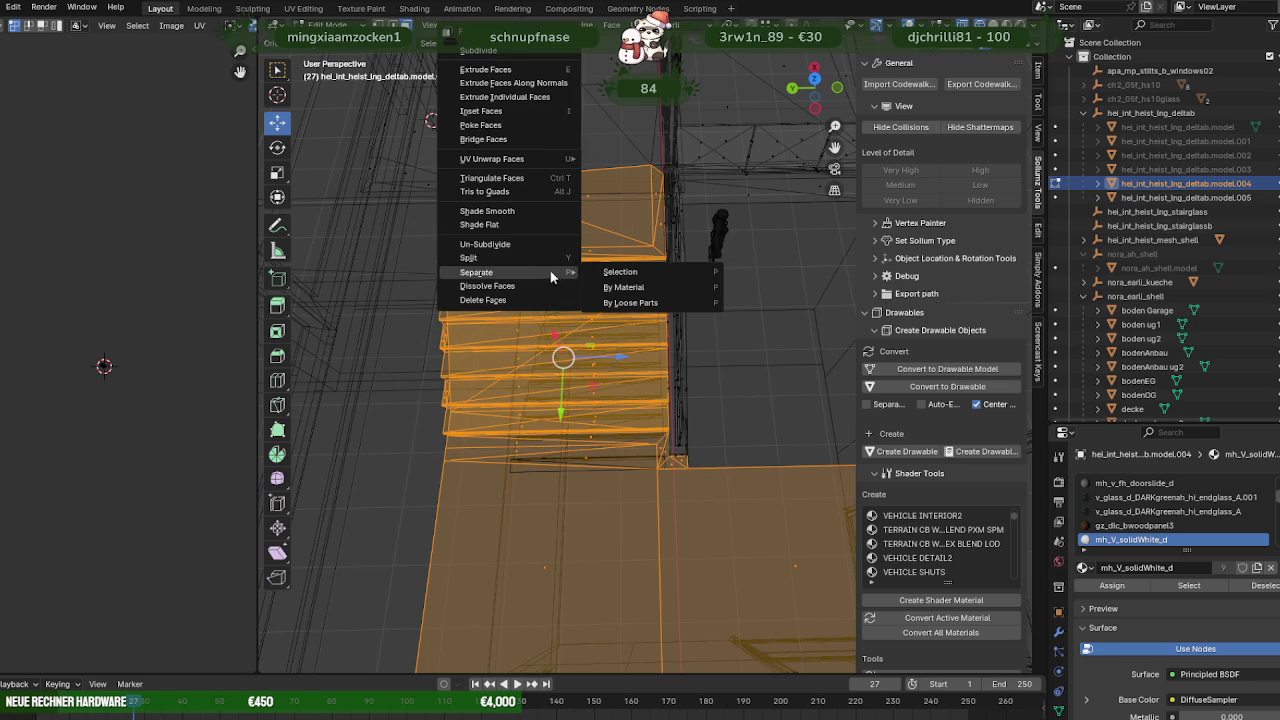
pyautogui.click(612, 274)
pyautogui.press('Tab')
pyautogui.press('KP_Decimal')
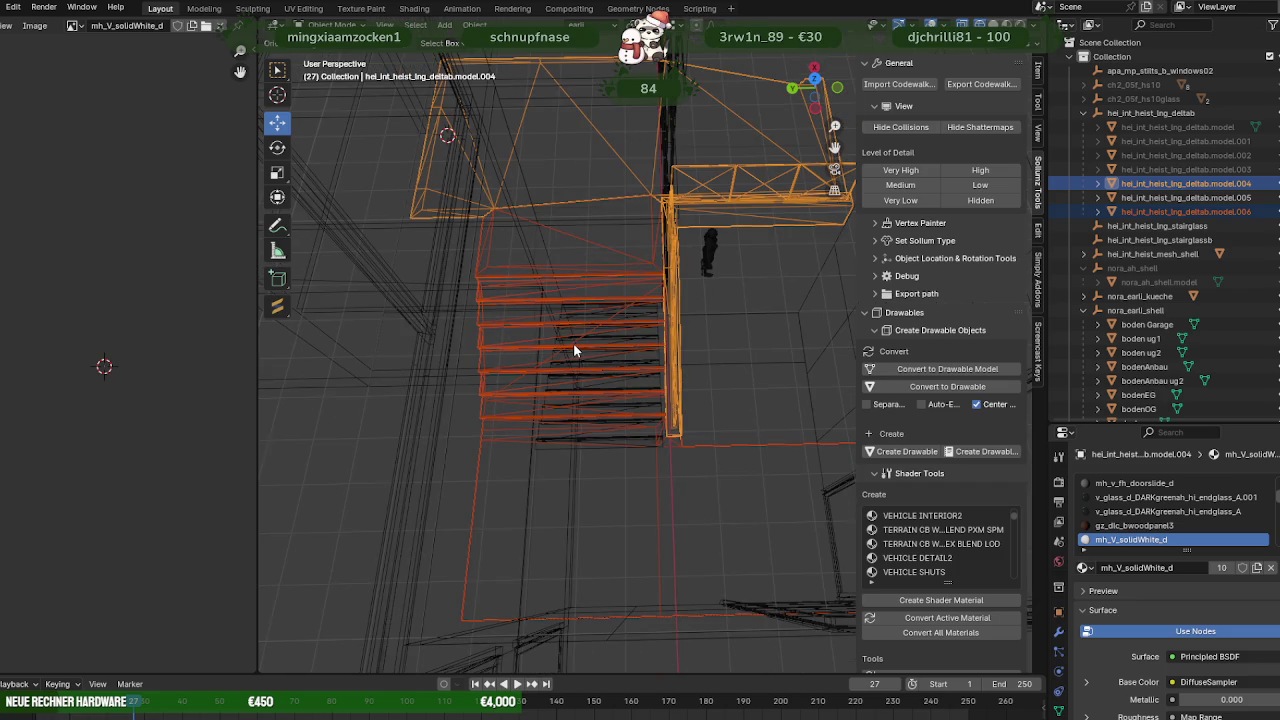
pyautogui.hotkey('shift', 'z')
pyautogui.click(574, 261)
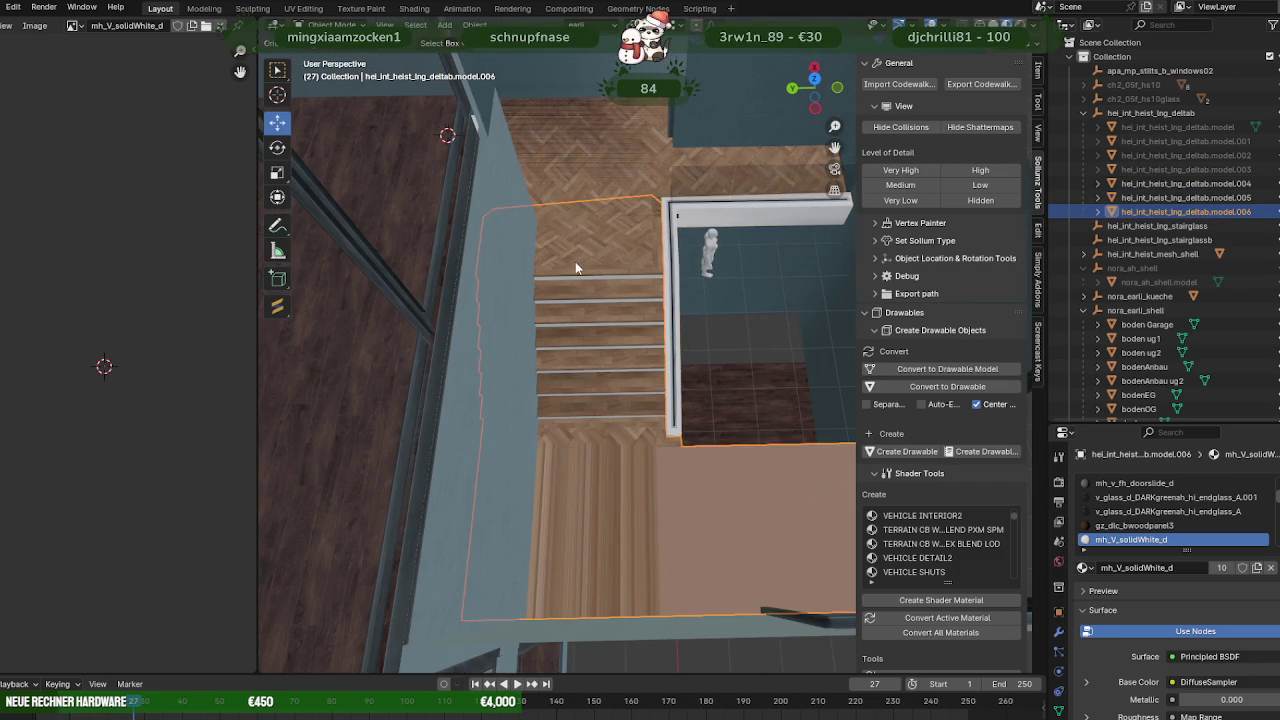
# Hide the railing piece model.004 and select all geometry of the model.006 stairs.
pyautogui.press('Tab')
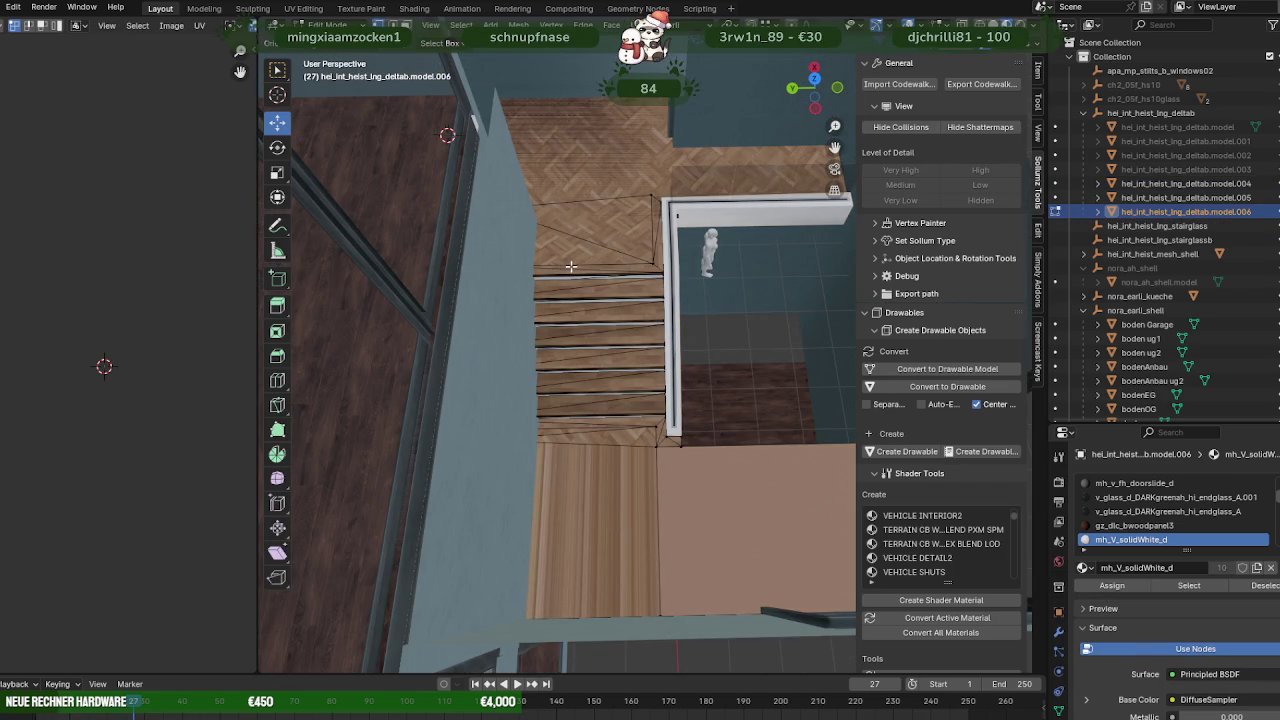
pyautogui.press('Tab')
pyautogui.click(676, 293)
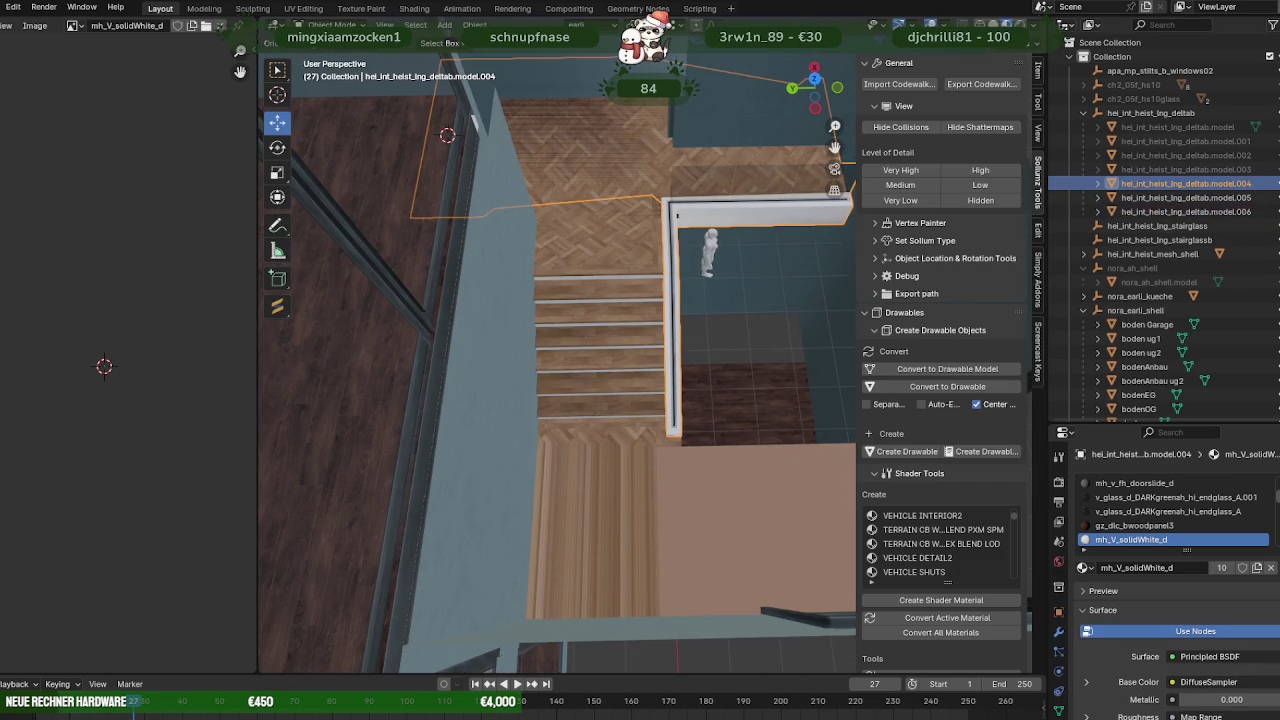
pyautogui.press('h')
pyautogui.click(609, 253)
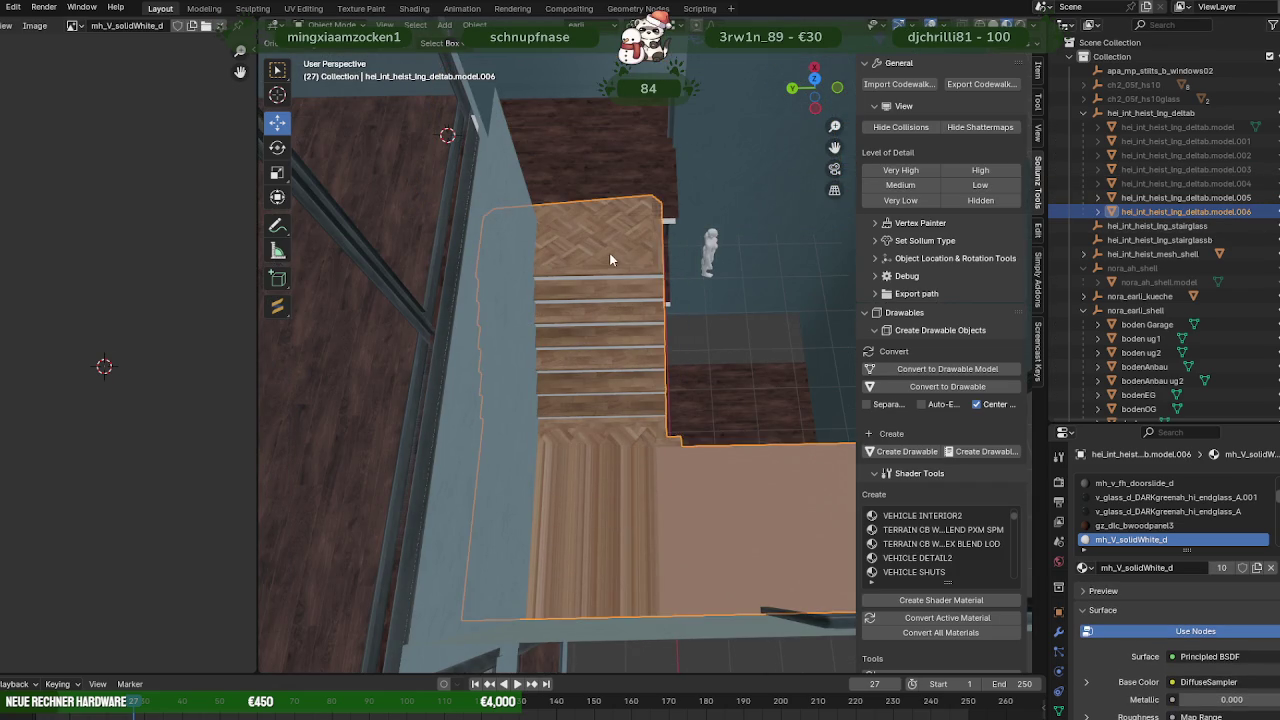
pyautogui.press('Tab')
pyautogui.press('a')
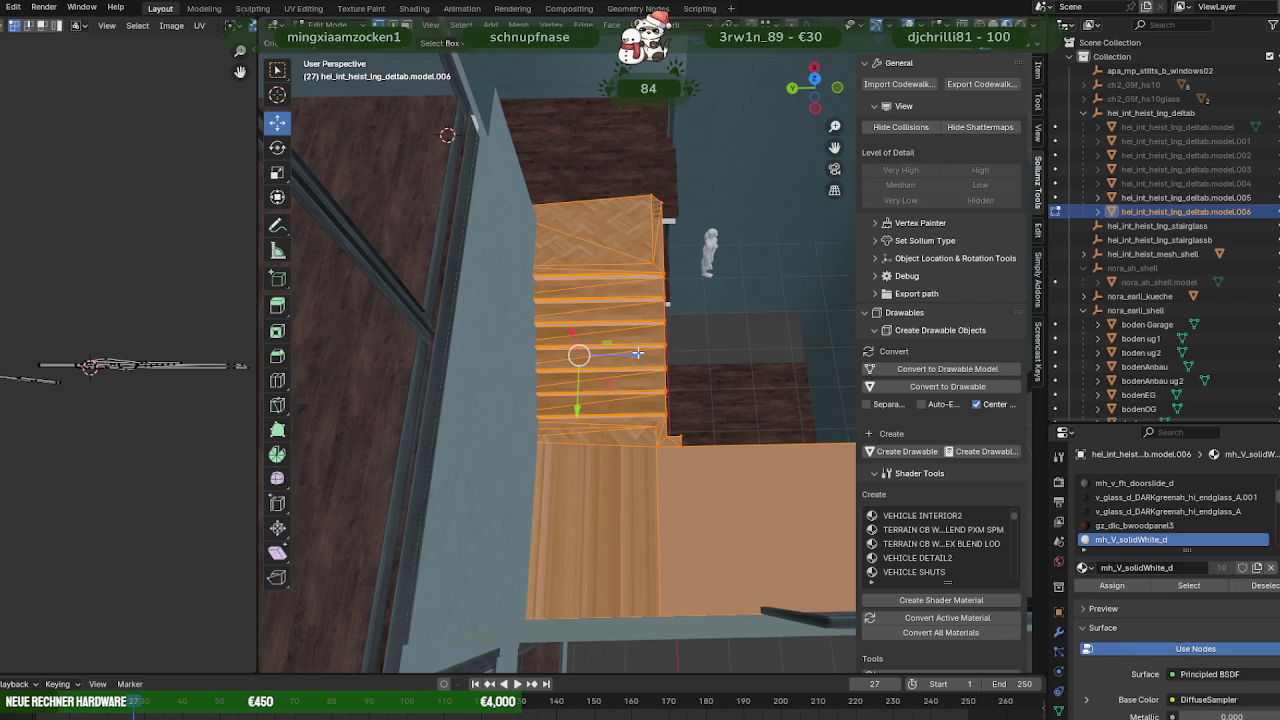
pyautogui.moveTo(637, 352); pyautogui.dragTo(629, 356)
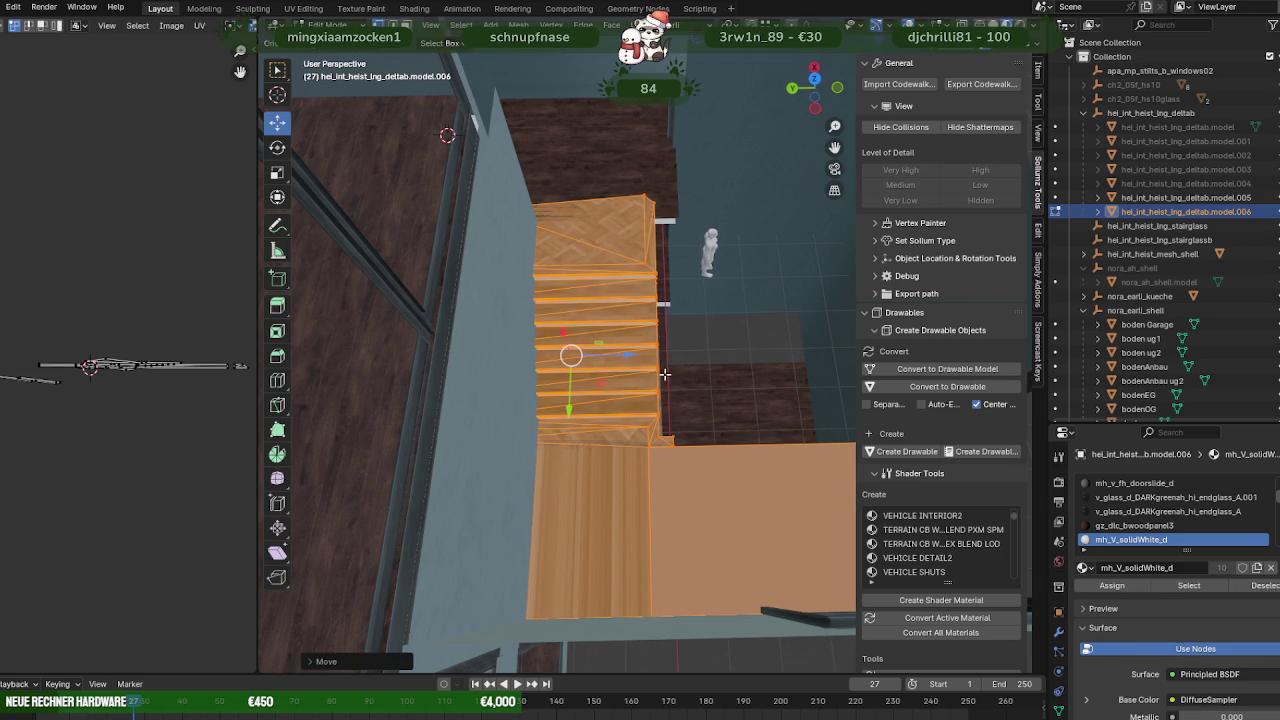
pyautogui.hotkey('ctrl', 'z')
# In wireframe, select only the steps, excluding the floor, and slide them along the axis.
pyautogui.hotkey('shift', 'z')
pyautogui.moveTo(627, 355); pyautogui.dragTo(641, 366)
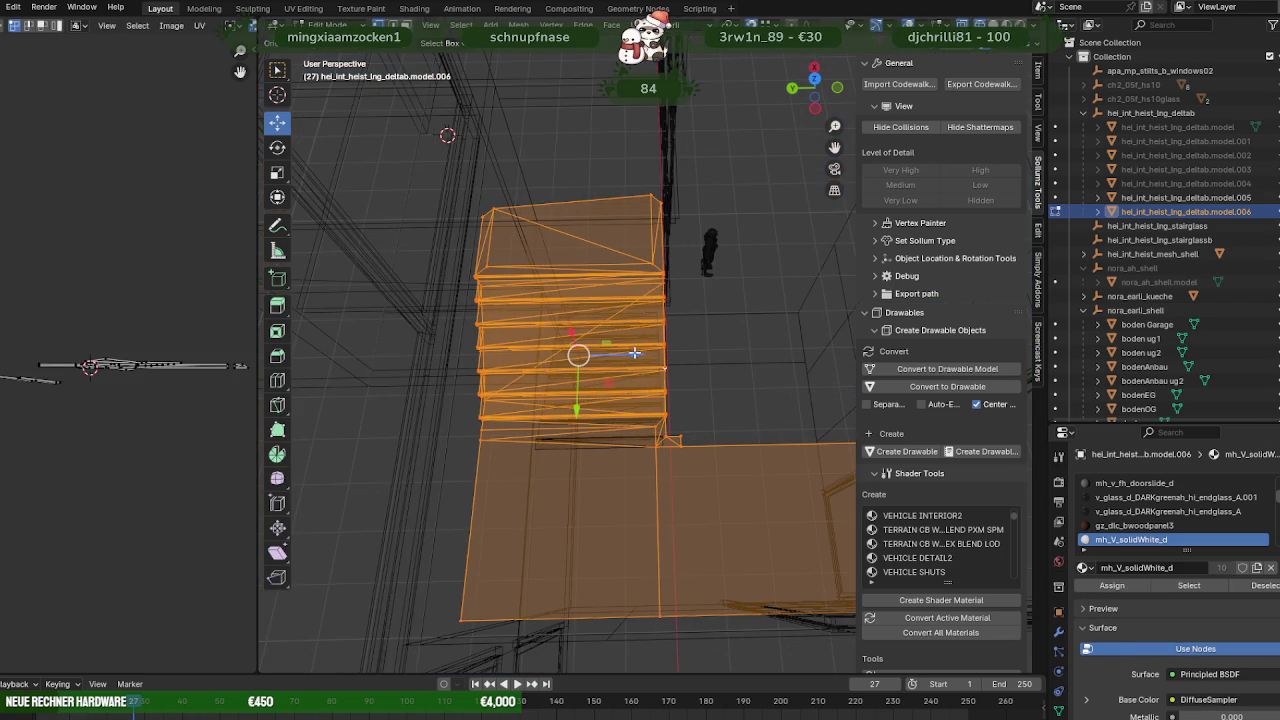
pyautogui.press('KP_Decimal')
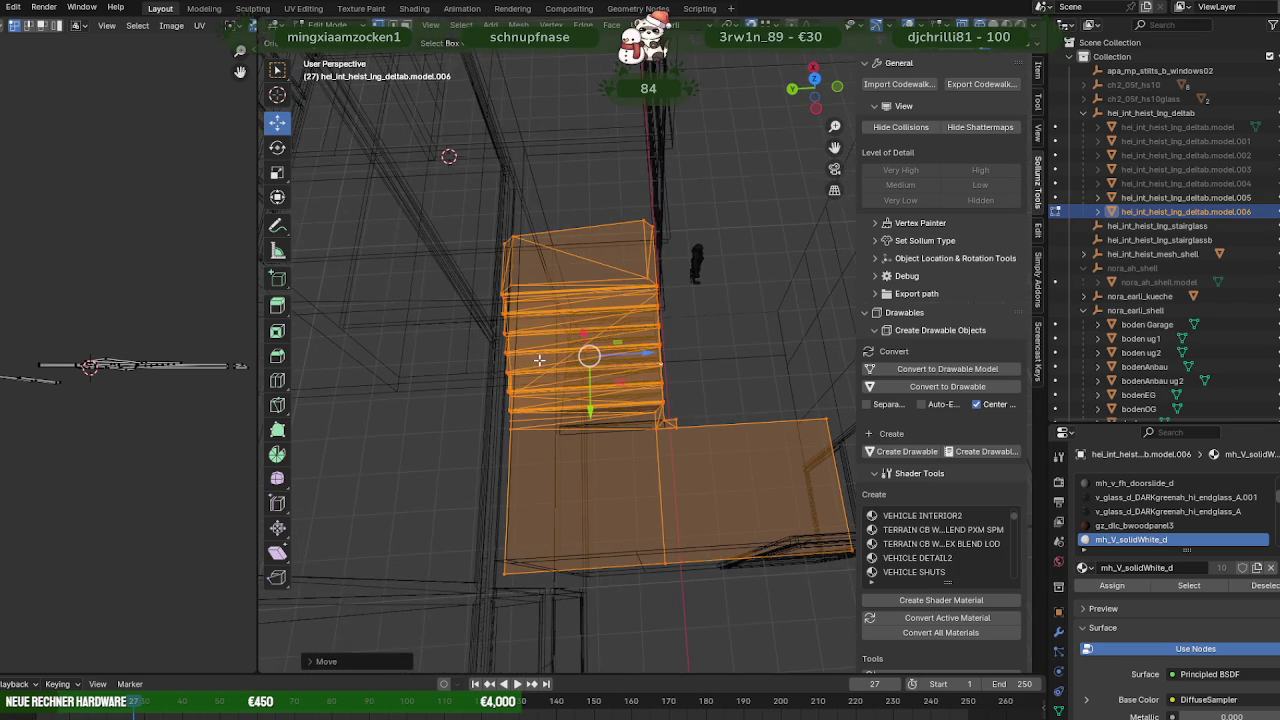
pyautogui.moveTo(430, 192); pyautogui.dragTo(563, 616)
pyautogui.keyDown('shift'); pyautogui.moveTo(551, 544); pyautogui.dragTo(582, 497, button='middle'); pyautogui.keyUp('shift')
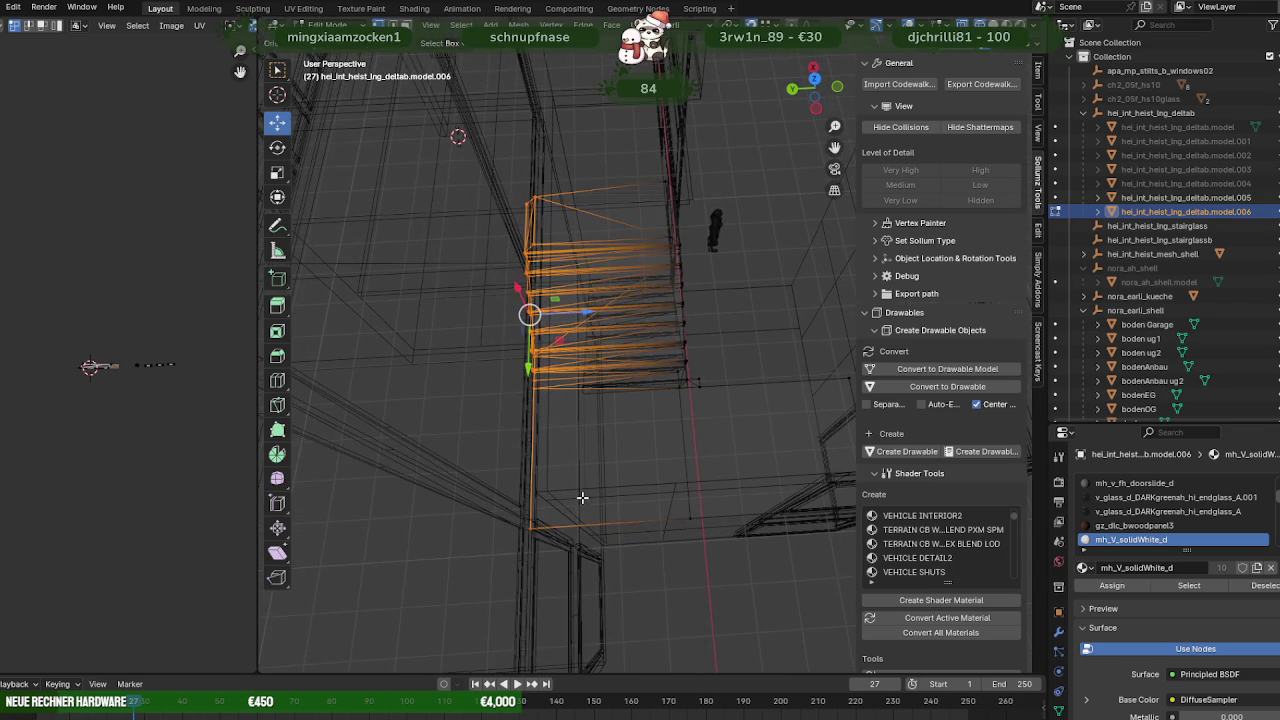
pyautogui.moveTo(586, 313)
pyautogui.mouseDown()
pyautogui.moveTo(546, 490)
pyautogui.moveTo(564, 489)
pyautogui.mouseUp()
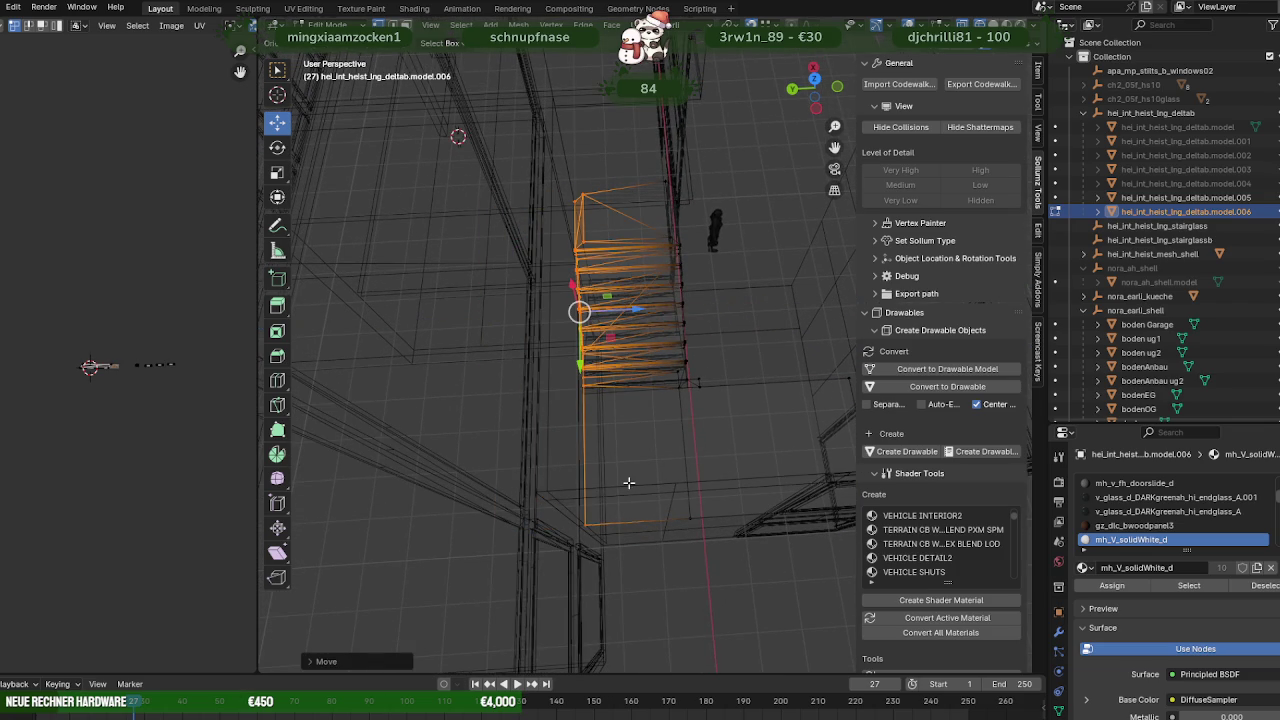
pyautogui.hotkey('shift', 'z')
pyautogui.moveTo(660, 457)
pyautogui.mouseDown(button='middle')
pyautogui.moveTo(705, 480)
pyautogui.moveTo(629, 466)
pyautogui.mouseUp(button='middle')
# Move the landing piece vertically along Z.
pyautogui.click(688, 543)
pyautogui.moveTo(688, 543); pyautogui.dragTo(615, 459, button='middle')
pyautogui.press('g')
pyautogui.press('z')
pyautogui.click(558, 517)
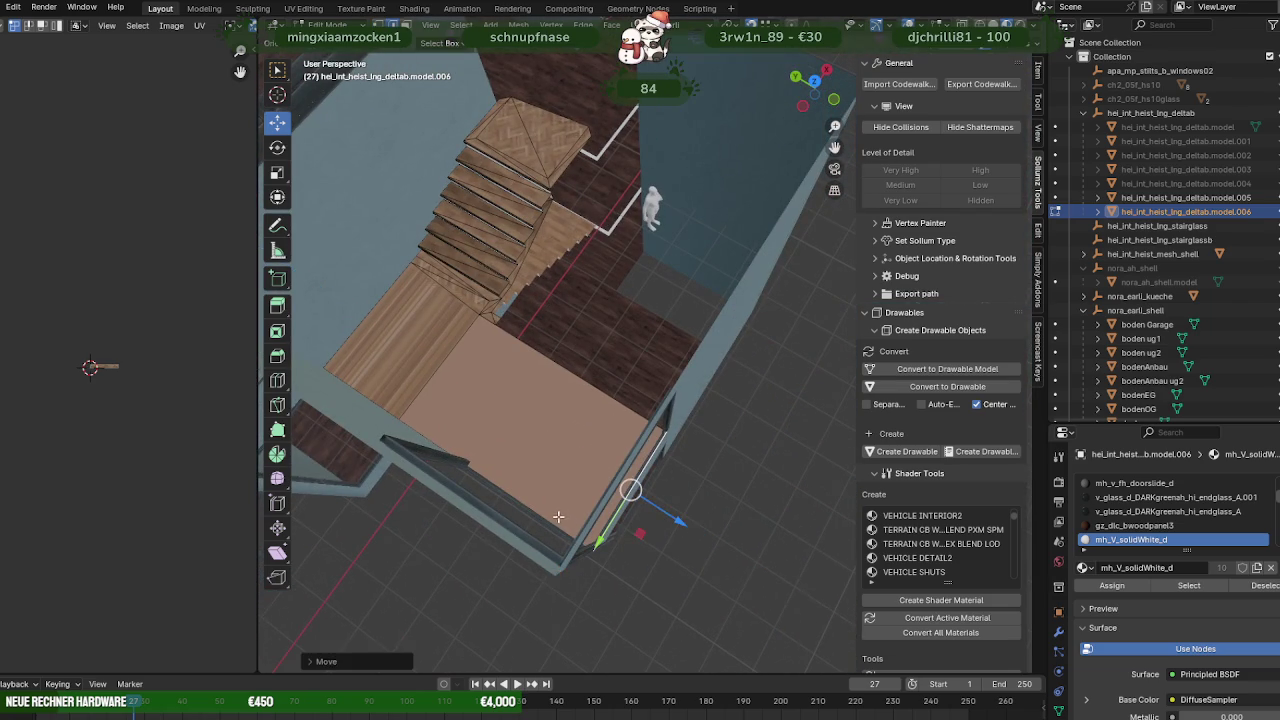
pyautogui.moveTo(558, 517); pyautogui.dragTo(606, 363, button='middle')
# Slide the lower stair flight model.005 against the landing inside the stairwell.
pyautogui.press('Tab')
pyautogui.click(598, 311)
pyautogui.press('Tab')
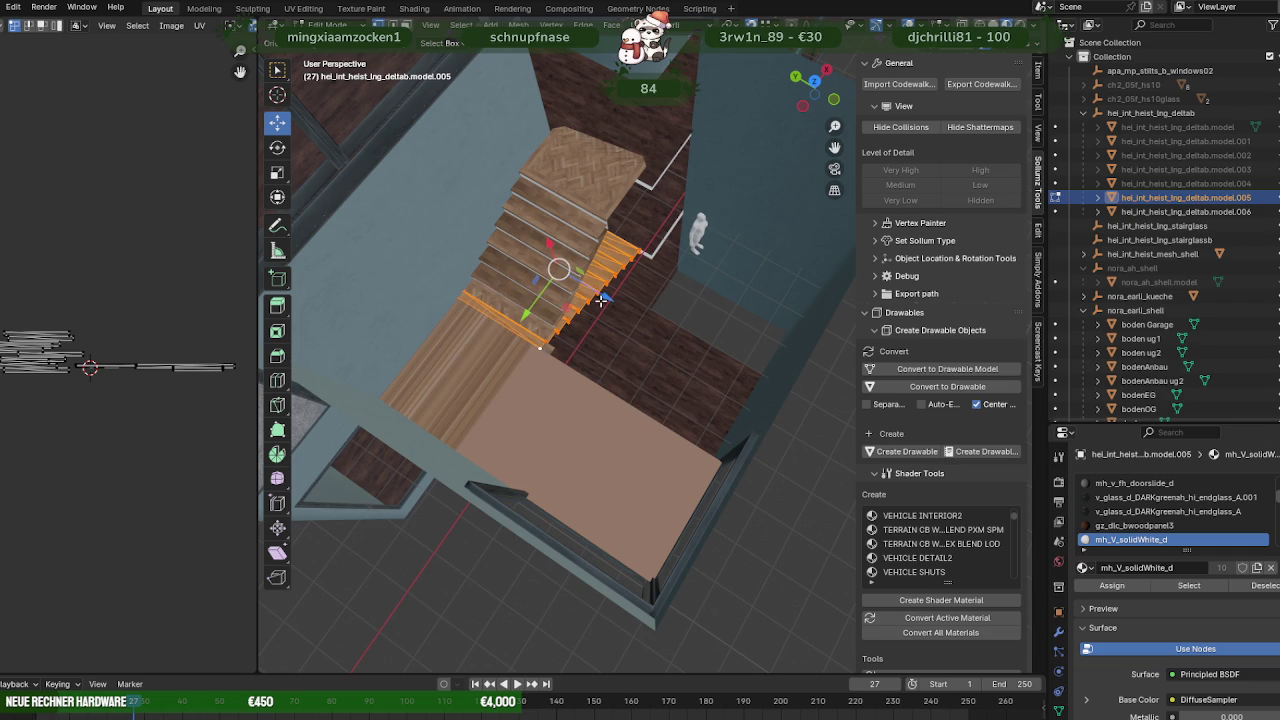
pyautogui.scroll(-2, 621, 317)
pyautogui.moveTo(637, 318); pyautogui.dragTo(817, 213)
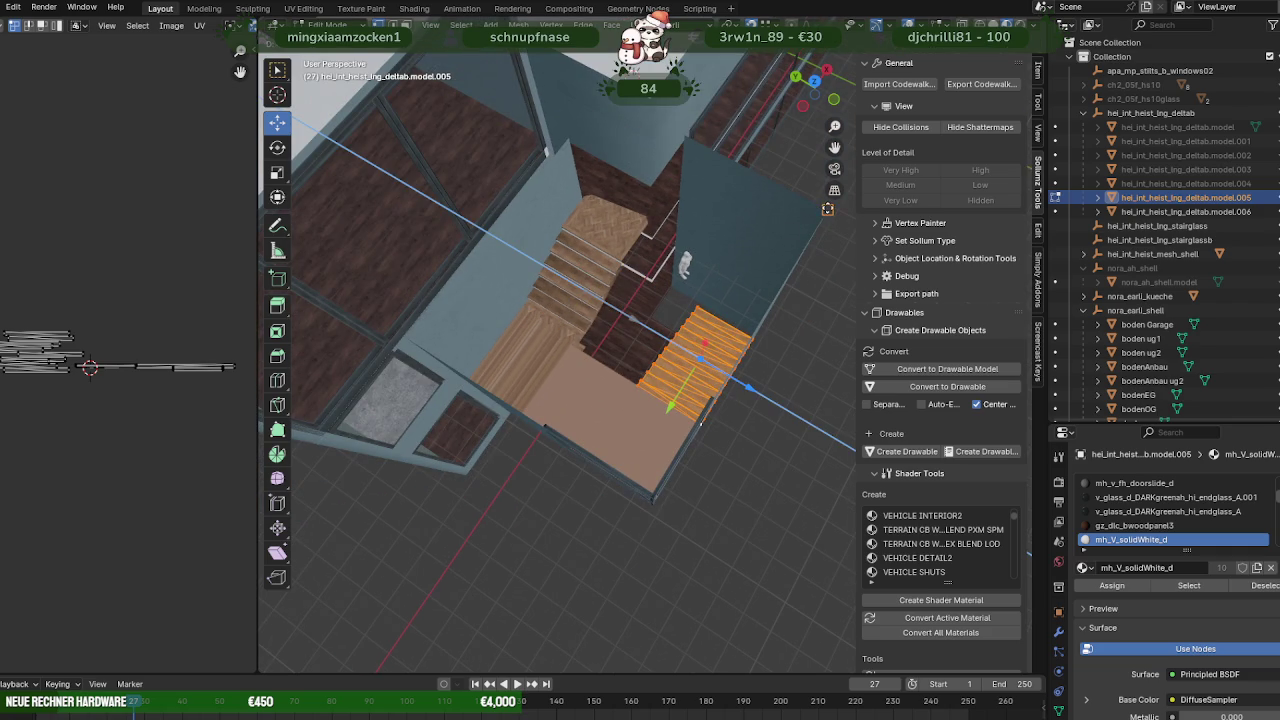
pyautogui.moveTo(700, 425); pyautogui.dragTo(690, 420)
pyautogui.moveTo(690, 420); pyautogui.dragTo(538, 321, button='middle')
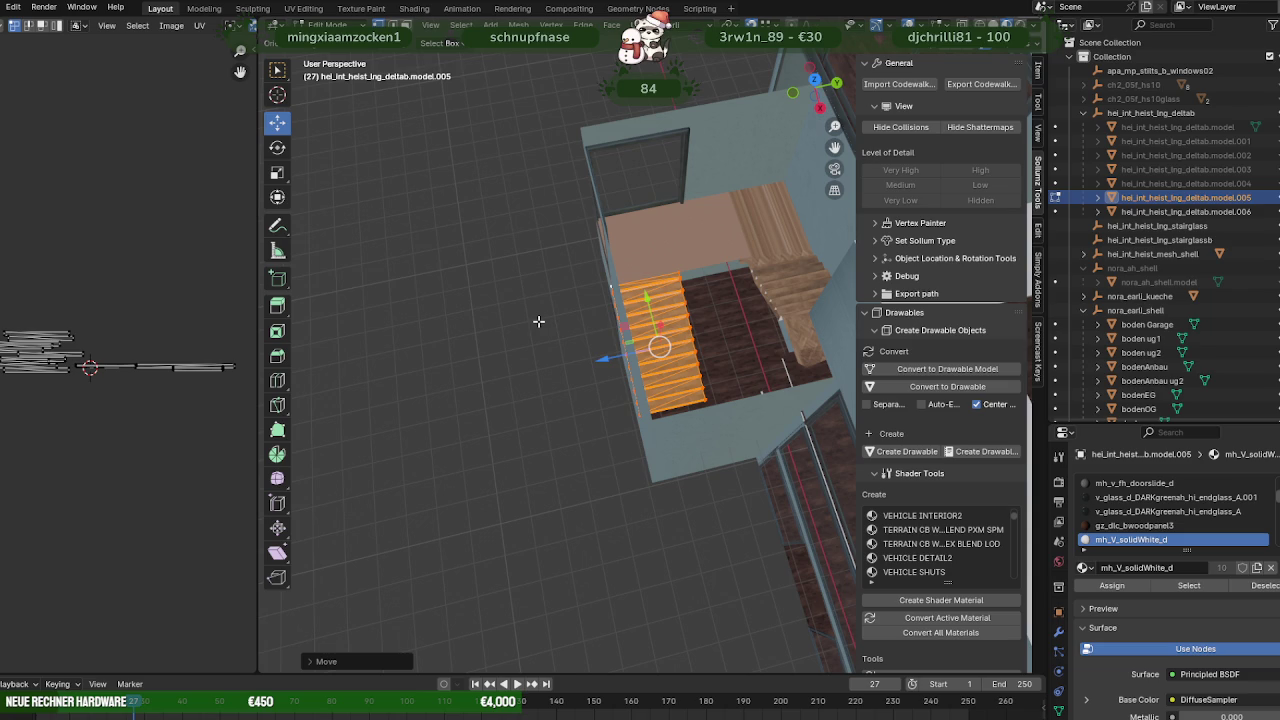
pyautogui.moveTo(538, 320)
pyautogui.mouseDown(button='middle')
pyautogui.moveTo(706, 342)
pyautogui.moveTo(661, 346)
pyautogui.moveTo(721, 427)
pyautogui.moveTo(742, 353)
pyautogui.mouseUp(button='middle')
pyautogui.click(771, 306)
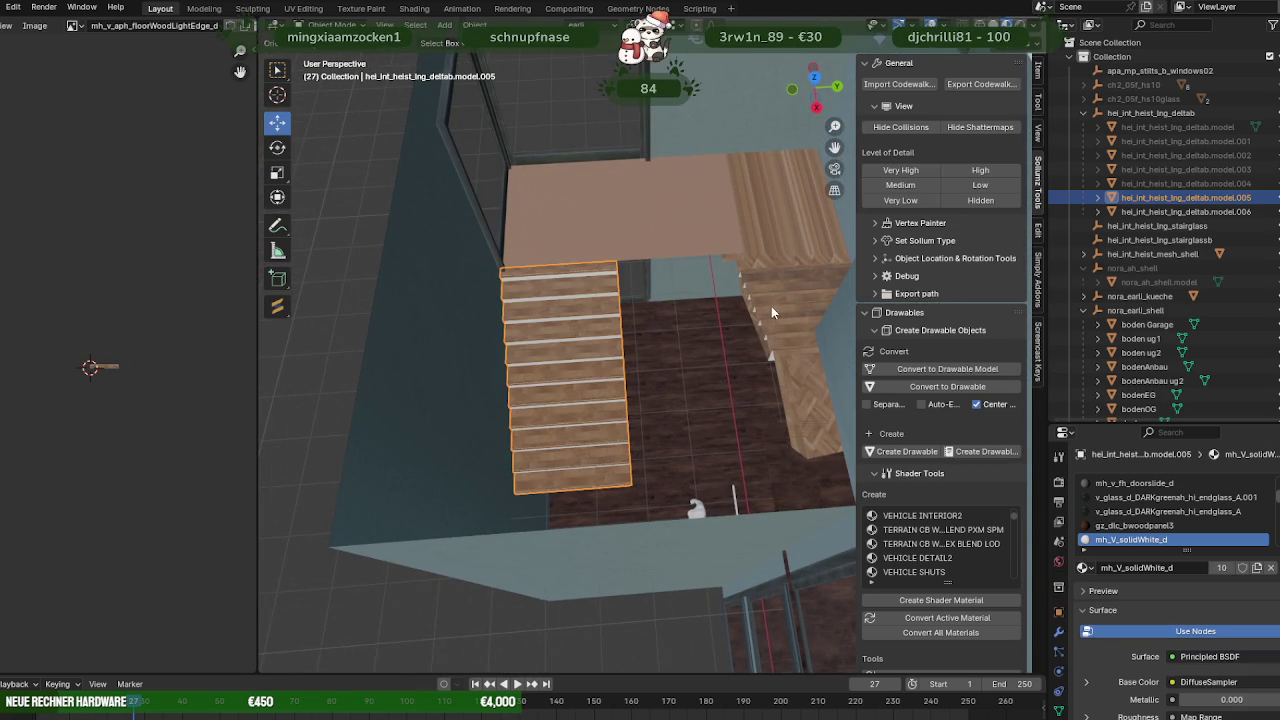
# Duplicate the whole staircase with Shift+D and lower the copy along Z.
pyautogui.keyDown('shift'); pyautogui.click(584, 344); pyautogui.keyUp('shift')
pyautogui.press('a')
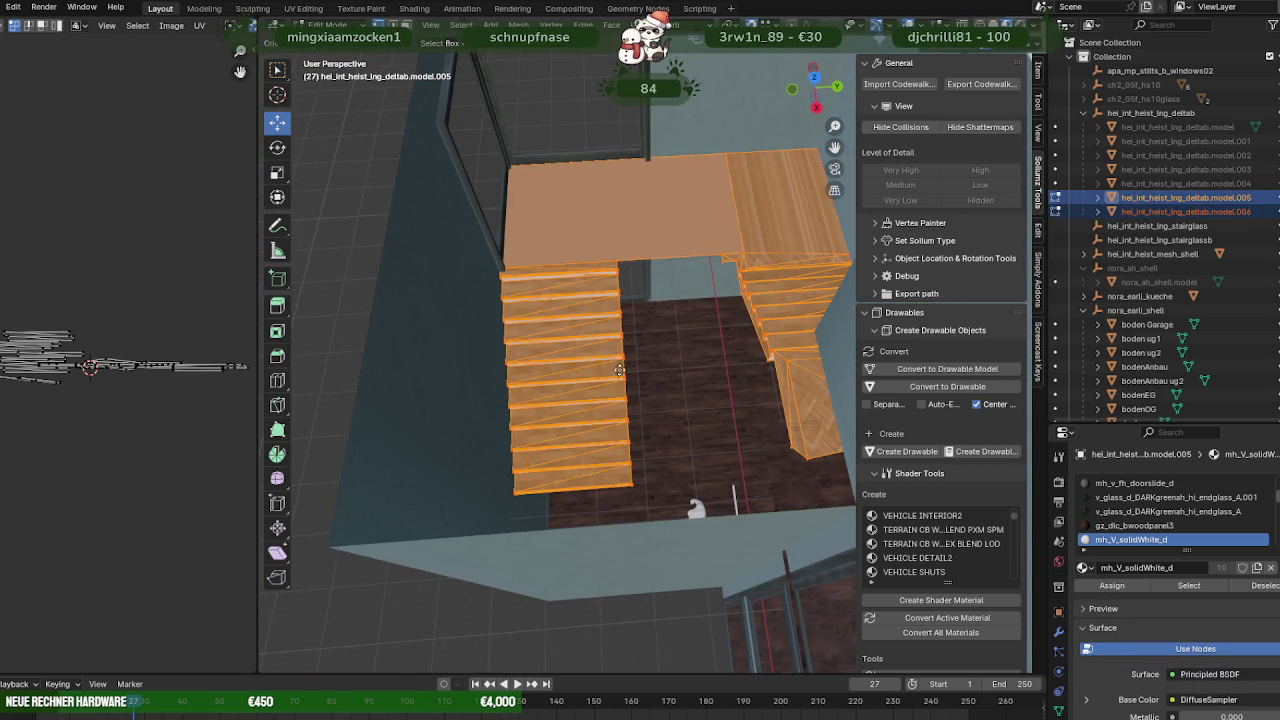
pyautogui.hotkey('shift', 'd')
pyautogui.rightClick(638, 370)
pyautogui.moveTo(660, 311); pyautogui.dragTo(646, 320, button='middle')
pyautogui.press('g')
pyautogui.press('z')
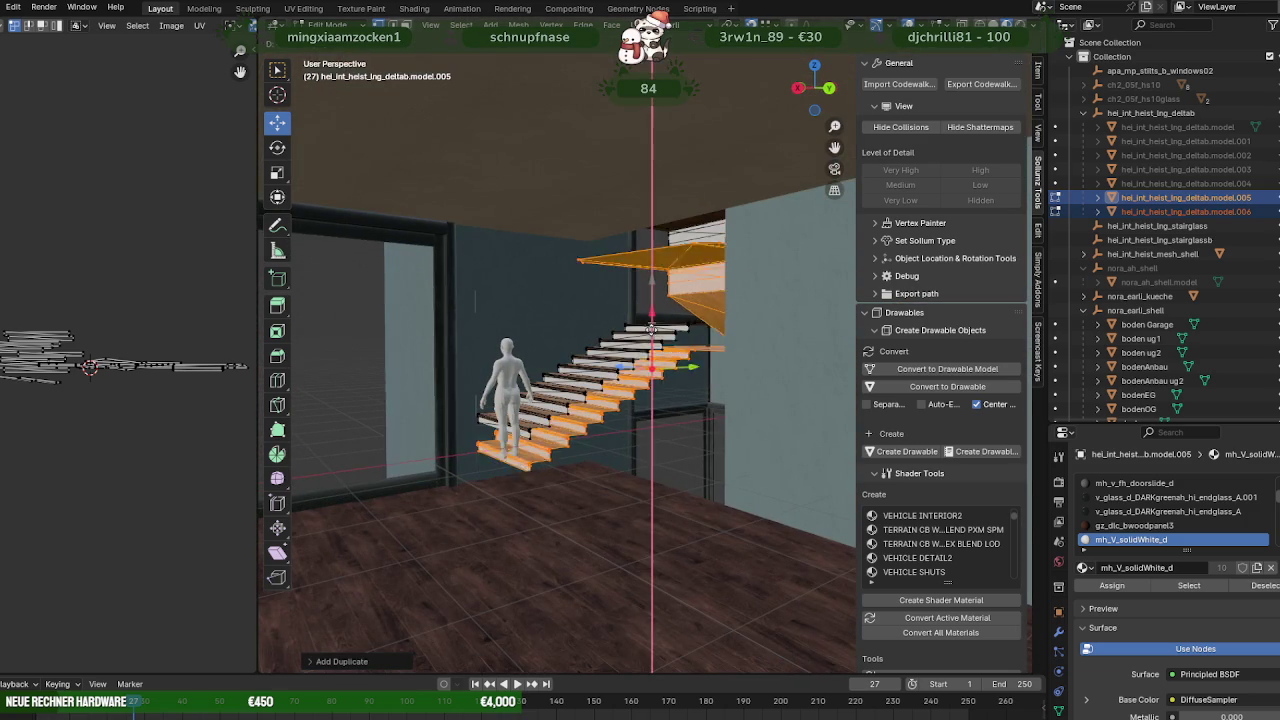
pyautogui.click(640, 422)
# Lower the staircase copy further down one floor and shift it beside the building.
pyautogui.keyDown('shift'); pyautogui.click(586, 410); pyautogui.keyUp('shift')
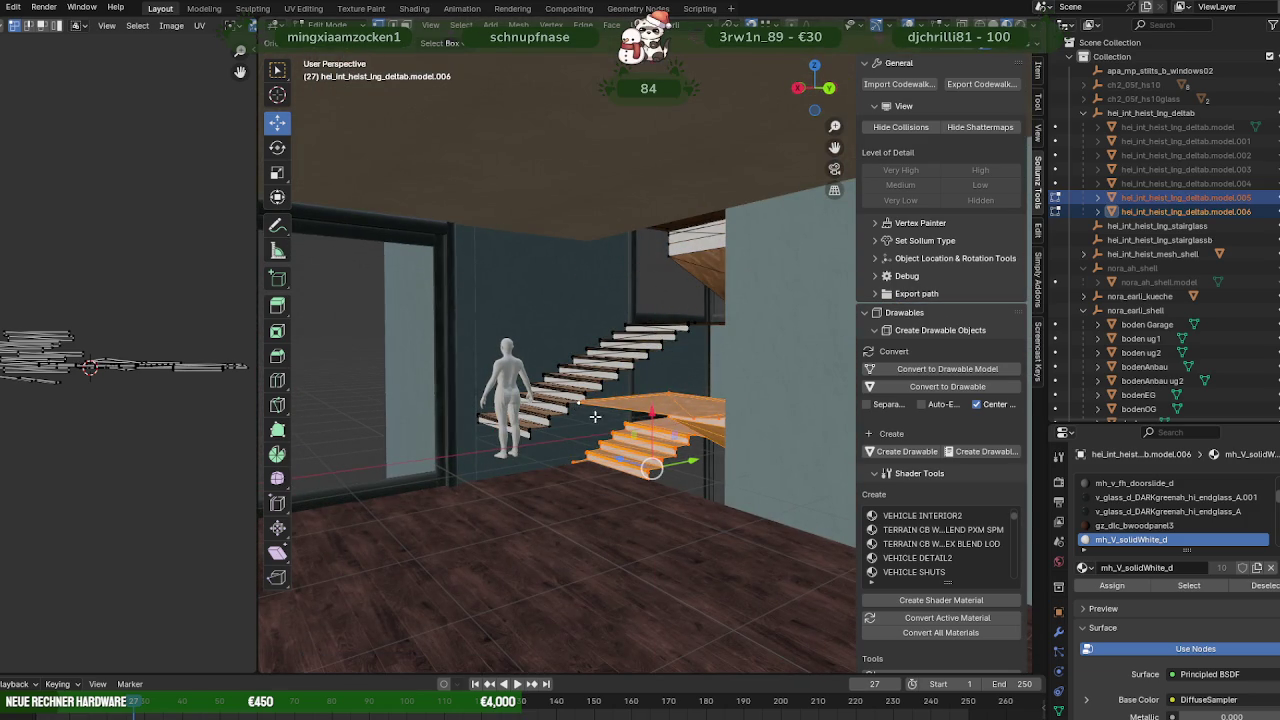
pyautogui.press('g')
pyautogui.press('z')
pyautogui.click(651, 517)
pyautogui.moveTo(651, 517)
pyautogui.mouseDown(button='middle')
pyautogui.moveTo(801, 487)
pyautogui.moveTo(523, 429)
pyautogui.mouseUp(button='middle')
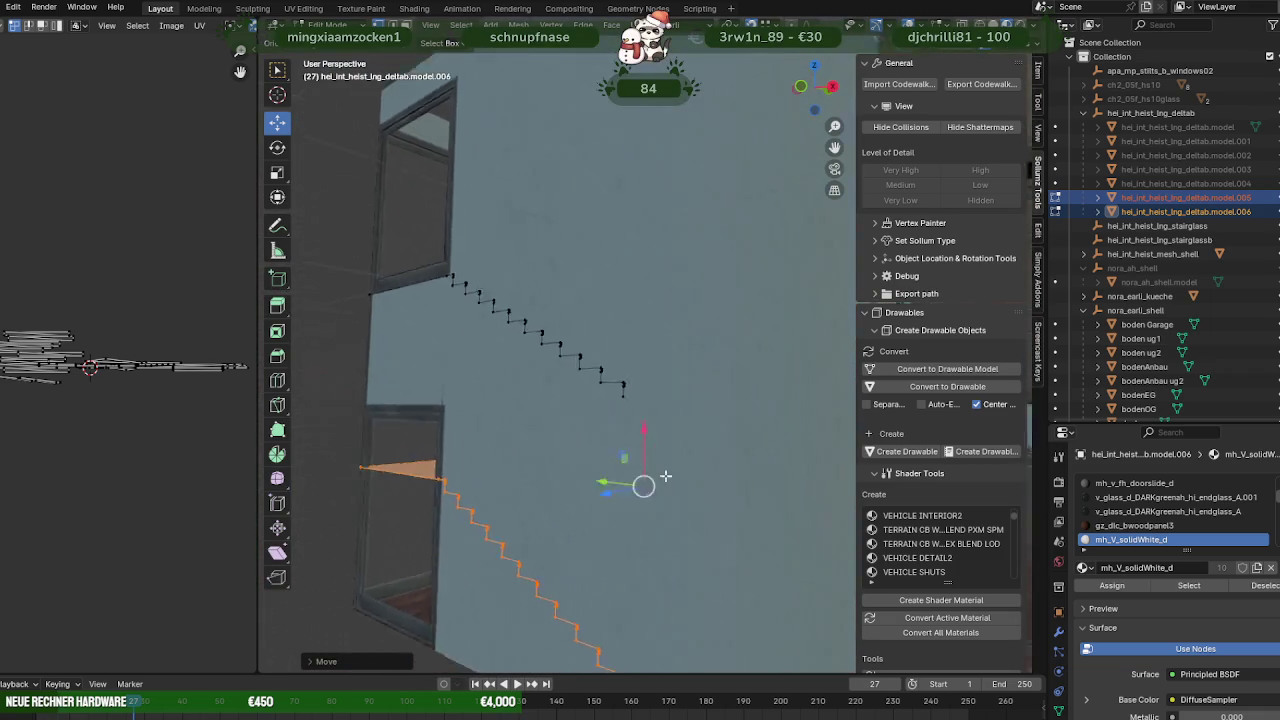
pyautogui.scroll(4, 523, 429)
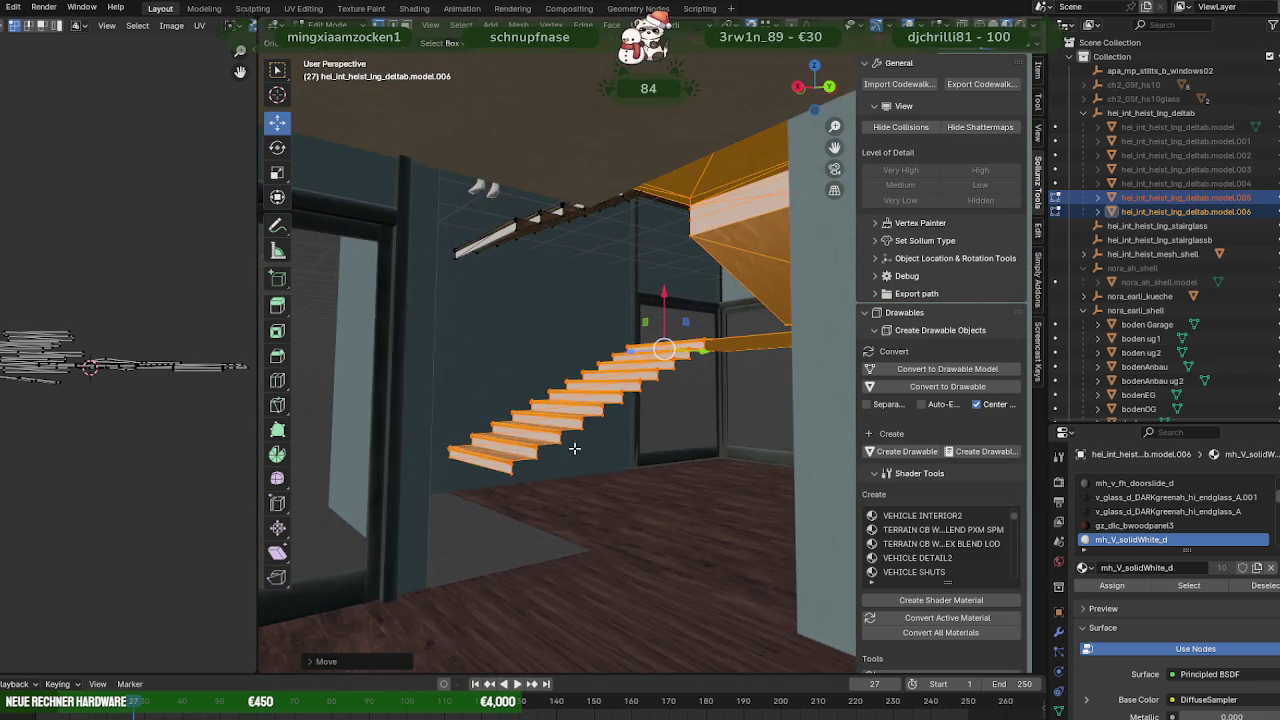
pyautogui.moveTo(587, 460)
pyautogui.mouseDown(button='middle')
pyautogui.moveTo(633, 470)
pyautogui.moveTo(606, 471)
pyautogui.moveTo(623, 470)
pyautogui.moveTo(595, 432)
pyautogui.moveTo(604, 408)
pyautogui.moveTo(623, 410)
pyautogui.moveTo(609, 399)
pyautogui.mouseUp(button='middle')
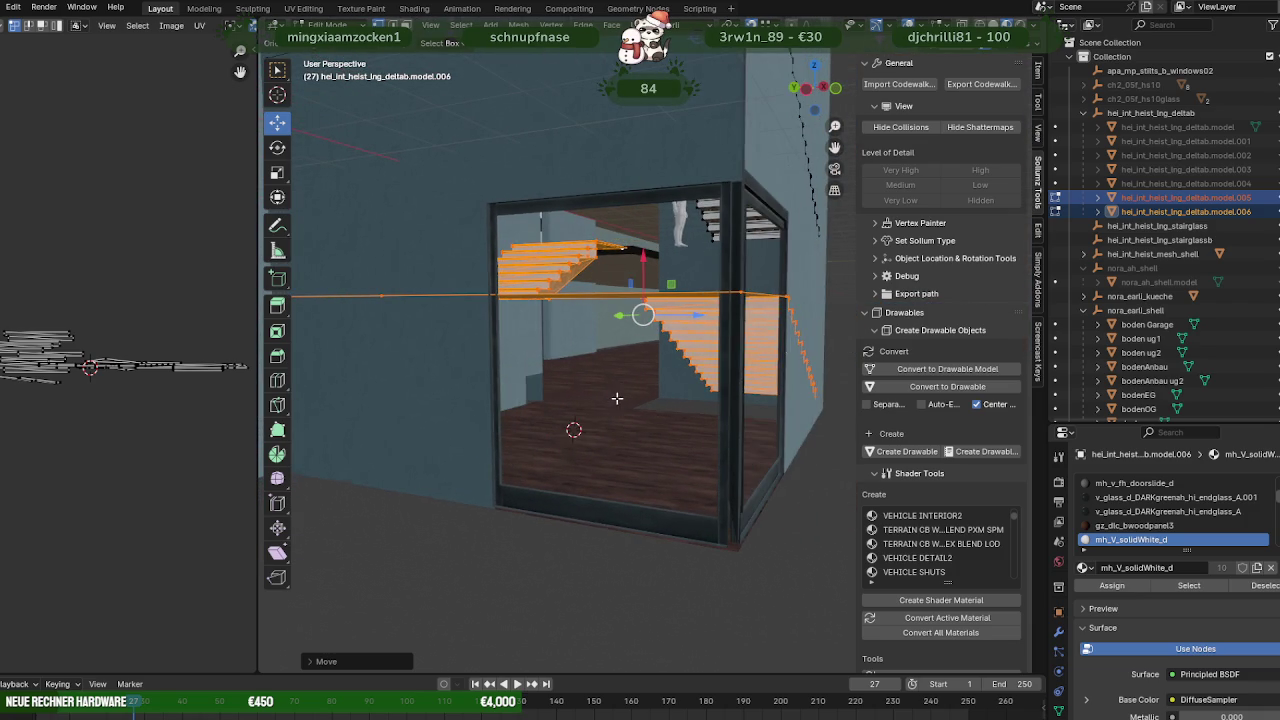
pyautogui.scroll(-3, 632, 422)
pyautogui.moveTo(670, 360); pyautogui.dragTo(913, 390)
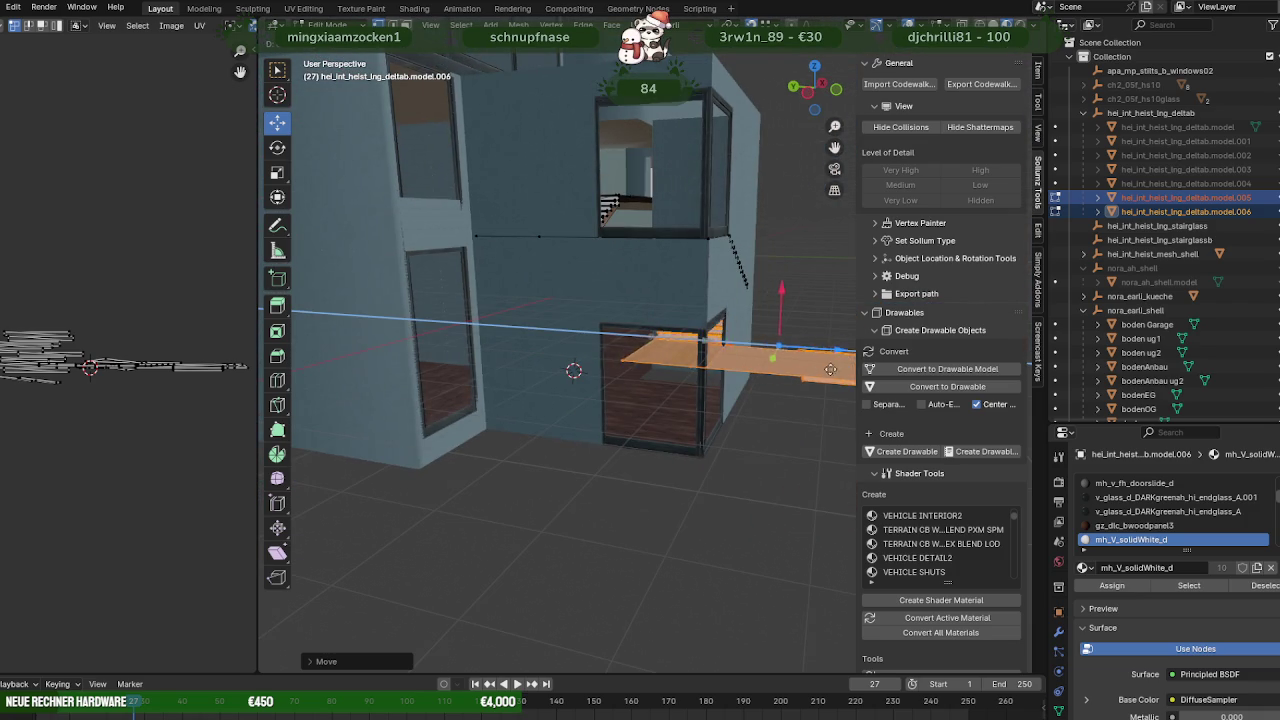
pyautogui.moveTo(608, 398); pyautogui.dragTo(513, 452, button='middle')
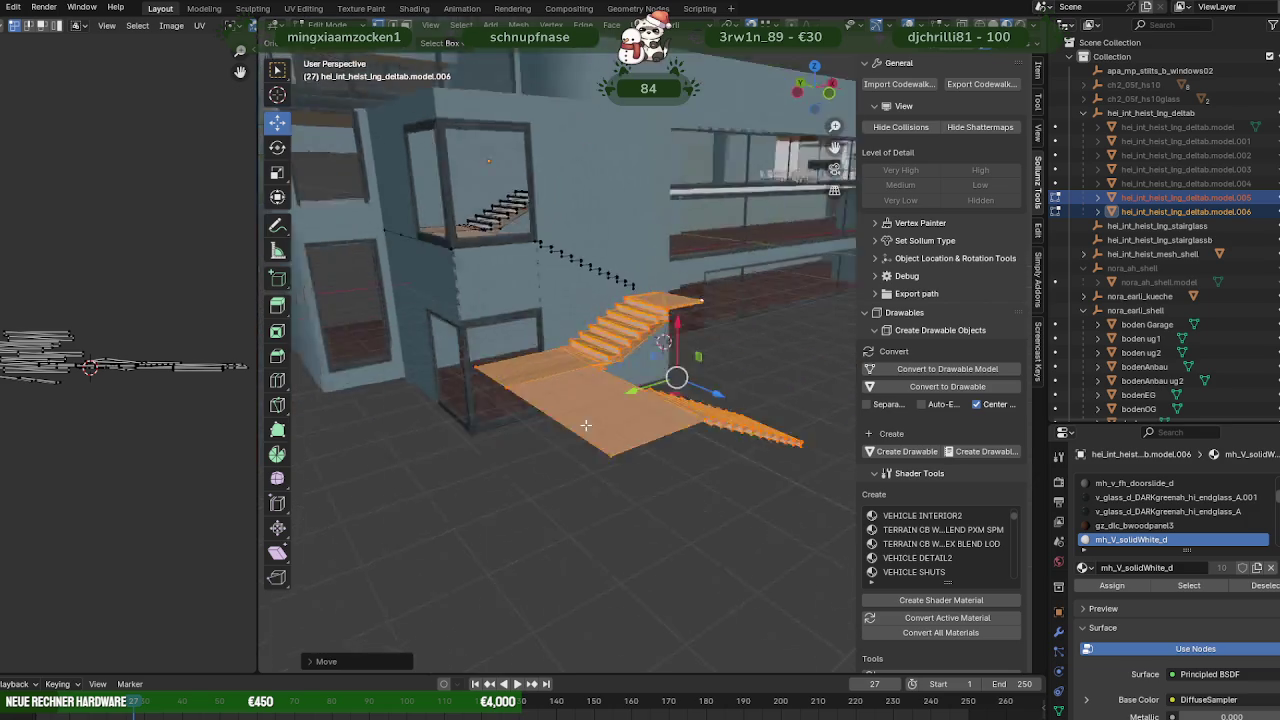
# In wireframe, isolate the copied lower flight and slide it along X.
pyautogui.press('Tab')
pyautogui.click(546, 473)
pyautogui.press('Tab')
pyautogui.press('Tab')
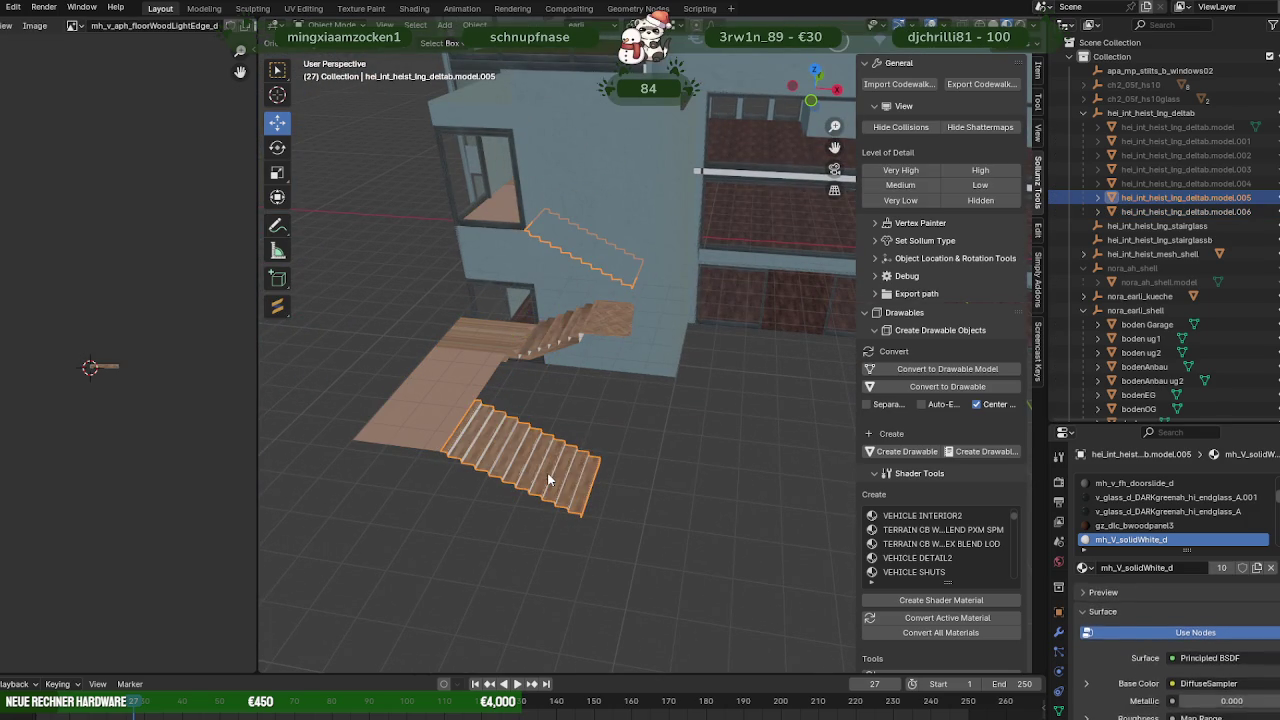
pyautogui.press('Tab')
pyautogui.hotkey('shift', 'z')
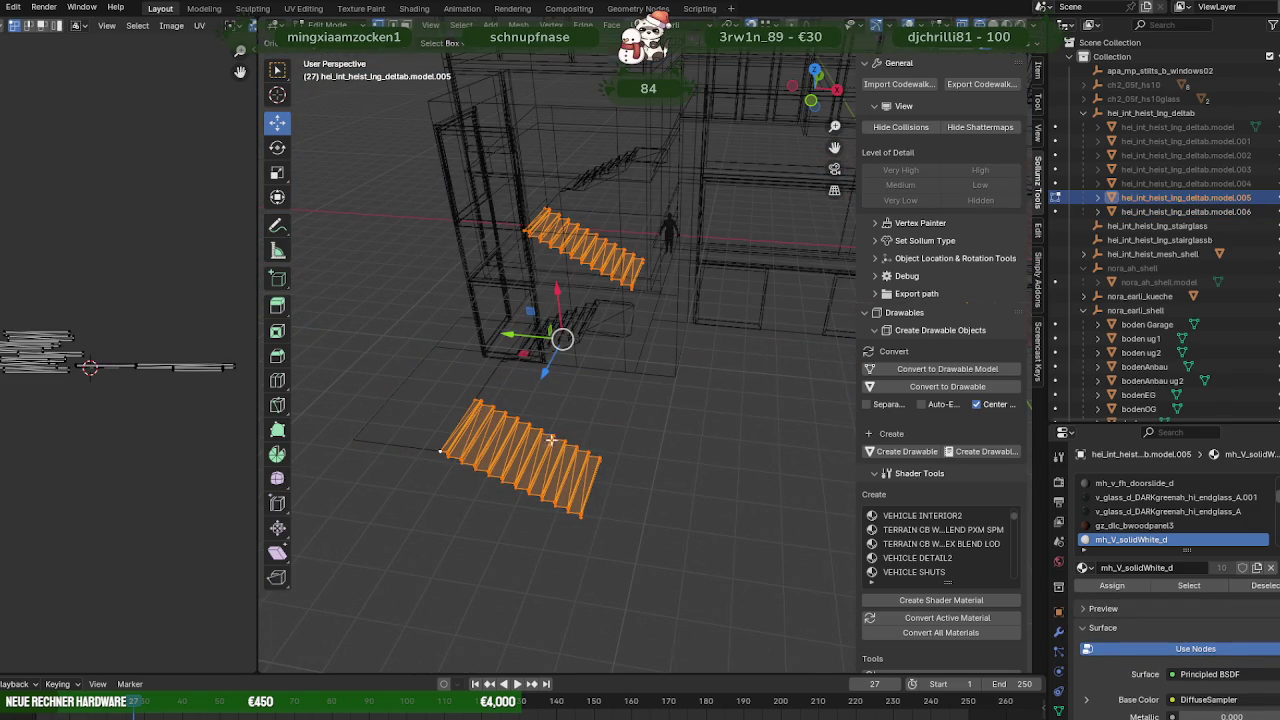
pyautogui.keyDown('ctrl'); pyautogui.moveTo(478, 183); pyautogui.dragTo(672, 314); pyautogui.keyUp('ctrl')
pyautogui.moveTo(672, 330); pyautogui.dragTo(616, 417, button='middle')
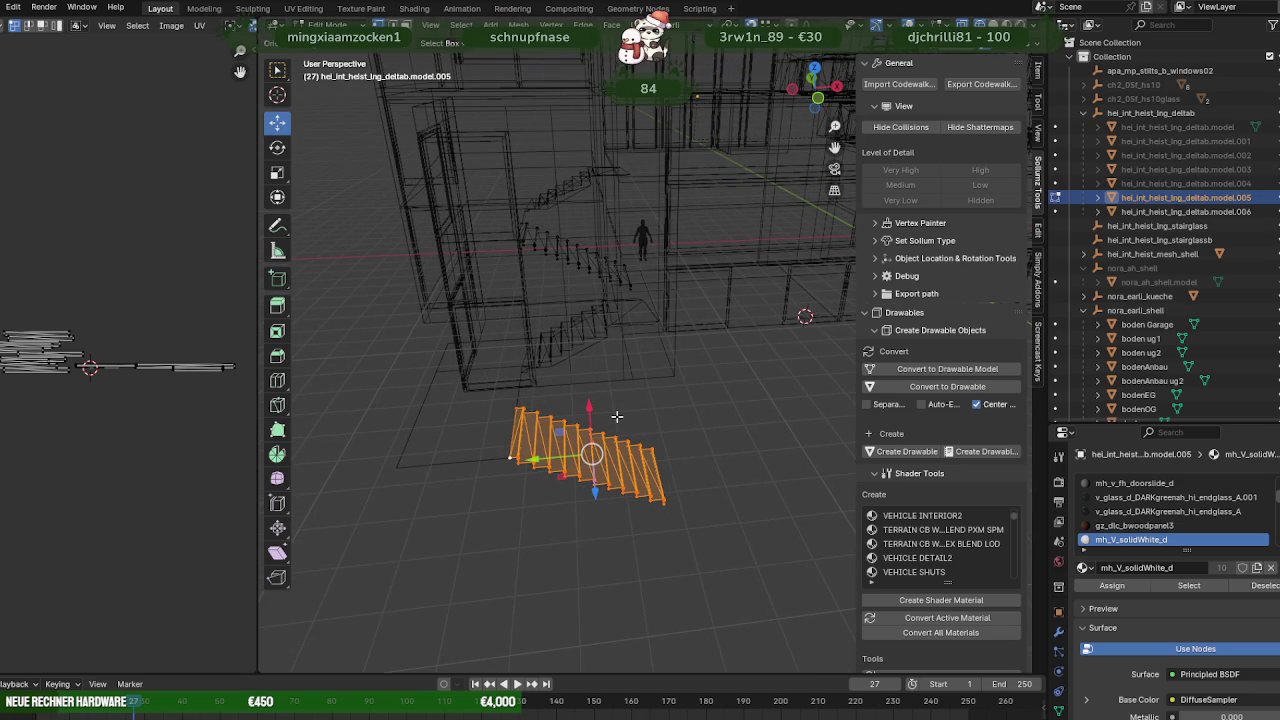
pyautogui.moveTo(617, 416); pyautogui.dragTo(578, 416, button='middle')
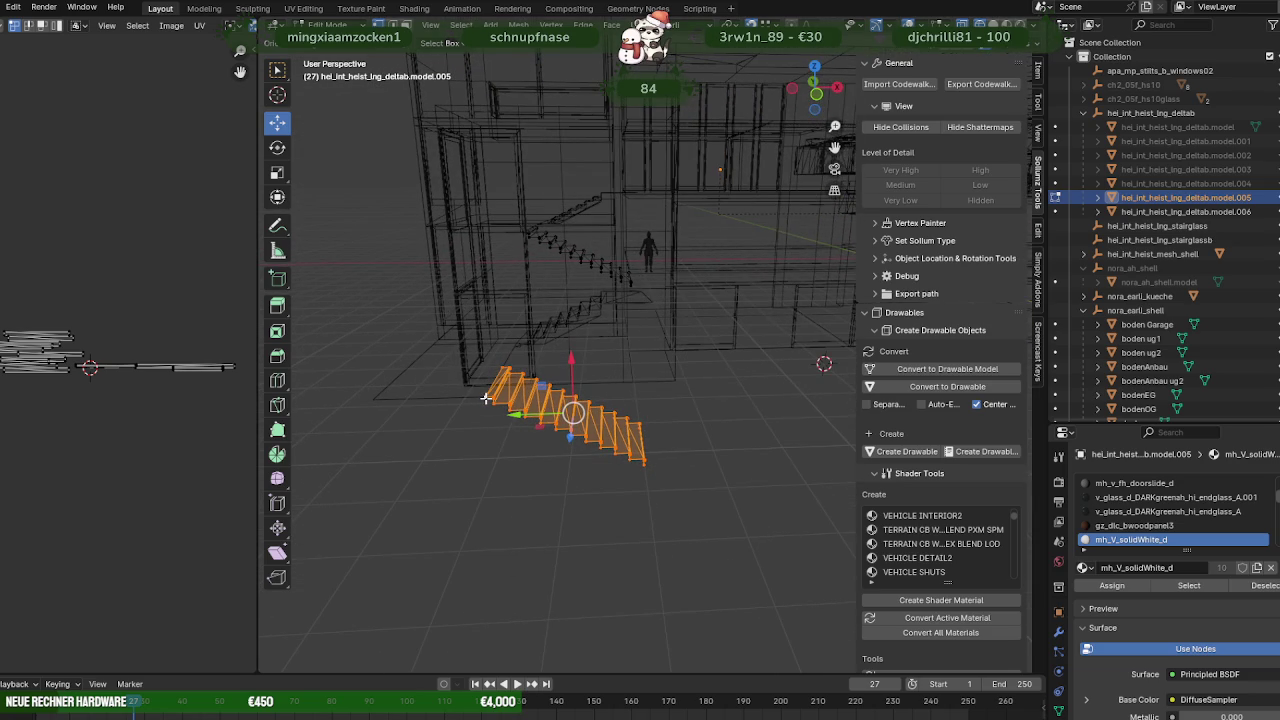
pyautogui.moveTo(619, 407)
pyautogui.mouseDown(button='middle')
pyautogui.moveTo(560, 457)
pyautogui.moveTo(562, 478)
pyautogui.moveTo(465, 408)
pyautogui.mouseUp(button='middle')
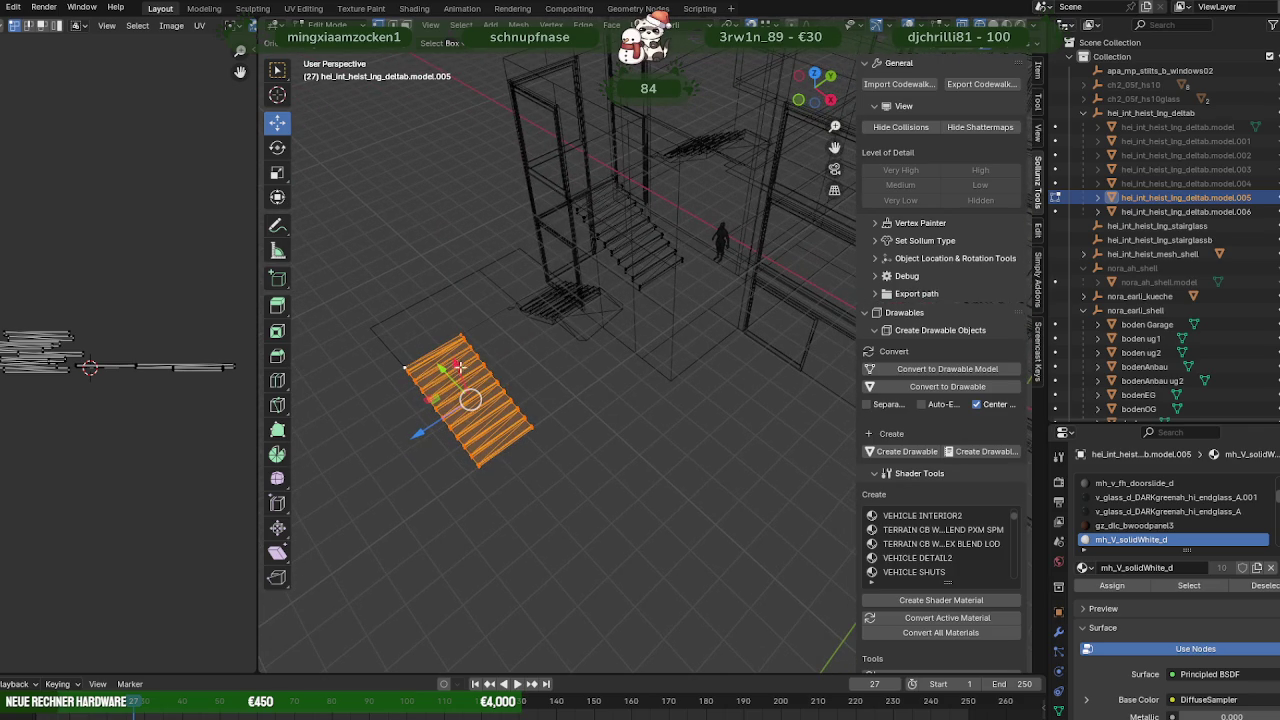
pyautogui.moveTo(459, 367); pyautogui.dragTo(577, 342)
pyautogui.click(590, 338)
# Rotate the lower flight and push it further along the blue axis.
pyautogui.moveTo(586, 349); pyautogui.dragTo(515, 380, button='middle')
pyautogui.hotkey('shift', 'space')
pyautogui.click(515, 372)
pyautogui.moveTo(511, 325); pyautogui.dragTo(503, 355)
pyautogui.hotkey('shift', 'space')
pyautogui.click(505, 344)
pyautogui.moveTo(421, 312); pyautogui.dragTo(747, 287)
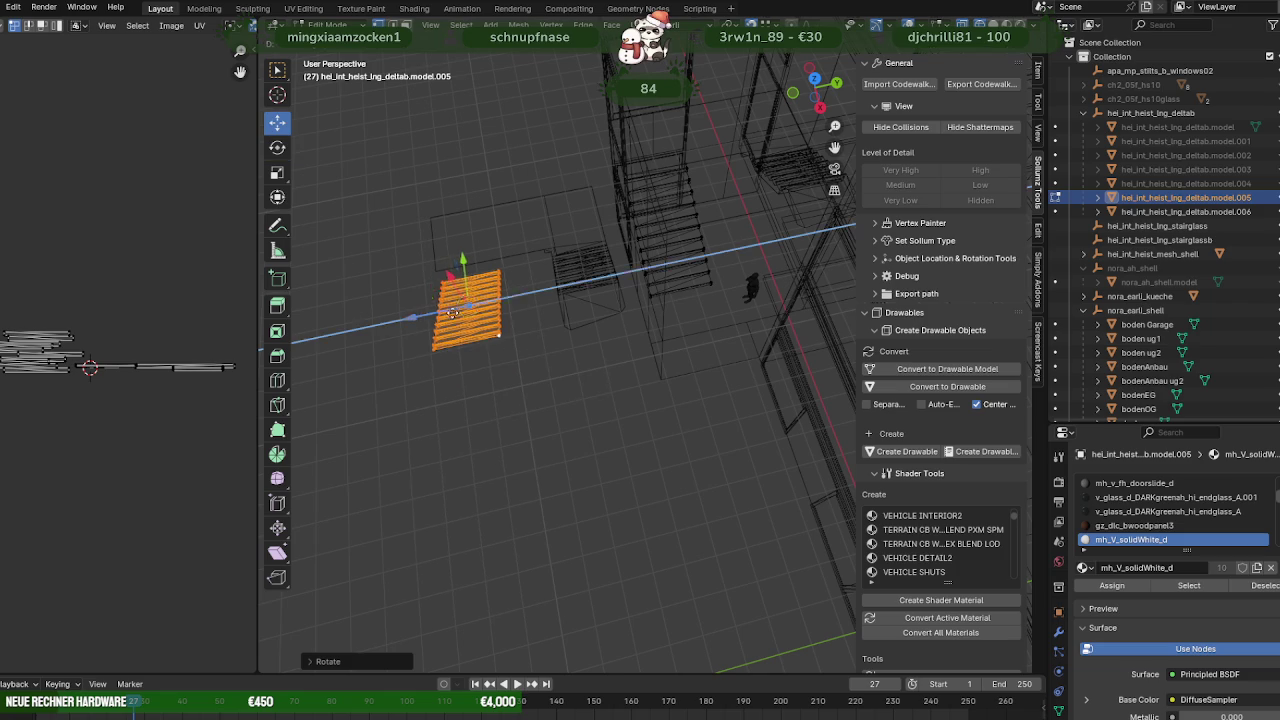
pyautogui.moveTo(747, 287)
pyautogui.mouseDown(button='middle')
pyautogui.moveTo(564, 418)
pyautogui.moveTo(562, 377)
pyautogui.mouseUp(button='middle')
pyautogui.moveTo(452, 340); pyautogui.dragTo(624, 419)
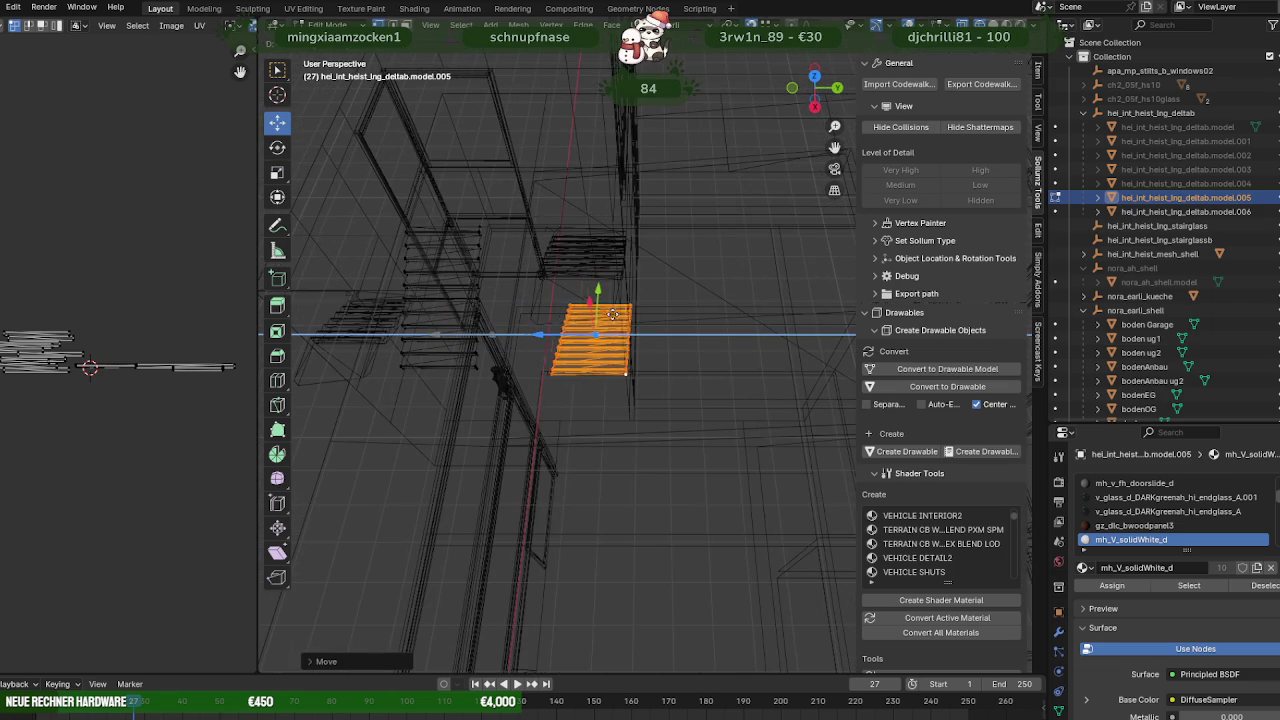
pyautogui.moveTo(624, 419)
pyautogui.mouseDown(button='middle')
pyautogui.moveTo(615, 393)
pyautogui.moveTo(669, 515)
pyautogui.mouseUp(button='middle')
# Back in textured view, slide the lower flight along Y to fit the stairwell below.
pyautogui.hotkey('shift', 'z')
pyautogui.scroll(-5, 668, 515)
pyautogui.scroll(5, 714, 466)
pyautogui.scroll(-5, 714, 466)
pyautogui.moveTo(714, 466)
pyautogui.mouseDown(button='middle')
pyautogui.moveTo(798, 452)
pyautogui.moveTo(682, 462)
pyautogui.moveTo(623, 431)
pyautogui.moveTo(651, 481)
pyautogui.mouseUp(button='middle')
pyautogui.scroll(5, 798, 452)
pyautogui.scroll(-3, 814, 443)
pyautogui.scroll(5, 623, 431)
pyautogui.scroll(-5, 623, 431)
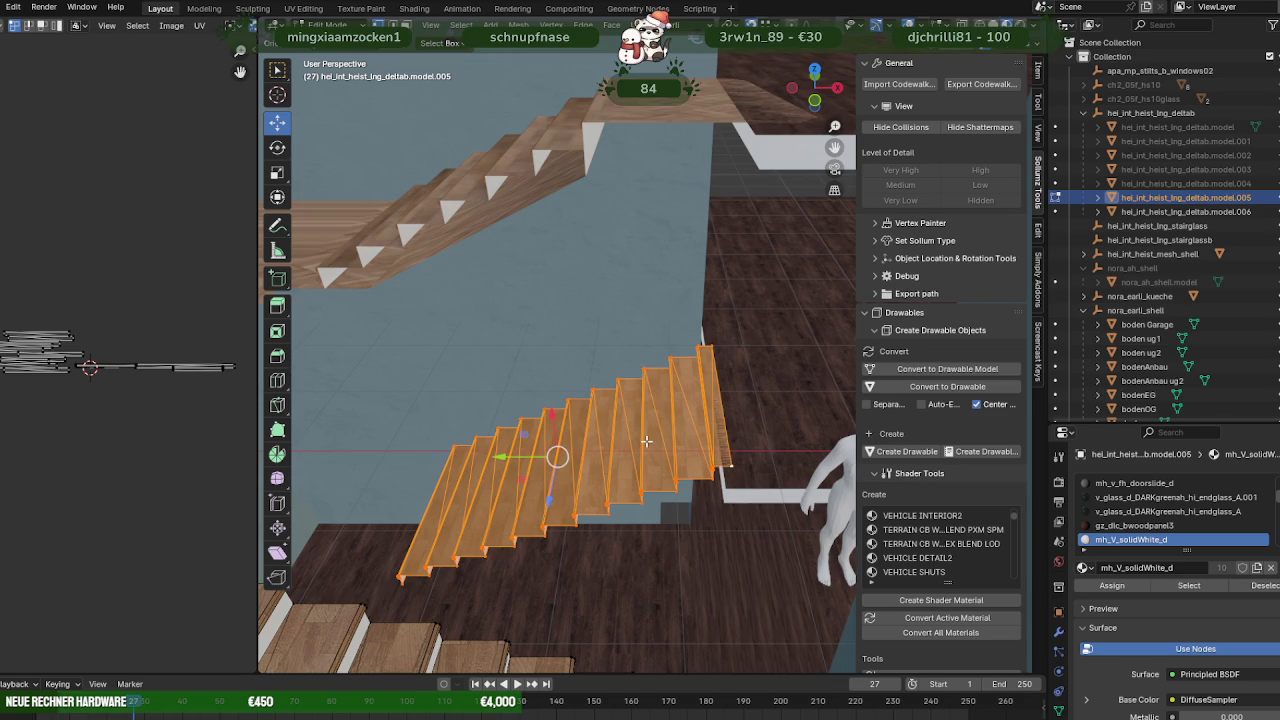
pyautogui.moveTo(734, 463); pyautogui.dragTo(771, 467, button='middle')
pyautogui.moveTo(537, 448); pyautogui.dragTo(626, 121)
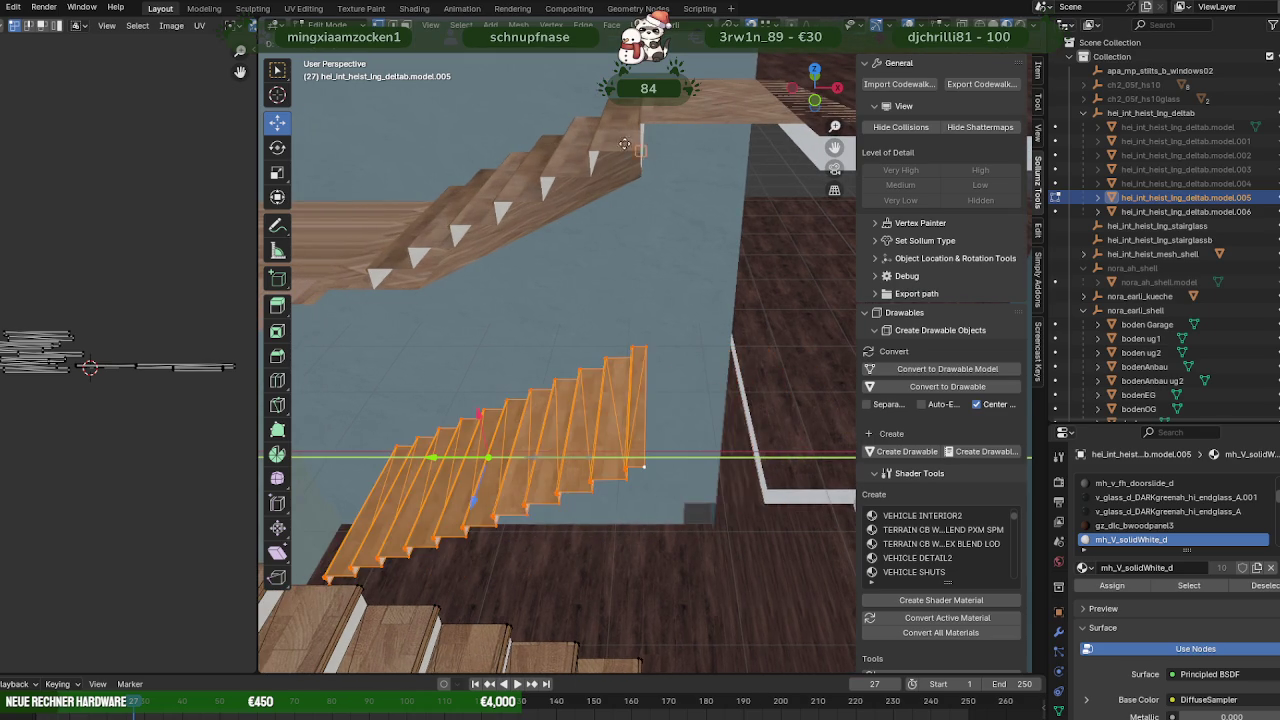
pyautogui.moveTo(588, 296)
pyautogui.mouseDown(button='middle')
pyautogui.moveTo(651, 386)
pyautogui.moveTo(620, 351)
pyautogui.mouseUp(button='middle')
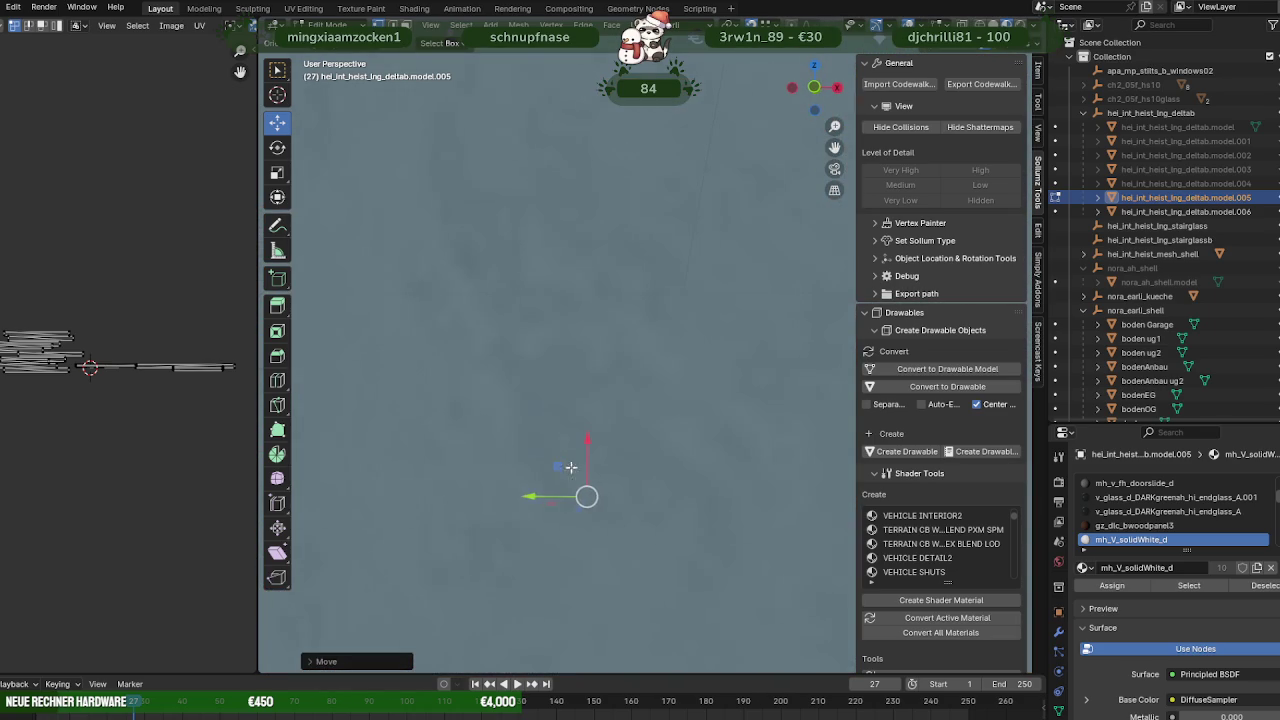
pyautogui.moveTo(592, 423)
pyautogui.mouseDown(button='middle')
pyautogui.moveTo(590, 484)
pyautogui.moveTo(565, 479)
pyautogui.mouseUp(button='middle')
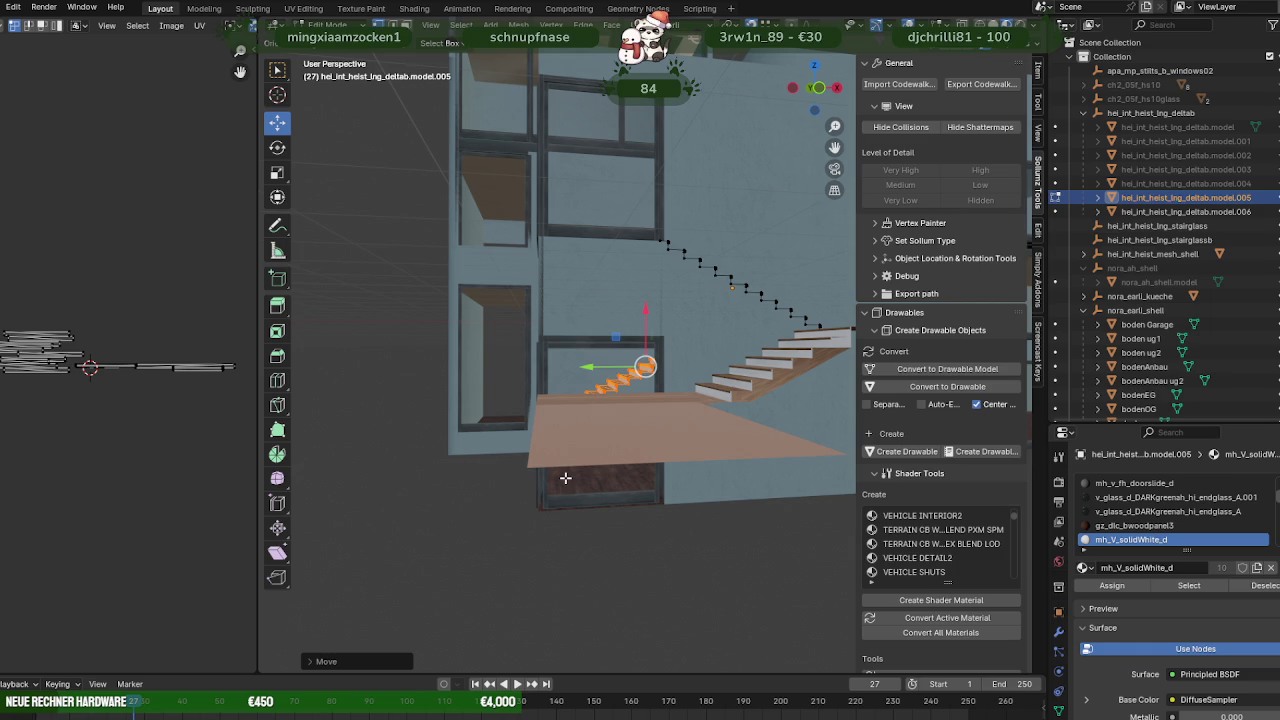
# Undo the last two flight moves, then orbit and zoom to inspect the lowered staircase copy.
pyautogui.moveTo(565, 479); pyautogui.dragTo(595, 481, button='middle')
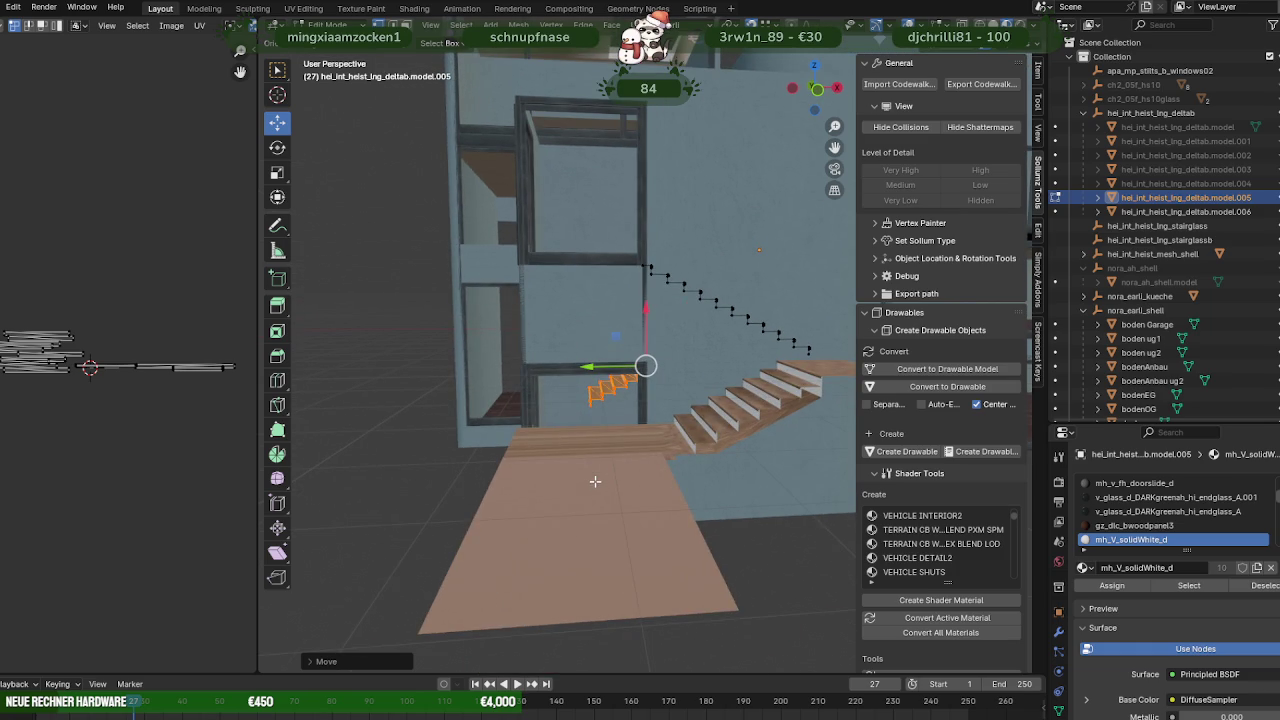
pyautogui.hotkey('ctrl', 'z')
pyautogui.hotkey('ctrl', 'z')
pyautogui.hotkey('ctrl', 'z')
pyautogui.hotkey('ctrl', 'z')
pyautogui.hotkey('ctrl', 'z')
pyautogui.hotkey('ctrl', 'z')
pyautogui.hotkey('ctrl', 'z')
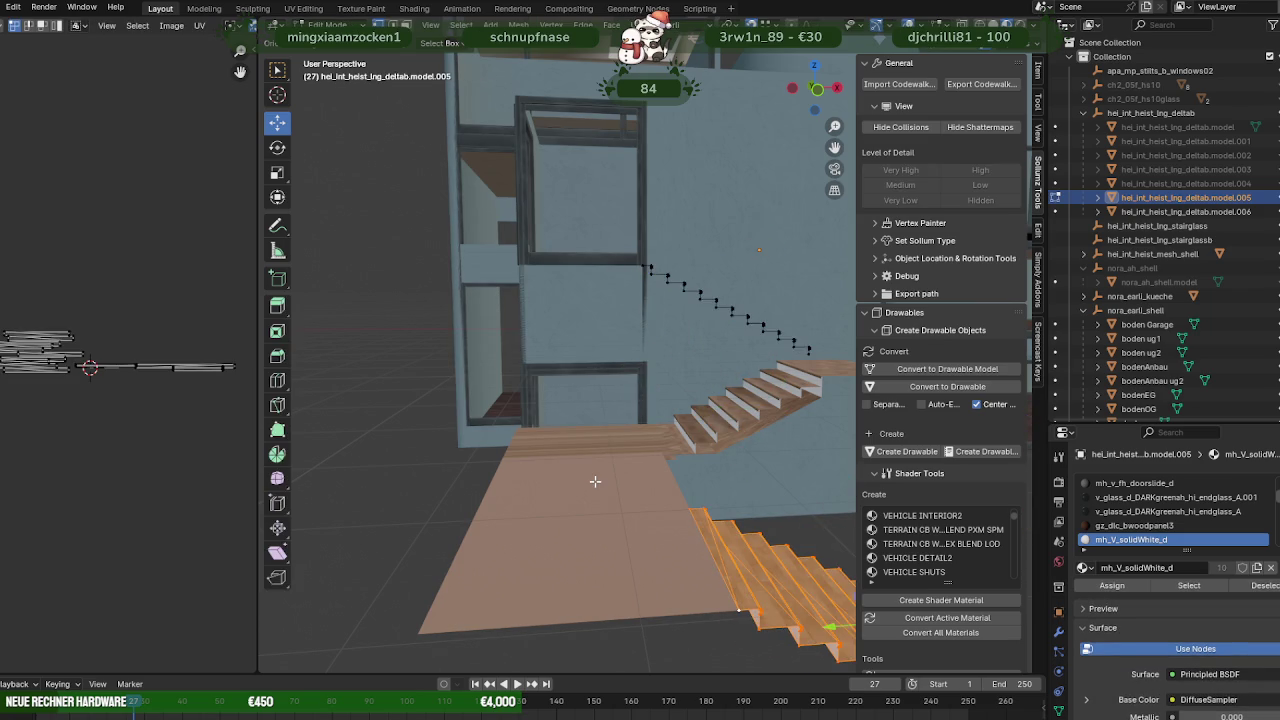
pyautogui.hotkey('ctrl', 'z')
pyautogui.hotkey('ctrl', 'z')
pyautogui.hotkey('ctrl', 'z')
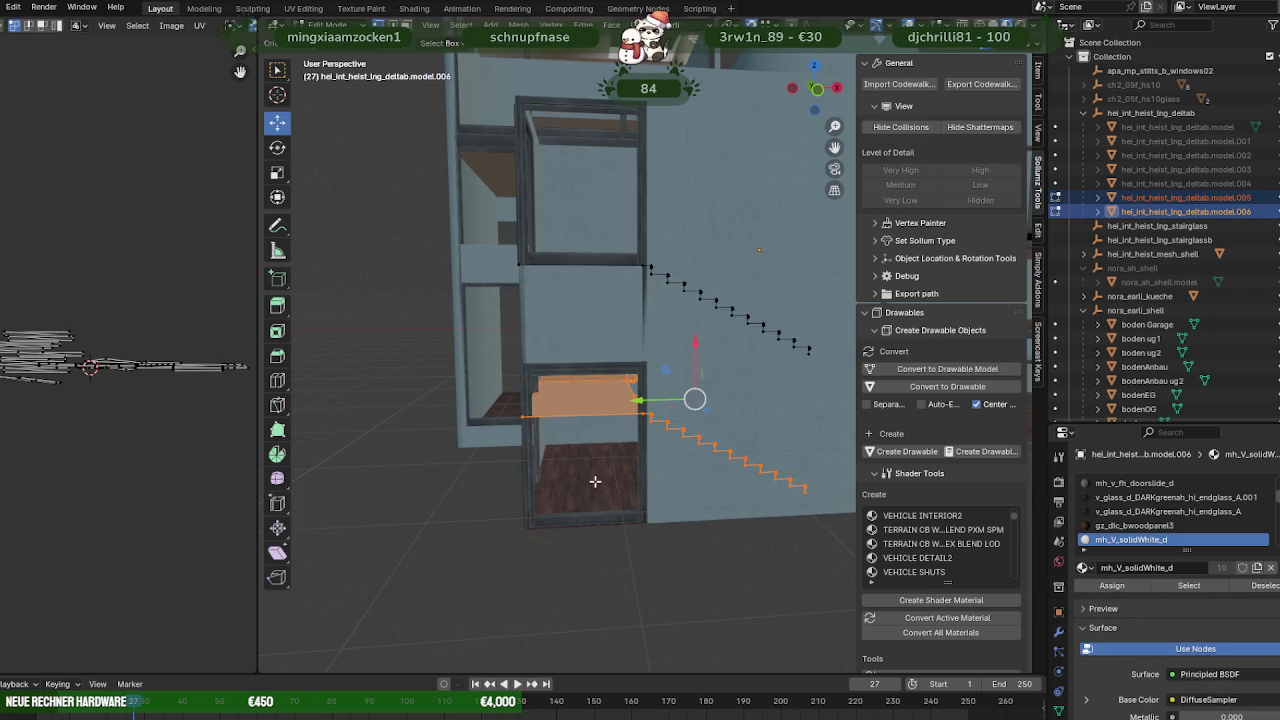
pyautogui.moveTo(612, 450)
pyautogui.mouseDown(button='middle')
pyautogui.moveTo(621, 432)
pyautogui.moveTo(621, 447)
pyautogui.mouseUp(button='middle')
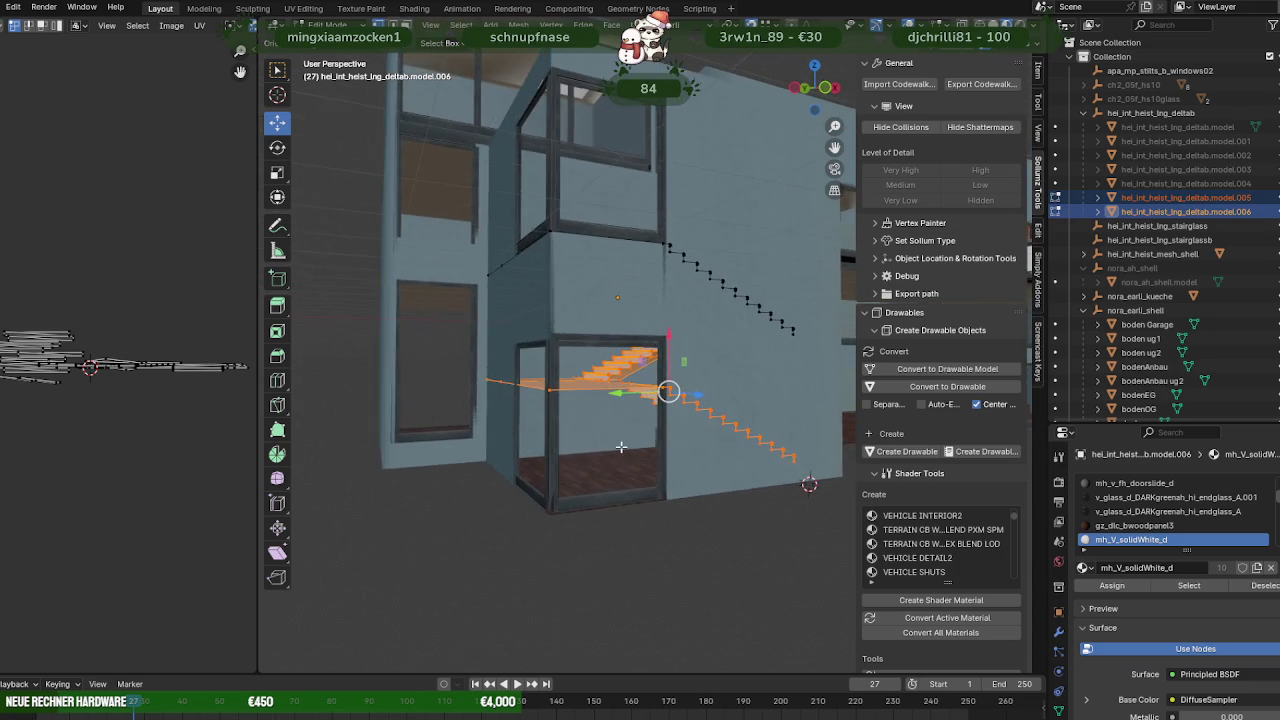
pyautogui.scroll(3, 621, 447)
pyautogui.scroll(2, 612, 440)
pyautogui.moveTo(612, 440)
pyautogui.mouseDown(button='middle')
pyautogui.moveTo(635, 418)
pyautogui.moveTo(424, 465)
pyautogui.moveTo(589, 474)
pyautogui.moveTo(631, 509)
pyautogui.moveTo(630, 490)
pyautogui.moveTo(646, 485)
pyautogui.moveTo(629, 516)
pyautogui.mouseUp(button='middle')
pyautogui.scroll(3, 614, 423)
pyautogui.scroll(3, 626, 423)
pyautogui.scroll(2, 626, 423)
pyautogui.scroll(-2, 589, 474)
pyautogui.scroll(-2, 646, 503)
pyautogui.hotkey('shift', 'space')
# Cycle through the transform and annotate tools and inspect the vertex and mesh menus, ending on Move.
pyautogui.press('t')
pyautogui.hotkey('shift', 'space')
pyautogui.press('d')
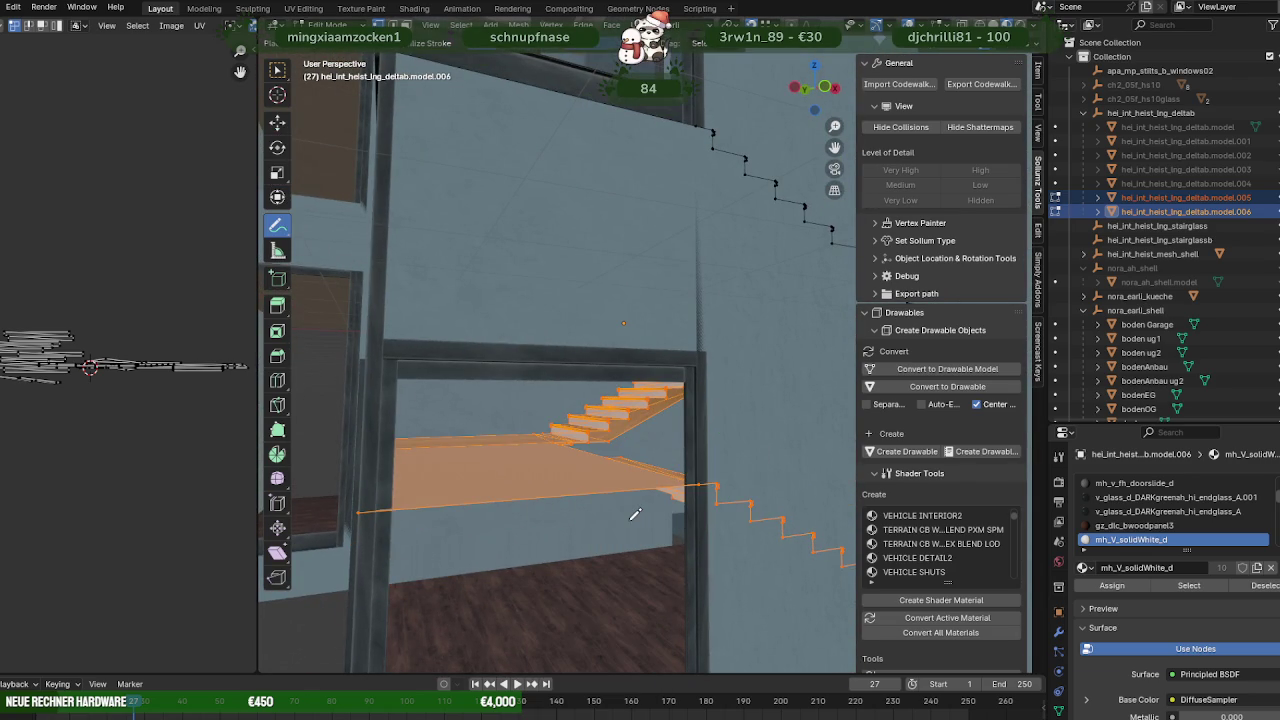
pyautogui.rightClick(642, 511)
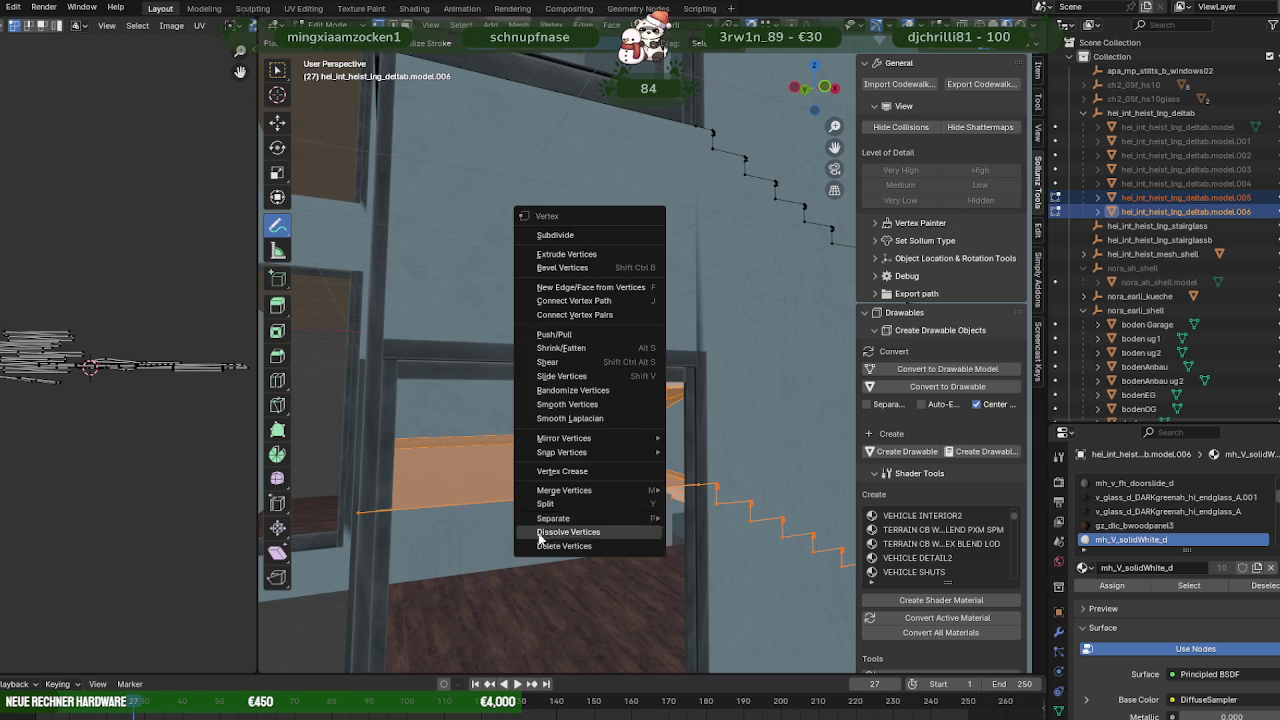
pyautogui.hotkey('shift', 'space')
pyautogui.press('a')
pyautogui.rightClick(465, 548)
pyautogui.press('Escape')
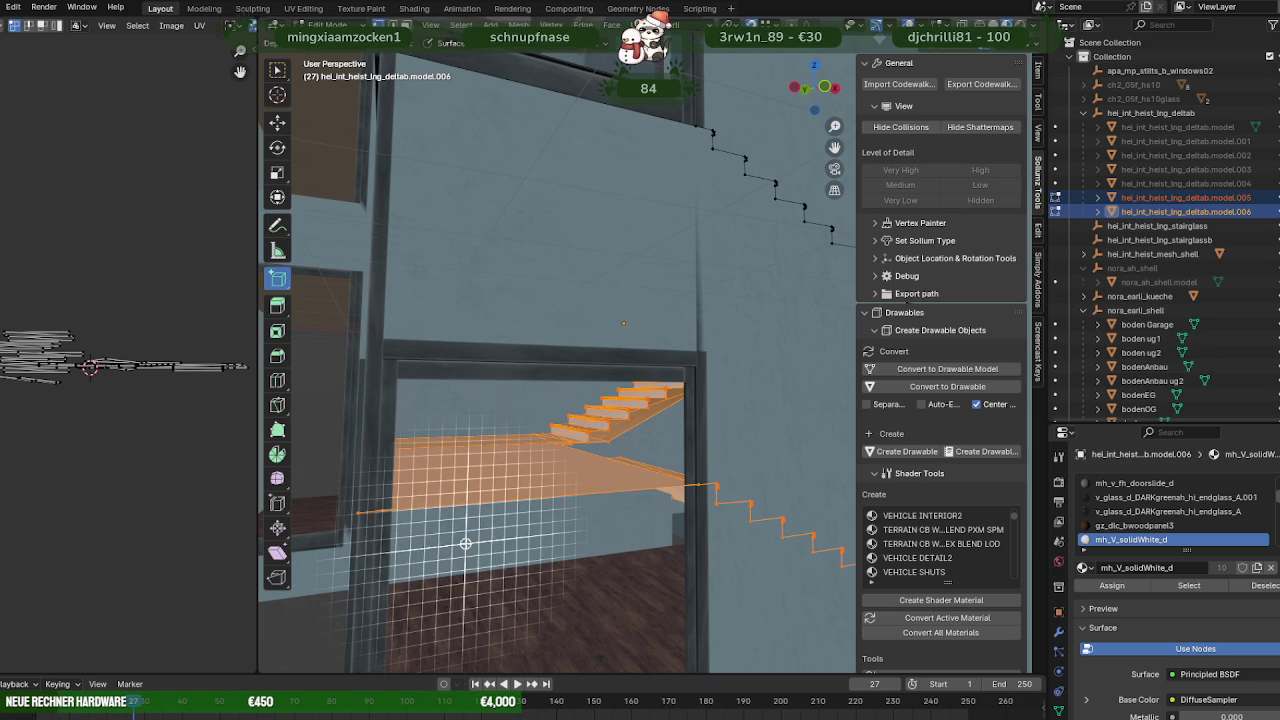
pyautogui.rightClick(465, 544)
pyautogui.hotkey('shift', 'space')
pyautogui.press('g')
# Rotate the staircase copy with the red ring until its flights line up with the stairwell.
pyautogui.moveTo(694, 466)
pyautogui.mouseDown(button='middle')
pyautogui.moveTo(608, 496)
pyautogui.moveTo(540, 494)
pyautogui.moveTo(591, 500)
pyautogui.mouseUp(button='middle')
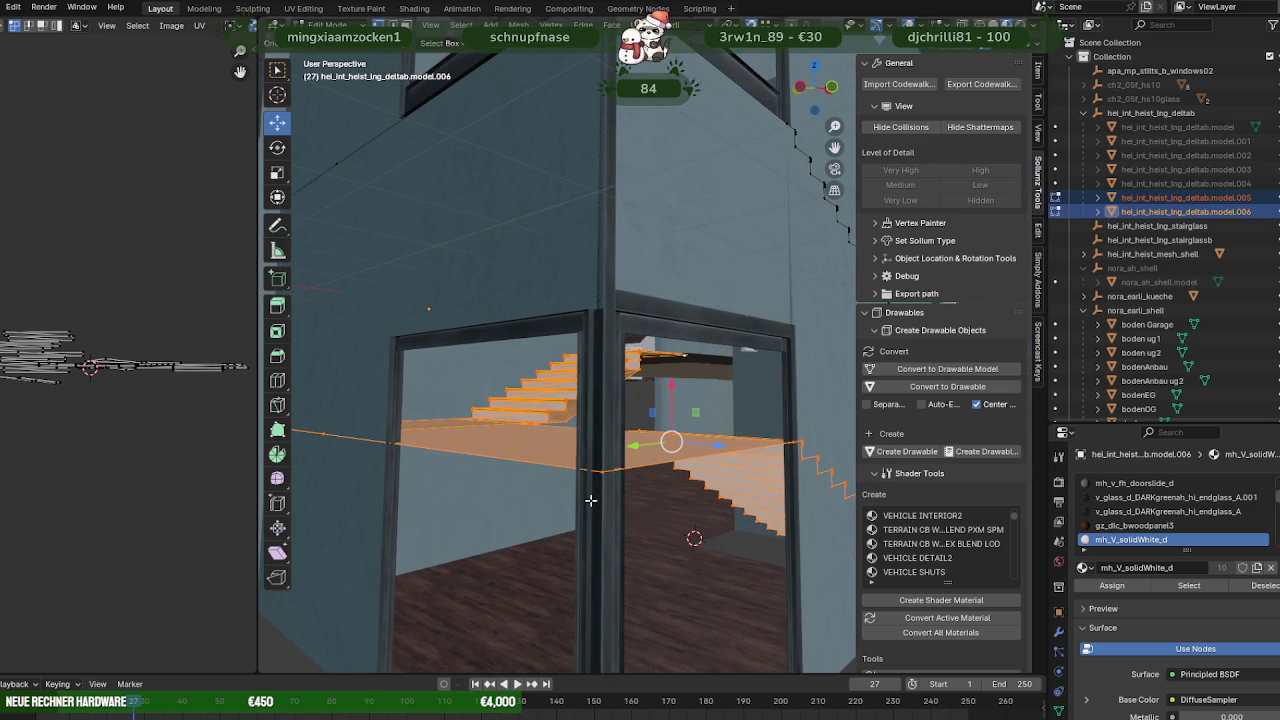
pyautogui.hotkey('shift', 'space')
pyautogui.click(591, 500)
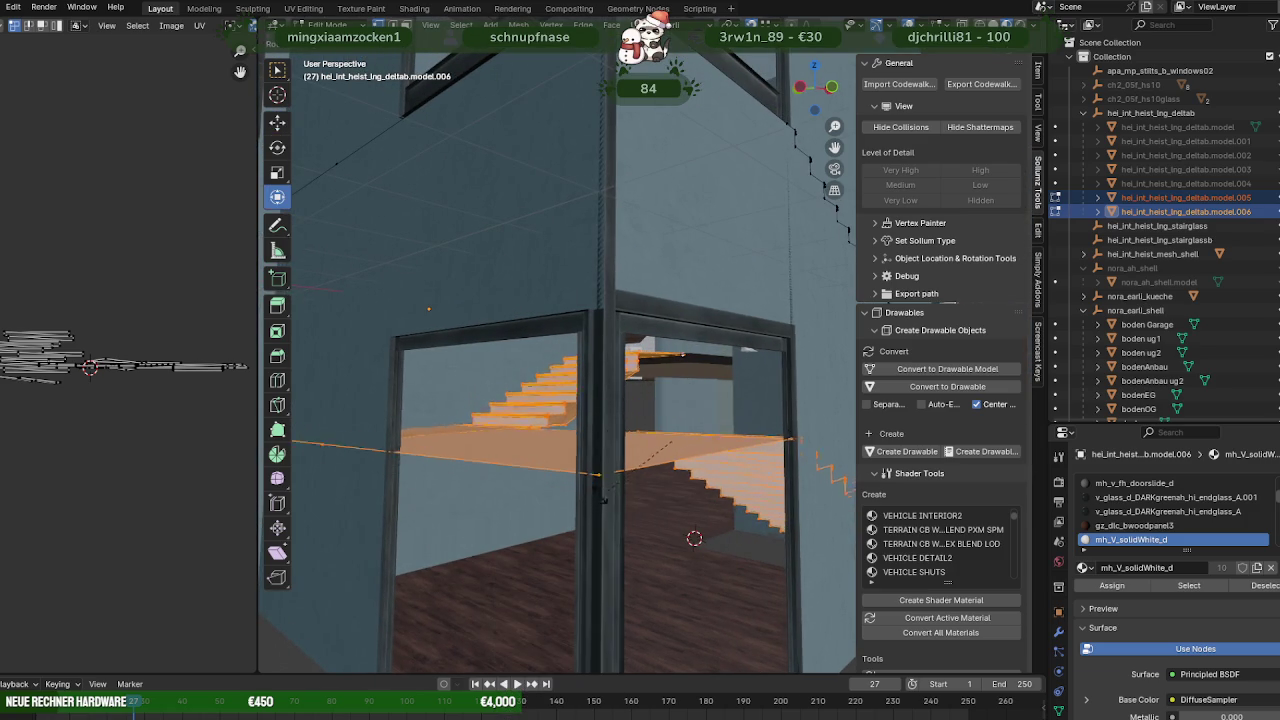
pyautogui.hotkey('shift', 'space')
pyautogui.press('r')
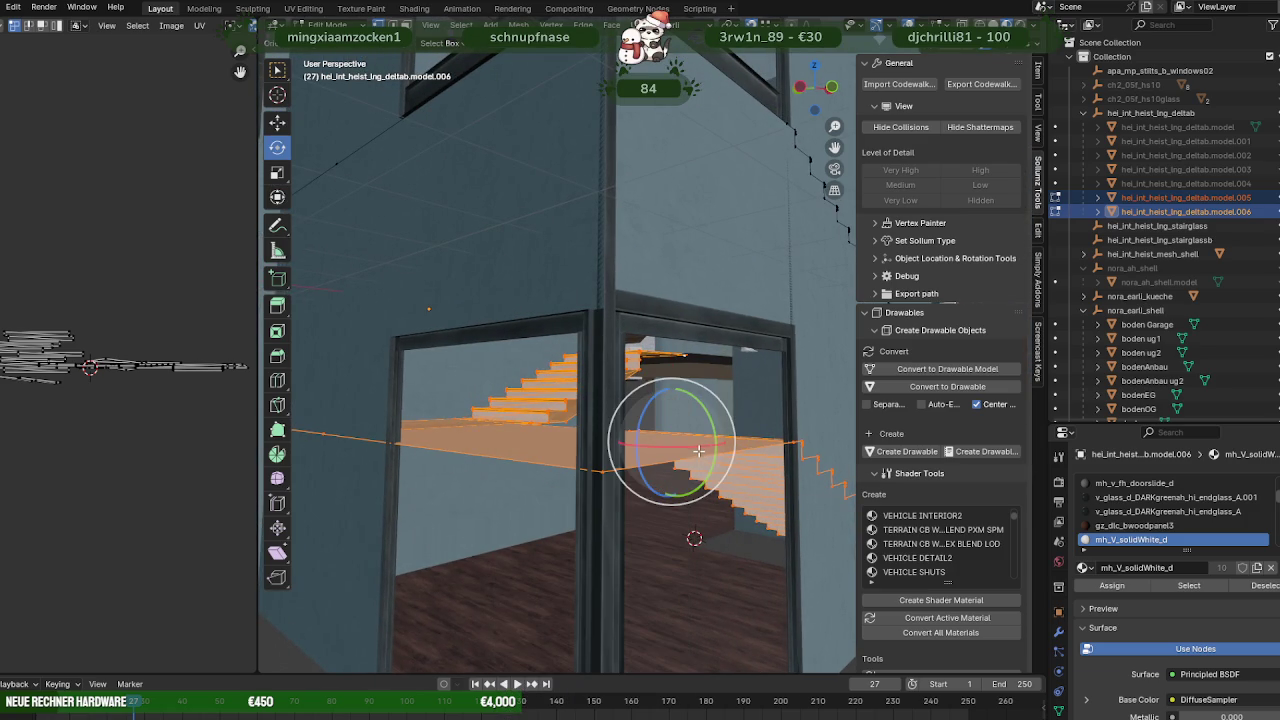
pyautogui.moveTo(694, 450)
pyautogui.mouseDown(button='middle')
pyautogui.moveTo(630, 448)
pyautogui.moveTo(659, 459)
pyautogui.moveTo(634, 529)
pyautogui.moveTo(669, 471)
pyautogui.moveTo(690, 519)
pyautogui.moveTo(668, 519)
pyautogui.mouseUp(button='middle')
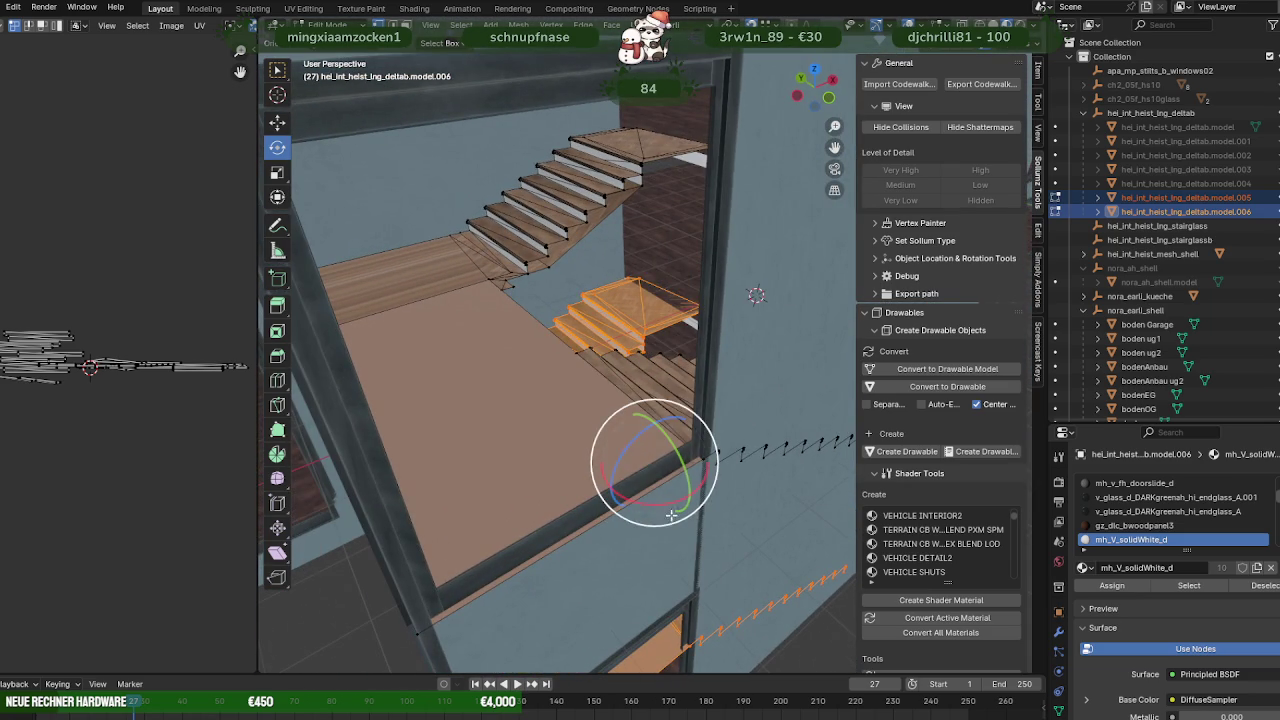
pyautogui.moveTo(668, 519)
pyautogui.mouseDown()
pyautogui.moveTo(660, 493)
pyautogui.moveTo(645, 501)
pyautogui.mouseUp()
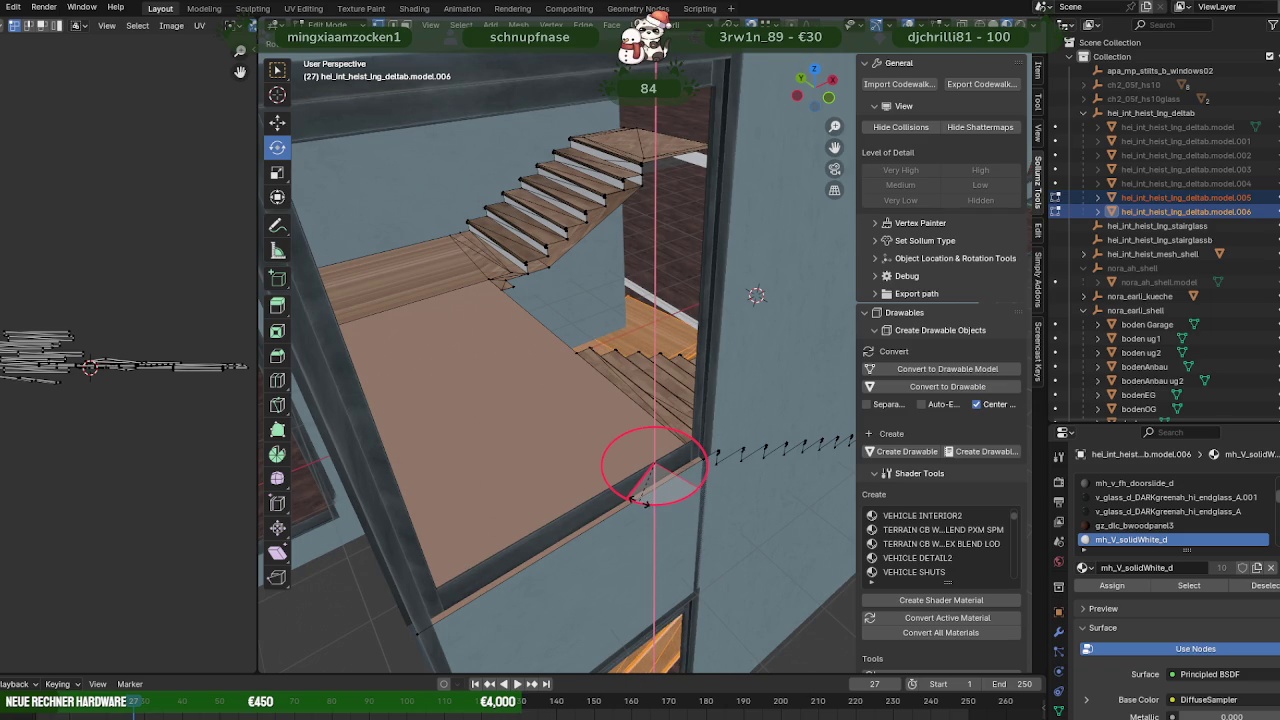
pyautogui.moveTo(644, 500); pyautogui.dragTo(623, 523)
pyautogui.moveTo(623, 523); pyautogui.dragTo(673, 525, button='middle')
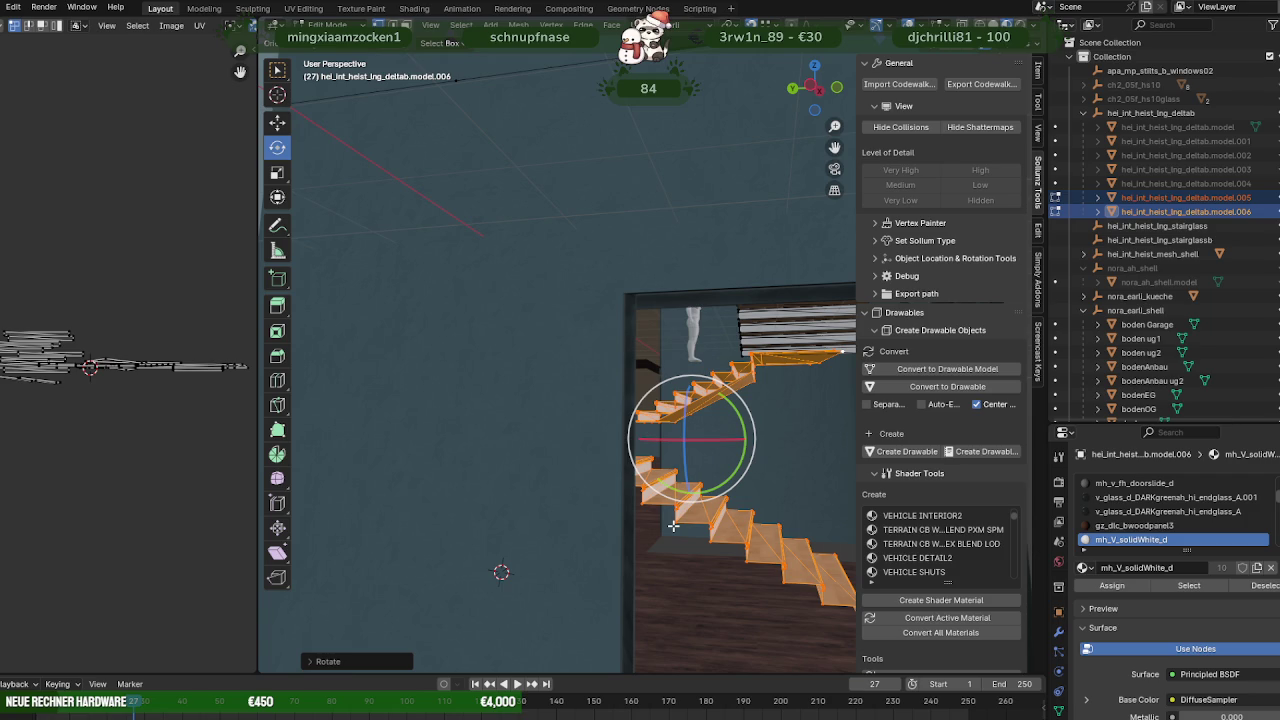
pyautogui.moveTo(684, 541); pyautogui.dragTo(680, 548, button='middle')
pyautogui.hotkey('shift', 'space')
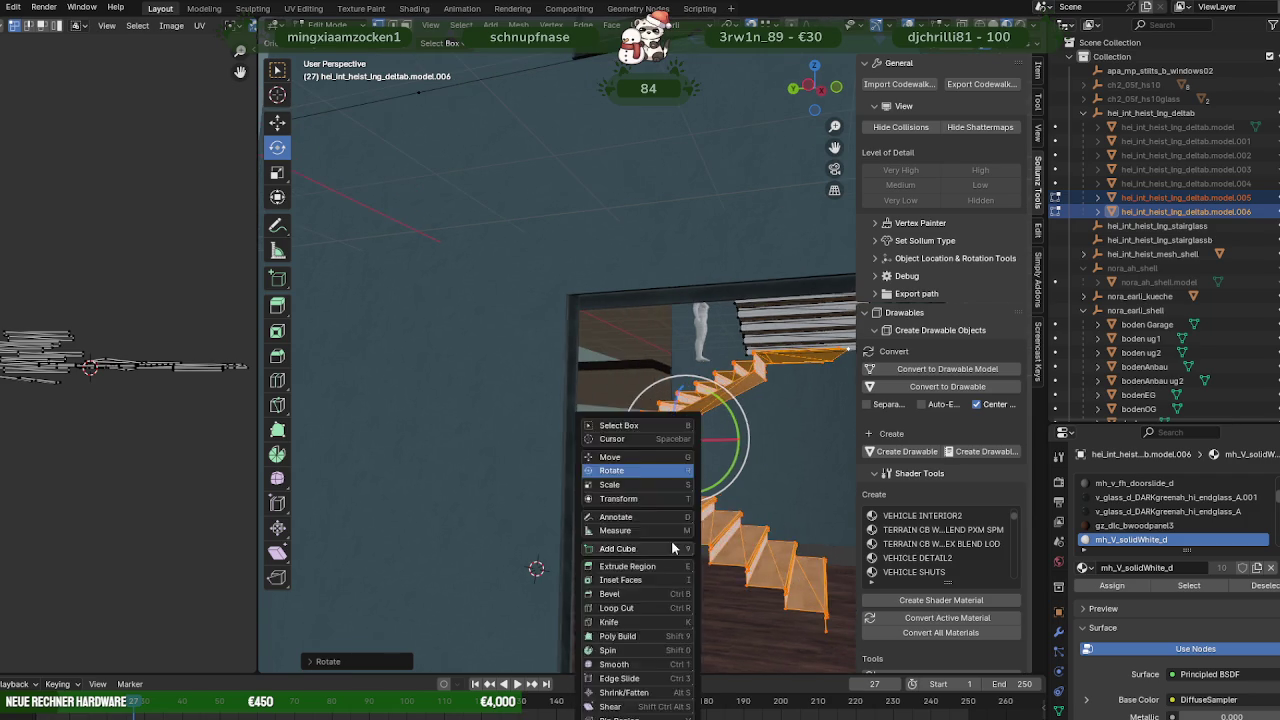
# Dismiss the vertex menu, cancel a stray grab and activate the Move tool.
pyautogui.click(679, 552)
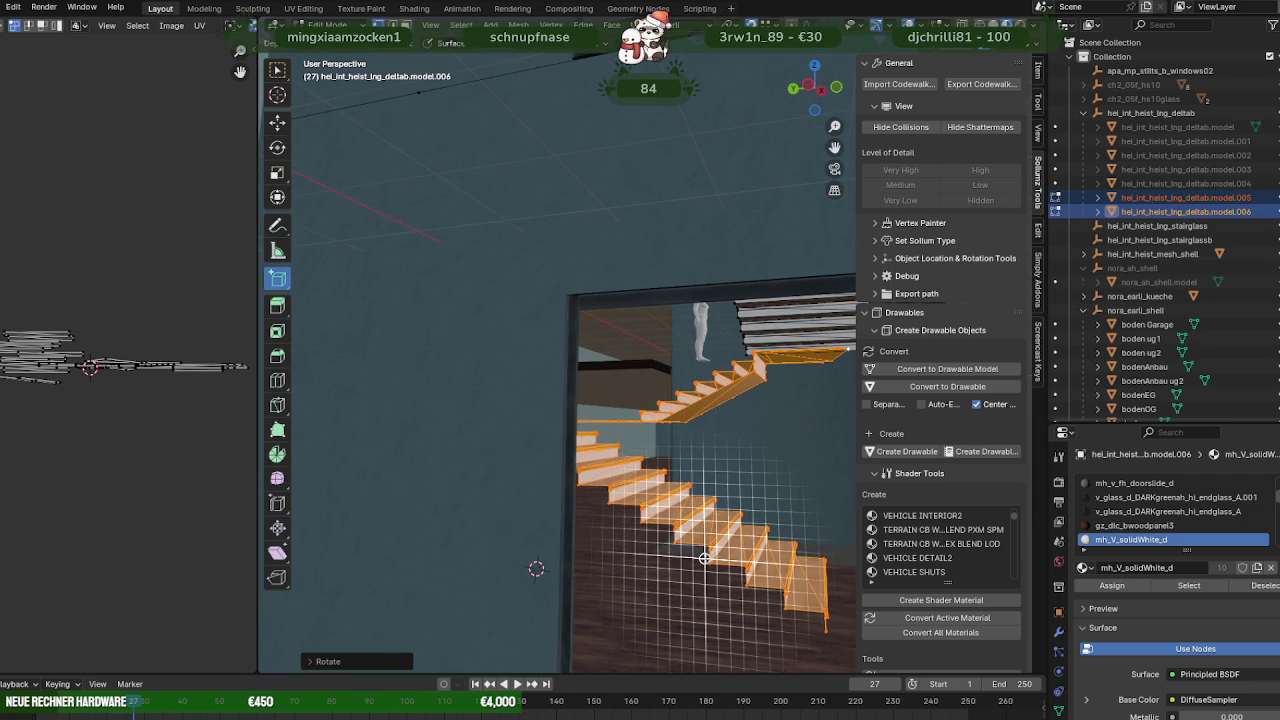
pyautogui.rightClick(704, 556)
pyautogui.press('Escape')
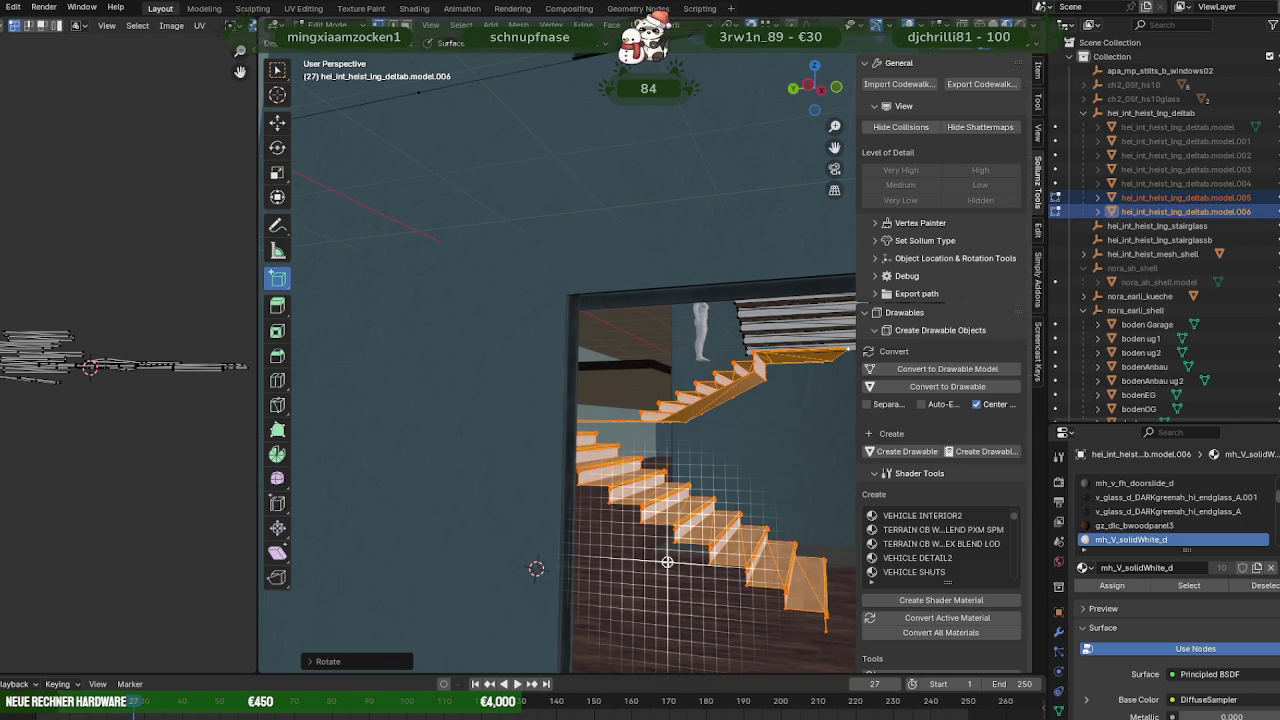
pyautogui.press('g')
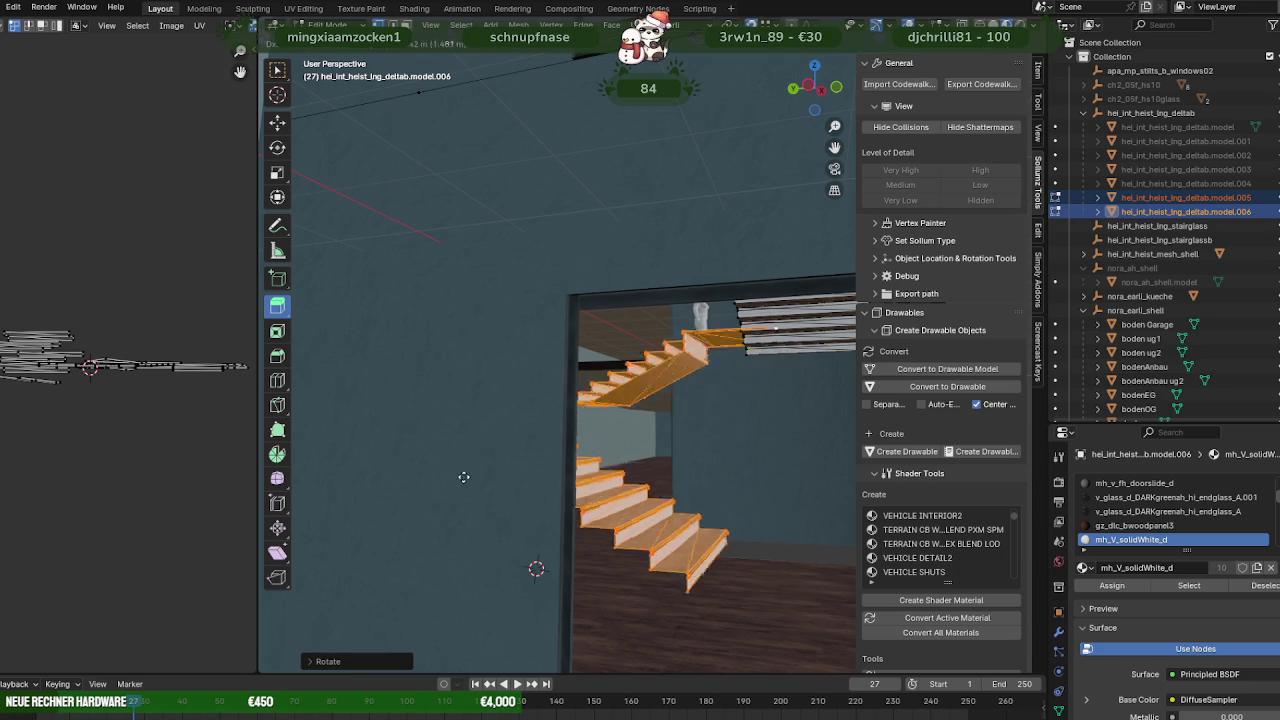
pyautogui.press('Escape')
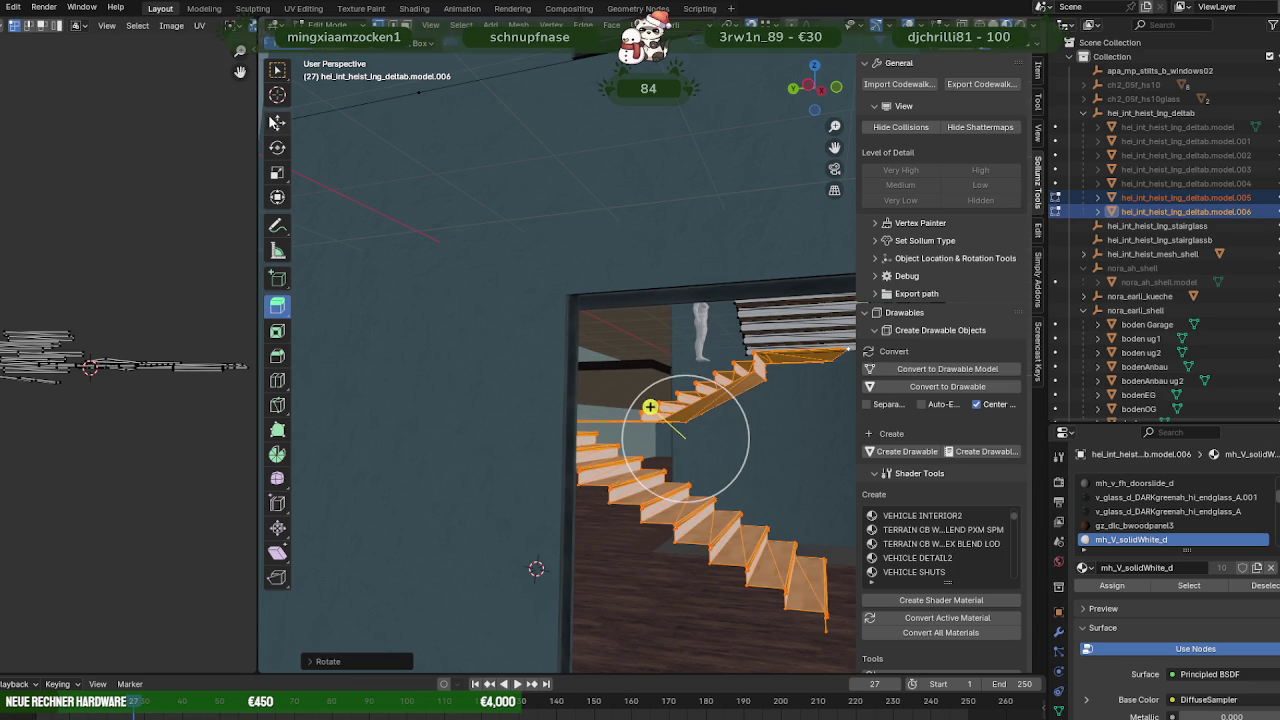
pyautogui.click(277, 121)
# Orbit and zoom around the glass stair enclosure to inspect the staircase.
pyautogui.moveTo(650, 400); pyautogui.dragTo(621, 368, button='middle')
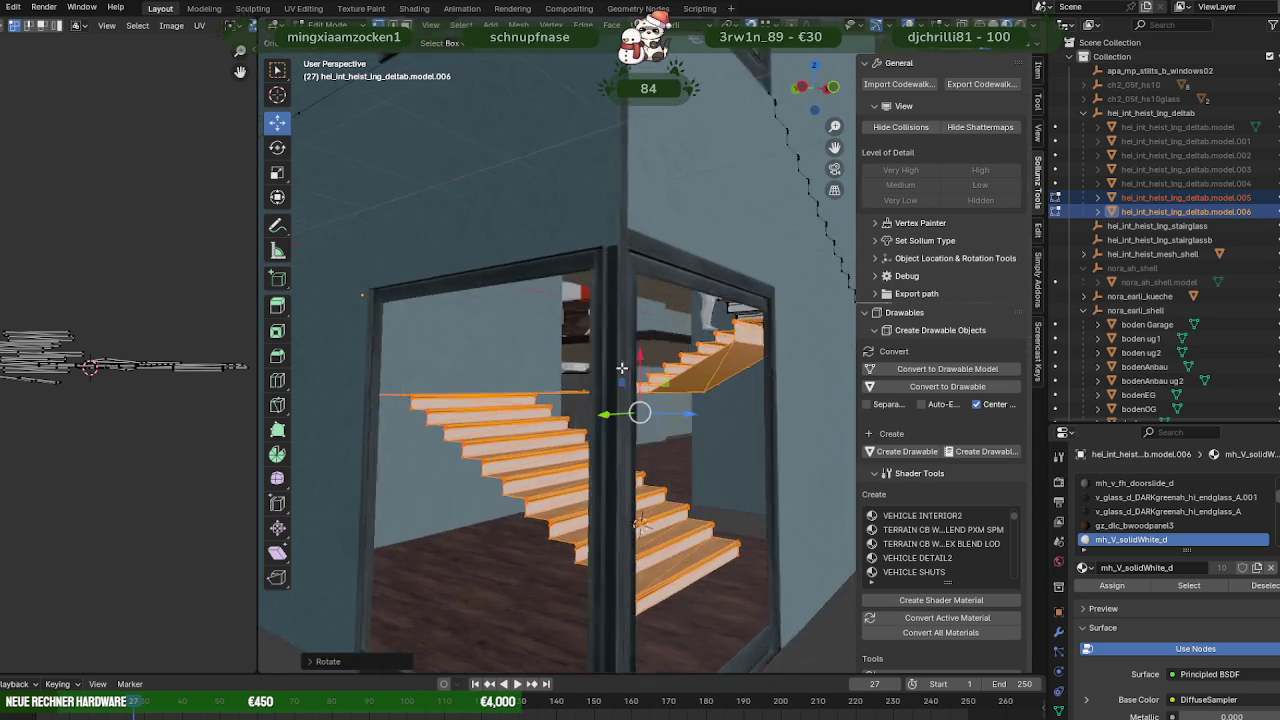
pyautogui.scroll(6, 630, 375)
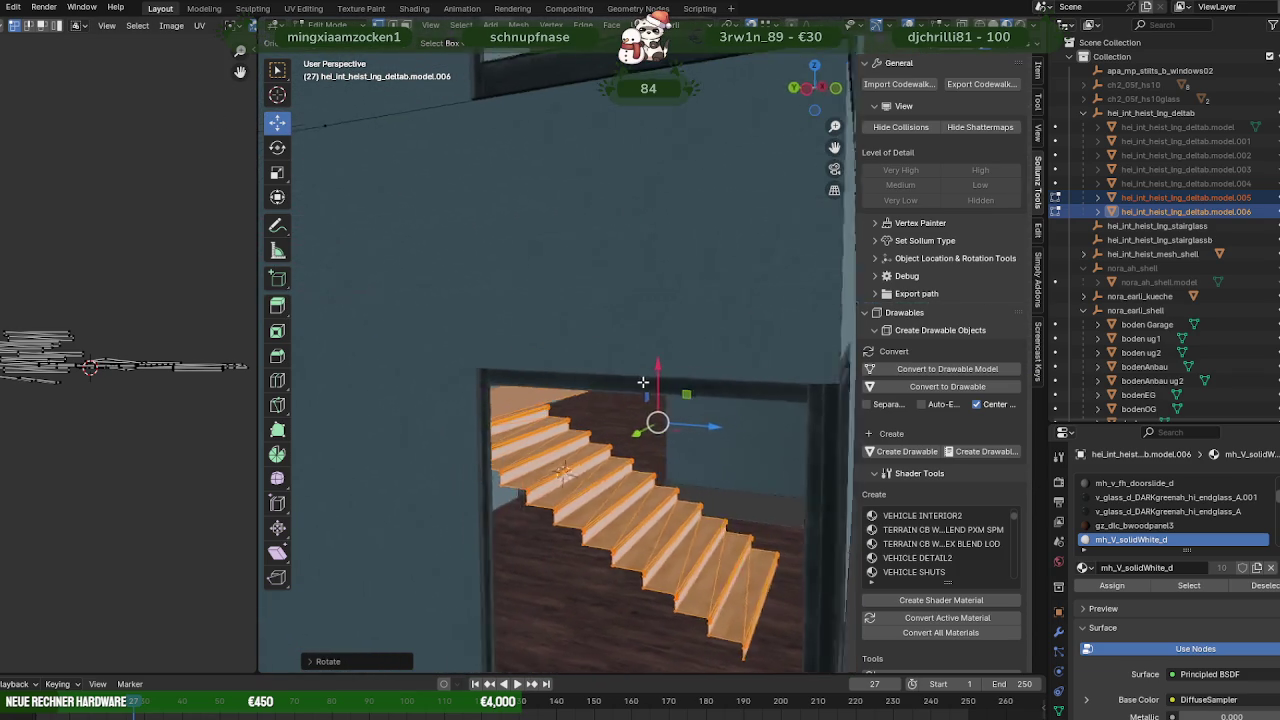
pyautogui.scroll(-4, 643, 382)
pyautogui.moveTo(643, 382)
pyautogui.mouseDown(button='middle')
pyautogui.moveTo(660, 375)
pyautogui.moveTo(640, 372)
pyautogui.moveTo(620, 400)
pyautogui.moveTo(372, 445)
pyautogui.moveTo(520, 400)
pyautogui.moveTo(508, 428)
pyautogui.moveTo(473, 439)
pyautogui.mouseUp(button='middle')
pyautogui.scroll(4, 631, 370)
pyautogui.scroll(4, 620, 400)
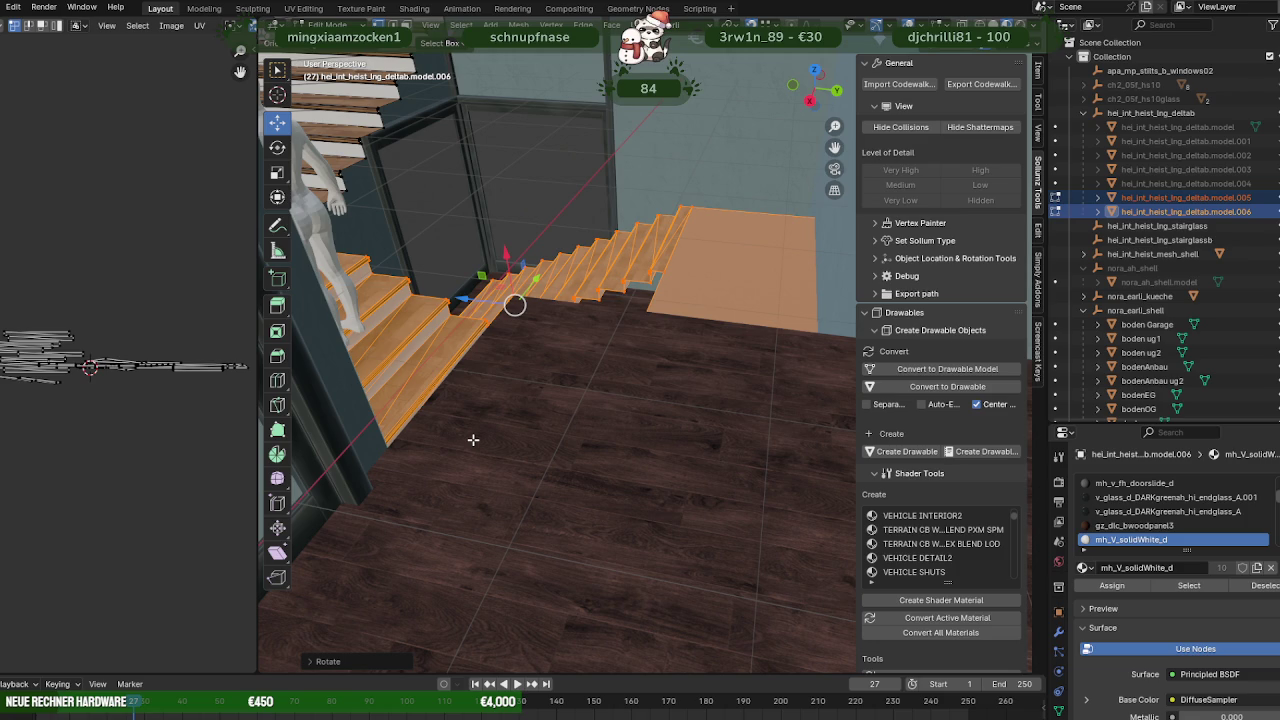
# Orbit and zoom through the stairs to inspect the floor landing.
pyautogui.scroll(5, 473, 439)
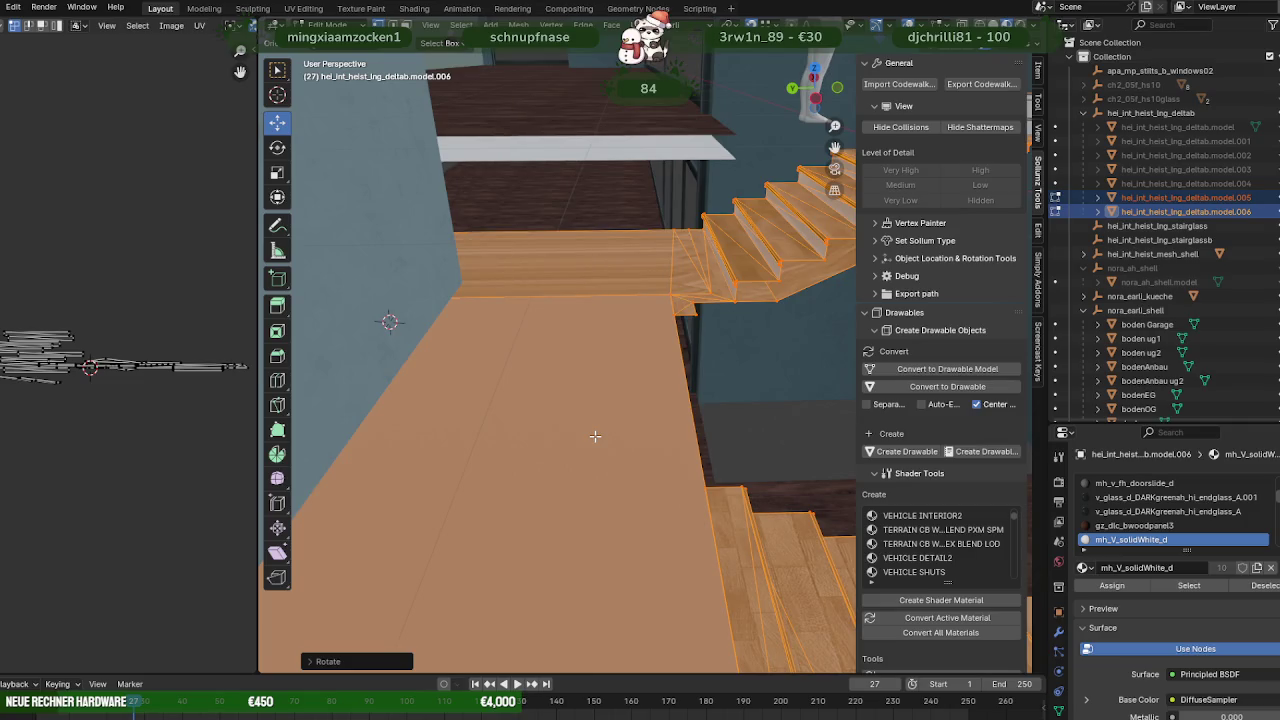
pyautogui.scroll(-3, 577, 432)
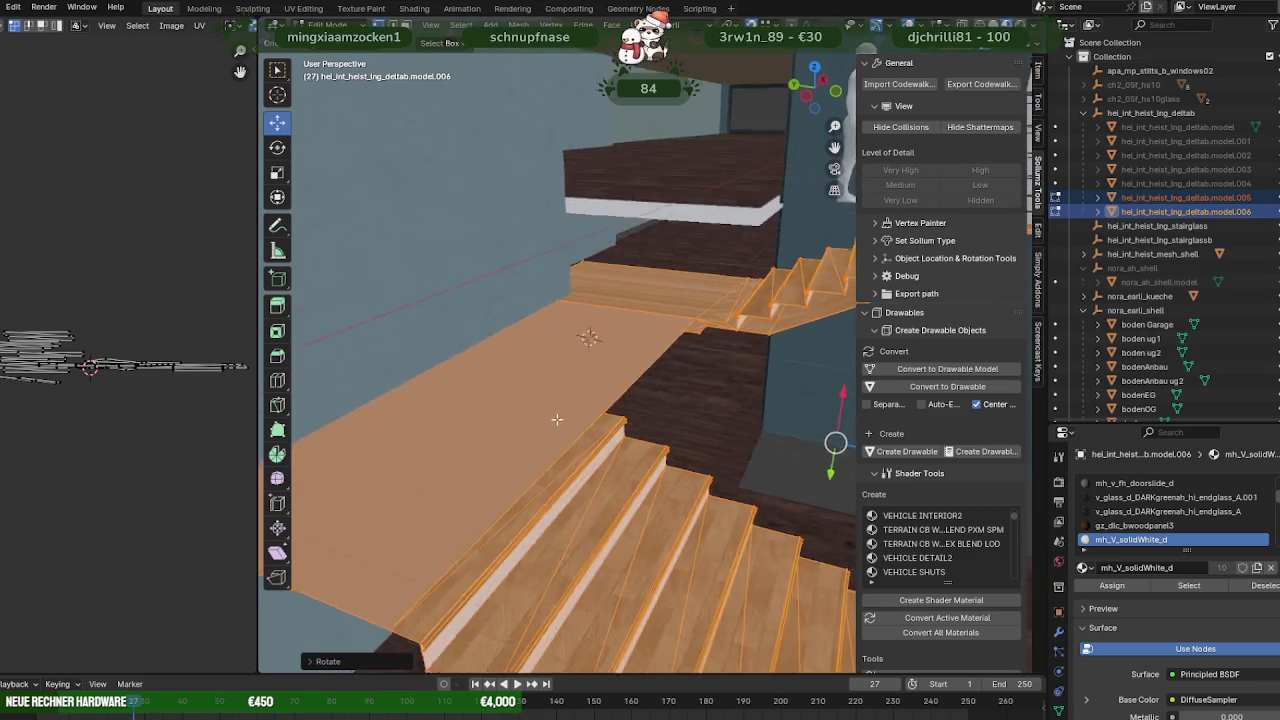
pyautogui.moveTo(577, 432); pyautogui.dragTo(570, 406, button='middle')
pyautogui.scroll(-2, 565, 406)
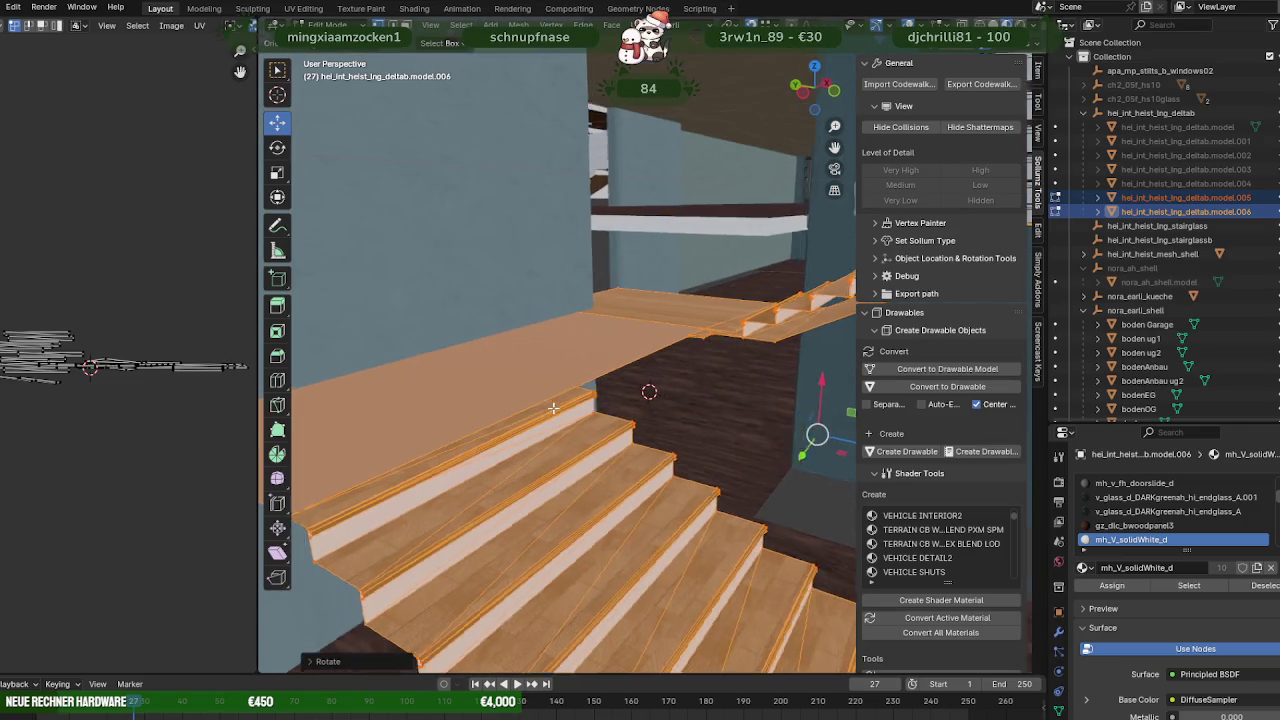
pyautogui.scroll(2, 585, 415)
pyautogui.scroll(-2, 577, 433)
pyautogui.moveTo(577, 433)
pyautogui.mouseDown(button='middle')
pyautogui.moveTo(737, 443)
pyautogui.moveTo(631, 372)
pyautogui.mouseUp(button='middle')
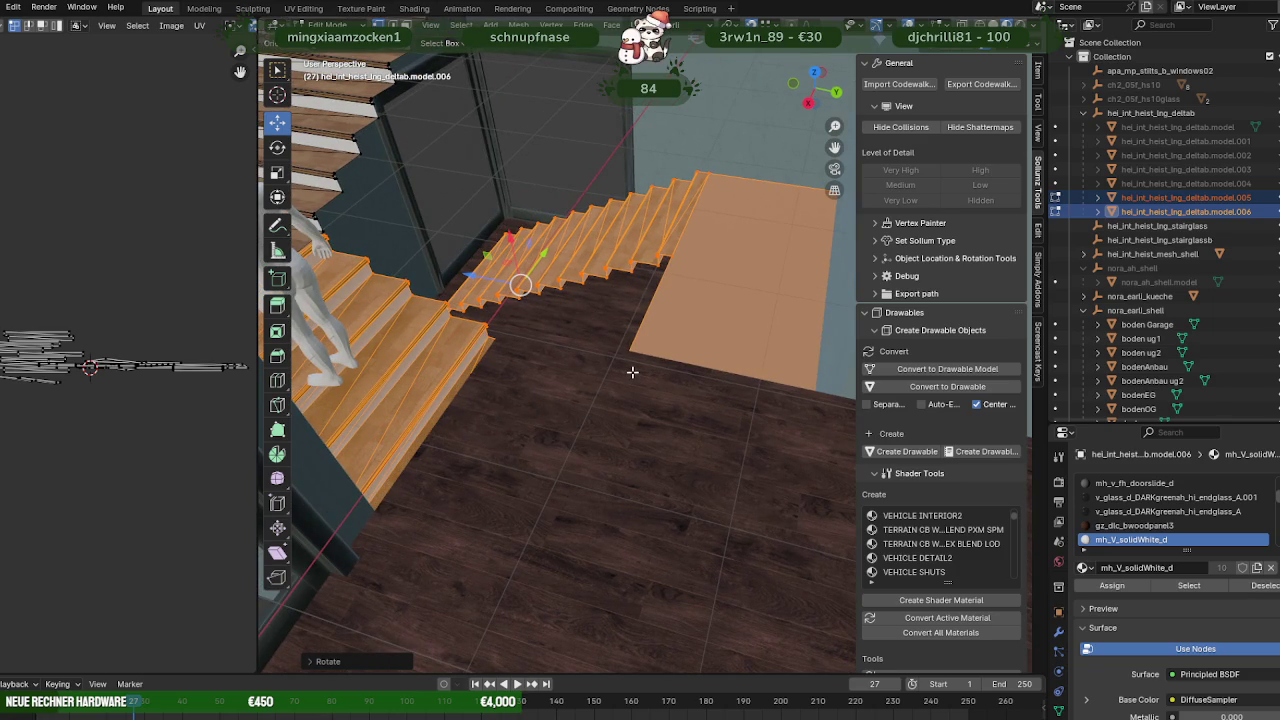
pyautogui.moveTo(632, 372); pyautogui.dragTo(600, 371, button='middle')
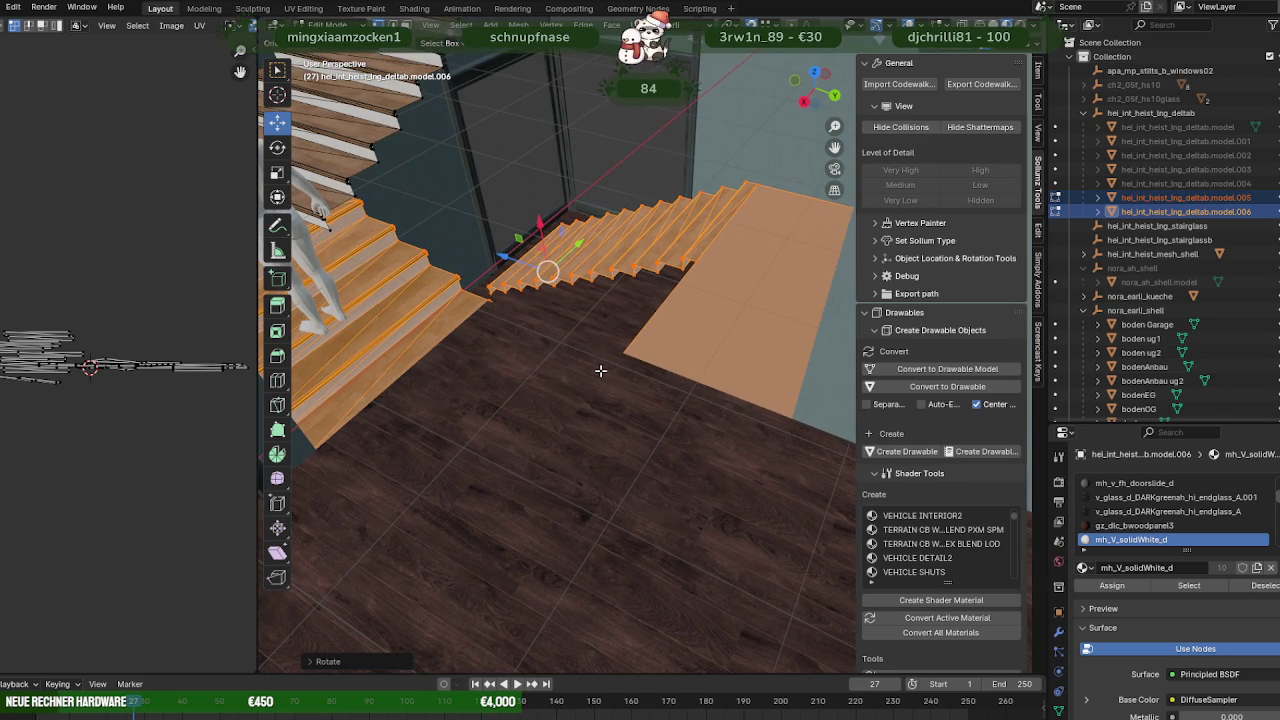
pyautogui.moveTo(597, 371); pyautogui.dragTo(623, 373, button='middle')
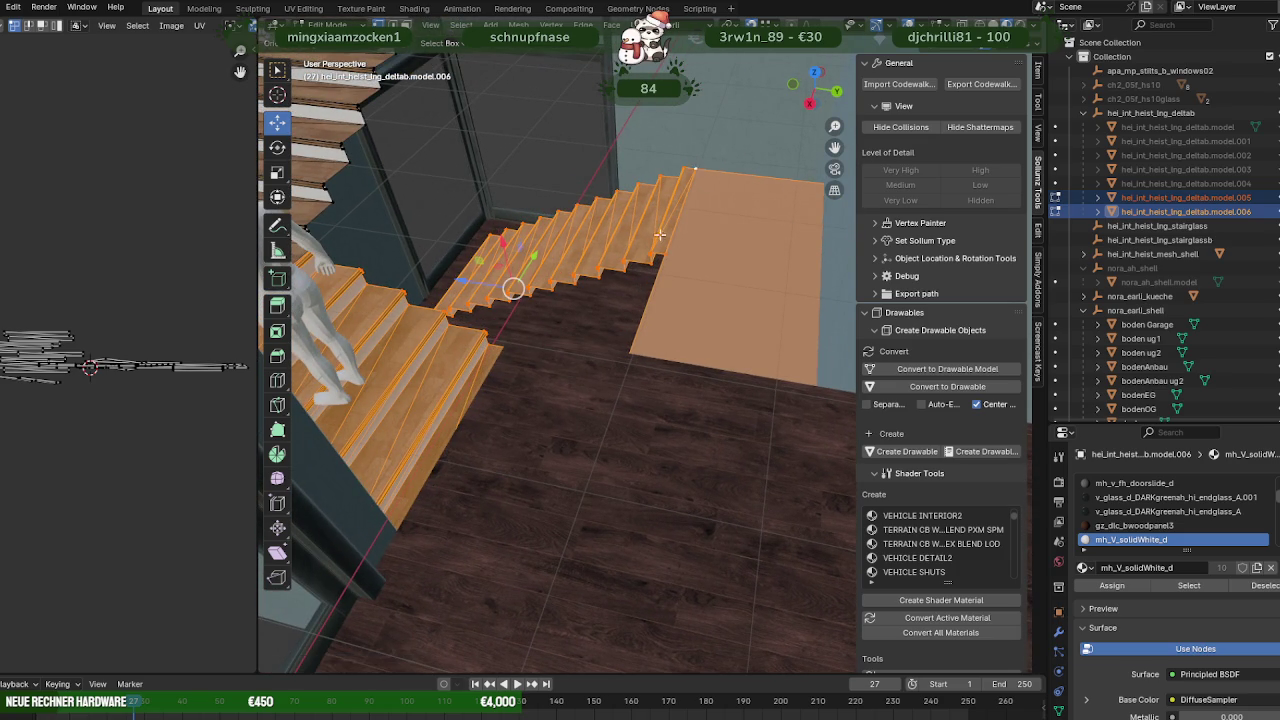
# Drag the Move gizmo to nudge the stairs against the floor landing.
pyautogui.moveTo(698, 167); pyautogui.dragTo(542, 272, button='middle')
pyautogui.moveTo(476, 234); pyautogui.dragTo(611, 286)
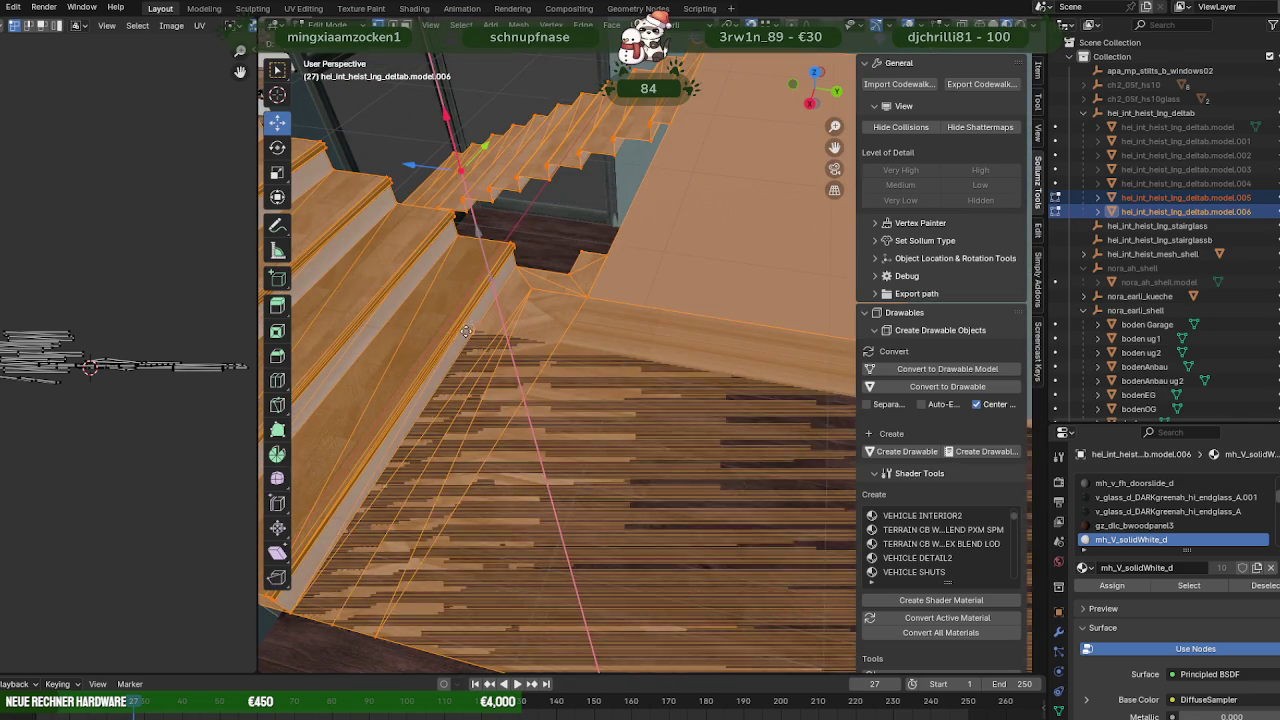
pyautogui.scroll(3, 611, 286)
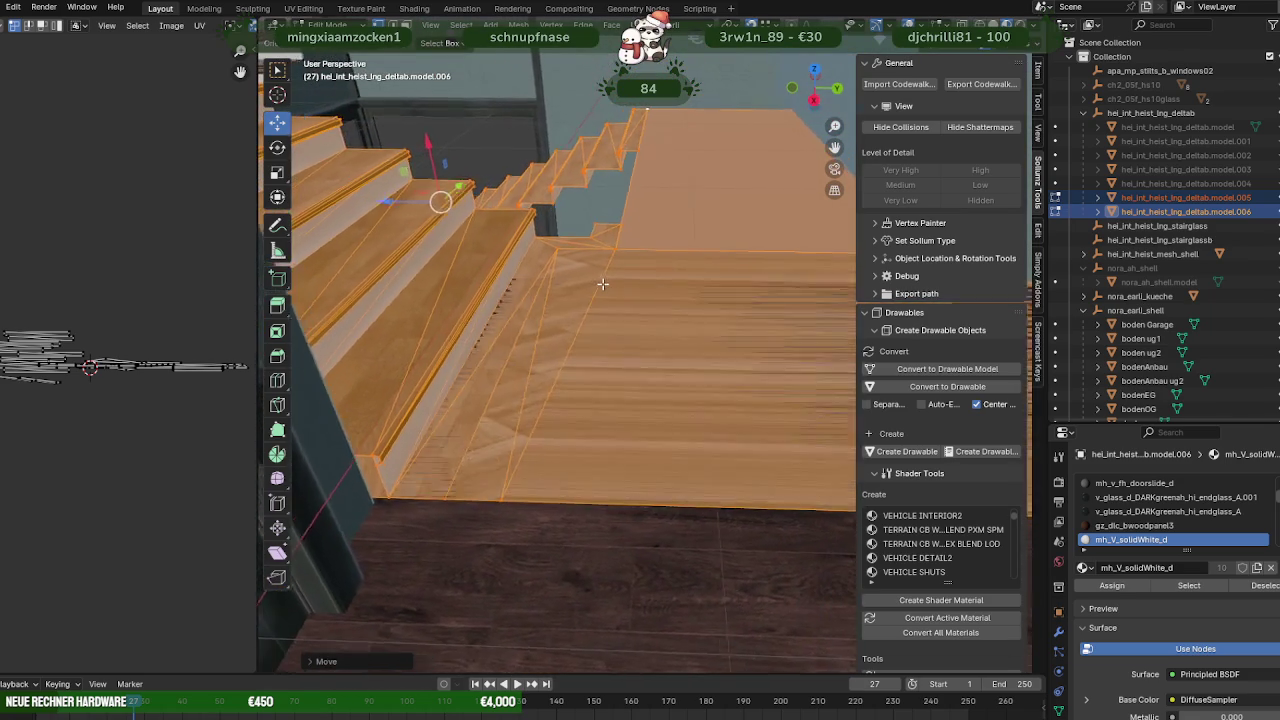
pyautogui.scroll(2, 598, 285)
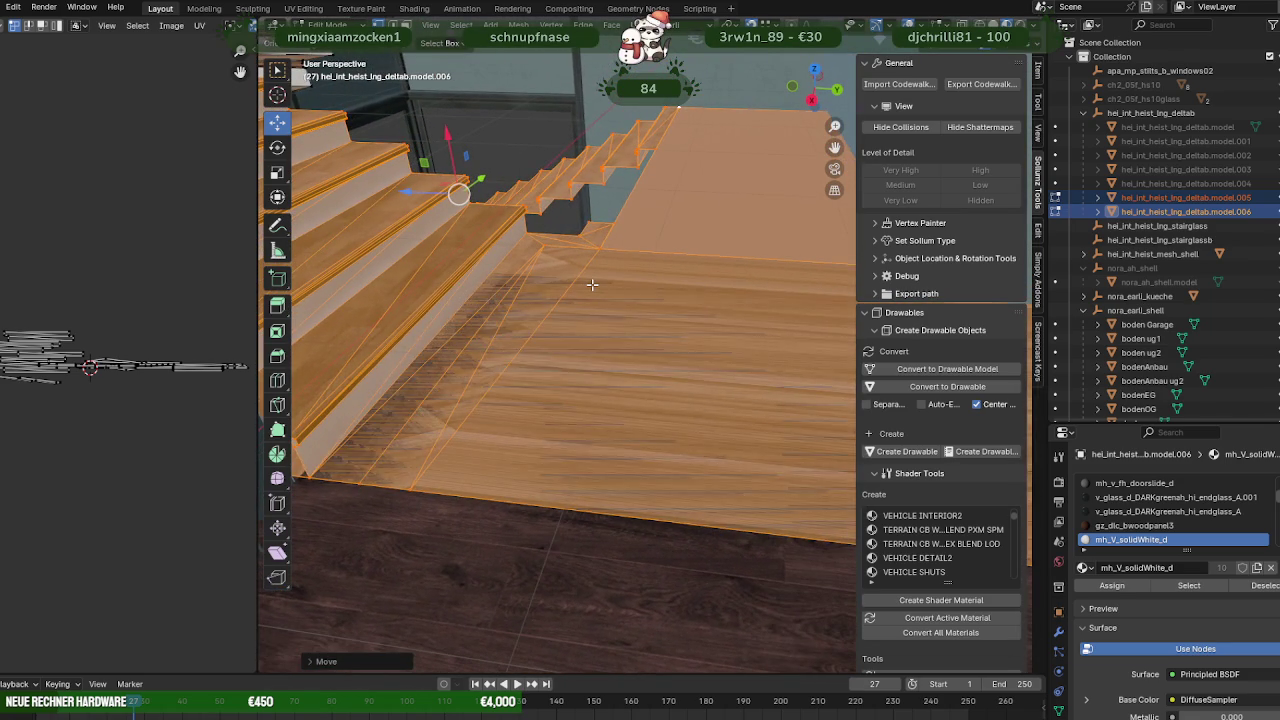
pyautogui.scroll(3, 592, 285)
pyautogui.scroll(2, 592, 285)
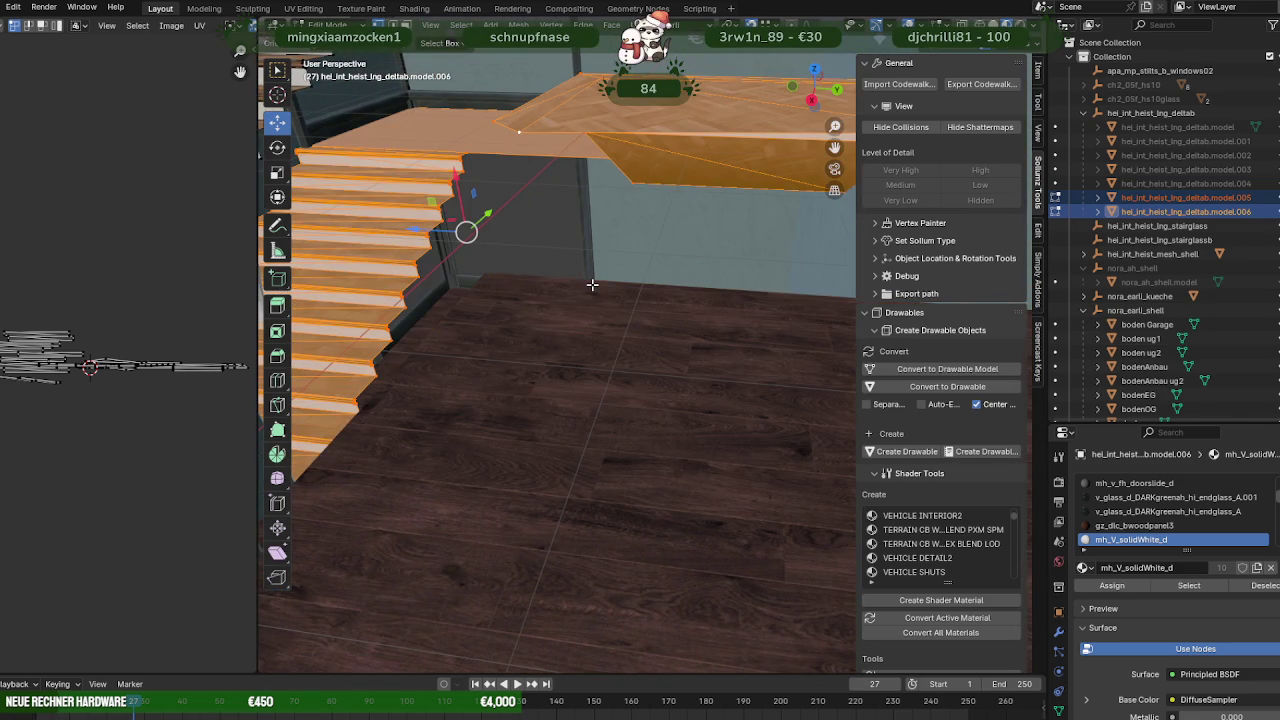
# Hide the stairs and slab geometry and return to Object Mode.
pyautogui.press('h')
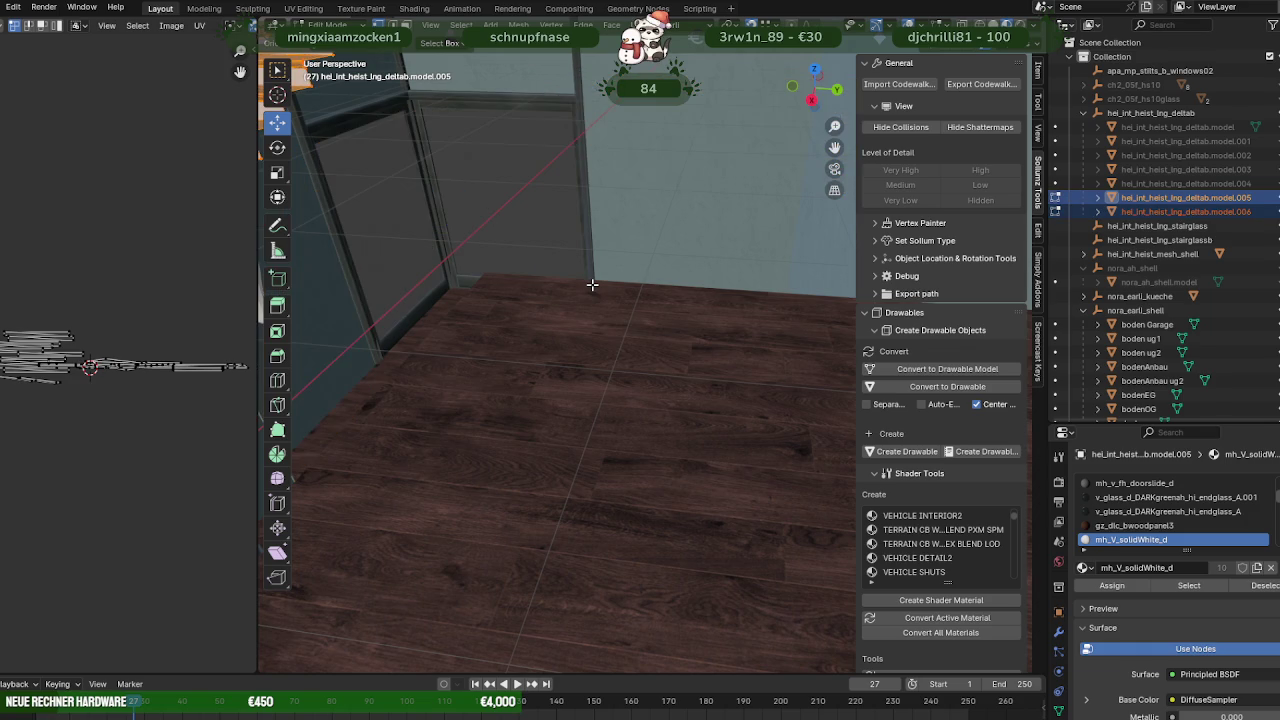
pyautogui.press('Tab')
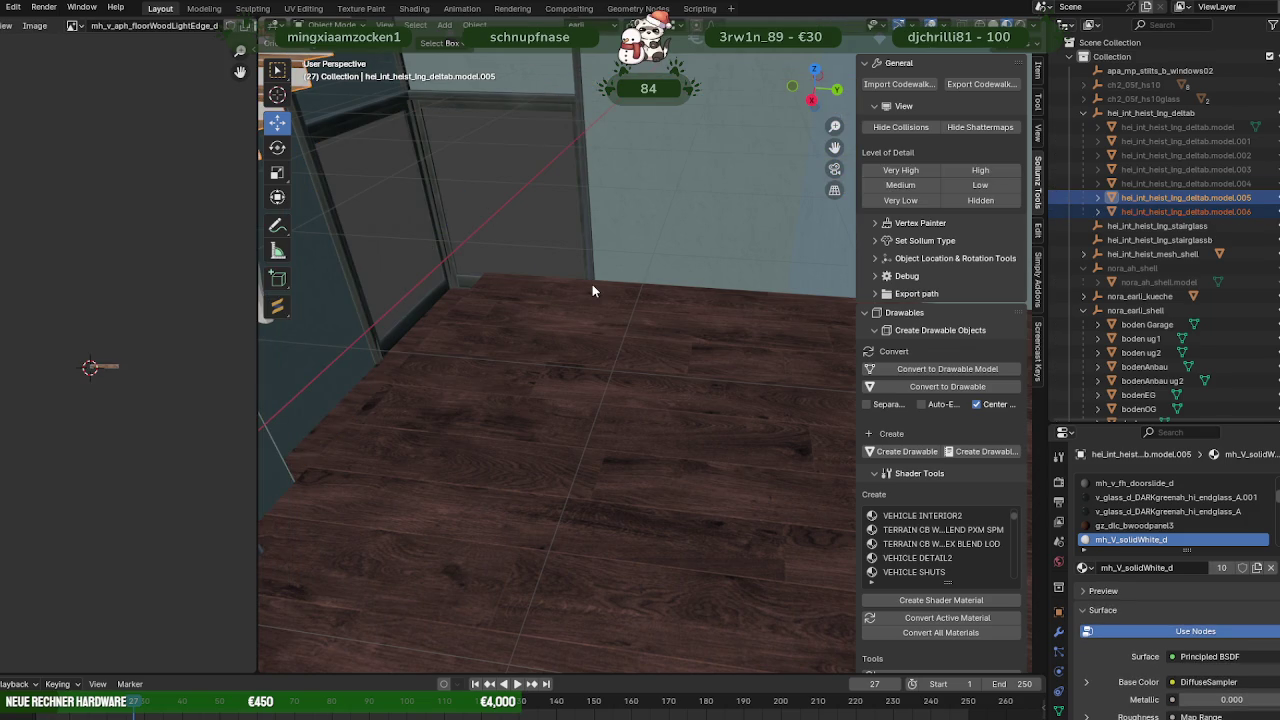
pyautogui.click(592, 284)
pyautogui.moveTo(592, 284)
pyautogui.mouseDown(button='middle')
pyautogui.moveTo(651, 314)
pyautogui.moveTo(794, 334)
pyautogui.moveTo(617, 313)
pyautogui.moveTo(649, 349)
pyautogui.moveTo(612, 476)
pyautogui.mouseUp(button='middle')
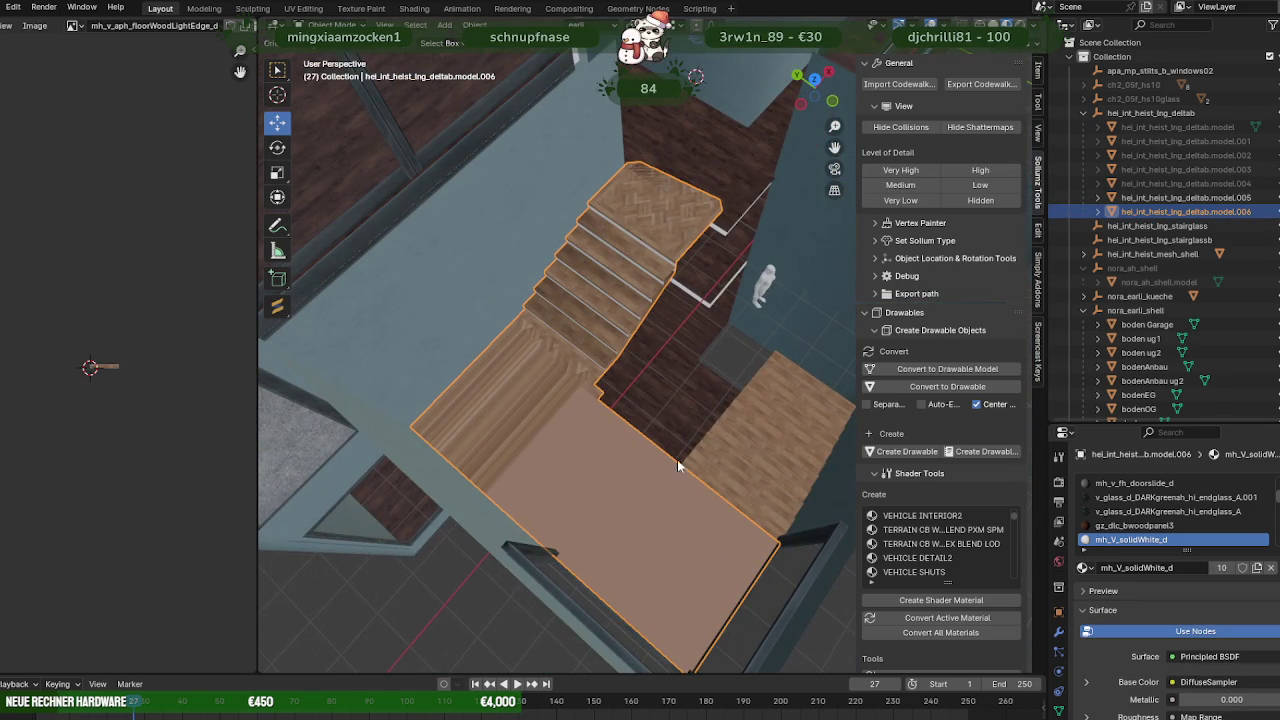
# Select model.005 and model.006 together and enter Edit Mode on both.
pyautogui.click(736, 462)
pyautogui.keyDown('shift'); pyautogui.click(642, 487); pyautogui.keyUp('shift')
pyautogui.keyDown('shift'); pyautogui.click(728, 453); pyautogui.keyUp('shift')
pyautogui.press('Tab')
pyautogui.moveTo(713, 448)
pyautogui.mouseDown(button='middle')
pyautogui.moveTo(677, 363)
pyautogui.moveTo(666, 380)
pyautogui.mouseUp(button='middle')
pyautogui.moveTo(670, 368); pyautogui.dragTo(684, 367, button='middle')
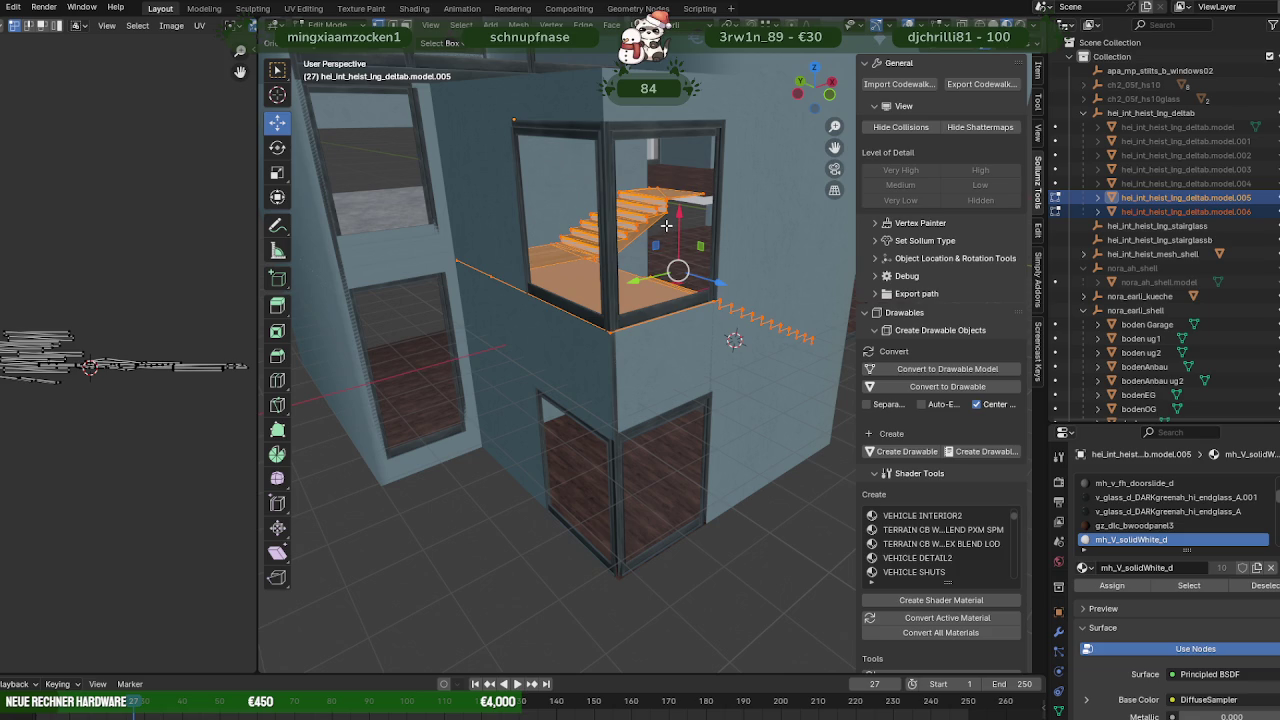
# Cancel a trial vertical move, then grab the stairs along X to a lower position.
pyautogui.moveTo(678, 216); pyautogui.dragTo(676, 282)
pyautogui.rightClick(676, 282)
pyautogui.hotkey('shift', 'space')
pyautogui.click(667, 291)
pyautogui.press('g')
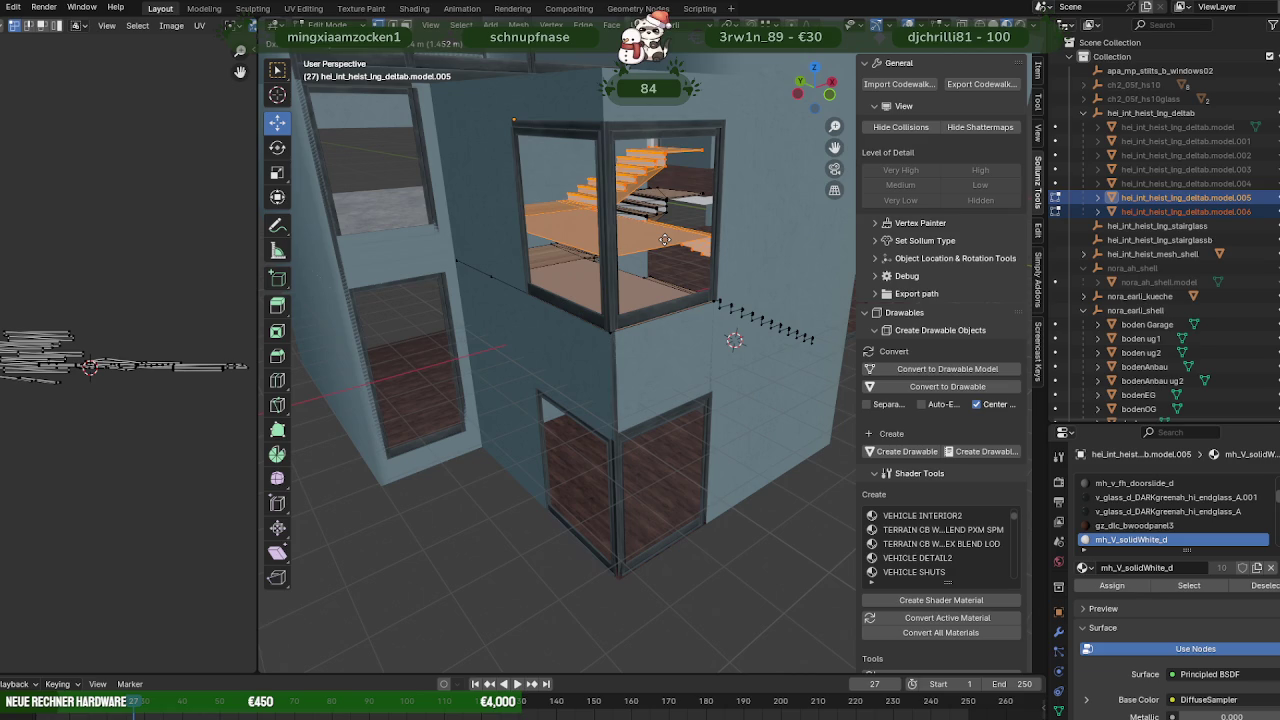
pyautogui.rightClick(660, 255)
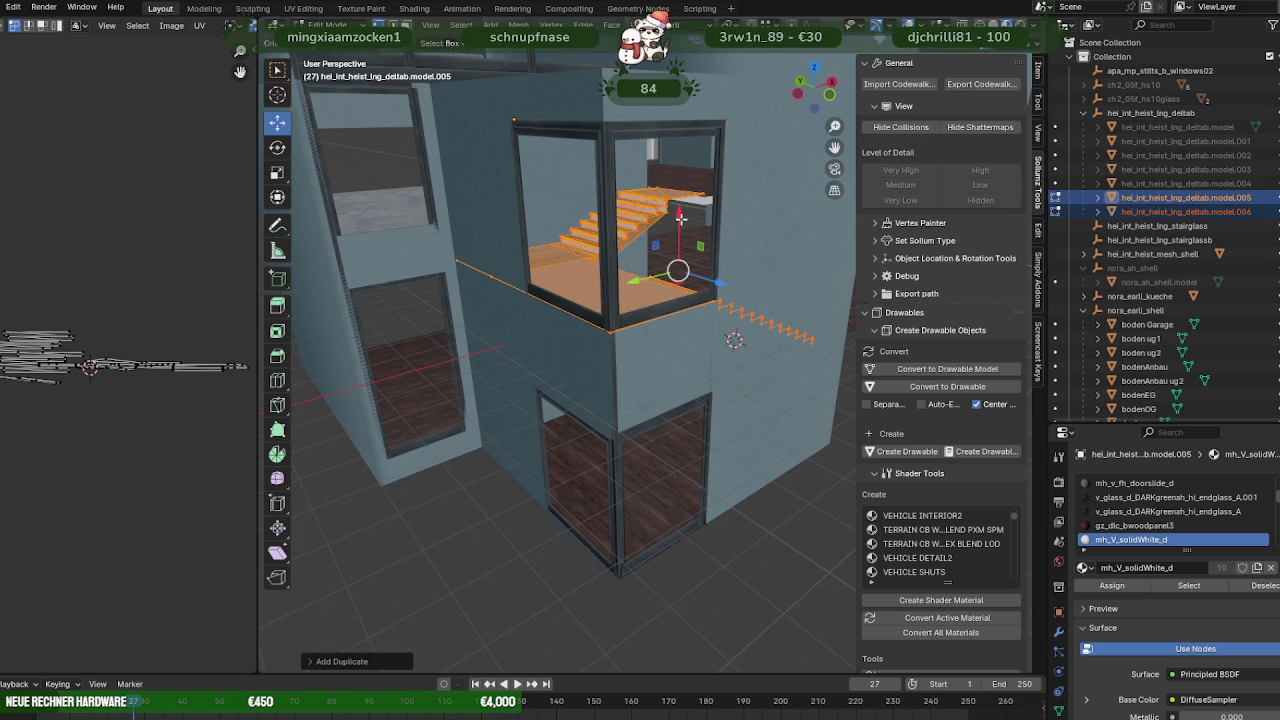
pyautogui.press('g')
pyautogui.press('x')
pyautogui.click(679, 332)
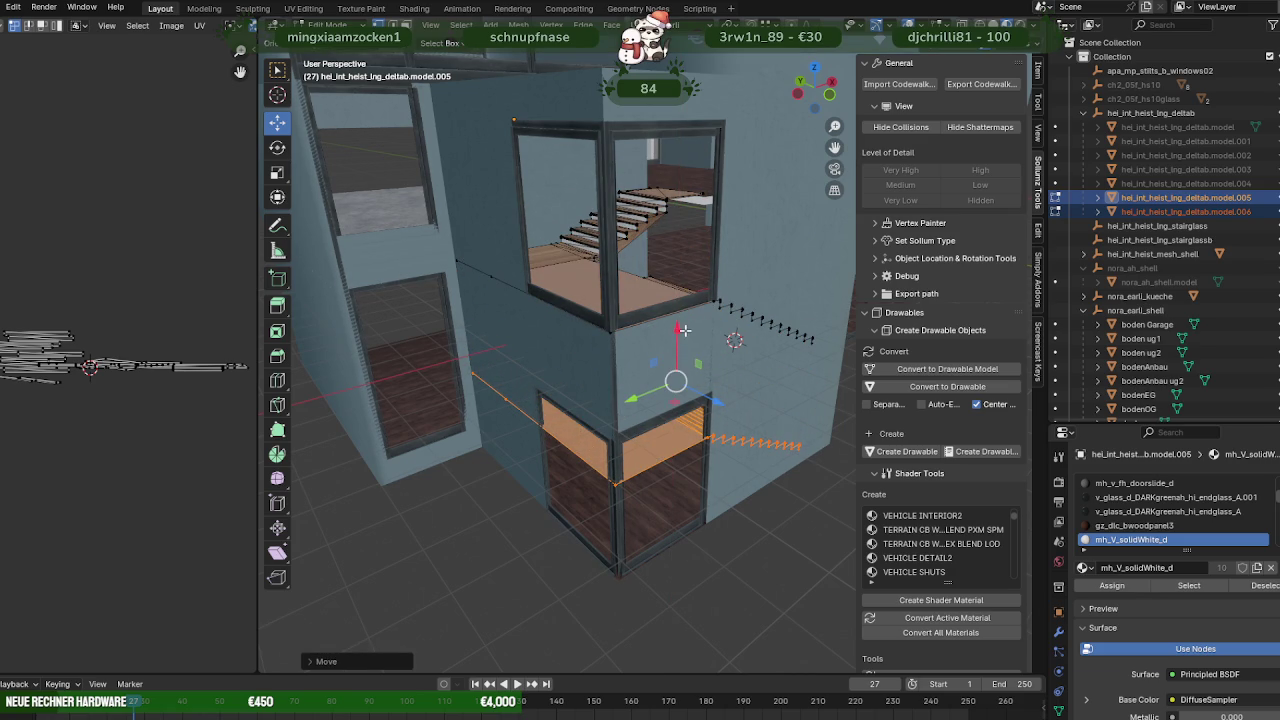
# Reselect the slab and the other stair piece and re-enter Edit Mode on both.
pyautogui.click(680, 330)
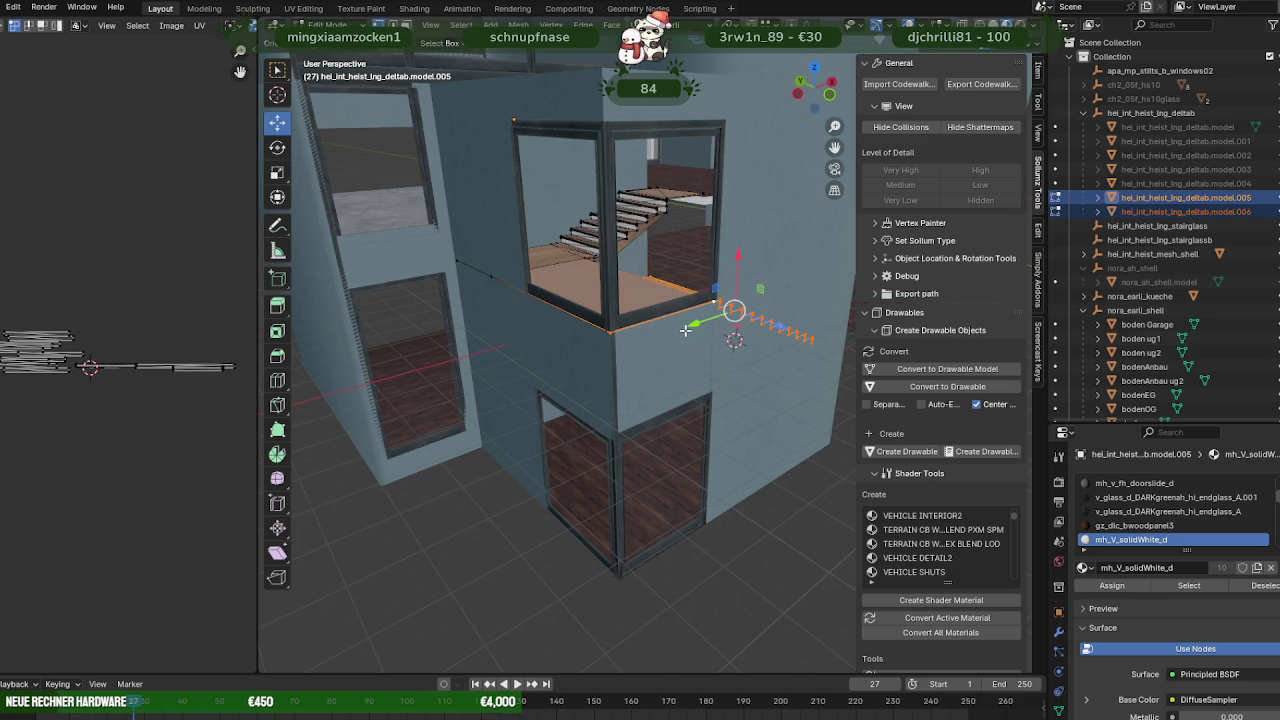
pyautogui.press('Tab')
pyautogui.click(667, 318)
pyautogui.click(659, 311)
pyautogui.moveTo(659, 304)
pyautogui.mouseDown(button='middle')
pyautogui.moveTo(651, 340)
pyautogui.moveTo(712, 402)
pyautogui.moveTo(636, 326)
pyautogui.moveTo(597, 339)
pyautogui.mouseUp(button='middle')
pyautogui.scroll(3, 653, 350)
pyautogui.keyDown('shift'); pyautogui.click(712, 402); pyautogui.keyUp('shift')
pyautogui.press('Tab')
# Duplicate the stairs and slab geometry, constrained to X, and place the copy lower down.
pyautogui.hotkey('shift', 'd')
pyautogui.press('x')
pyautogui.click(626, 300)
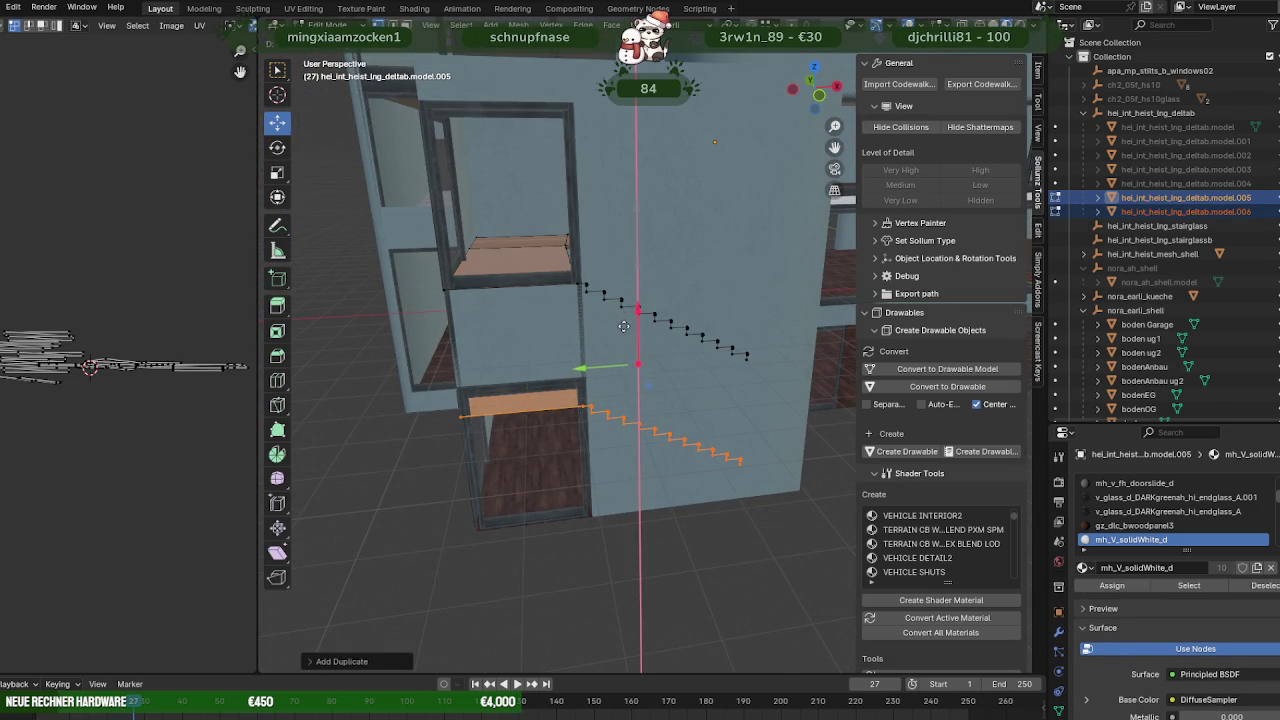
pyautogui.press('g')
pyautogui.click(625, 360)
pyautogui.moveTo(625, 360)
pyautogui.mouseDown(button='middle')
pyautogui.moveTo(585, 387)
pyautogui.moveTo(717, 269)
pyautogui.mouseUp(button='middle')
pyautogui.scroll(5, 585, 387)
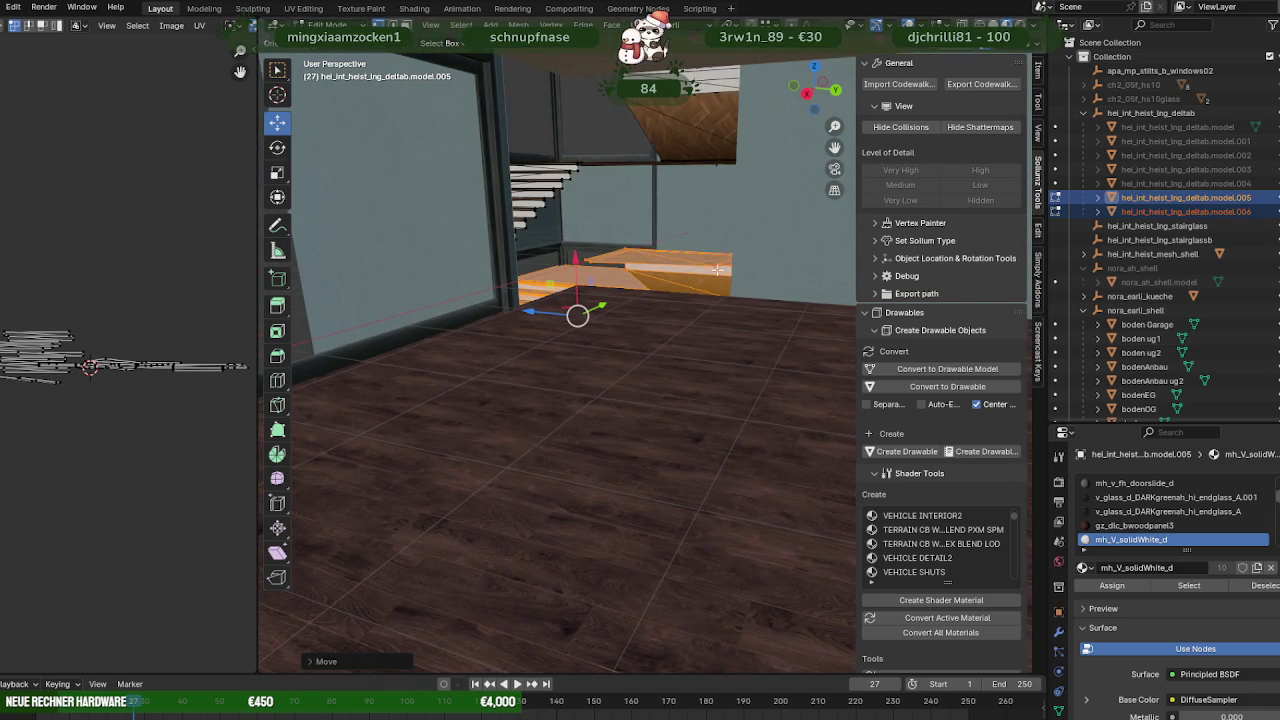
pyautogui.scroll(-2, 700, 282)
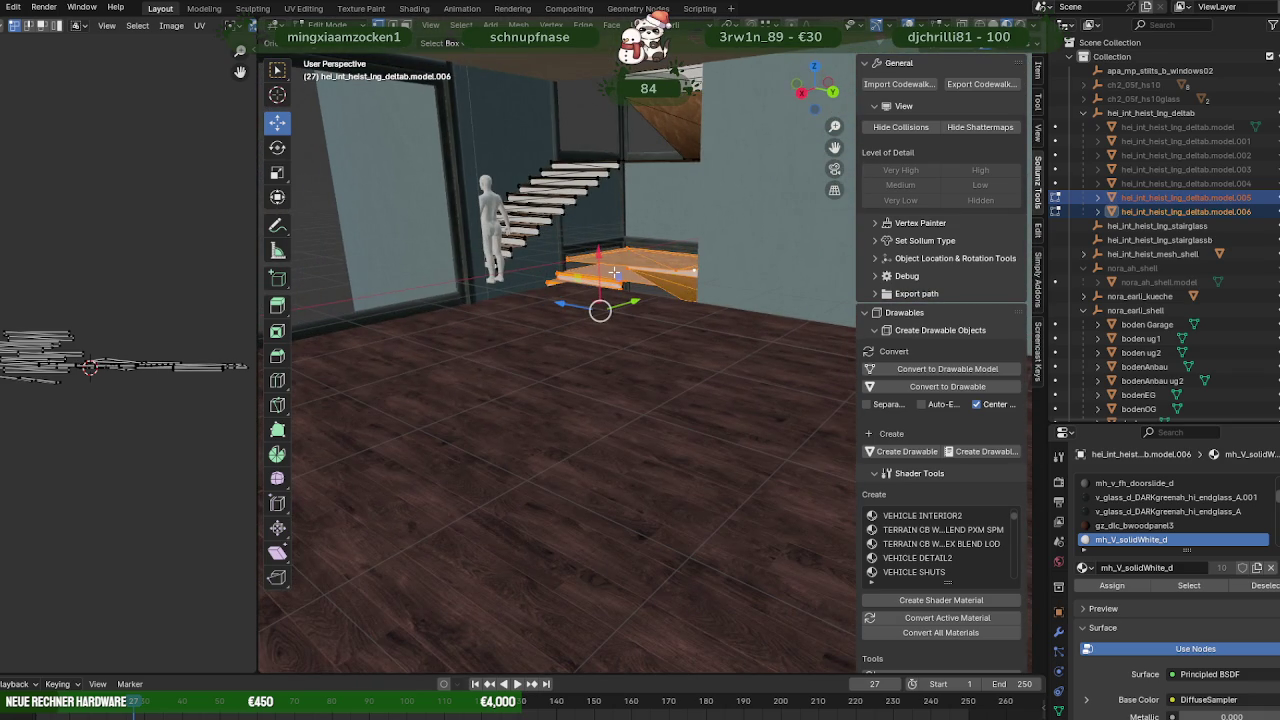
# Slide the landing slab and stairs along X, orbiting to check alignment with the stairwell.
pyautogui.moveTo(600, 256); pyautogui.dragTo(565, 281)
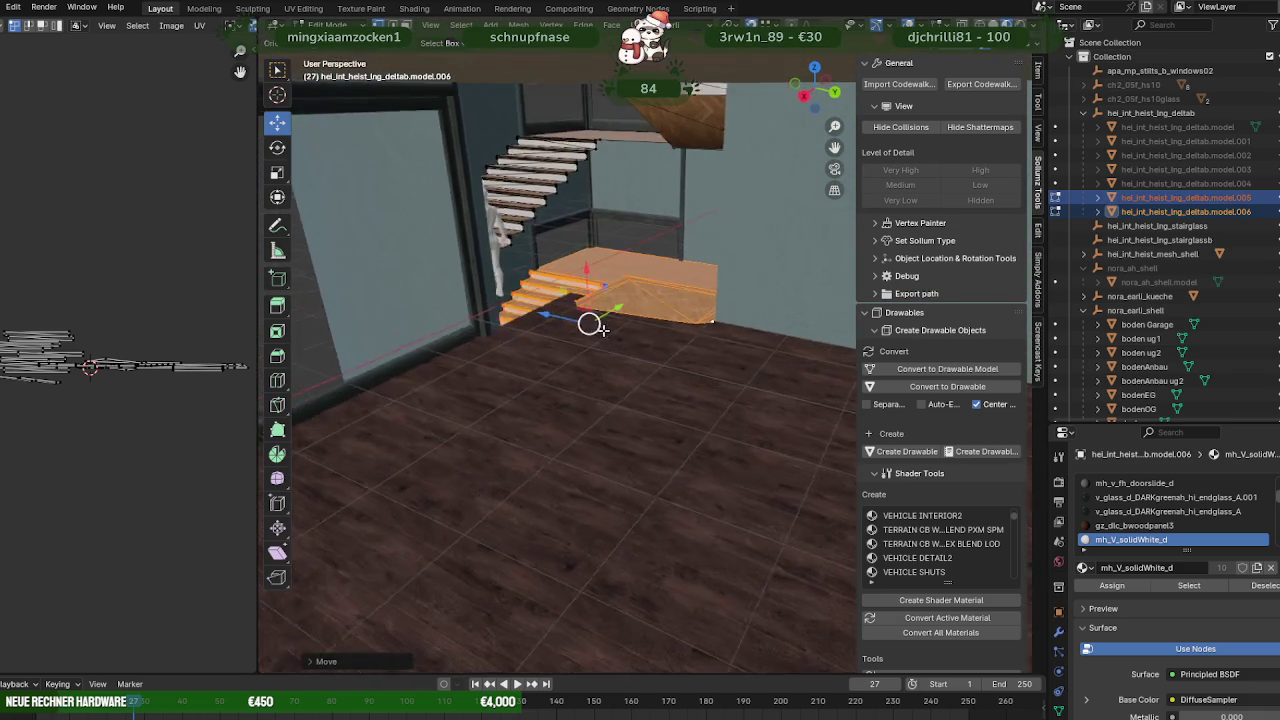
pyautogui.scroll(5, 590, 323)
pyautogui.moveTo(590, 323)
pyautogui.mouseDown(button='middle')
pyautogui.moveTo(786, 299)
pyautogui.moveTo(606, 320)
pyautogui.mouseUp(button='middle')
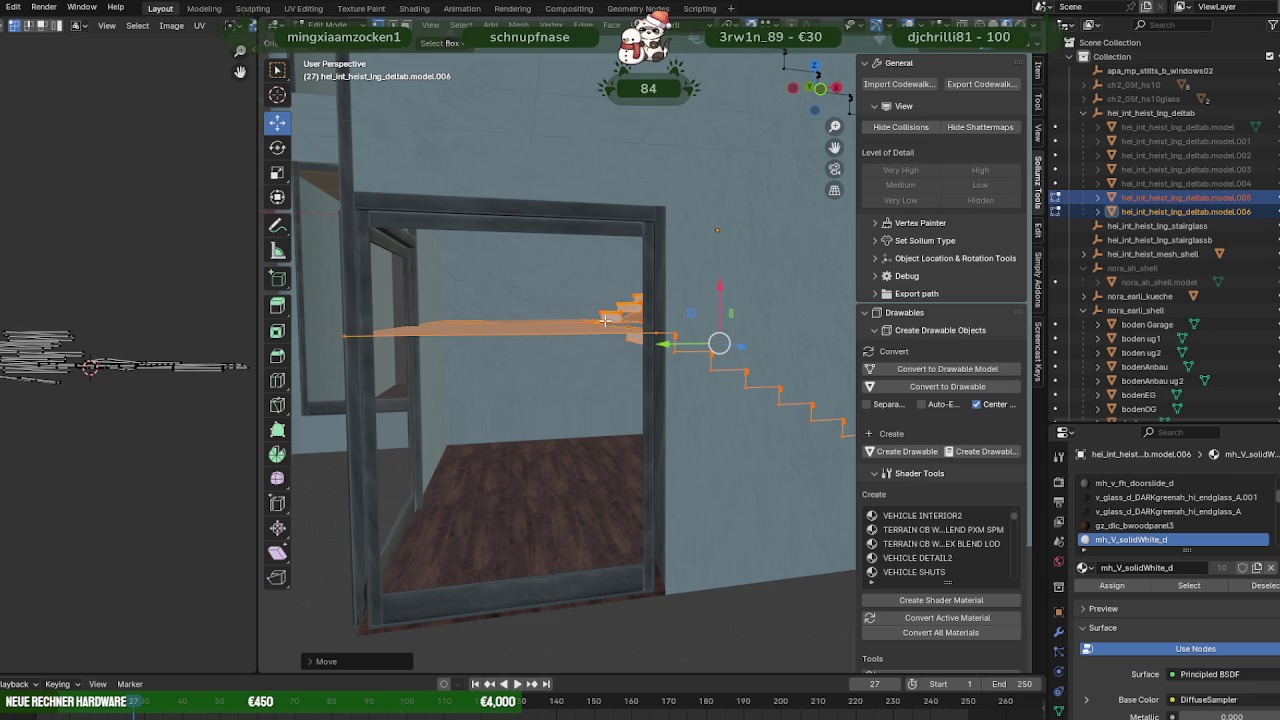
pyautogui.scroll(5, 608, 319)
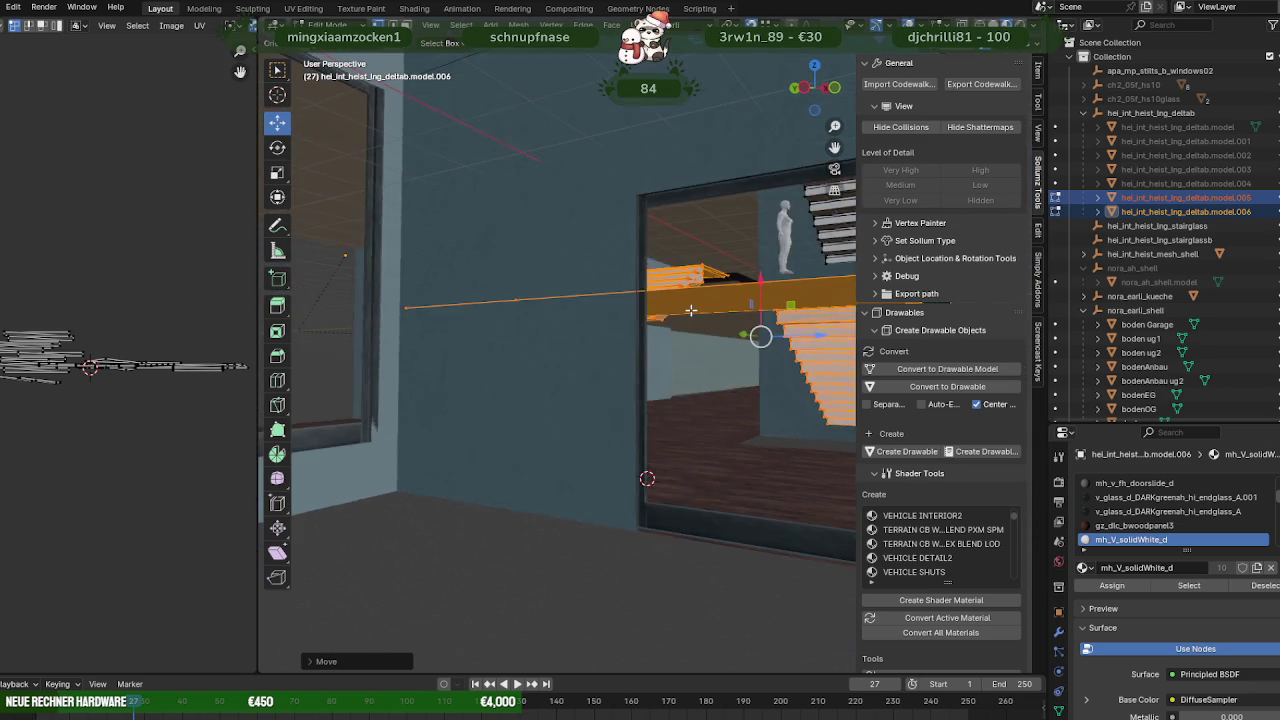
pyautogui.moveTo(666, 417); pyautogui.dragTo(597, 457, button='middle')
pyautogui.scroll(3, 711, 355)
pyautogui.moveTo(711, 355); pyautogui.dragTo(700, 417, button='middle')
pyautogui.scroll(-4, 609, 423)
pyautogui.moveTo(609, 423)
pyautogui.mouseDown(button='middle')
pyautogui.moveTo(623, 443)
pyautogui.moveTo(503, 434)
pyautogui.moveTo(429, 455)
pyautogui.mouseUp(button='middle')
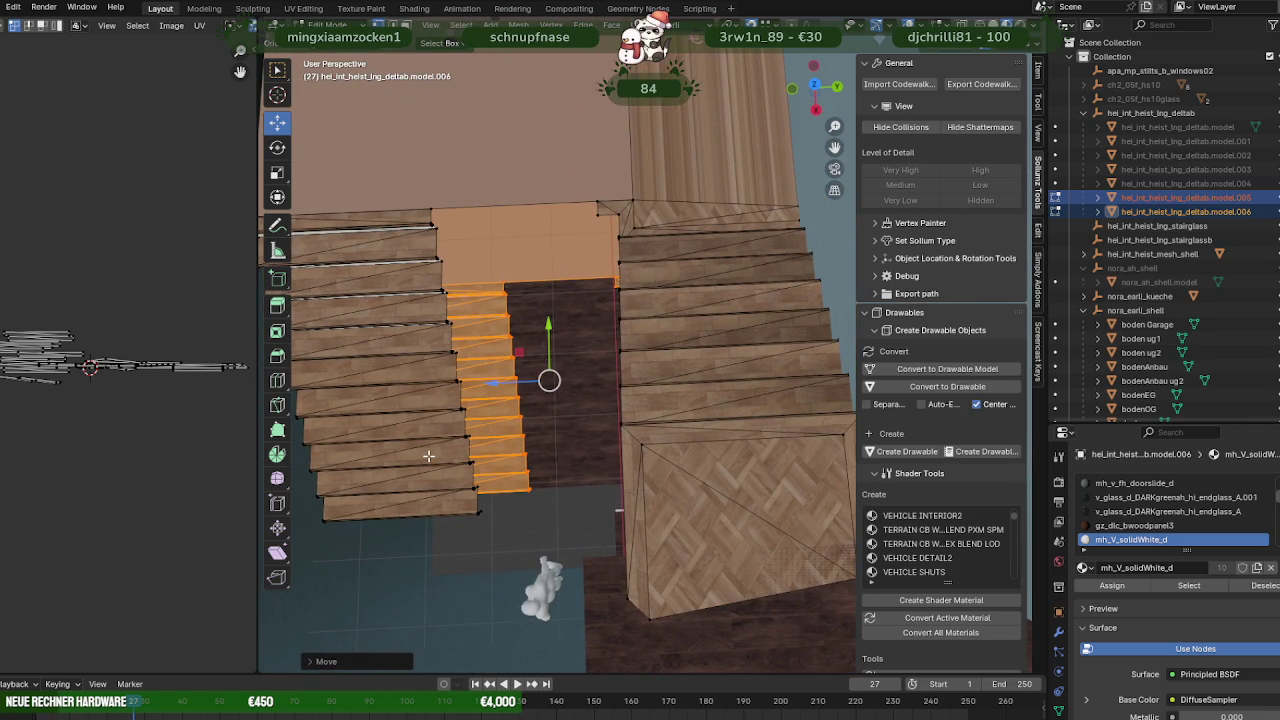
pyautogui.moveTo(449, 428)
pyautogui.mouseDown(button='middle')
pyautogui.moveTo(565, 315)
pyautogui.moveTo(429, 243)
pyautogui.moveTo(466, 314)
pyautogui.moveTo(545, 349)
pyautogui.moveTo(628, 288)
pyautogui.mouseUp(button='middle')
pyautogui.moveTo(621, 256); pyautogui.dragTo(620, 273)
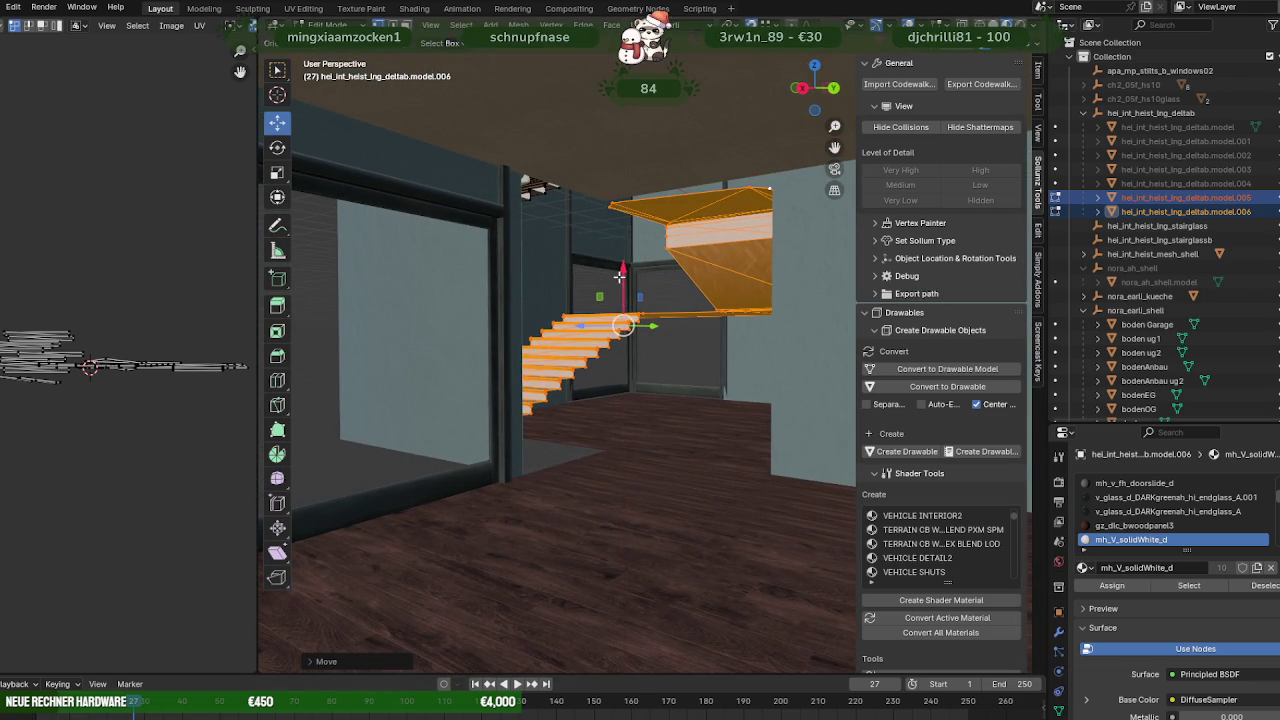
# Rotate the orange stair piece around the vertical axis to turn its flight into the stairwell.
pyautogui.hotkey('shift', 'space')
pyautogui.press('r')
pyautogui.moveTo(639, 327); pyautogui.dragTo(667, 330)
pyautogui.moveTo(667, 330); pyautogui.dragTo(659, 441, button='middle')
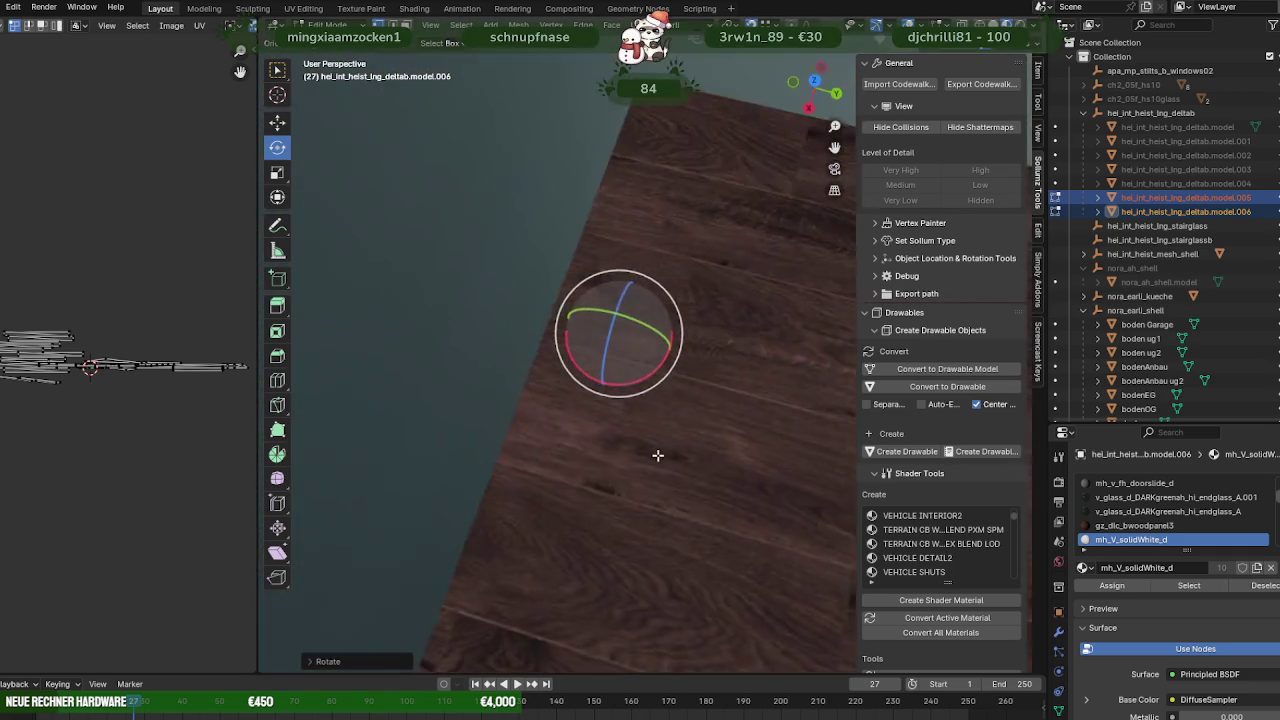
pyautogui.scroll(-3, 640, 409)
pyautogui.scroll(-2, 640, 409)
pyautogui.moveTo(615, 372); pyautogui.dragTo(642, 338)
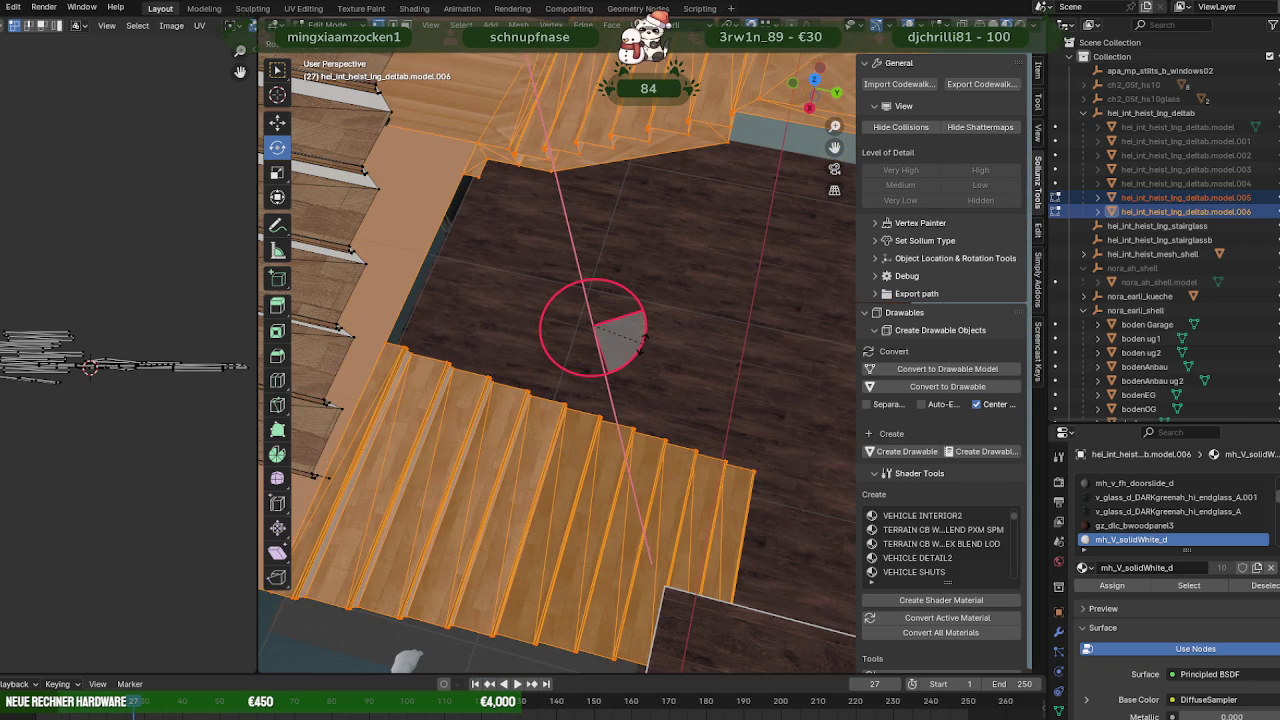
pyautogui.moveTo(643, 338); pyautogui.dragTo(642, 371)
# Orbit around the landing to check the rotated flight, then return to the Move tool.
pyautogui.moveTo(632, 394); pyautogui.dragTo(580, 349, button='middle')
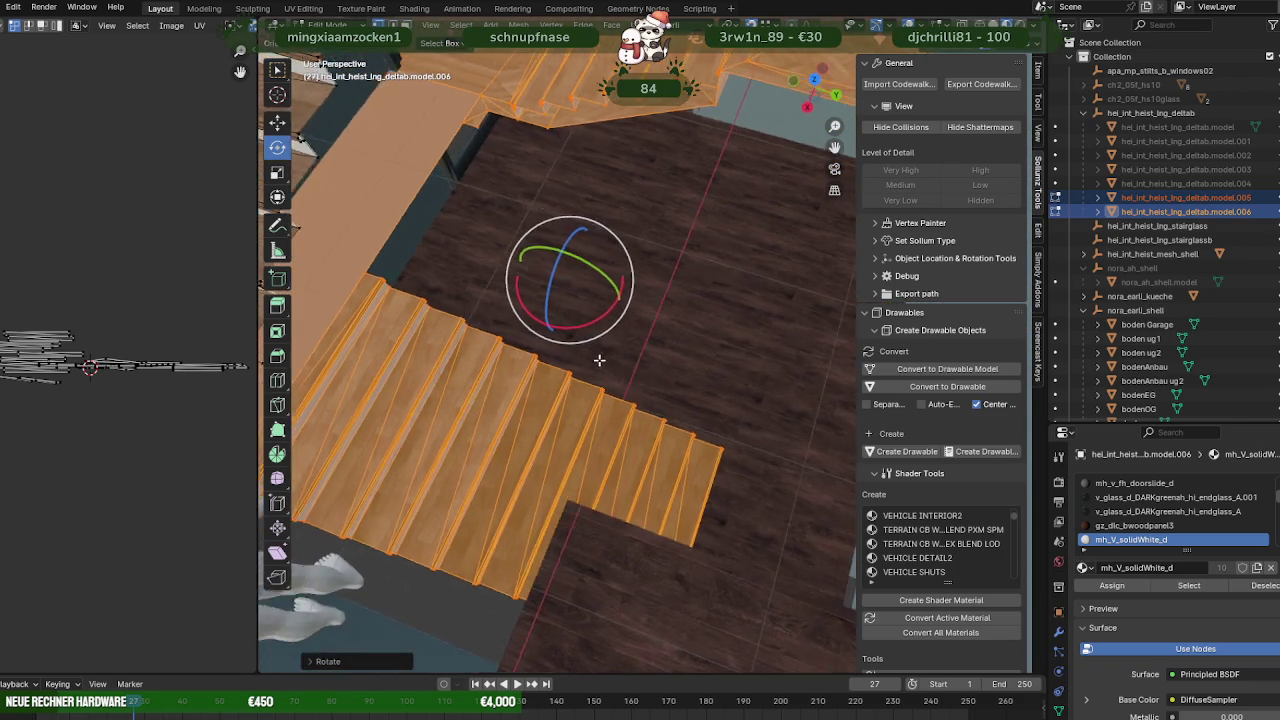
pyautogui.scroll(3, 600, 320)
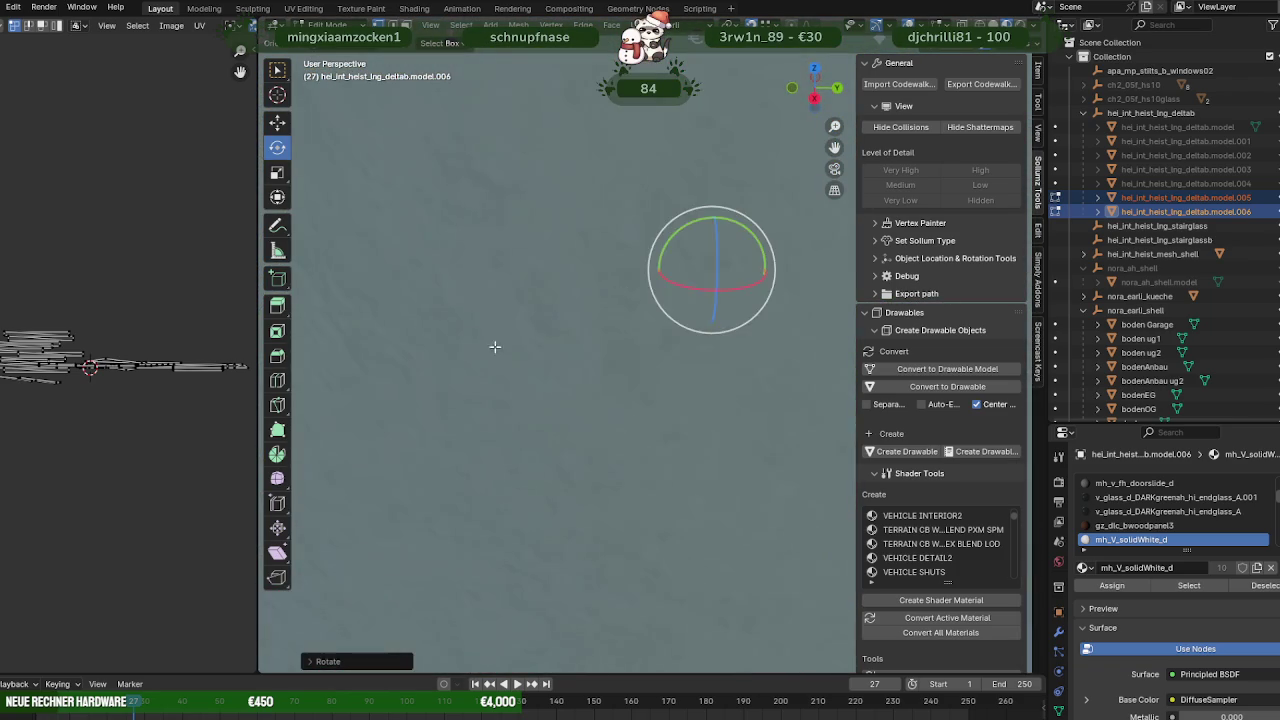
pyautogui.moveTo(622, 297); pyautogui.dragTo(591, 349, button='middle')
pyautogui.scroll(-3, 603, 346)
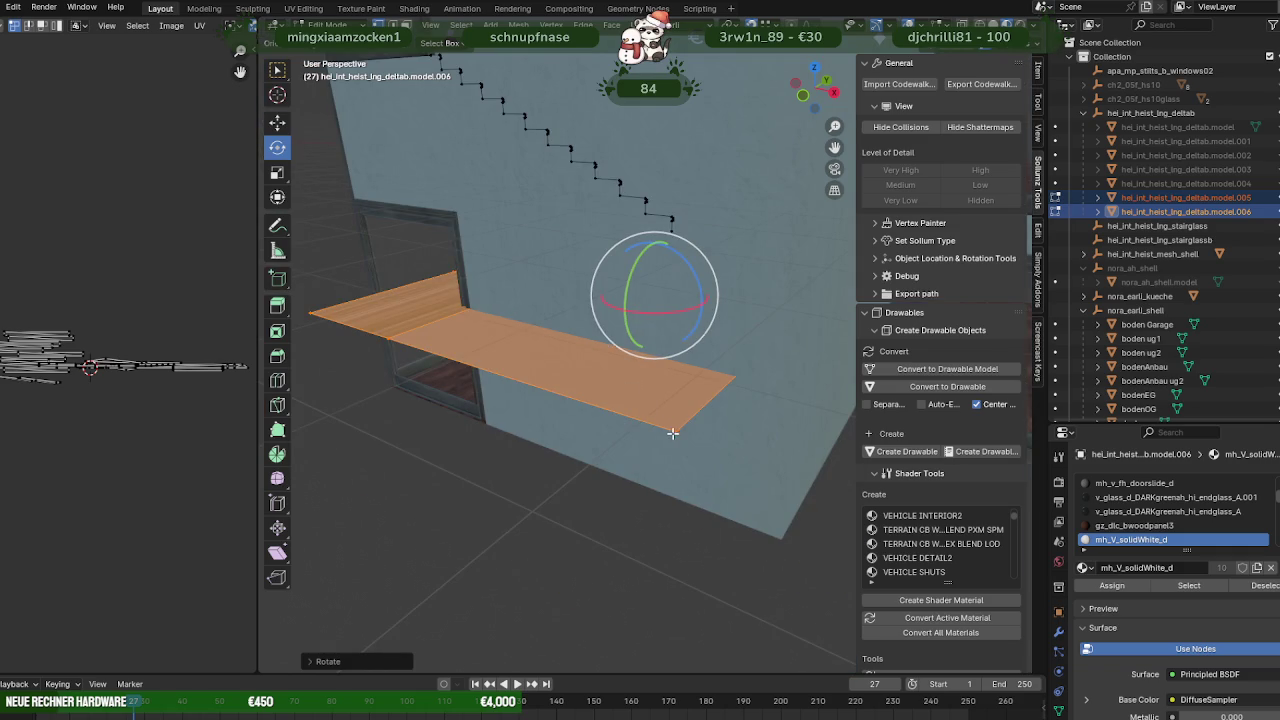
pyautogui.moveTo(675, 433)
pyautogui.mouseDown(button='middle')
pyautogui.moveTo(625, 438)
pyautogui.moveTo(501, 380)
pyautogui.moveTo(609, 344)
pyautogui.mouseUp(button='middle')
pyautogui.hotkey('shift', 'space')
pyautogui.click(625, 438)
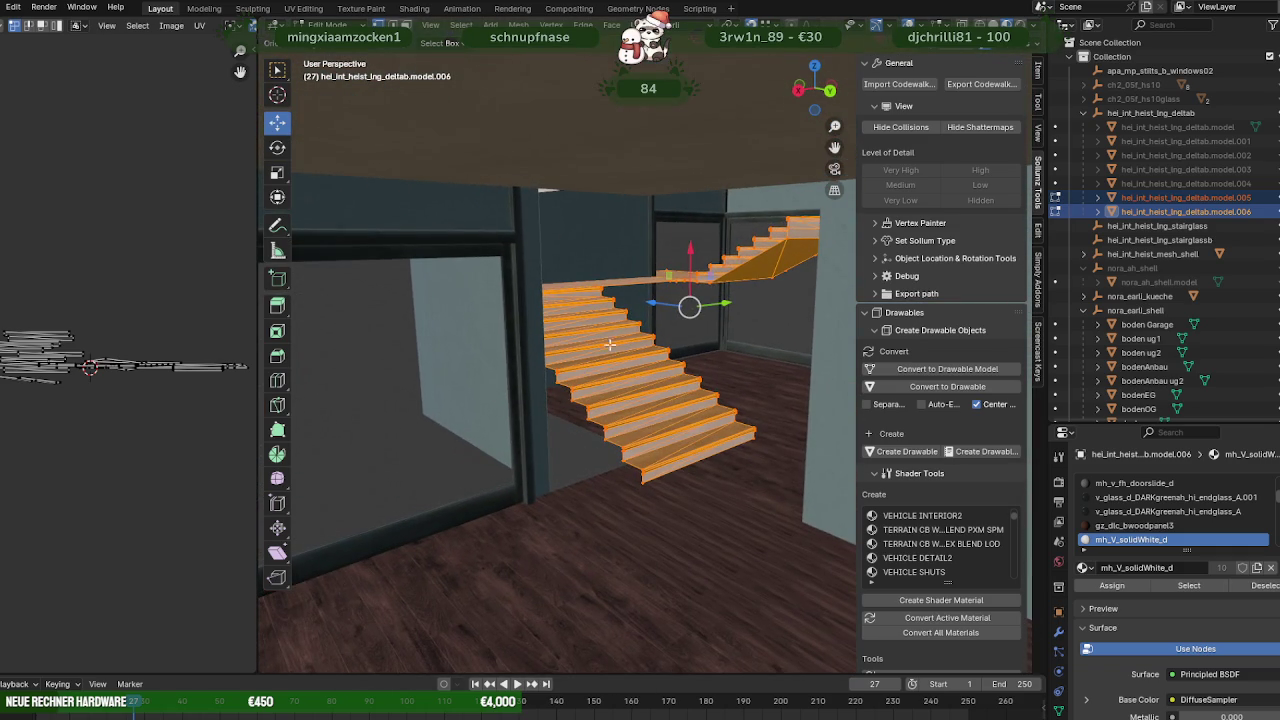
# Move model.006 along Z and Y into the stairwell.
pyautogui.moveTo(652, 302)
pyautogui.mouseDown(button='middle')
pyautogui.moveTo(610, 312)
pyautogui.moveTo(683, 411)
pyautogui.moveTo(597, 374)
pyautogui.moveTo(617, 383)
pyautogui.mouseUp(button='middle')
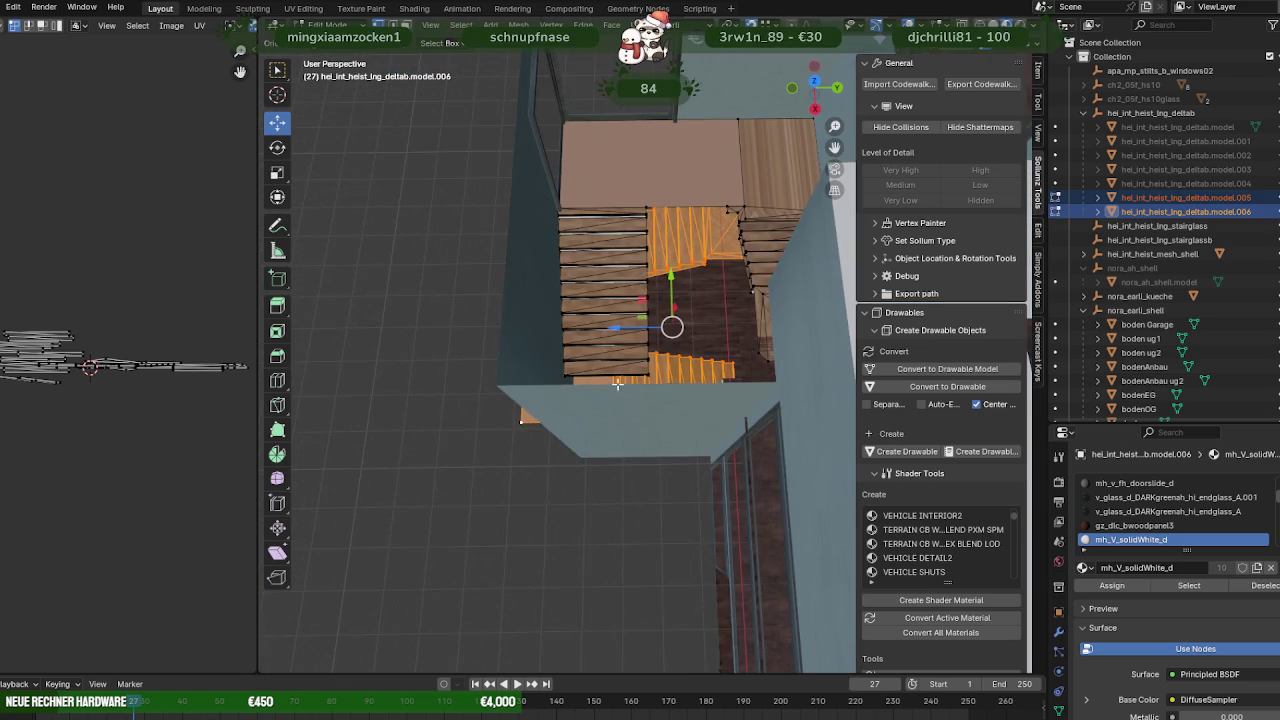
pyautogui.moveTo(613, 327); pyautogui.dragTo(491, 380)
pyautogui.moveTo(560, 360); pyautogui.dragTo(643, 412, button='middle')
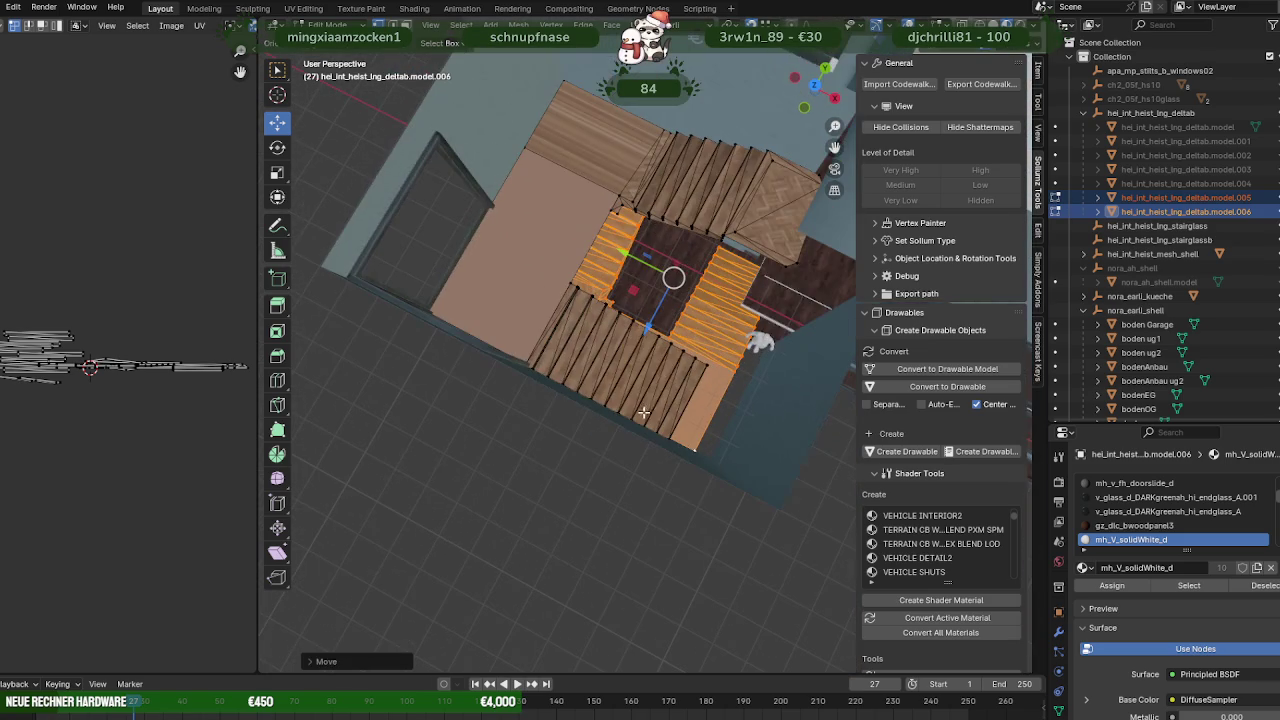
pyautogui.moveTo(633, 270); pyautogui.dragTo(757, 503)
pyautogui.click(782, 510)
# Make model.005 the active piece and lower it to join the L-shaped staircase.
pyautogui.moveTo(760, 480)
pyautogui.mouseDown(button='middle')
pyautogui.moveTo(614, 400)
pyautogui.moveTo(594, 366)
pyautogui.moveTo(624, 381)
pyautogui.moveTo(593, 368)
pyautogui.mouseUp(button='middle')
pyautogui.keyDown('shift'); pyautogui.click(575, 400); pyautogui.keyUp('shift')
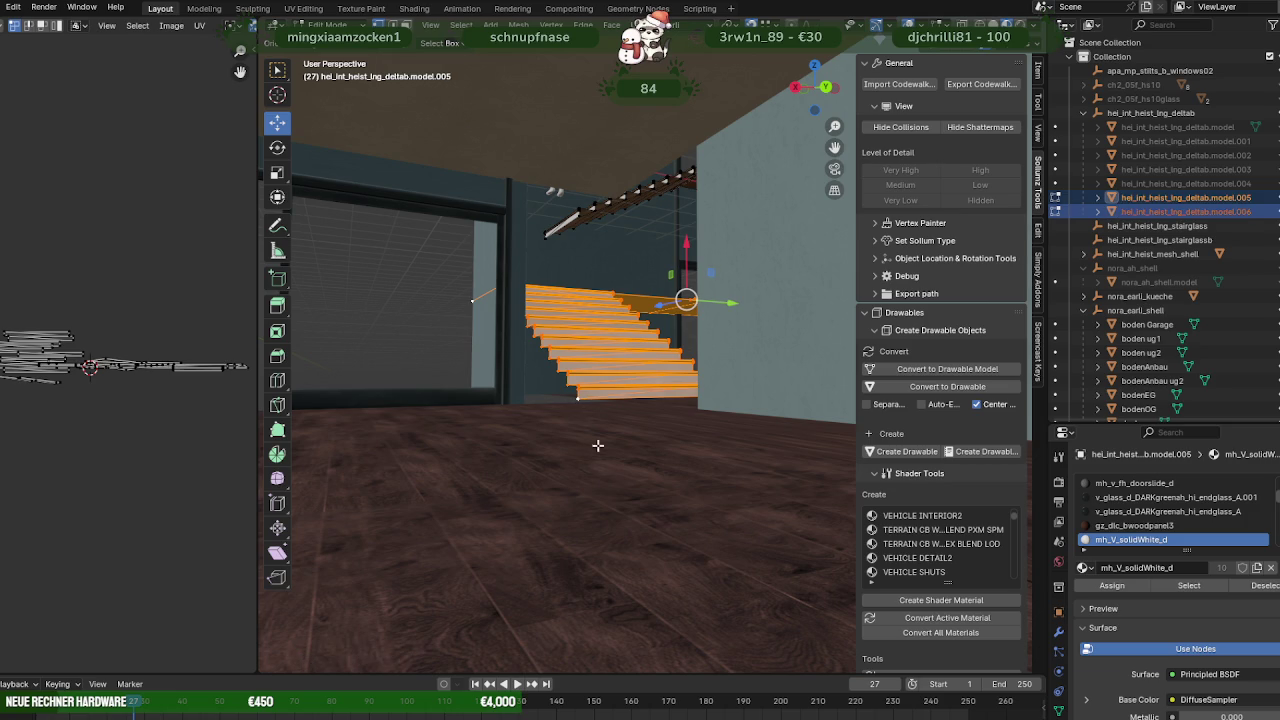
pyautogui.moveTo(686, 256); pyautogui.dragTo(702, 393)
pyautogui.moveTo(703, 403)
pyautogui.mouseDown(button='middle')
pyautogui.moveTo(648, 400)
pyautogui.moveTo(671, 423)
pyautogui.moveTo(651, 451)
pyautogui.moveTo(678, 447)
pyautogui.moveTo(751, 531)
pyautogui.moveTo(723, 466)
pyautogui.moveTo(644, 361)
pyautogui.mouseUp(button='middle')
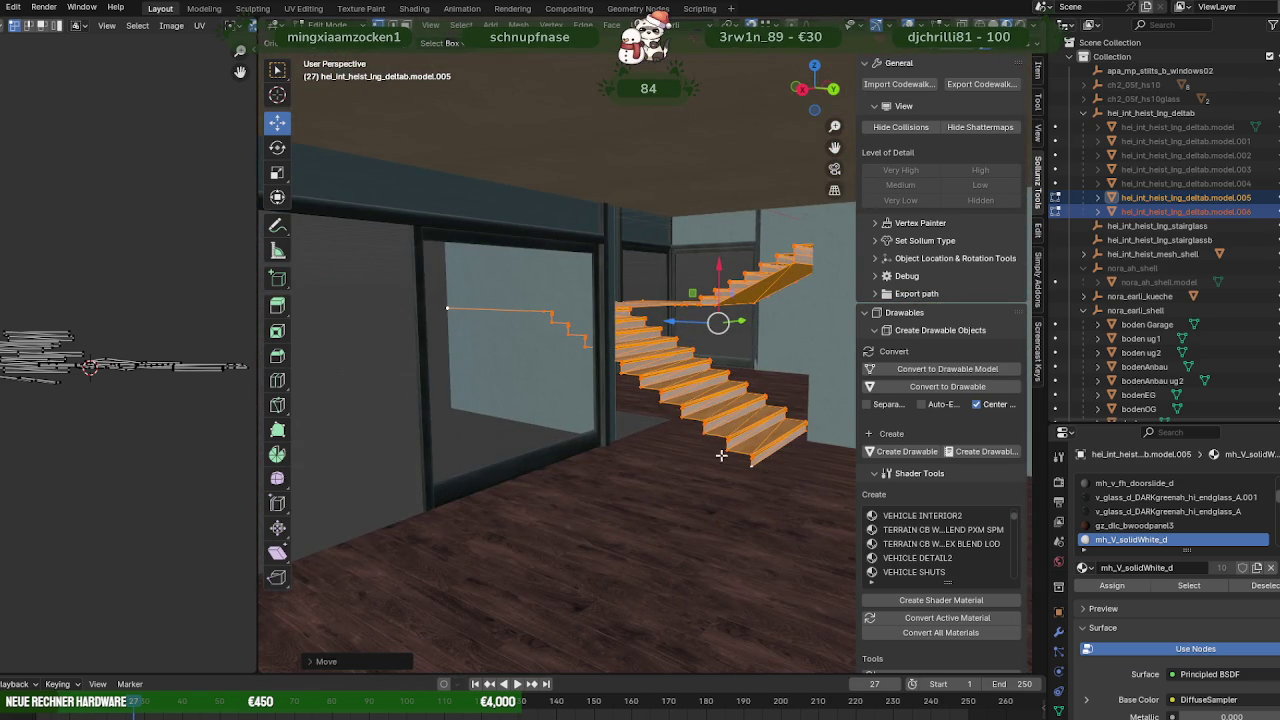
pyautogui.moveTo(741, 489)
pyautogui.mouseDown(button='middle')
pyautogui.moveTo(706, 449)
pyautogui.moveTo(720, 516)
pyautogui.mouseUp(button='middle')
# Cancel an accidental scale, undo, and slide the staircase along the X axis.
pyautogui.press('s')
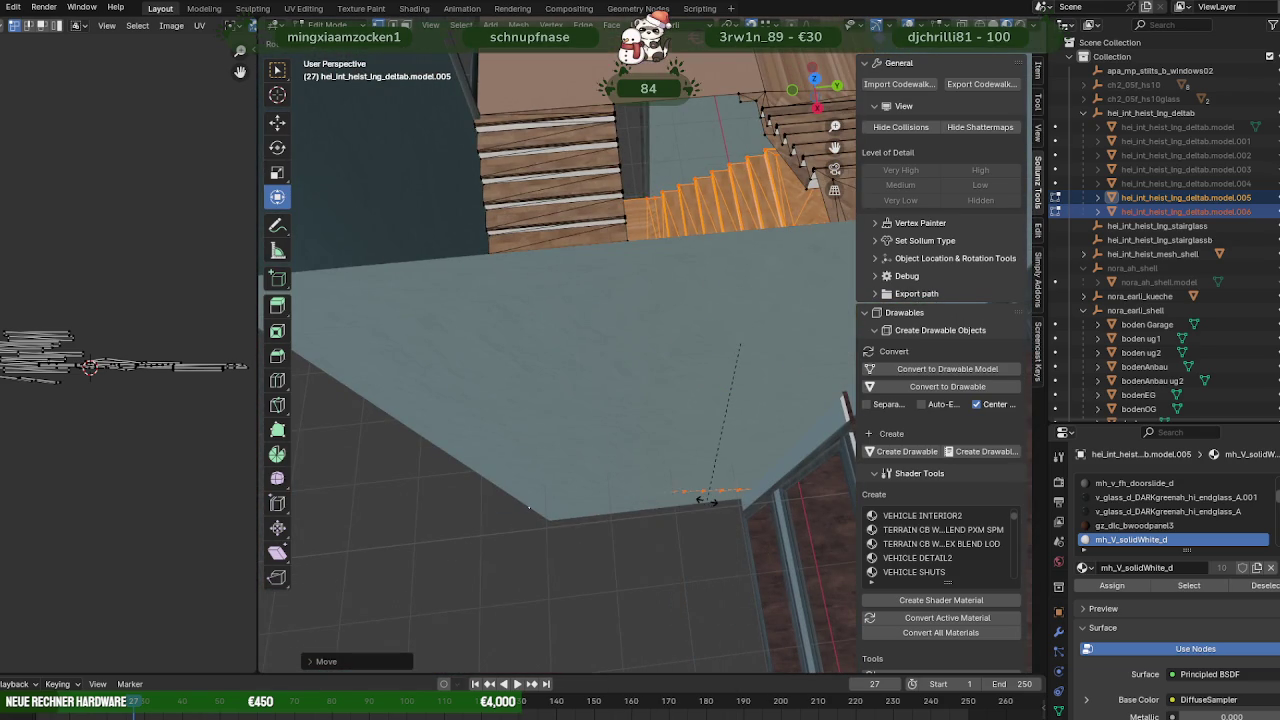
pyautogui.press('Escape')
pyautogui.hotkey('shift', 'space')
pyautogui.press('r')
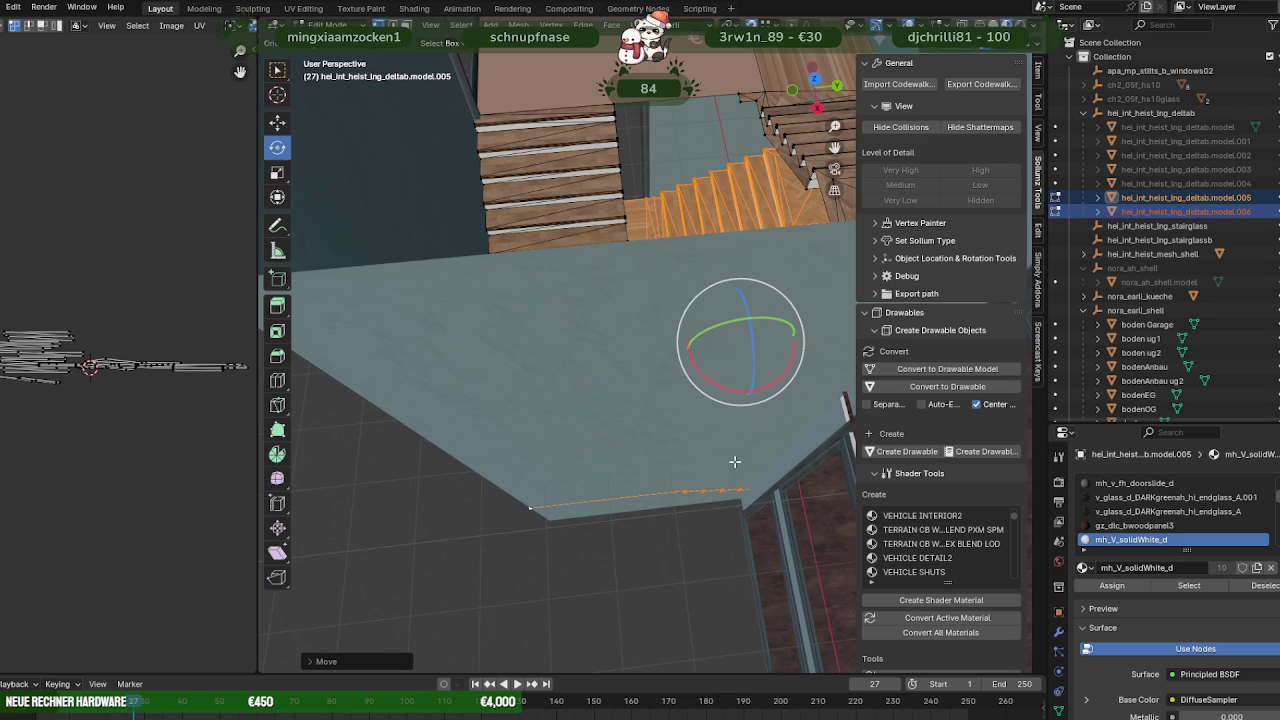
pyautogui.hotkey('ctrl', 'z')
pyautogui.moveTo(770, 381)
pyautogui.mouseDown(button='middle')
pyautogui.moveTo(626, 274)
pyautogui.moveTo(622, 400)
pyautogui.mouseUp(button='middle')
pyautogui.hotkey('shift', 'space')
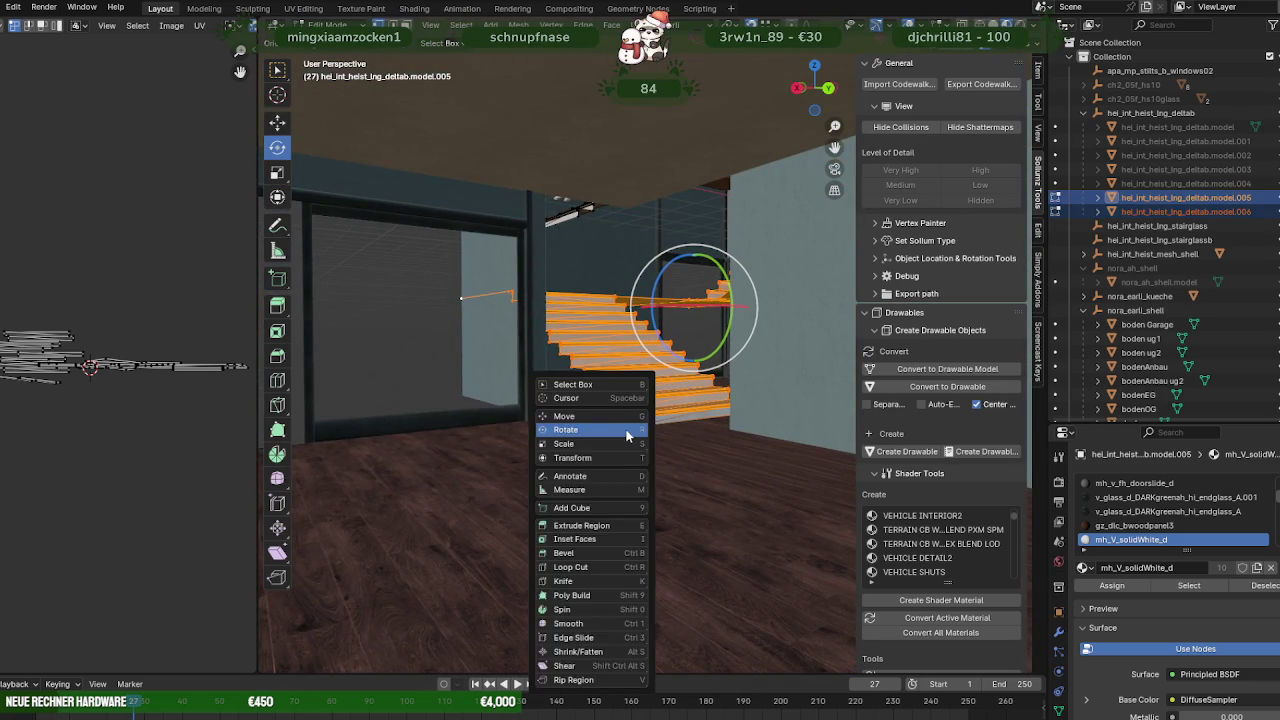
pyautogui.press('g')
pyautogui.moveTo(693, 246); pyautogui.dragTo(727, 427)
# Rotate the staircase around the vertical axis to sit squarely in the stairwell corner.
pyautogui.hotkey('shift', 'space')
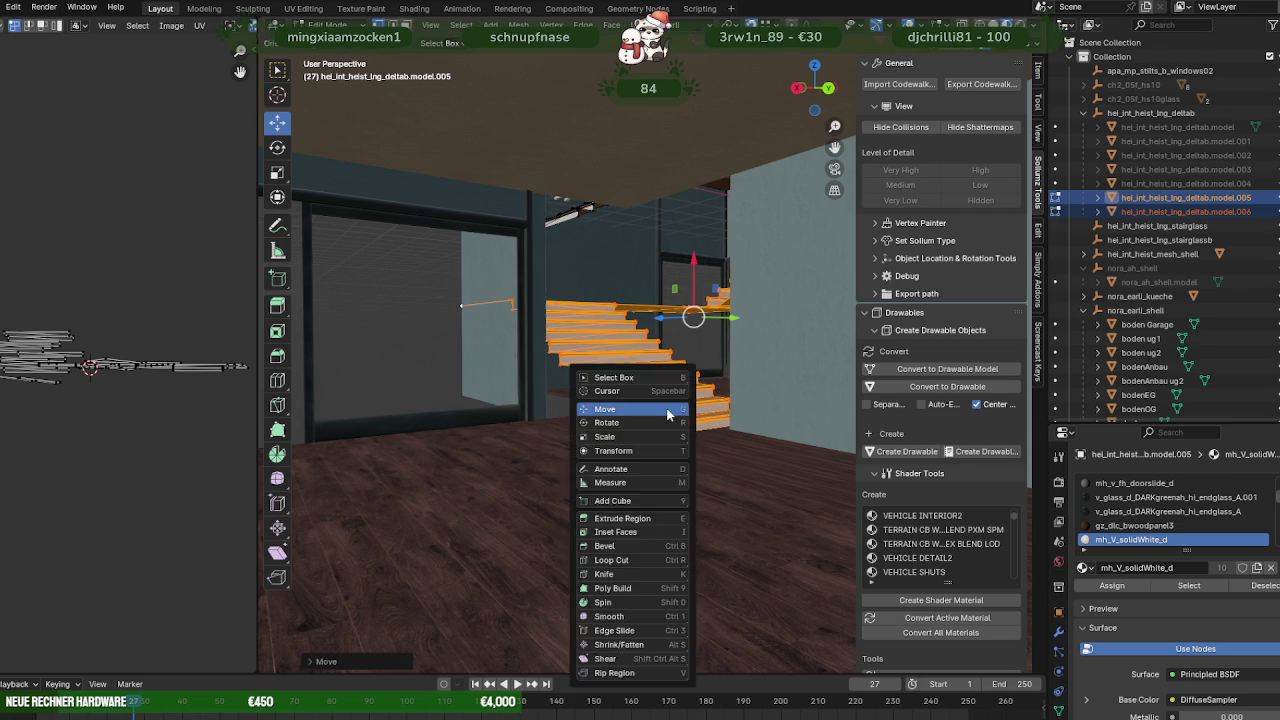
pyautogui.press('r')
pyautogui.moveTo(670, 408); pyautogui.dragTo(733, 372, button='middle')
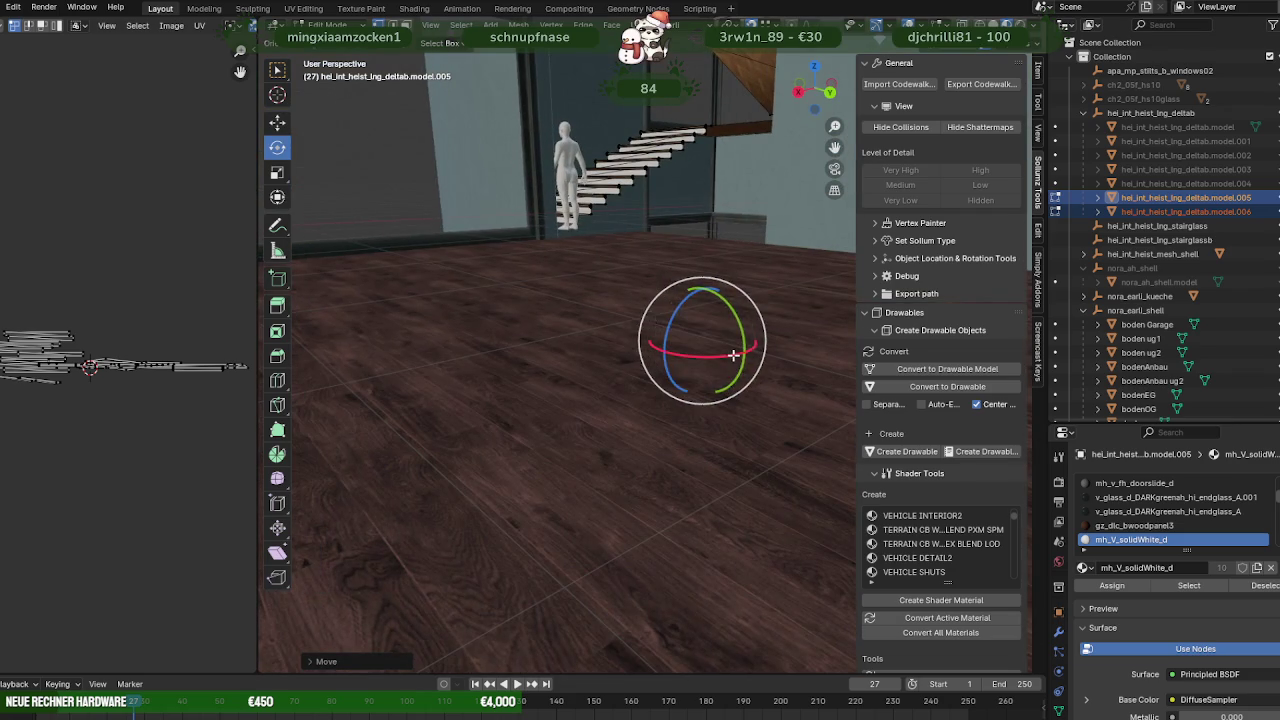
pyautogui.moveTo(733, 355); pyautogui.dragTo(712, 350)
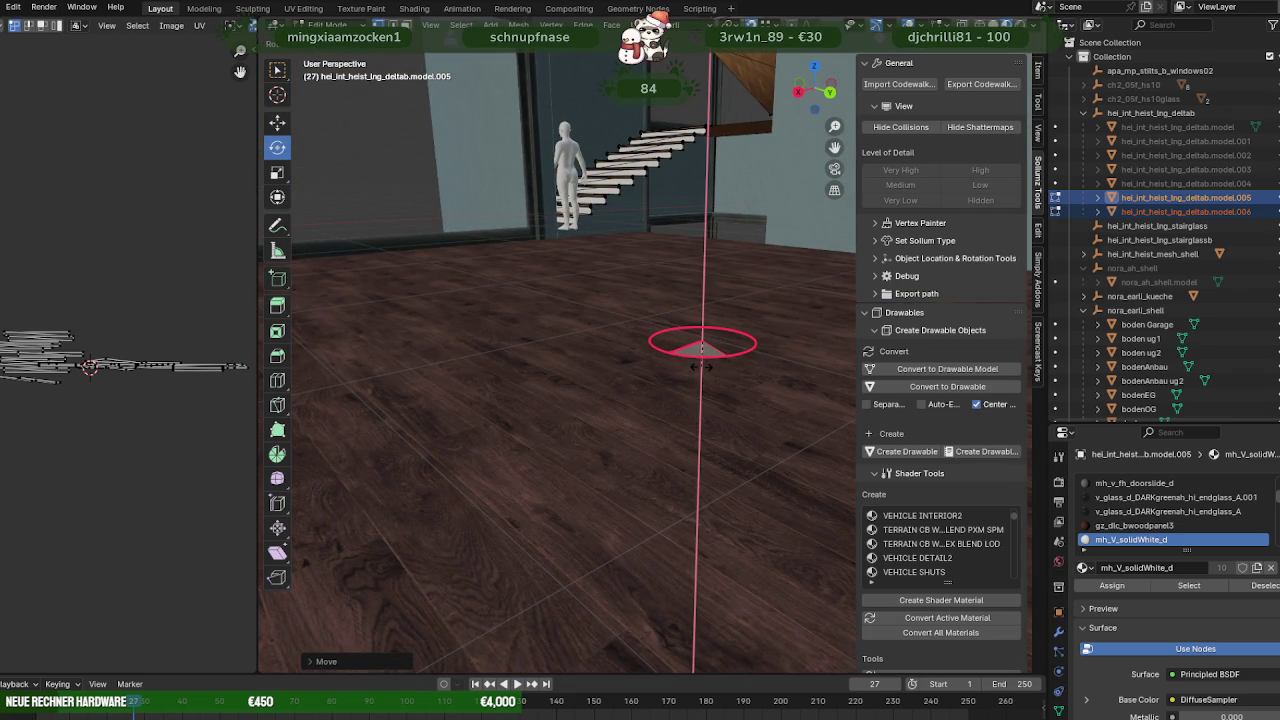
pyautogui.moveTo(701, 366); pyautogui.dragTo(626, 286)
pyautogui.moveTo(626, 286)
pyautogui.mouseDown(button='middle')
pyautogui.moveTo(577, 321)
pyautogui.moveTo(606, 334)
pyautogui.moveTo(643, 323)
pyautogui.moveTo(696, 347)
pyautogui.moveTo(660, 332)
pyautogui.moveTo(674, 364)
pyautogui.moveTo(700, 360)
pyautogui.moveTo(670, 345)
pyautogui.moveTo(626, 358)
pyautogui.moveTo(622, 409)
pyautogui.mouseUp(button='middle')
pyautogui.hotkey('shift', 'space')
pyautogui.click(640, 315)
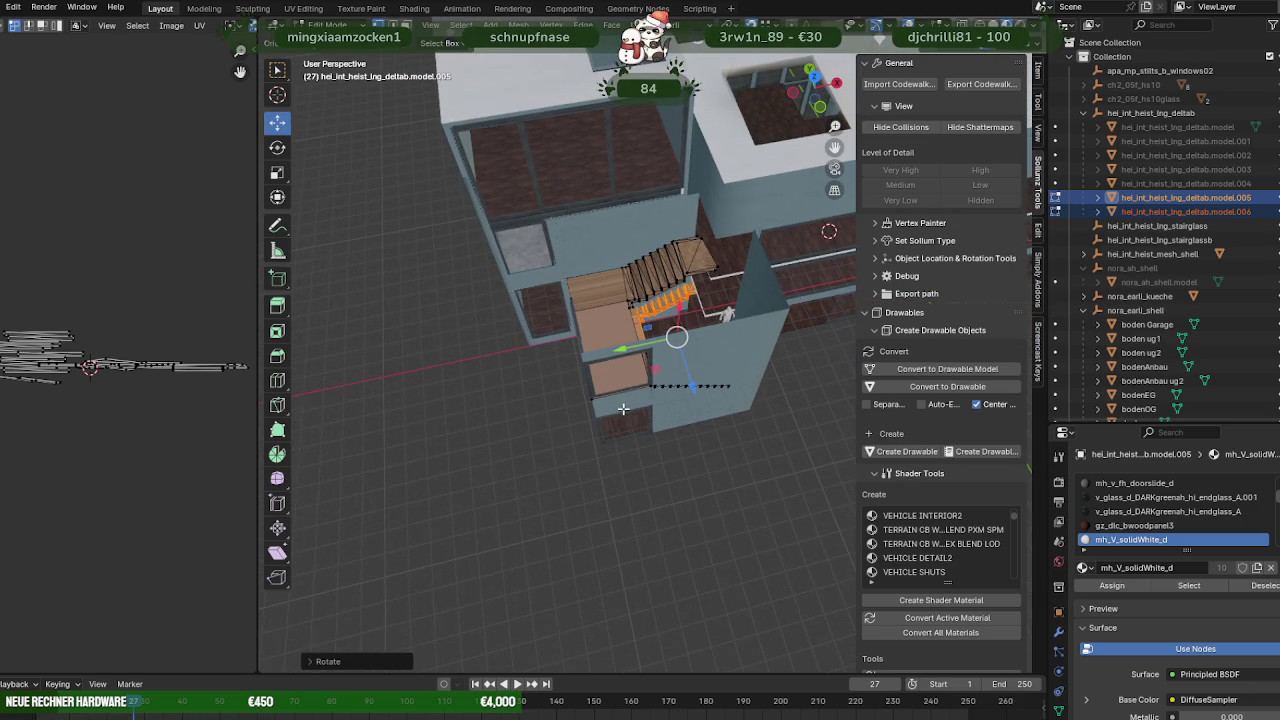
# Move model.005's stair edges and the model.006 landing piece along the green Y axis.
pyautogui.moveTo(628, 352); pyautogui.dragTo(584, 352)
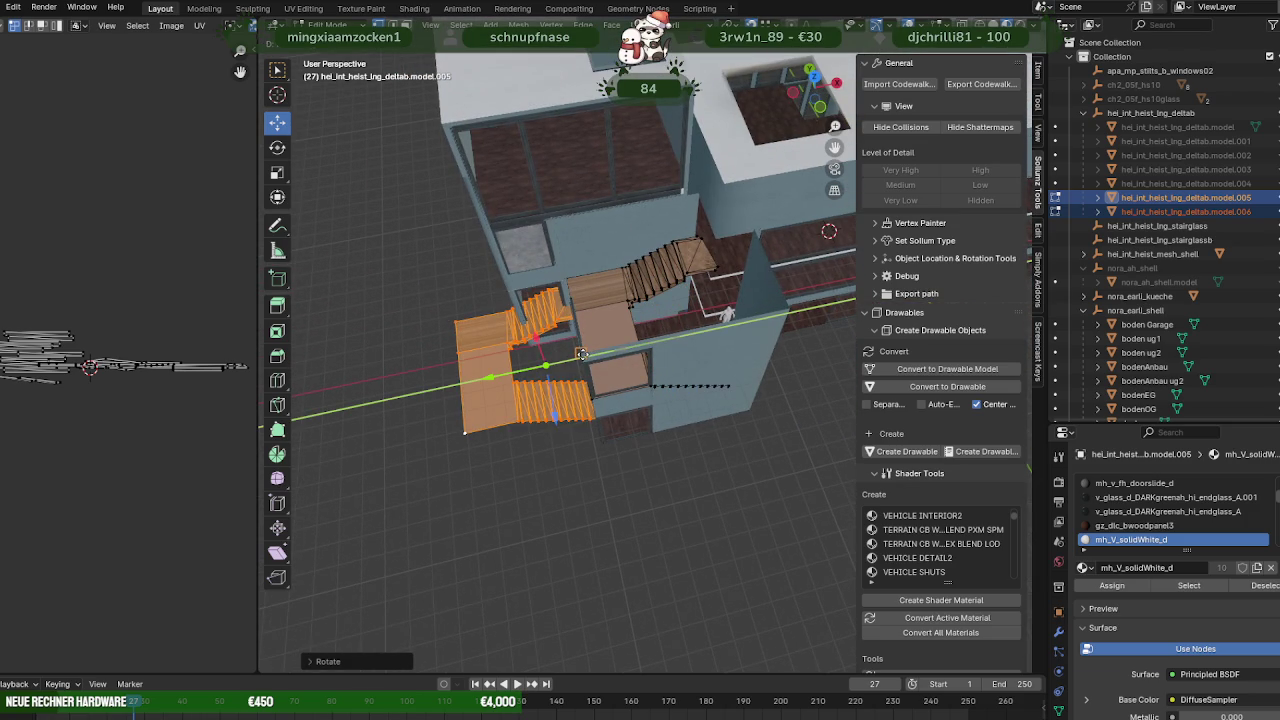
pyautogui.moveTo(584, 352); pyautogui.dragTo(552, 536, button='middle')
pyautogui.click(545, 470)
pyautogui.moveTo(545, 470)
pyautogui.mouseDown(button='middle')
pyautogui.moveTo(614, 486)
pyautogui.moveTo(537, 457)
pyautogui.moveTo(423, 458)
pyautogui.mouseUp(button='middle')
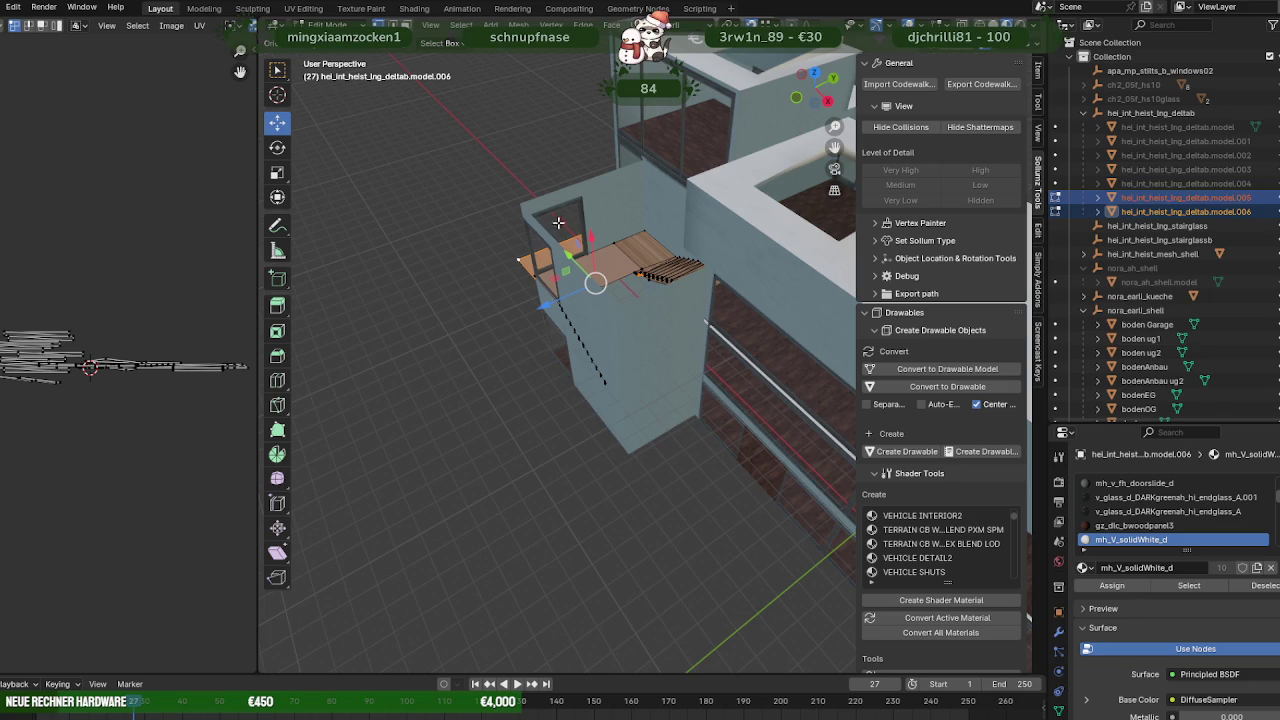
pyautogui.moveTo(565, 245)
pyautogui.mouseDown()
pyautogui.moveTo(515, 207)
pyautogui.moveTo(605, 373)
pyautogui.mouseUp()
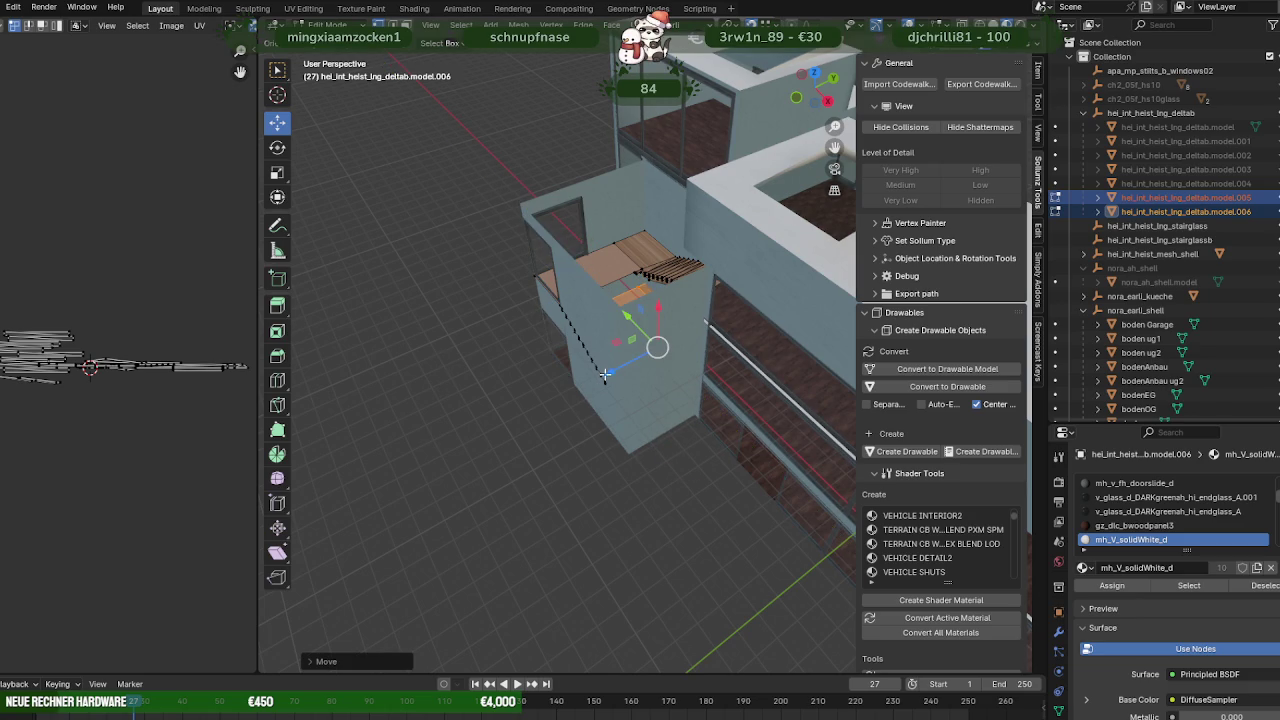
# Orbit and zoom around the stairwell to check the stairs against the glass wall.
pyautogui.scroll(2, 516, 200)
pyautogui.scroll(2, 523, 246)
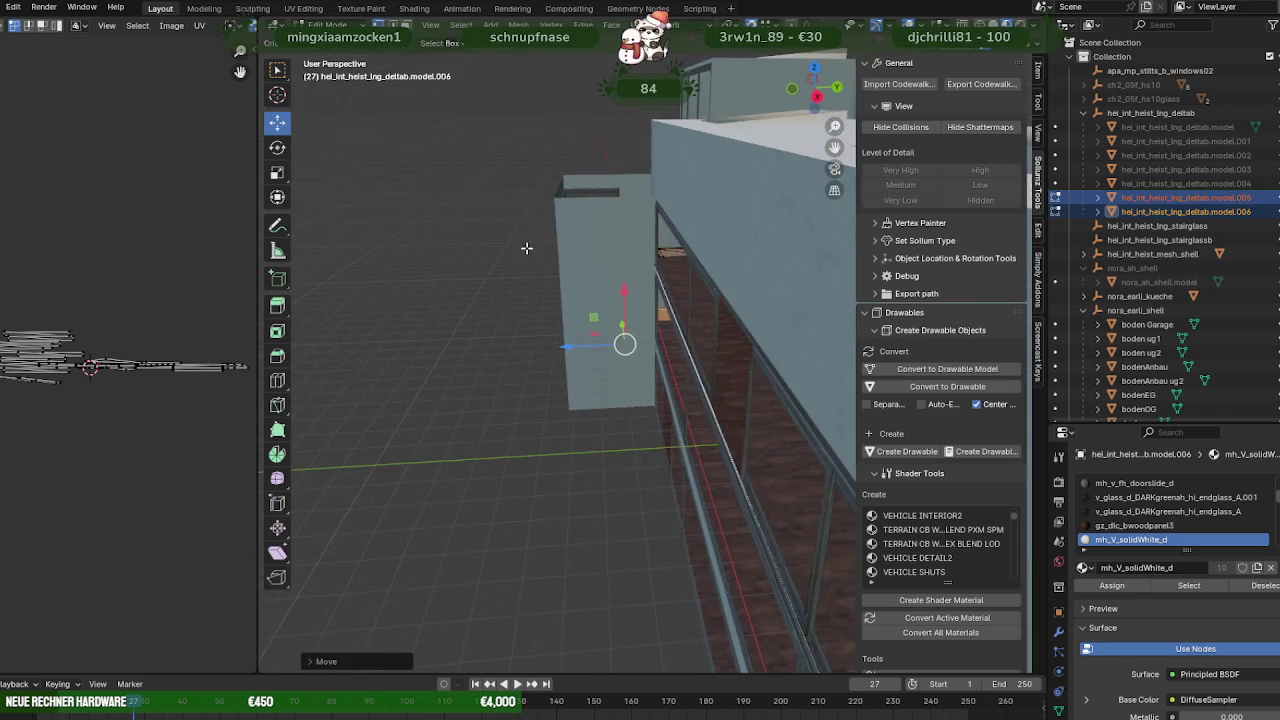
pyautogui.scroll(2, 643, 400)
pyautogui.scroll(2, 638, 405)
pyautogui.scroll(-5, 638, 405)
pyautogui.moveTo(638, 405)
pyautogui.mouseDown(button='middle')
pyautogui.moveTo(491, 410)
pyautogui.moveTo(526, 412)
pyautogui.mouseUp(button='middle')
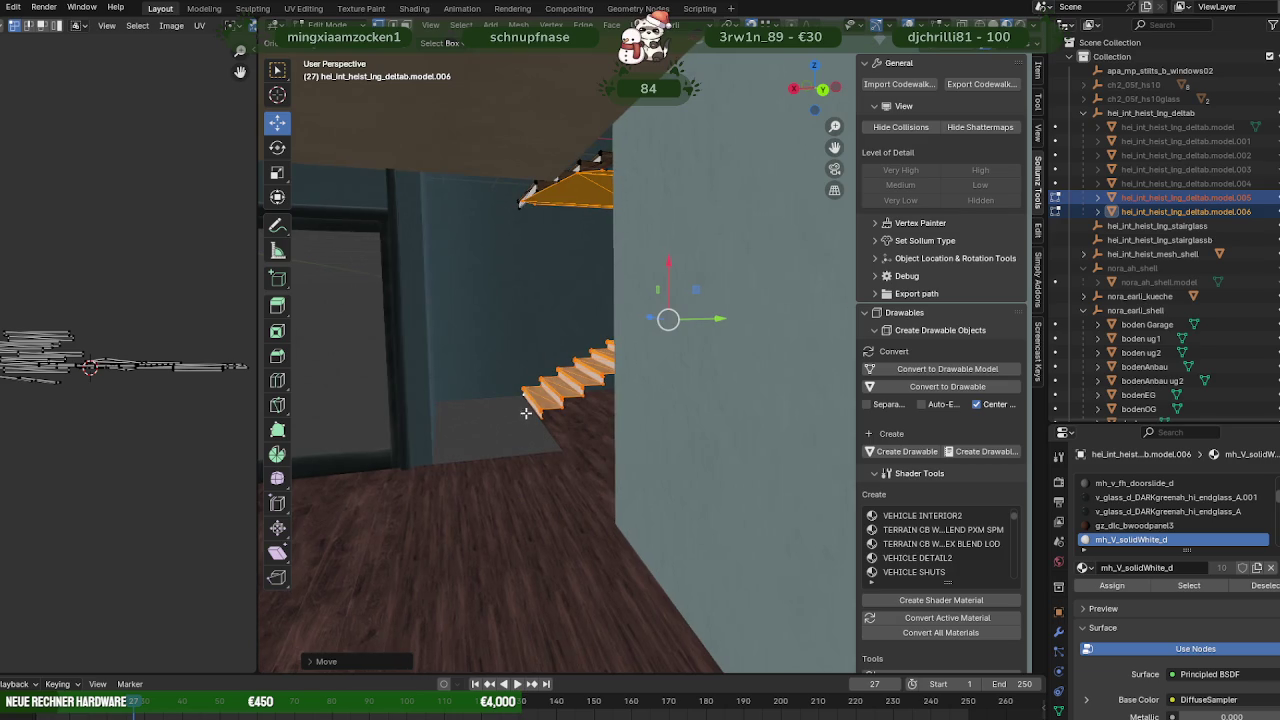
pyautogui.scroll(-3, 548, 472)
pyautogui.scroll(4, 548, 472)
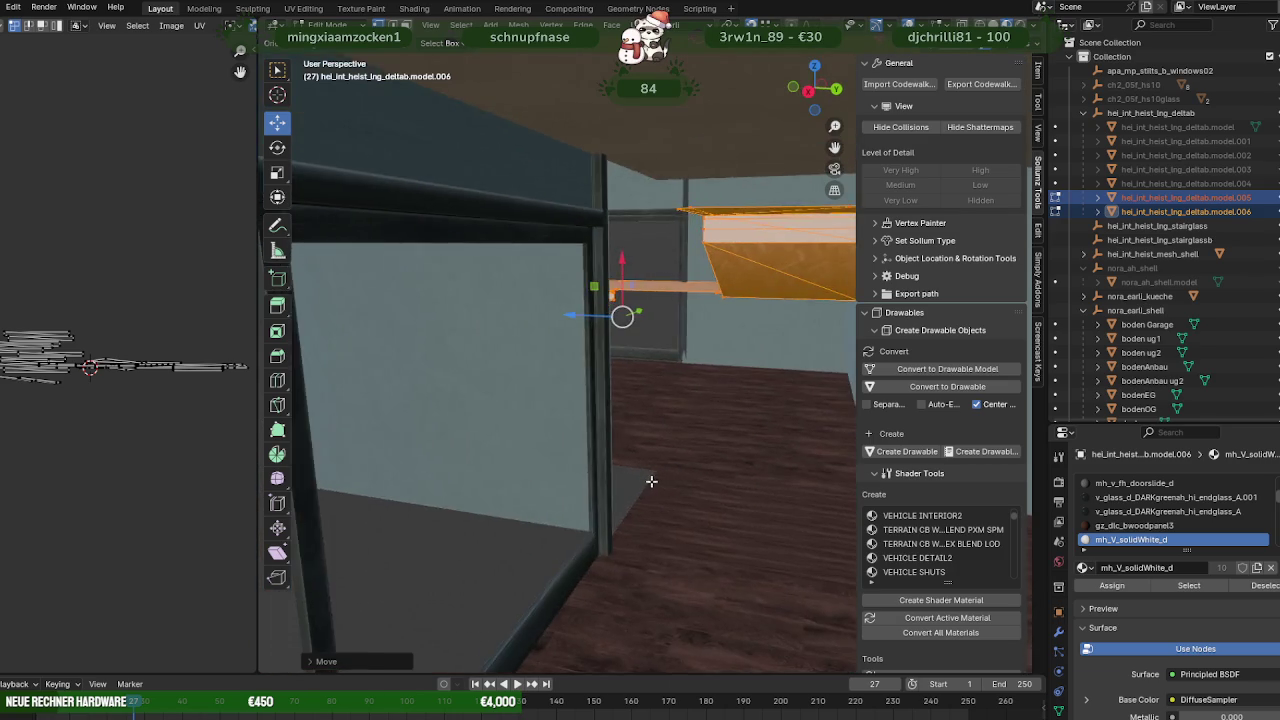
pyautogui.moveTo(548, 472)
pyautogui.mouseDown(button='middle')
pyautogui.moveTo(641, 478)
pyautogui.moveTo(657, 514)
pyautogui.moveTo(628, 437)
pyautogui.moveTo(694, 379)
pyautogui.mouseUp(button='middle')
pyautogui.scroll(-3, 657, 514)
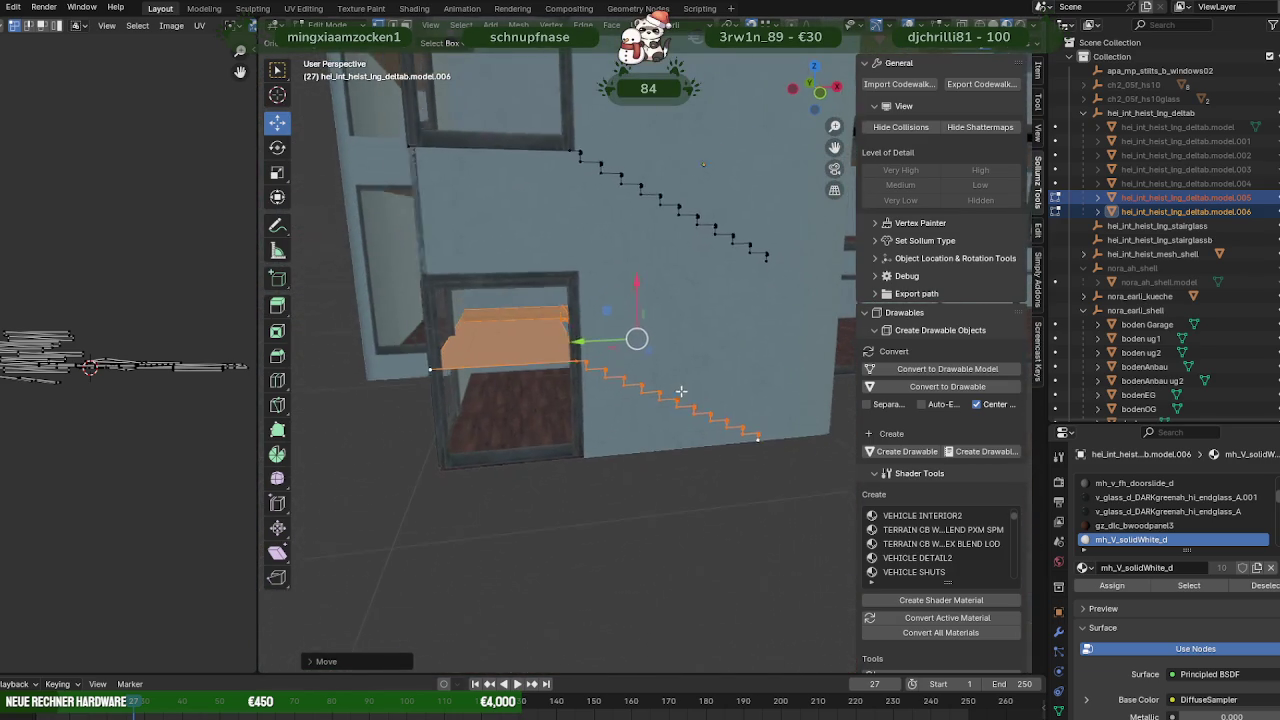
pyautogui.moveTo(519, 317); pyautogui.dragTo(569, 451, button='middle')
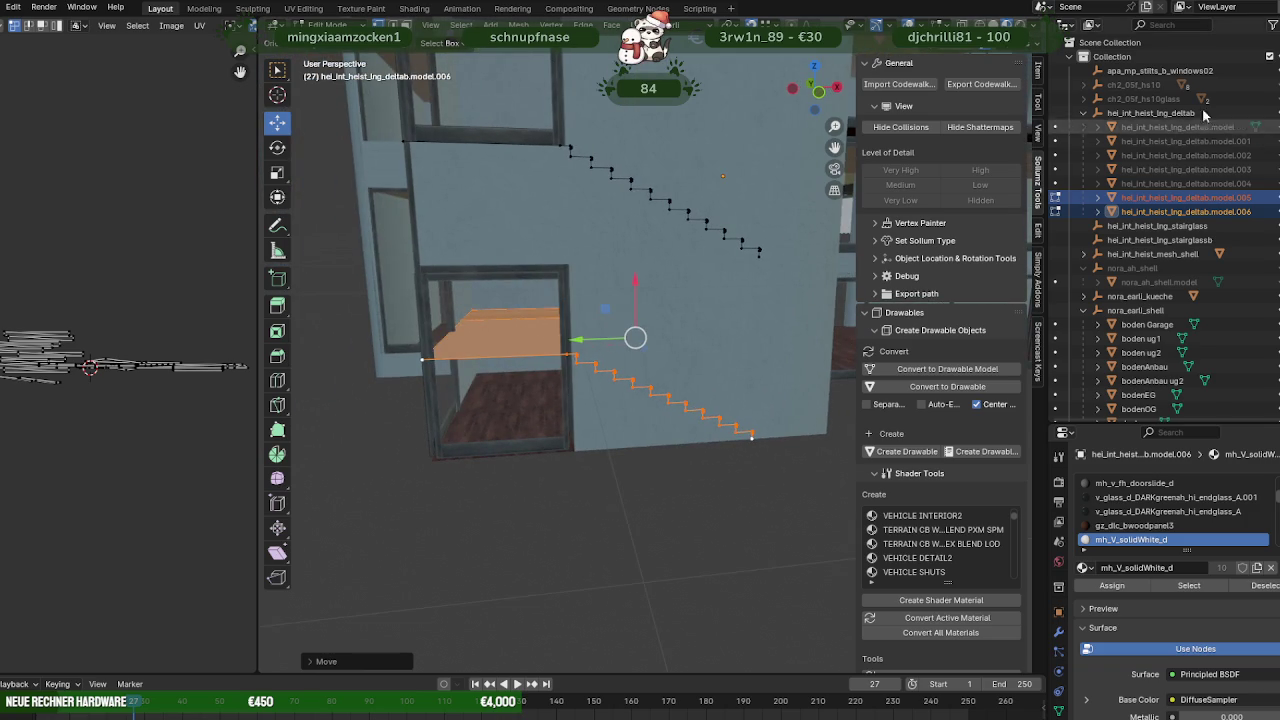
pyautogui.click(1265, 85)
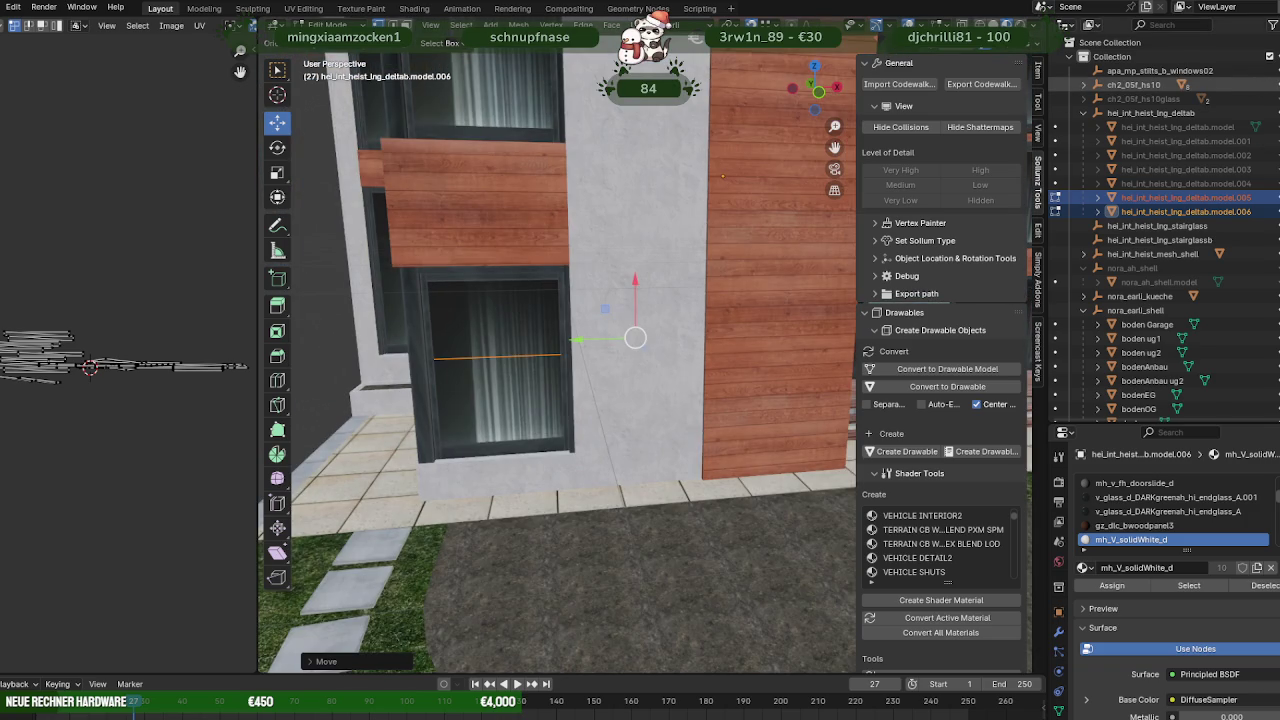
pyautogui.moveTo(707, 216); pyautogui.dragTo(624, 324, button='middle')
pyautogui.moveTo(690, 368); pyautogui.dragTo(703, 343, button='middle')
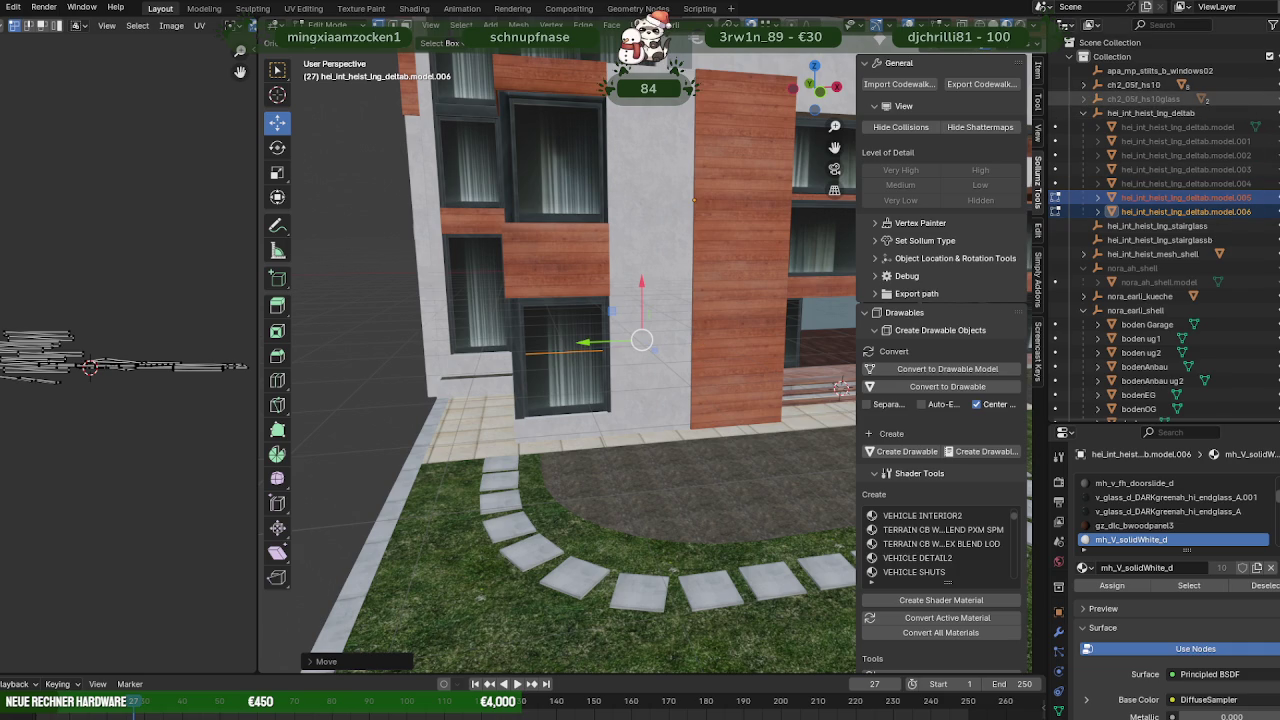
pyautogui.click(1256, 85)
pyautogui.scroll(5, 614, 321)
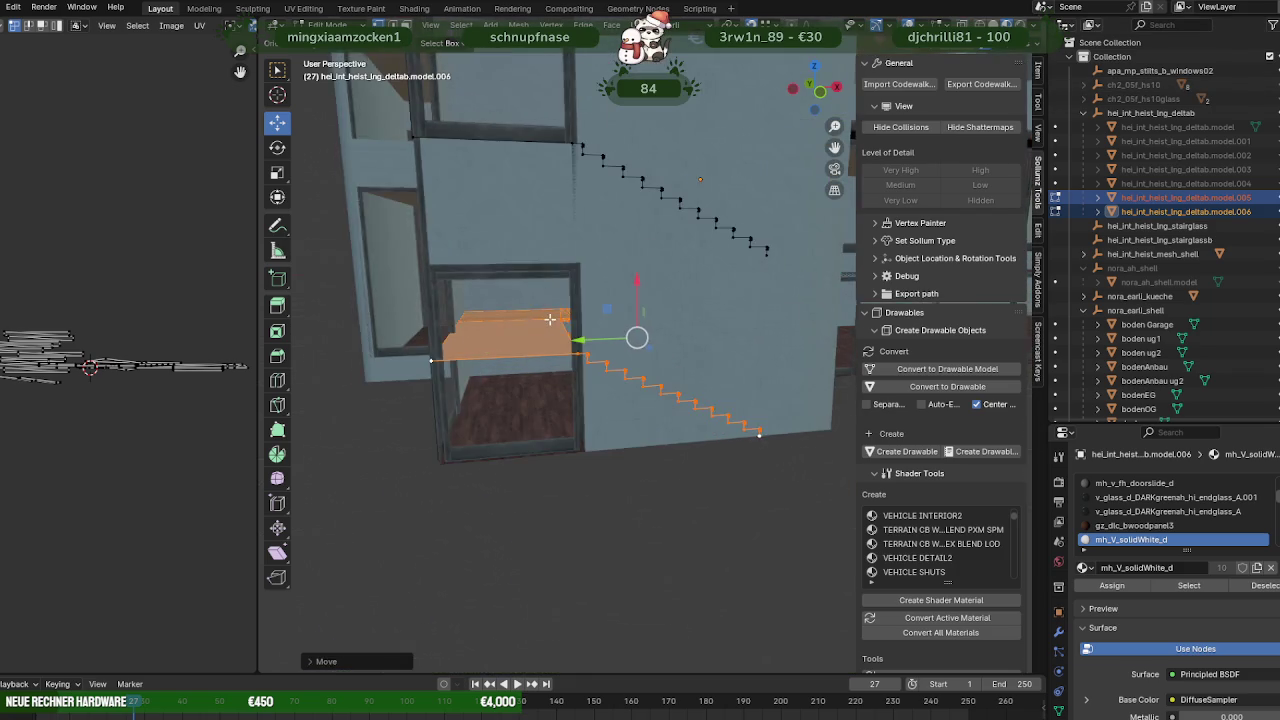
pyautogui.scroll(3, 614, 321)
pyautogui.scroll(2, 614, 321)
pyautogui.moveTo(614, 321)
pyautogui.mouseDown(button='middle')
pyautogui.moveTo(656, 357)
pyautogui.moveTo(495, 316)
pyautogui.moveTo(661, 376)
pyautogui.moveTo(563, 428)
pyautogui.moveTo(640, 420)
pyautogui.moveTo(617, 459)
pyautogui.moveTo(586, 380)
pyautogui.moveTo(566, 378)
pyautogui.mouseUp(button='middle')
pyautogui.scroll(2, 617, 459)
pyautogui.moveTo(570, 378); pyautogui.dragTo(683, 355, button='middle')
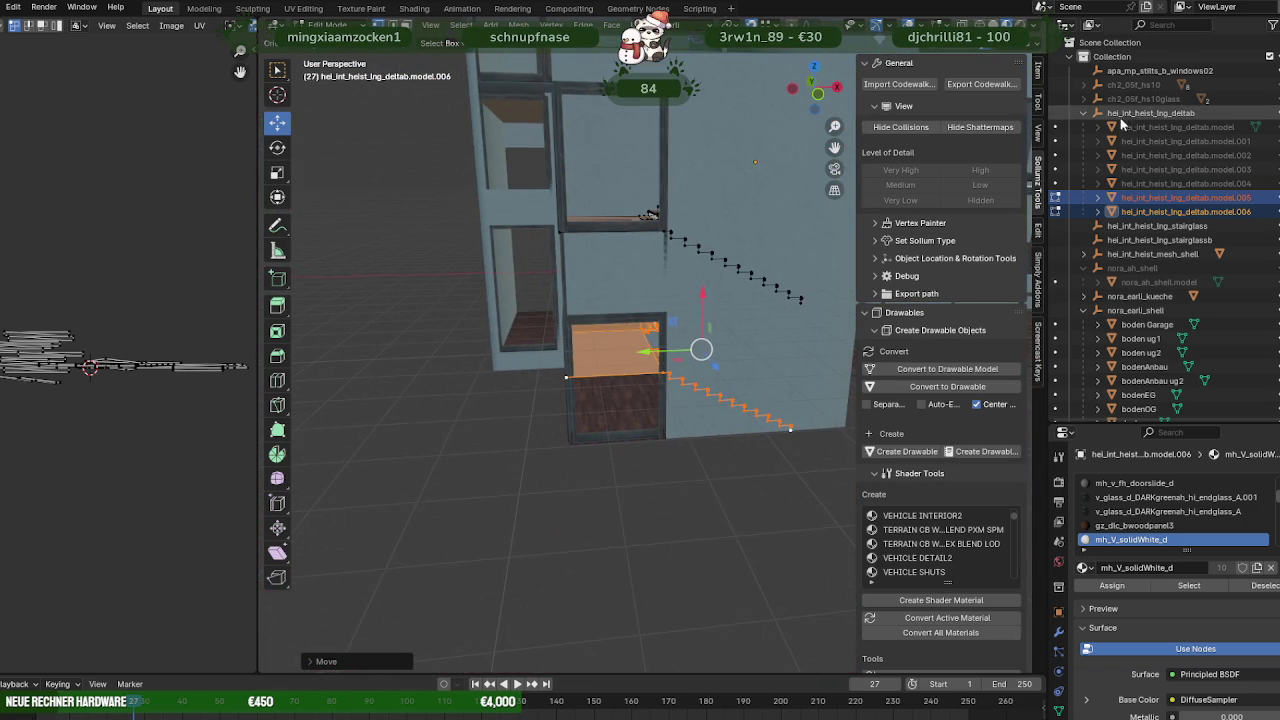
pyautogui.press('z')
pyautogui.moveTo(621, 274); pyautogui.dragTo(604, 177, button='middle')
pyautogui.moveTo(607, 343); pyautogui.dragTo(619, 278, button='middle')
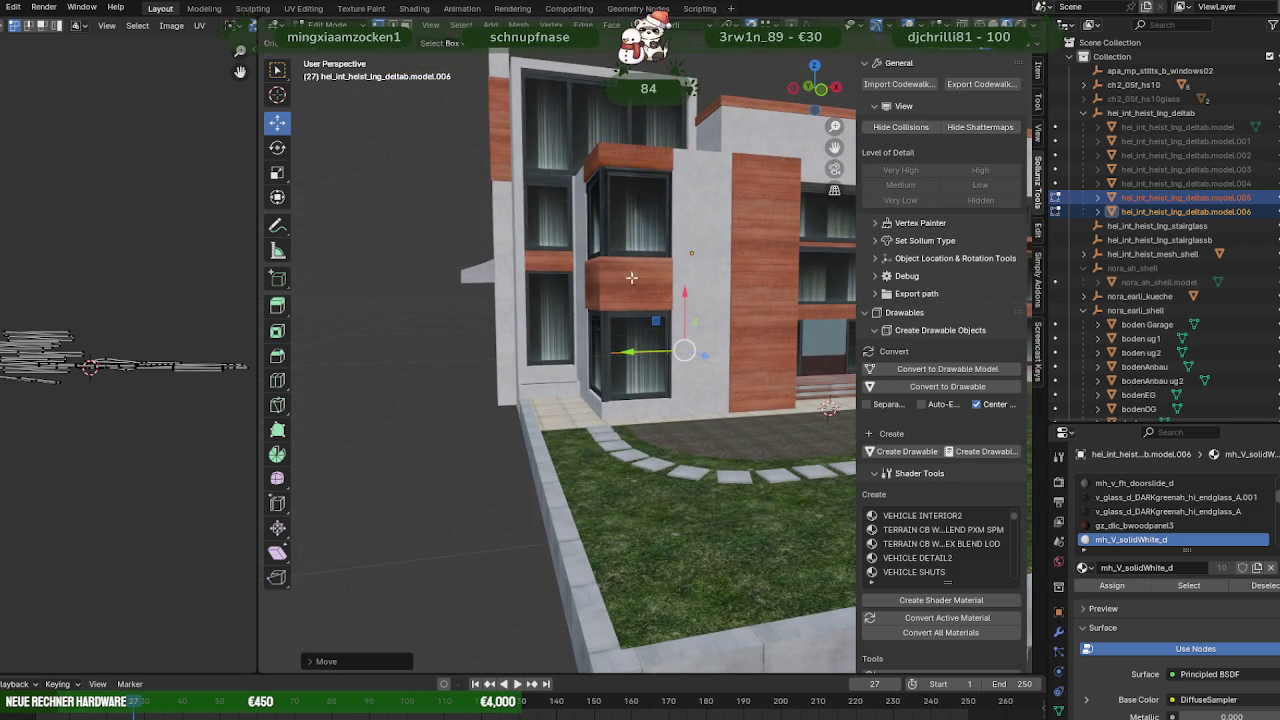
pyautogui.moveTo(652, 318); pyautogui.dragTo(626, 351, button='middle')
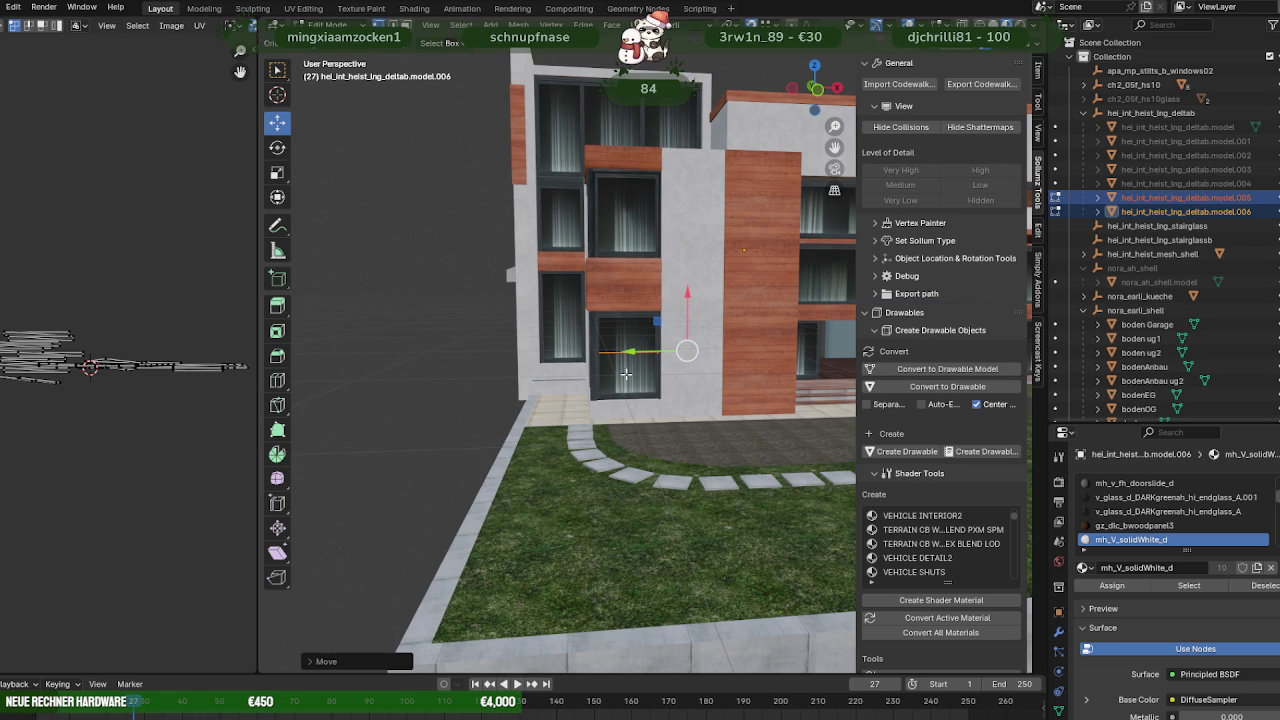
pyautogui.moveTo(618, 375)
pyautogui.mouseDown(button='middle')
pyautogui.moveTo(700, 370)
pyautogui.moveTo(611, 369)
pyautogui.mouseUp(button='middle')
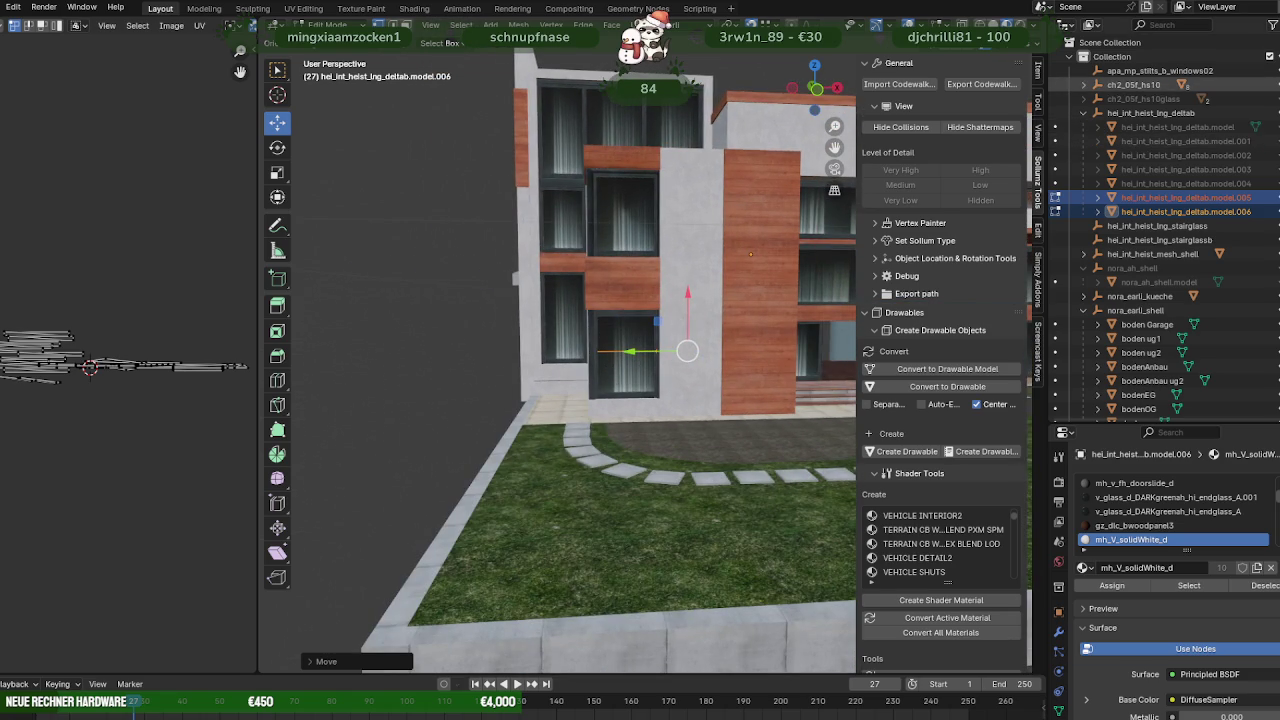
pyautogui.press('KP_Divide')
pyautogui.moveTo(686, 351)
pyautogui.mouseDown(button='middle')
pyautogui.moveTo(620, 251)
pyautogui.moveTo(608, 343)
pyautogui.moveTo(711, 346)
pyautogui.moveTo(729, 367)
pyautogui.moveTo(771, 294)
pyautogui.moveTo(609, 360)
pyautogui.moveTo(628, 399)
pyautogui.moveTo(612, 411)
pyautogui.moveTo(585, 417)
pyautogui.moveTo(574, 397)
pyautogui.moveTo(694, 451)
pyautogui.moveTo(613, 418)
pyautogui.moveTo(504, 460)
pyautogui.moveTo(563, 417)
pyautogui.moveTo(561, 362)
pyautogui.mouseUp(button='middle')
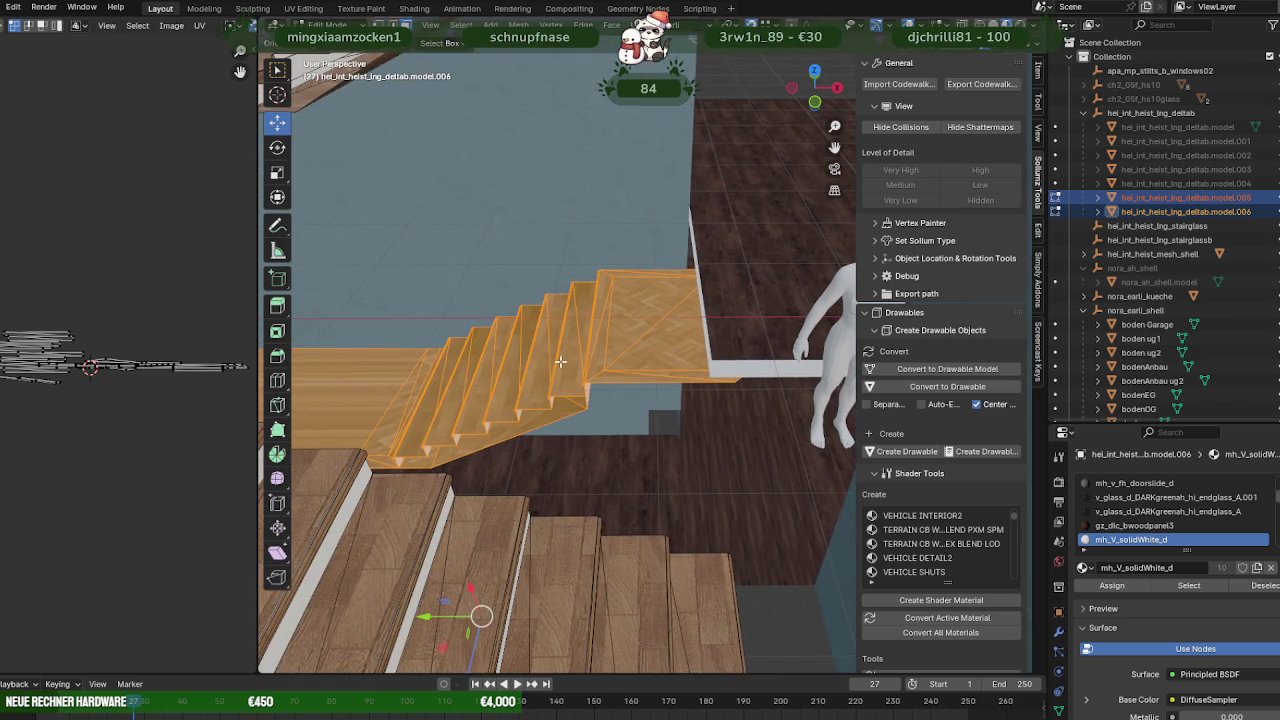
# Select the connected wooden underside panel beneath the stairs and delete it.
pyautogui.hotkey('shift', 'z')
pyautogui.hotkey('alt', 'a')
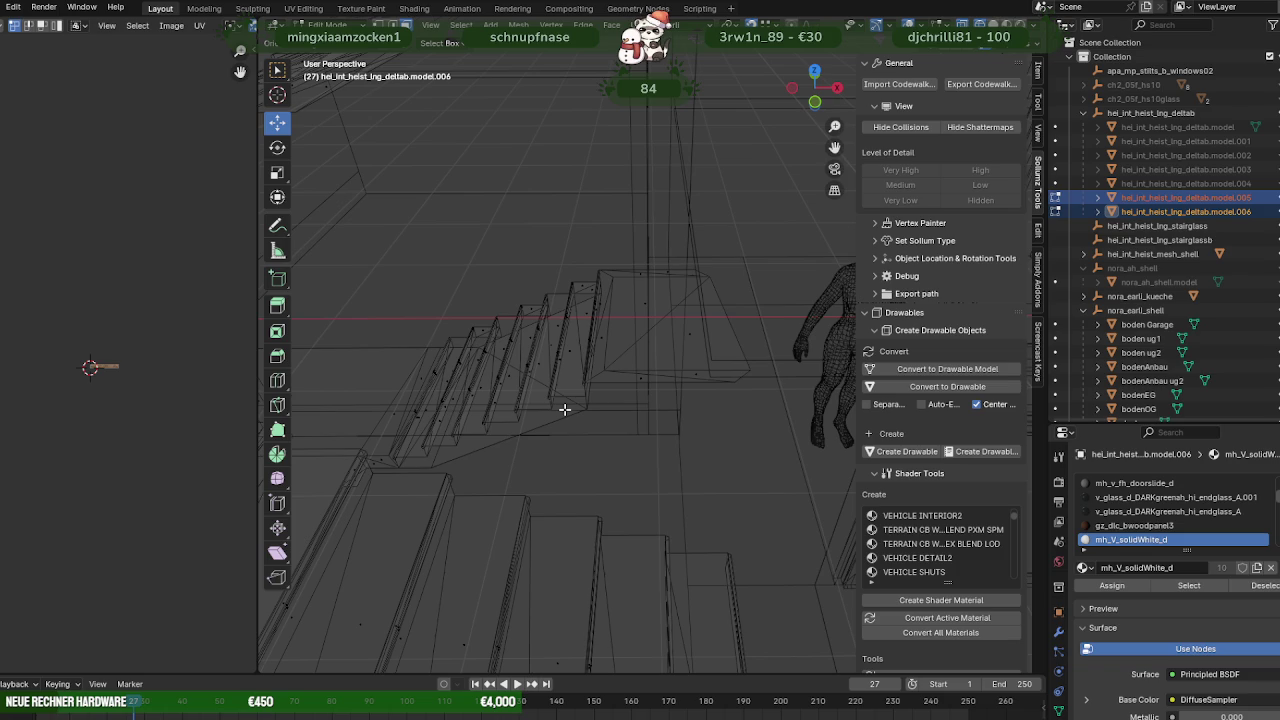
pyautogui.hotkey('shift', 'z')
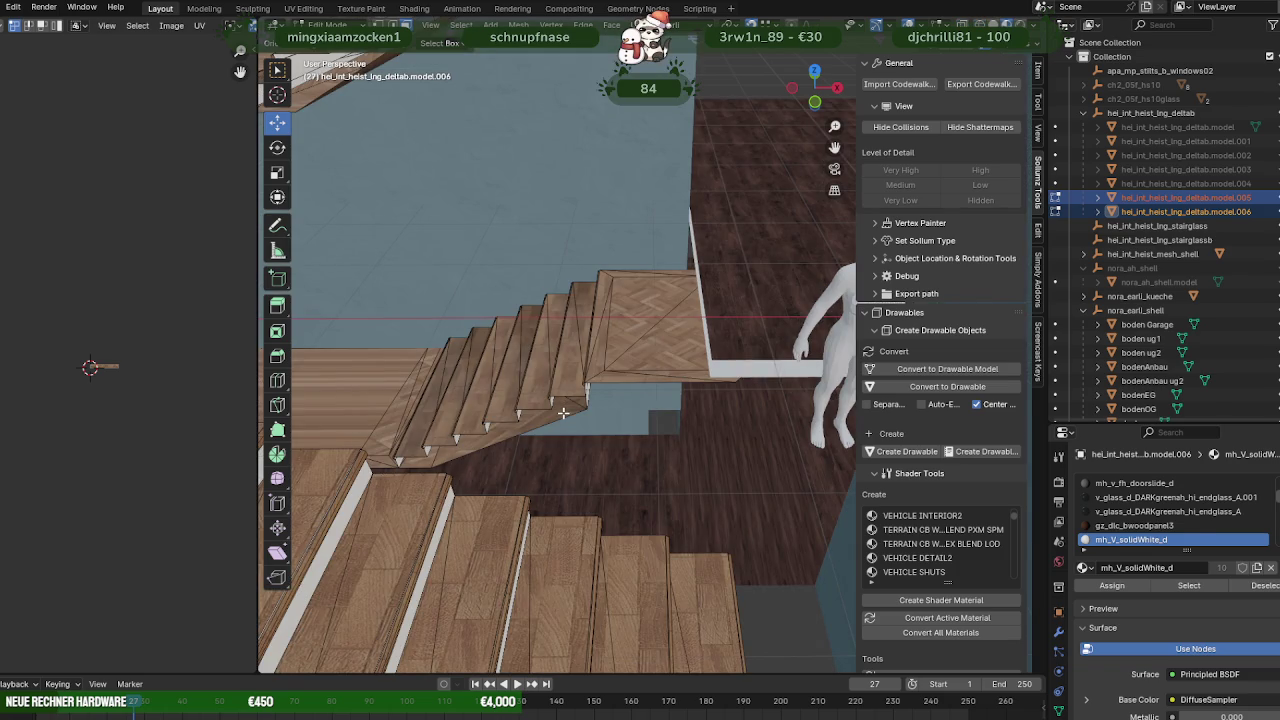
pyautogui.click(563, 412)
pyautogui.moveTo(563, 412); pyautogui.dragTo(532, 438, button='middle')
pyautogui.scroll(2, 530, 440)
pyautogui.press('g')
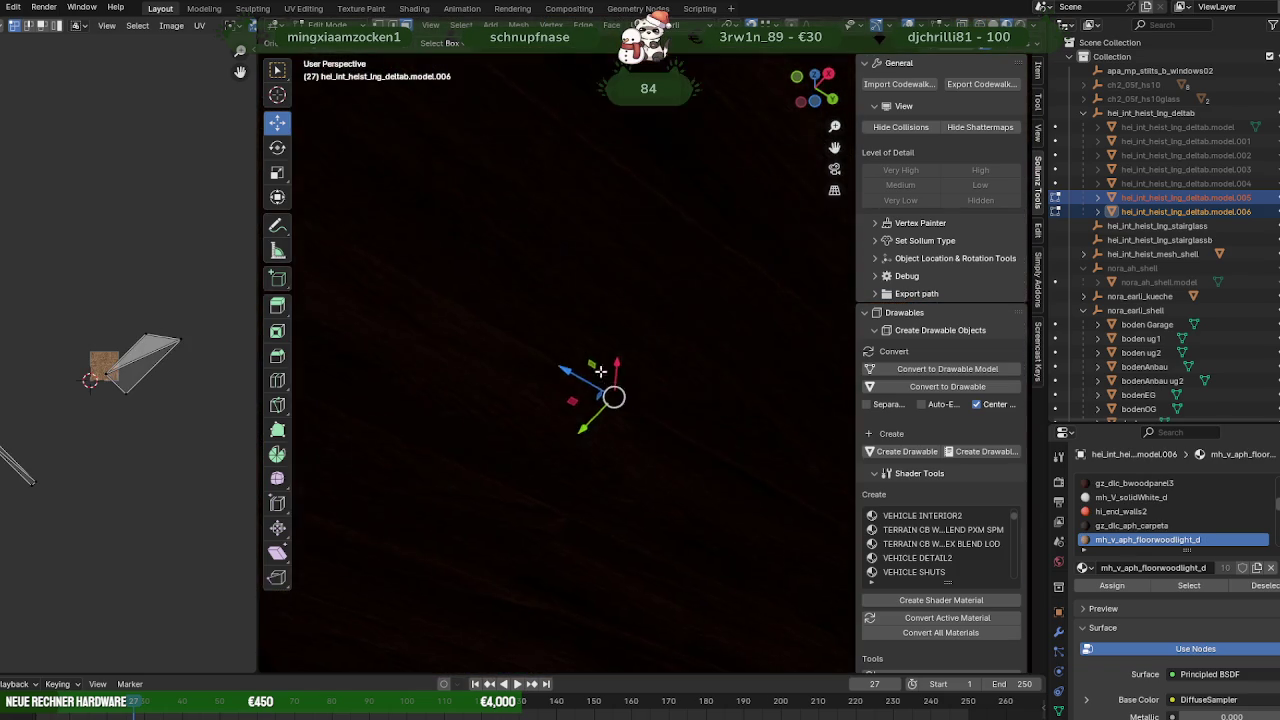
pyautogui.moveTo(600, 371)
pyautogui.mouseDown(button='middle')
pyautogui.moveTo(631, 523)
pyautogui.moveTo(606, 451)
pyautogui.moveTo(582, 470)
pyautogui.moveTo(622, 470)
pyautogui.mouseUp(button='middle')
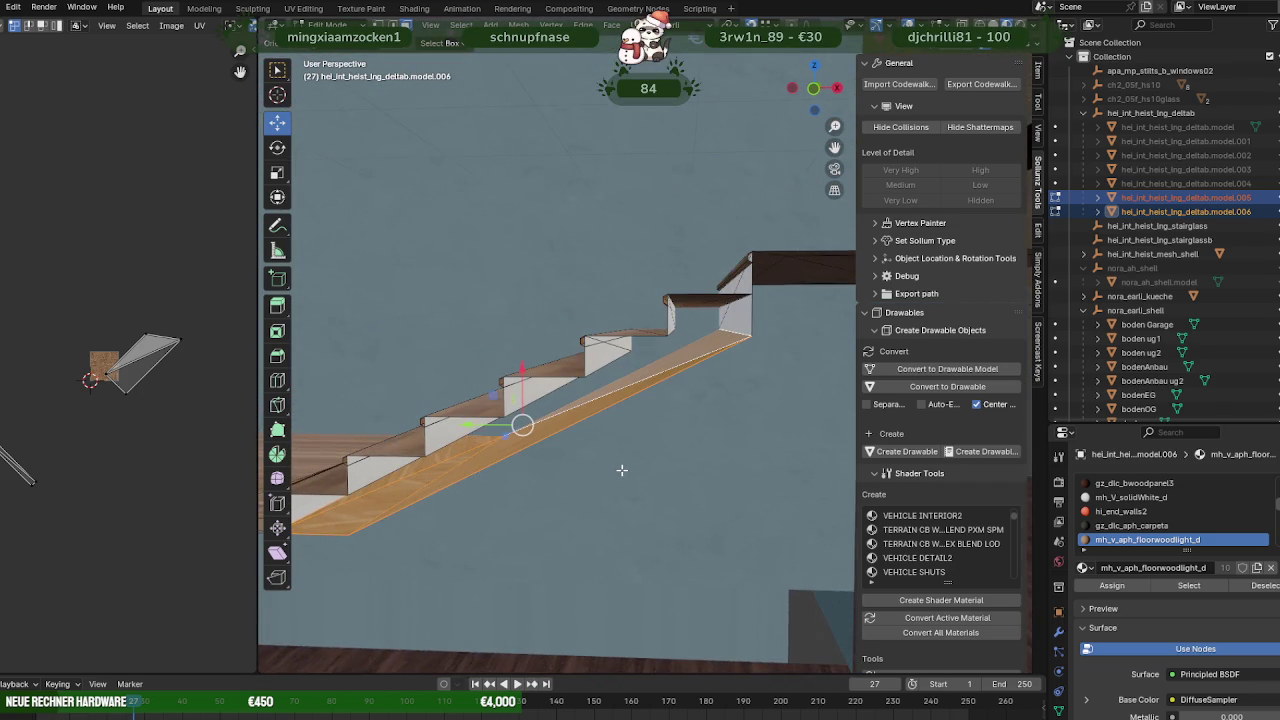
pyautogui.press('h')
# In wireframe, box-select the top steps and landing and bring up the Separate option.
pyautogui.moveTo(620, 416)
pyautogui.mouseDown(button='middle')
pyautogui.moveTo(651, 408)
pyautogui.moveTo(606, 400)
pyautogui.moveTo(620, 357)
pyautogui.mouseUp(button='middle')
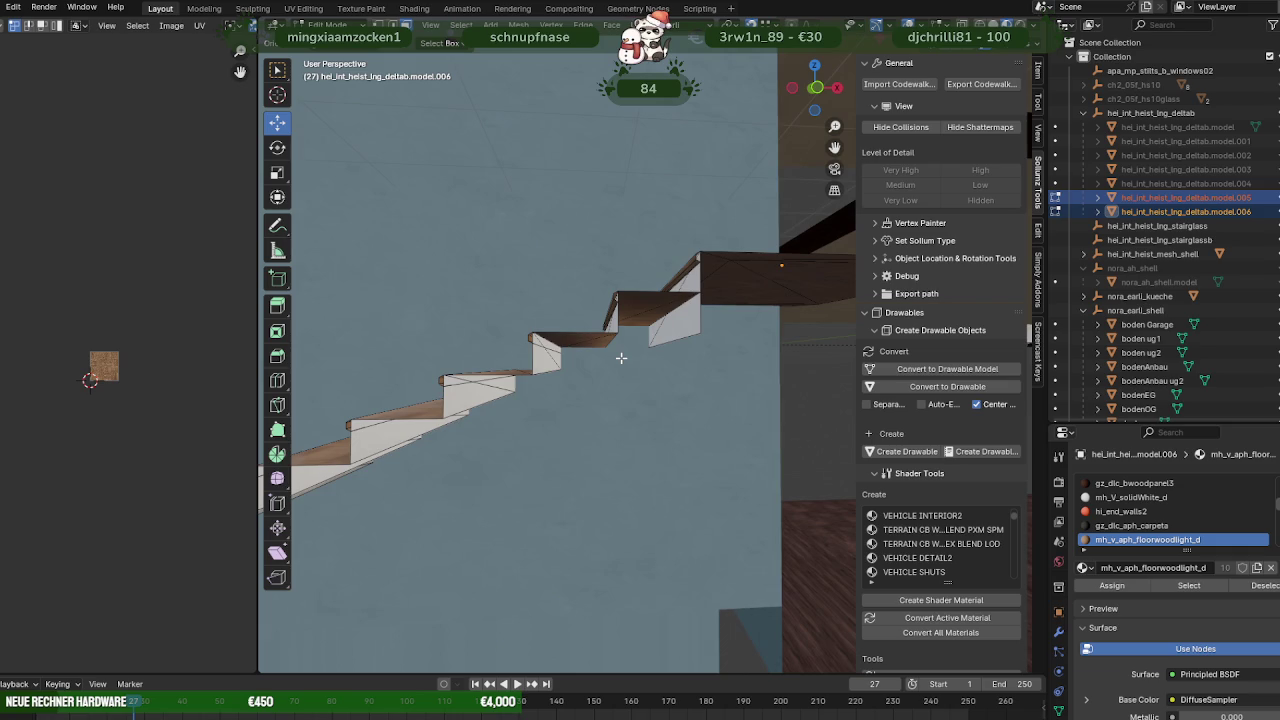
pyautogui.hotkey('shift', 'z')
pyautogui.moveTo(664, 306)
pyautogui.mouseDown(button='middle')
pyautogui.moveTo(590, 412)
pyautogui.moveTo(625, 401)
pyautogui.mouseUp(button='middle')
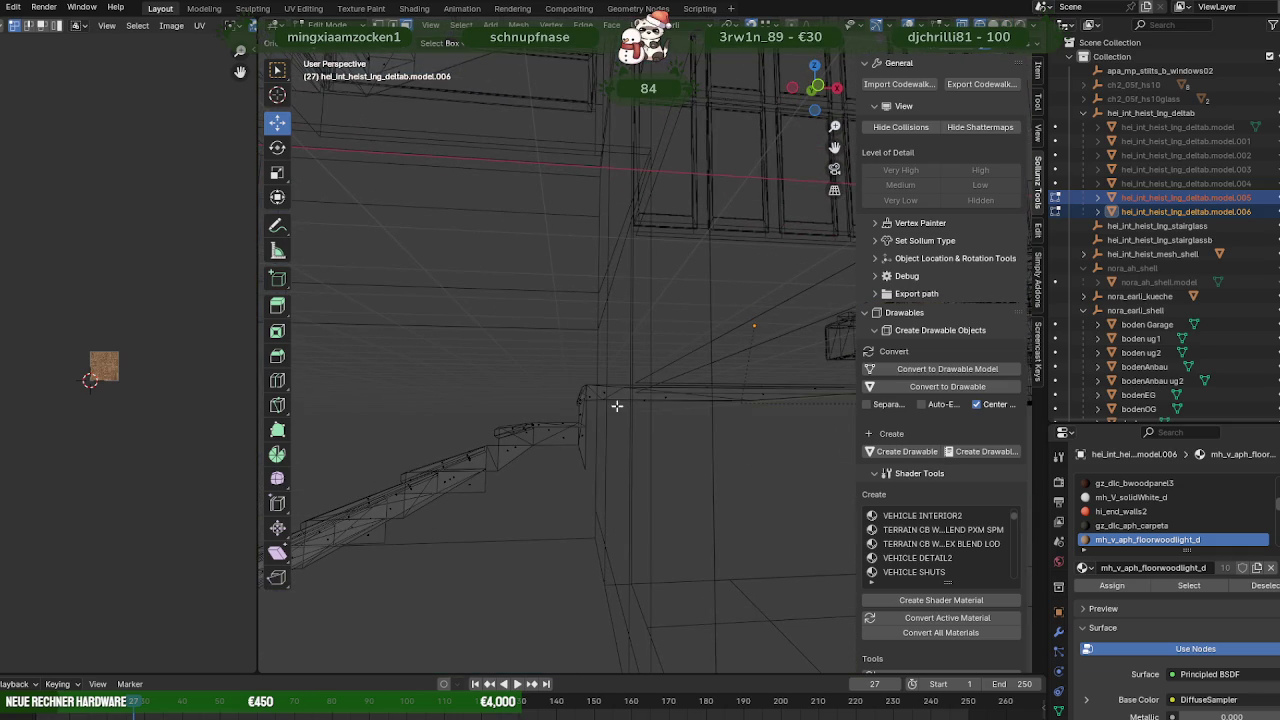
pyautogui.moveTo(642, 440); pyautogui.dragTo(620, 415)
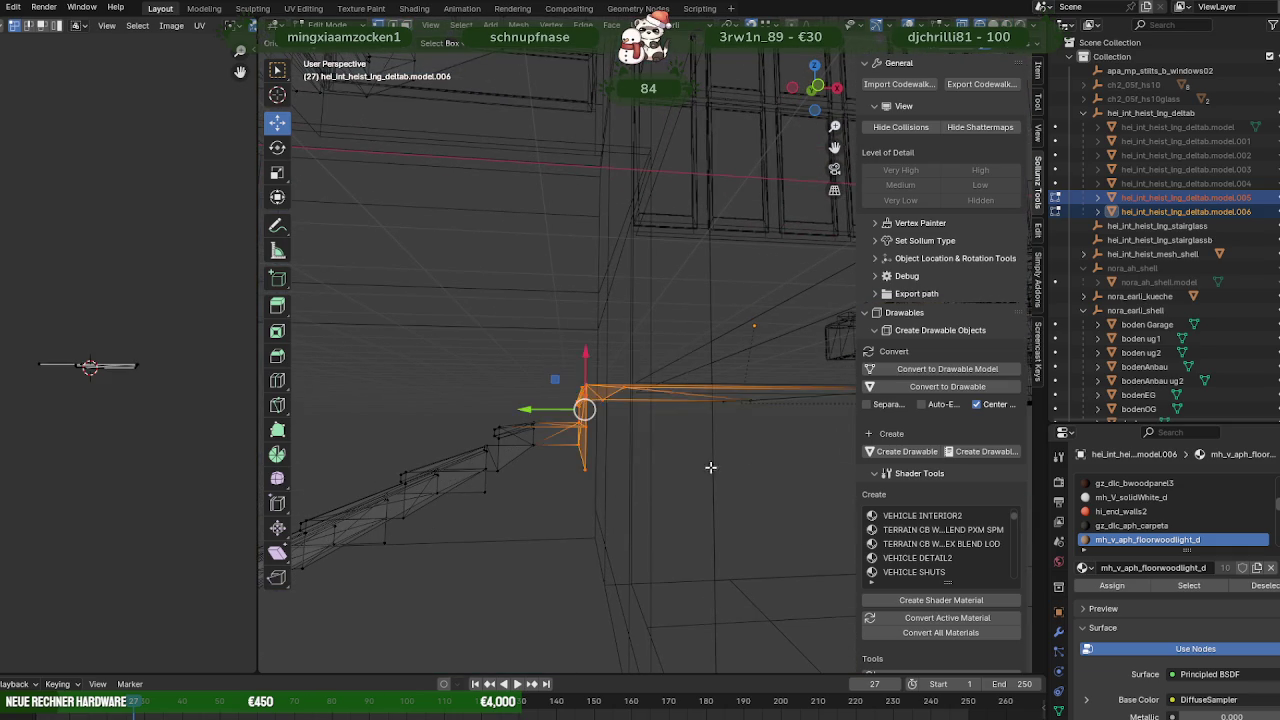
pyautogui.moveTo(586, 403); pyautogui.dragTo(512, 334, button='middle')
pyautogui.moveTo(512, 334); pyautogui.dragTo(800, 463)
pyautogui.moveTo(800, 463); pyautogui.dragTo(560, 454, button='middle')
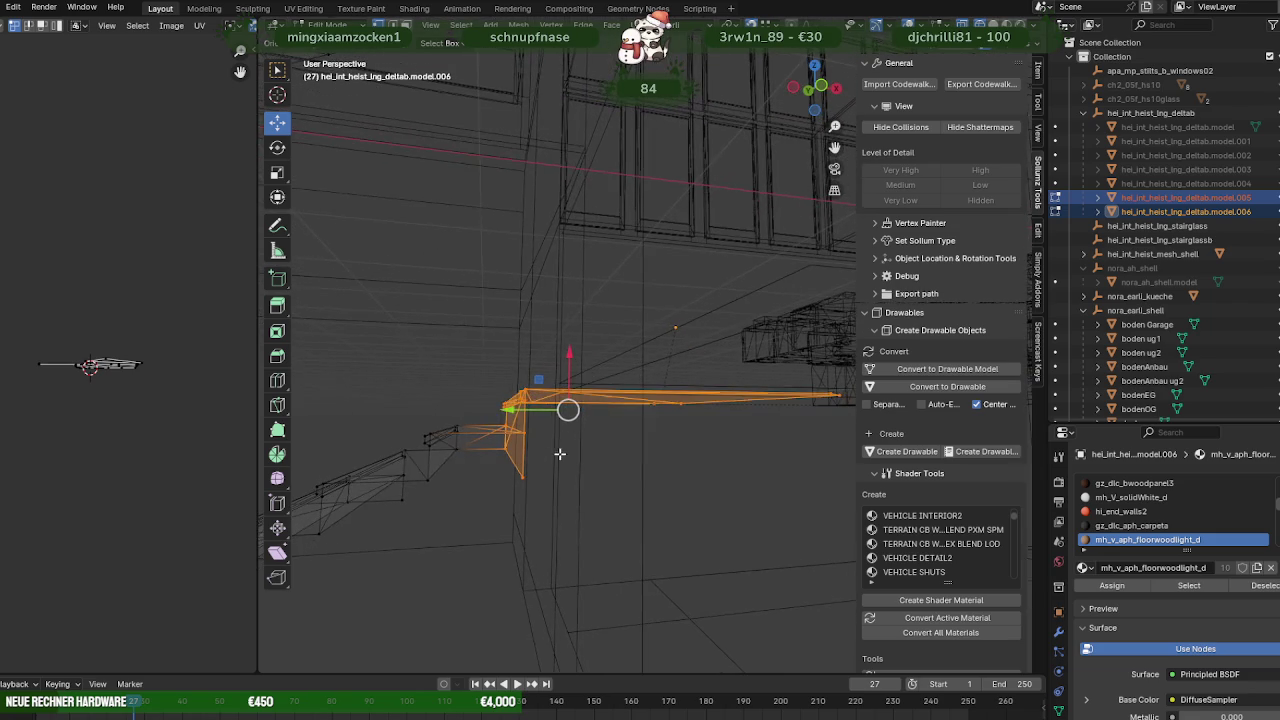
pyautogui.moveTo(473, 451); pyautogui.dragTo(493, 430, button='middle')
pyautogui.moveTo(545, 484); pyautogui.dragTo(588, 491)
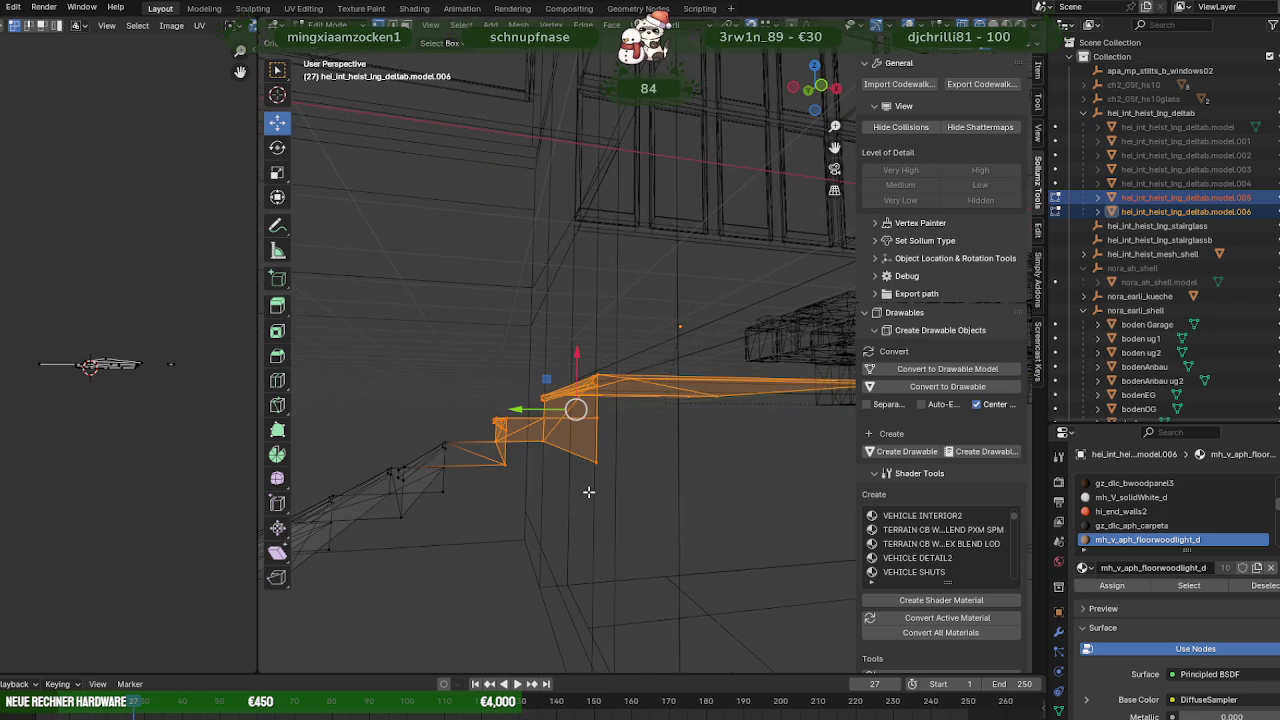
pyautogui.rightClick(589, 491)
pyautogui.moveTo(511, 486)
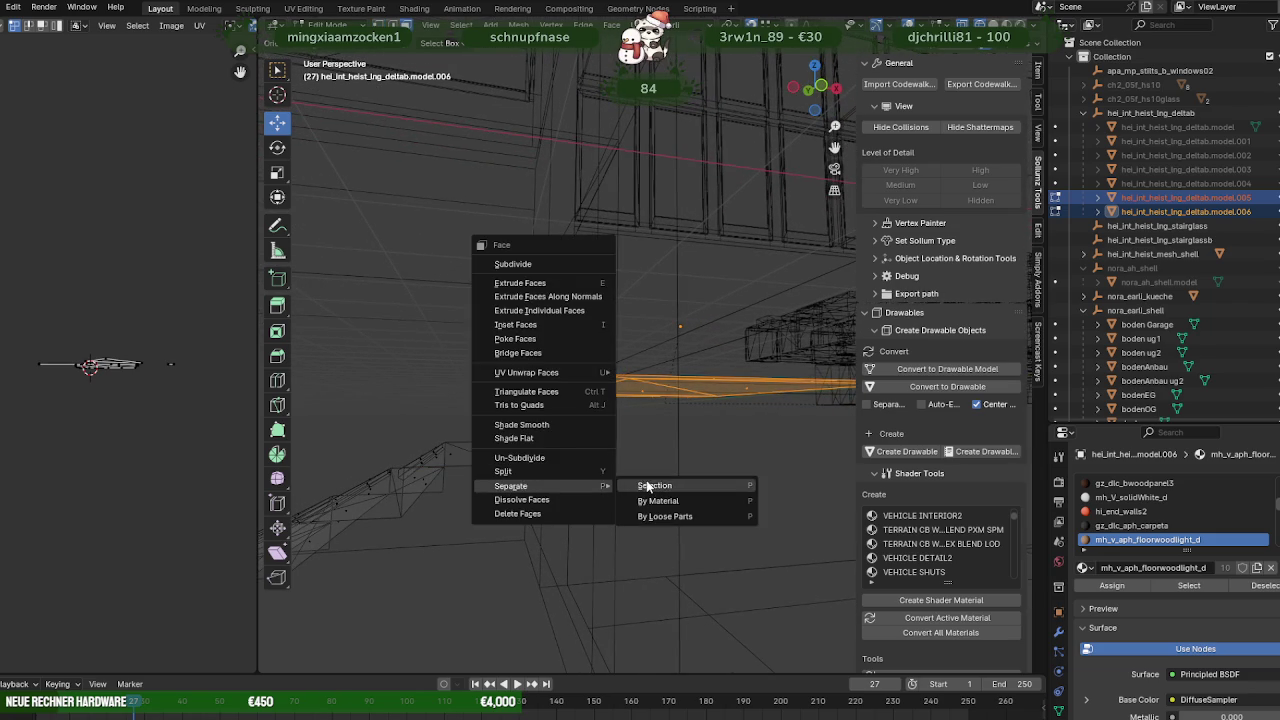
# Separate the selected top steps into model.007 and select all its geometry in Edit Mode.
pyautogui.click(600, 486)
pyautogui.press('Tab')
pyautogui.click(589, 437)
pyautogui.click(582, 420)
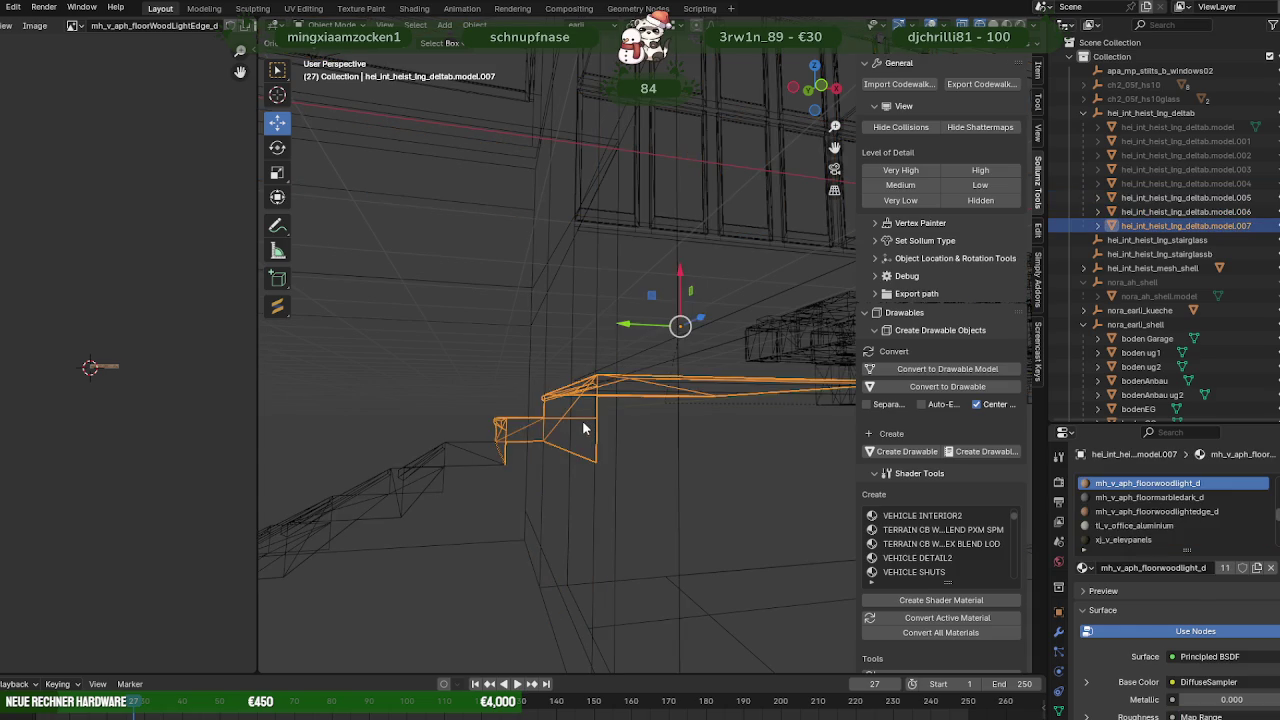
pyautogui.press('Tab')
pyautogui.press('a')
pyautogui.moveTo(582, 420); pyautogui.dragTo(577, 434, button='middle')
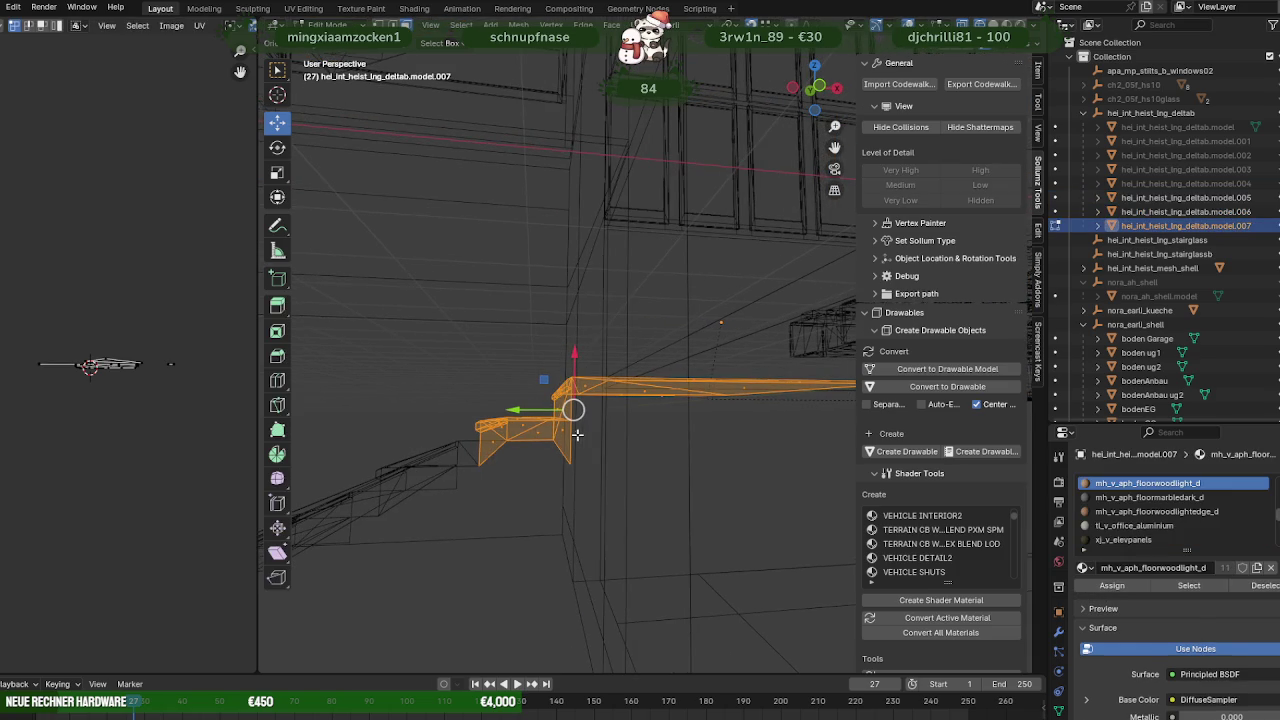
# Duplicate model.007's geometry upward and separate the copy into its own object, model.008.
pyautogui.hotkey('shift', 'd')
pyautogui.rightClick(574, 438)
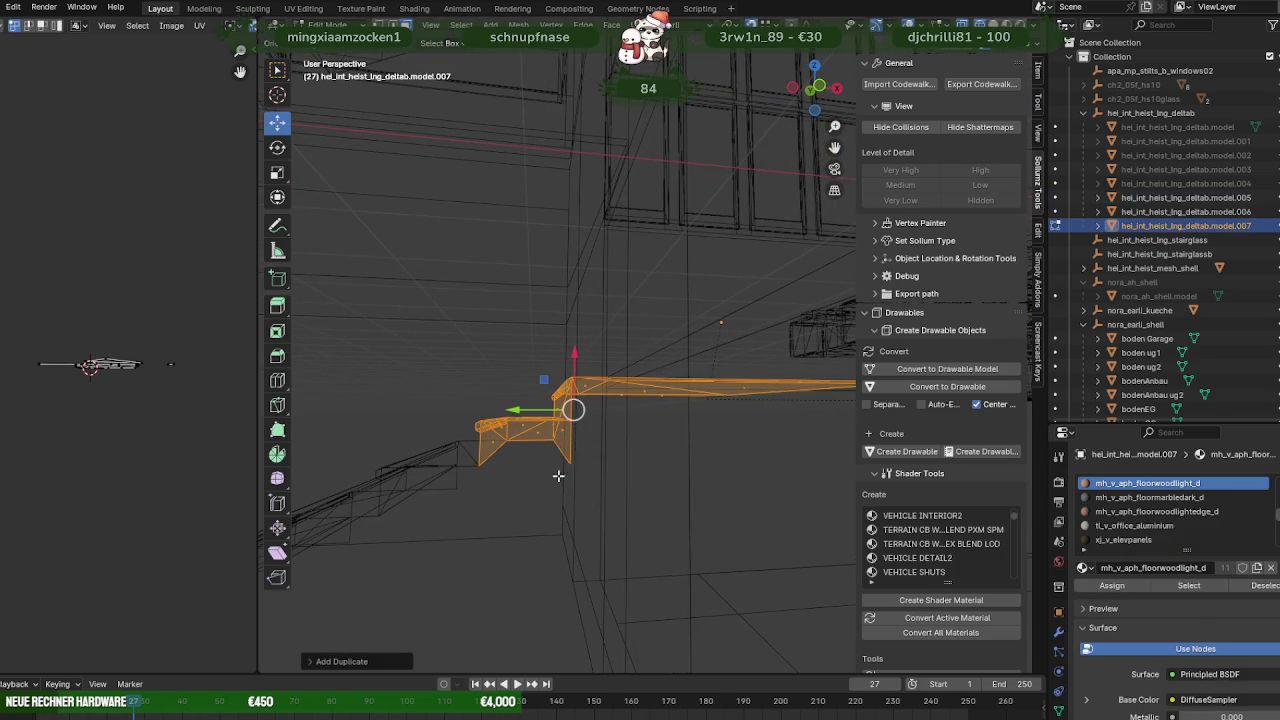
pyautogui.moveTo(574, 377); pyautogui.dragTo(575, 323)
pyautogui.click(576, 322)
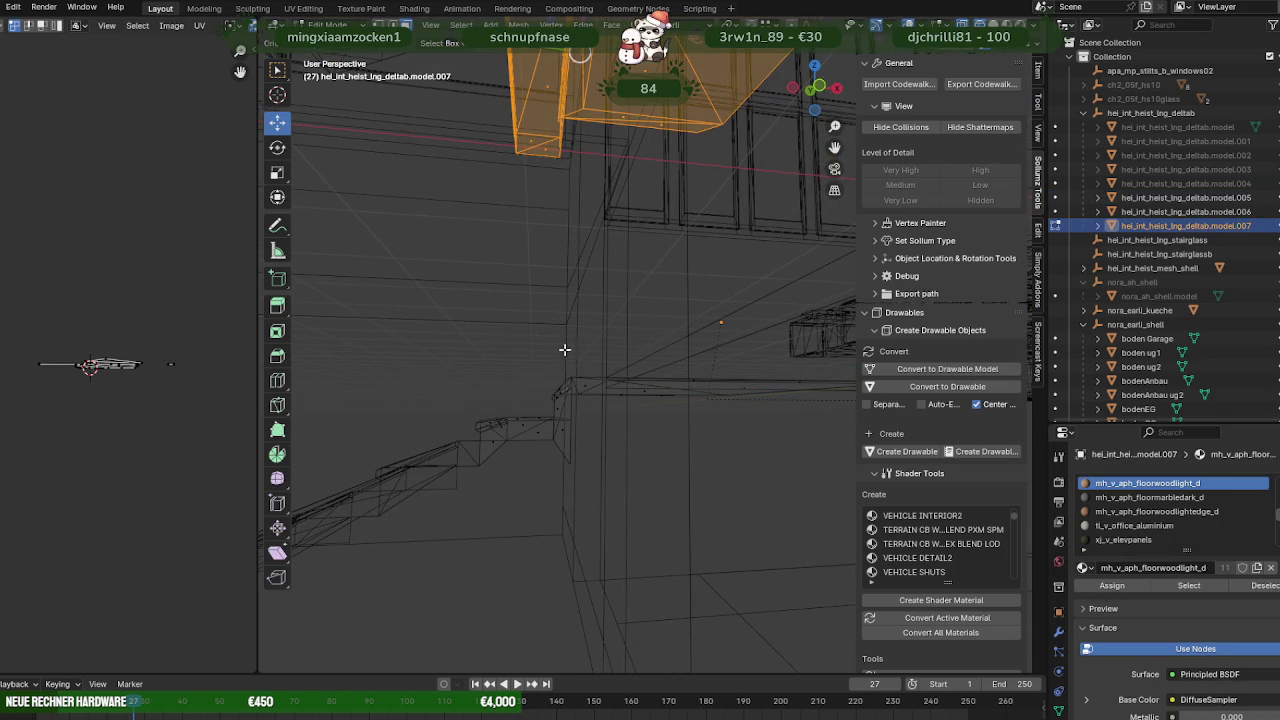
pyautogui.moveTo(565, 349); pyautogui.dragTo(571, 357, button='middle')
pyautogui.hotkey('ctrl', 'f')
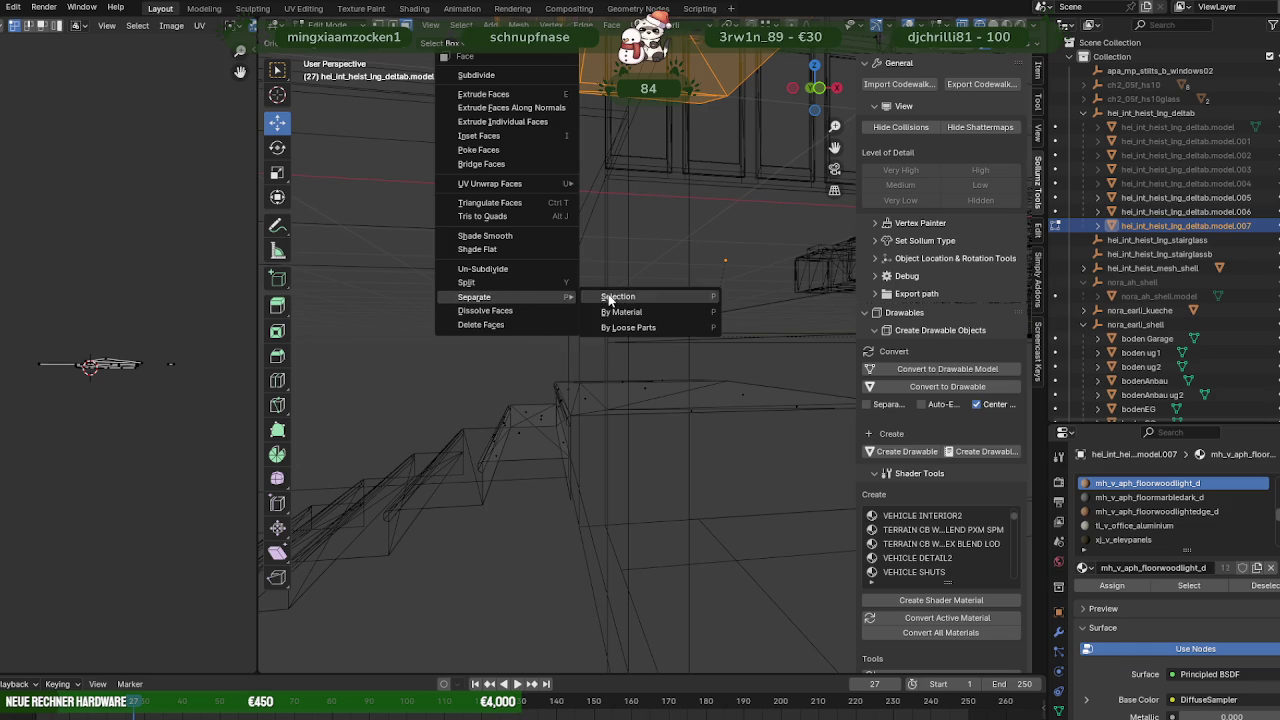
pyautogui.click(611, 298)
pyautogui.press('Tab')
# Reposition model.008 in Edit Mode, undoing the final adjustments.
pyautogui.click(545, 117)
pyautogui.press('Tab')
pyautogui.moveTo(563, 177)
pyautogui.mouseDown(button='middle')
pyautogui.moveTo(573, 217)
pyautogui.moveTo(603, 229)
pyautogui.moveTo(588, 165)
pyautogui.moveTo(599, 150)
pyautogui.mouseUp(button='middle')
pyautogui.moveTo(599, 149)
pyautogui.mouseDown()
pyautogui.moveTo(612, 390)
pyautogui.moveTo(633, 382)
pyautogui.mouseUp()
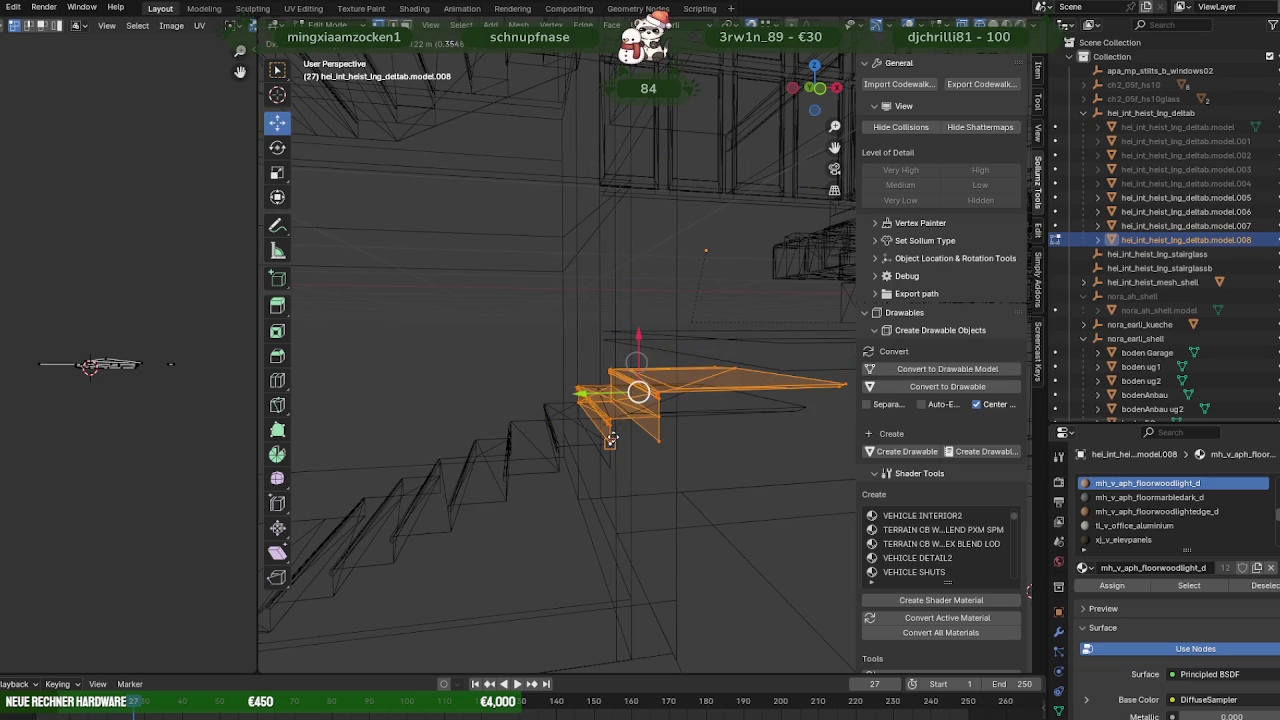
pyautogui.moveTo(631, 433)
pyautogui.mouseDown(button='middle')
pyautogui.moveTo(640, 405)
pyautogui.moveTo(661, 411)
pyautogui.moveTo(634, 414)
pyautogui.moveTo(623, 434)
pyautogui.moveTo(639, 430)
pyautogui.mouseUp(button='middle')
pyautogui.moveTo(614, 434); pyautogui.dragTo(617, 384)
pyautogui.moveTo(617, 384)
pyautogui.mouseDown(button='middle')
pyautogui.moveTo(620, 453)
pyautogui.moveTo(615, 425)
pyautogui.moveTo(649, 417)
pyautogui.mouseUp(button='middle')
pyautogui.hotkey('ctrl', 'z')
pyautogui.hotkey('ctrl', 'z')
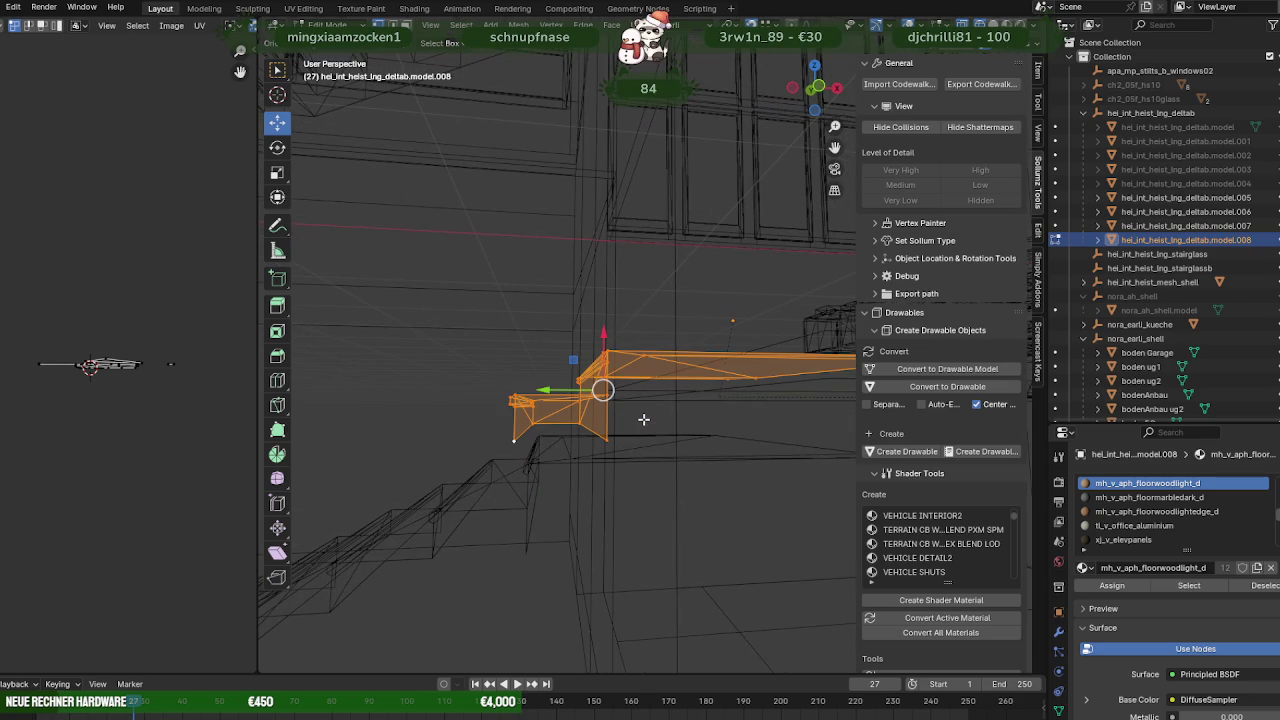
pyautogui.hotkey('ctrl', 'z')
pyautogui.hotkey('ctrl', 'z')
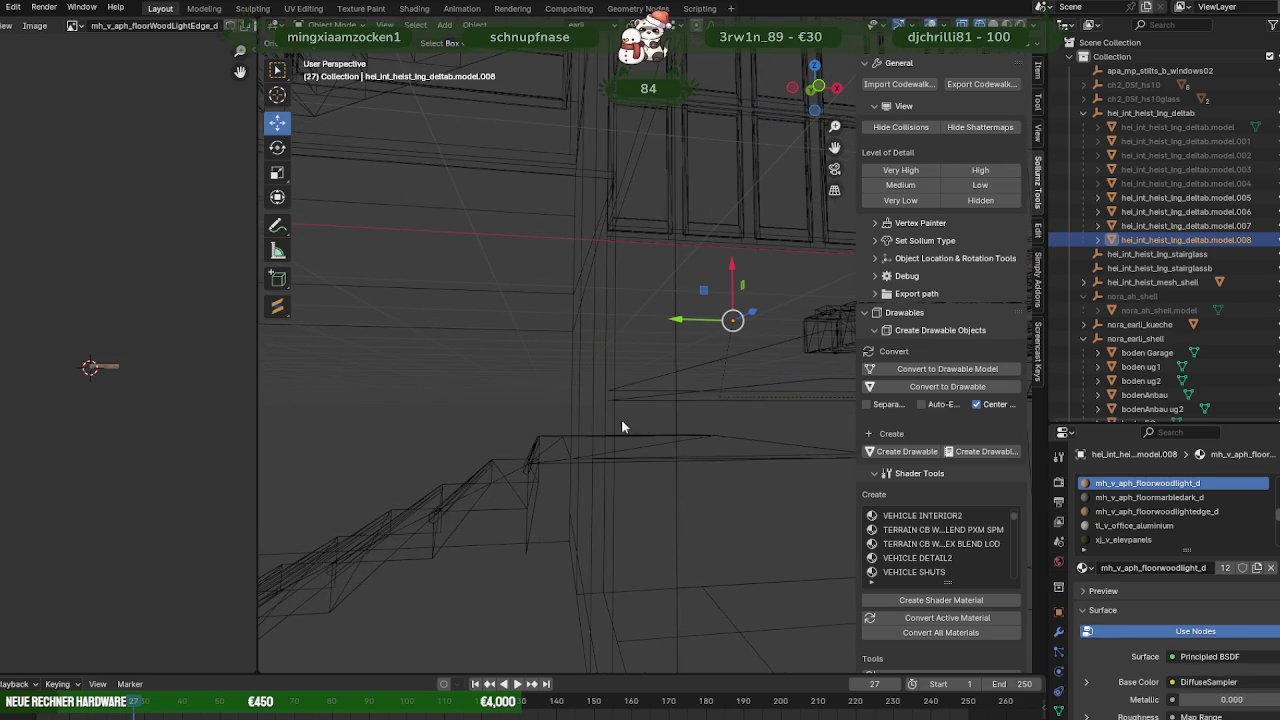
pyautogui.hotkey('ctrl', 'z')
pyautogui.hotkey('ctrl', 'z')
# Select model.007 together with the staircase and bring up the object menu.
pyautogui.moveTo(517, 477); pyautogui.dragTo(529, 459, button='middle')
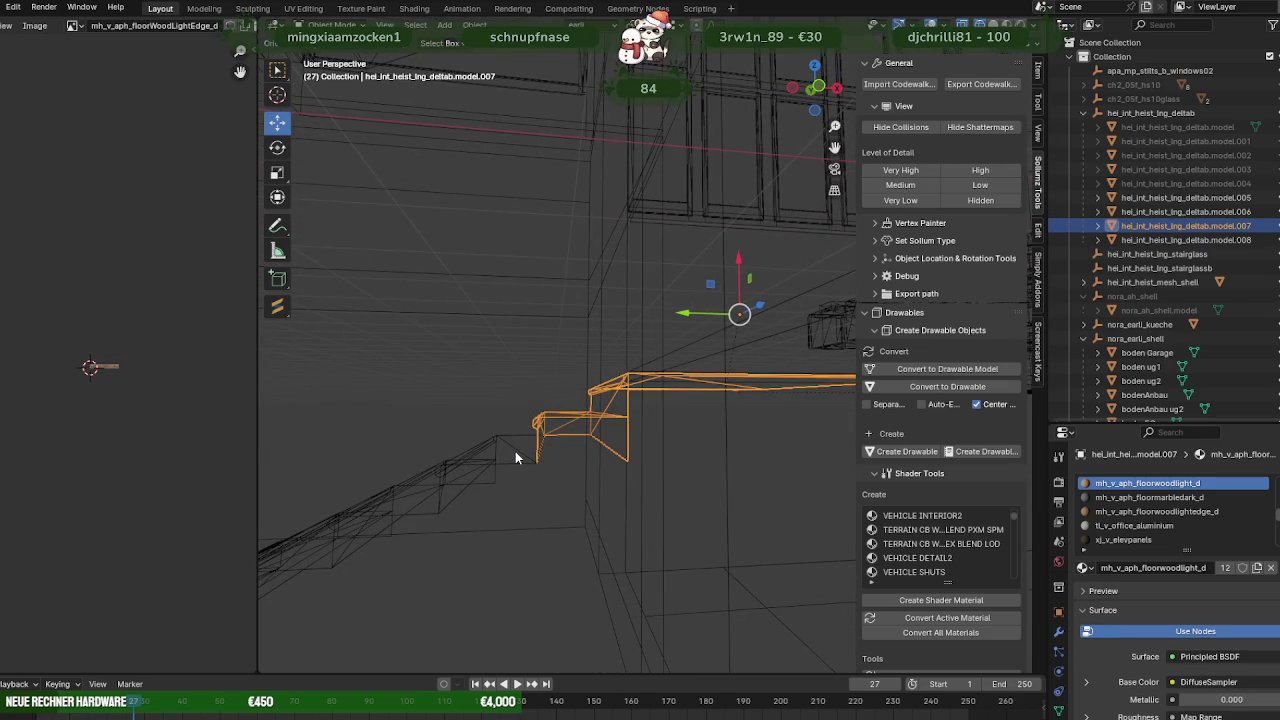
pyautogui.keyDown('shift'); pyautogui.click(515, 455); pyautogui.keyUp('shift')
pyautogui.rightClick(504, 393)
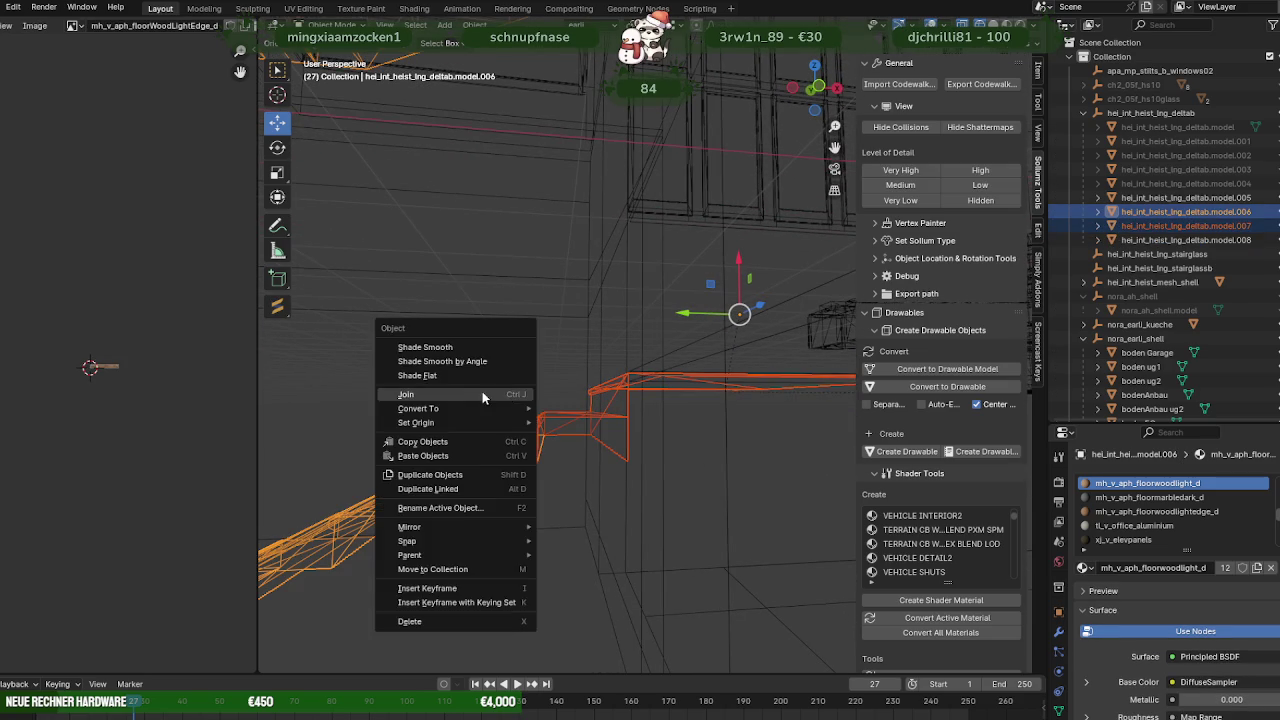
# Join the landing back into the staircase, then separate its upper stairs and landing again.
pyautogui.click(482, 391)
pyautogui.press('Tab')
pyautogui.moveTo(534, 443); pyautogui.dragTo(543, 433, button='middle')
pyautogui.moveTo(453, 423); pyautogui.dragTo(520, 509)
pyautogui.moveTo(614, 486); pyautogui.dragTo(591, 503, button='middle')
pyautogui.moveTo(536, 281); pyautogui.dragTo(800, 445)
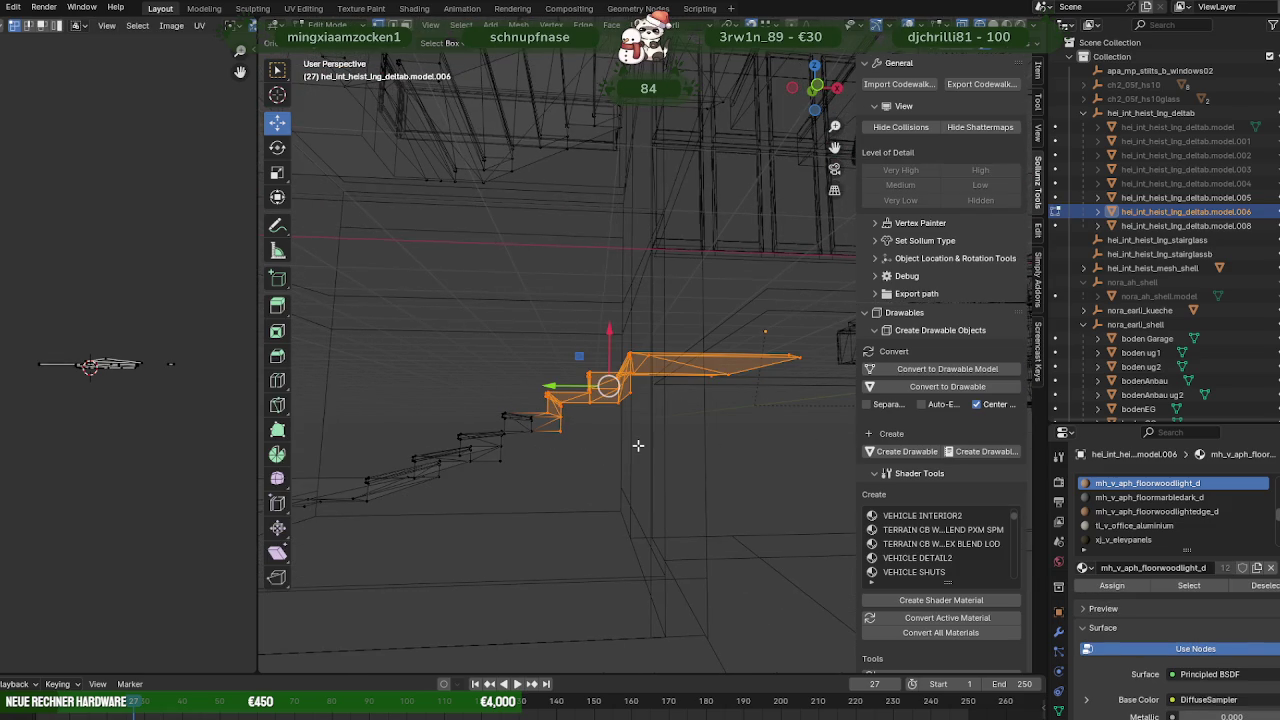
pyautogui.moveTo(570, 442)
pyautogui.mouseDown(button='middle')
pyautogui.moveTo(586, 454)
pyautogui.moveTo(586, 443)
pyautogui.mouseUp(button='middle')
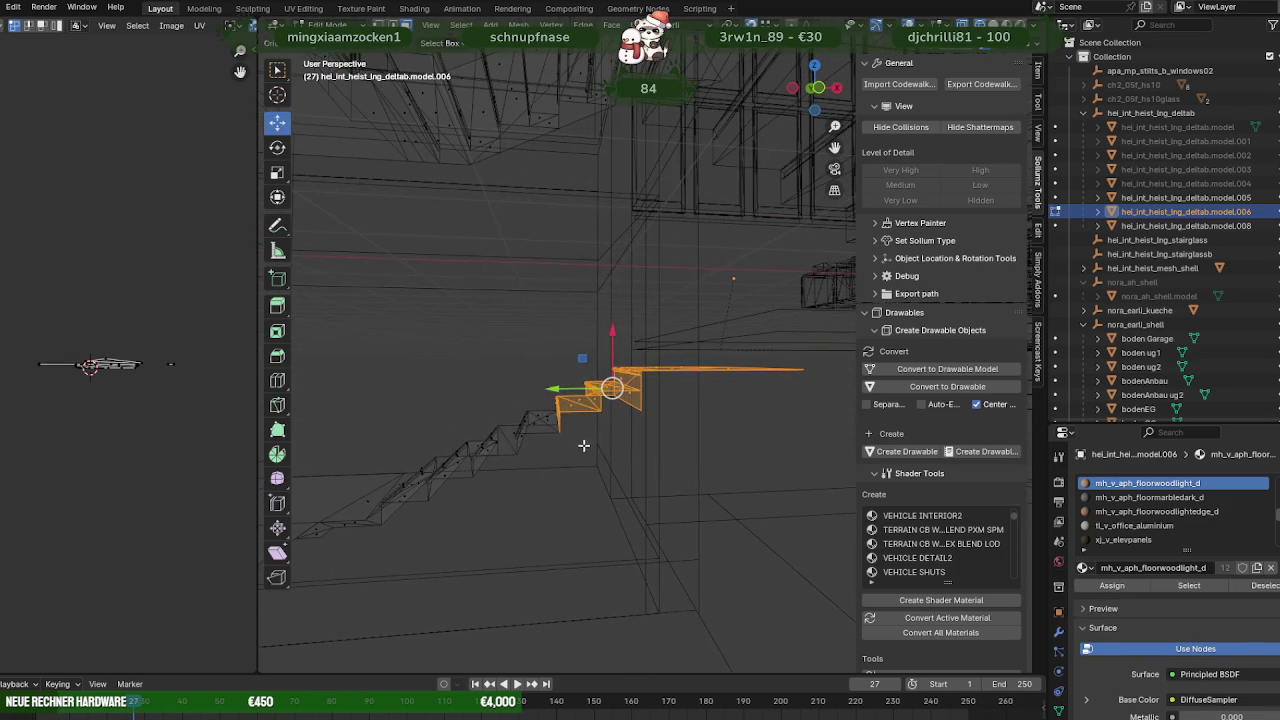
pyautogui.hotkey('ctrl', 'f')
pyautogui.click(666, 437)
pyautogui.press('Tab')
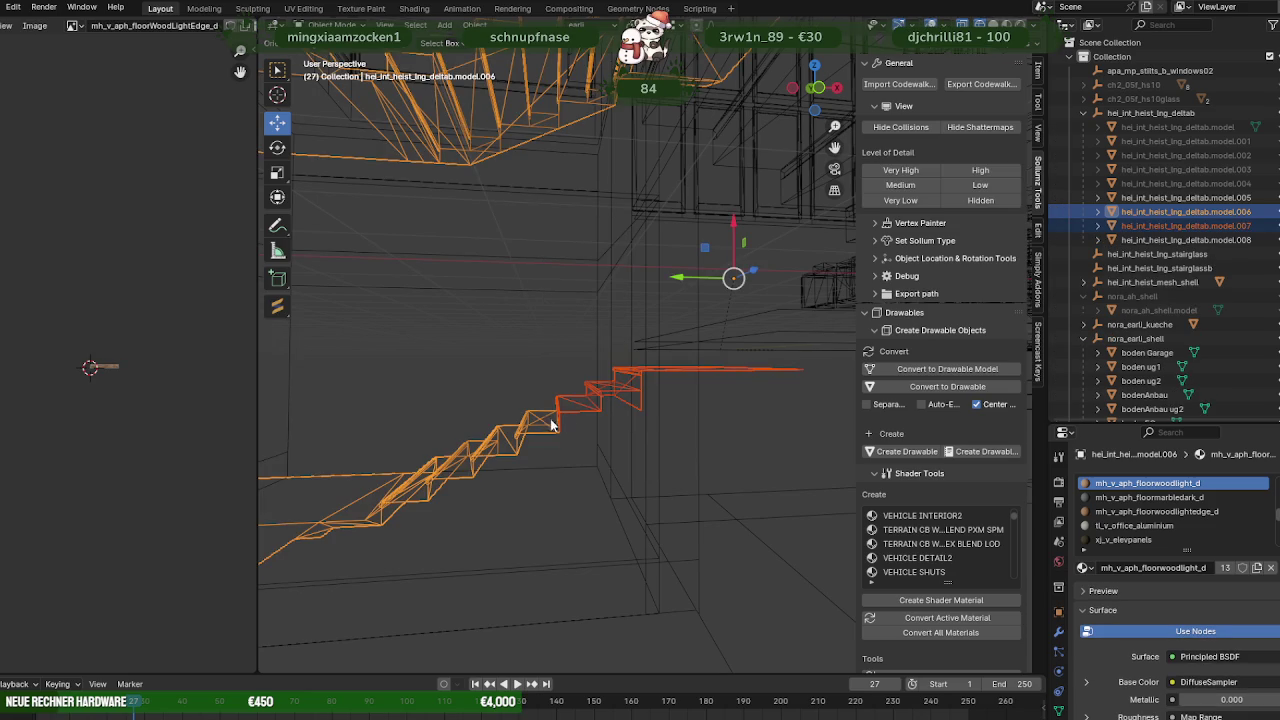
# Select the lower steps of the staircase mesh in Edit Mode.
pyautogui.press('Tab')
pyautogui.moveTo(543, 432); pyautogui.dragTo(543, 418, button='middle')
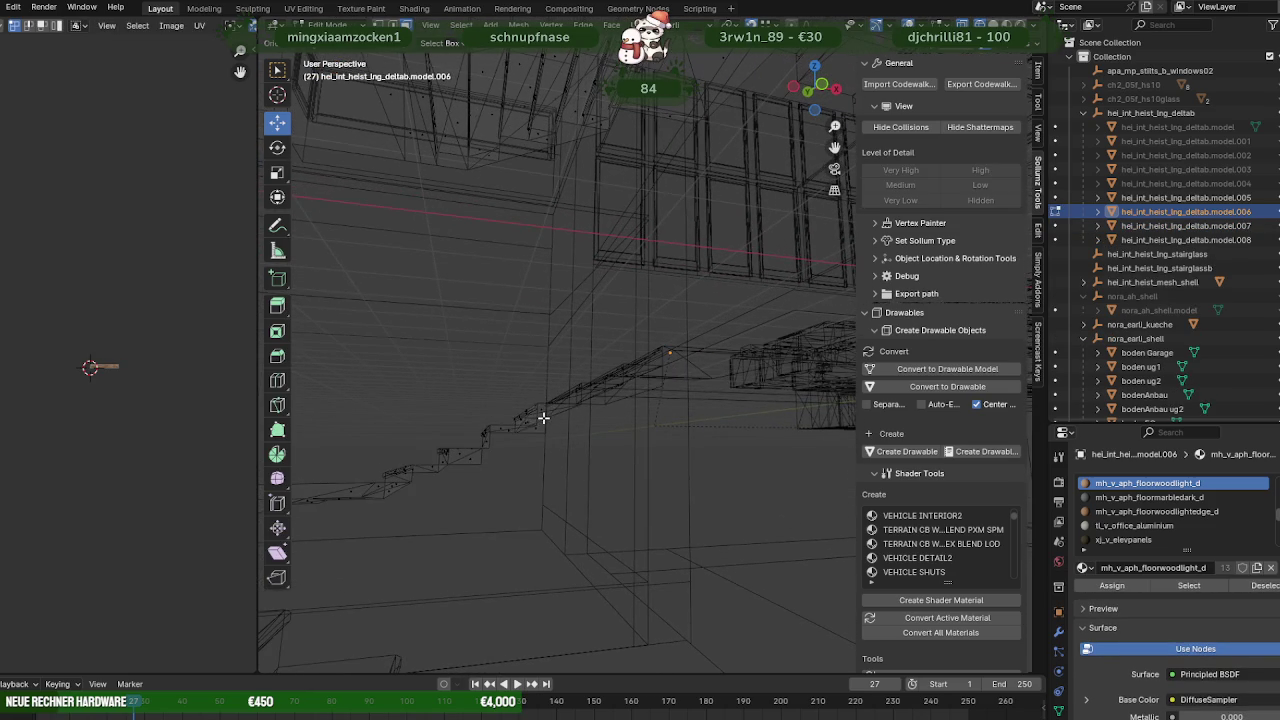
pyautogui.moveTo(422, 395); pyautogui.dragTo(572, 489)
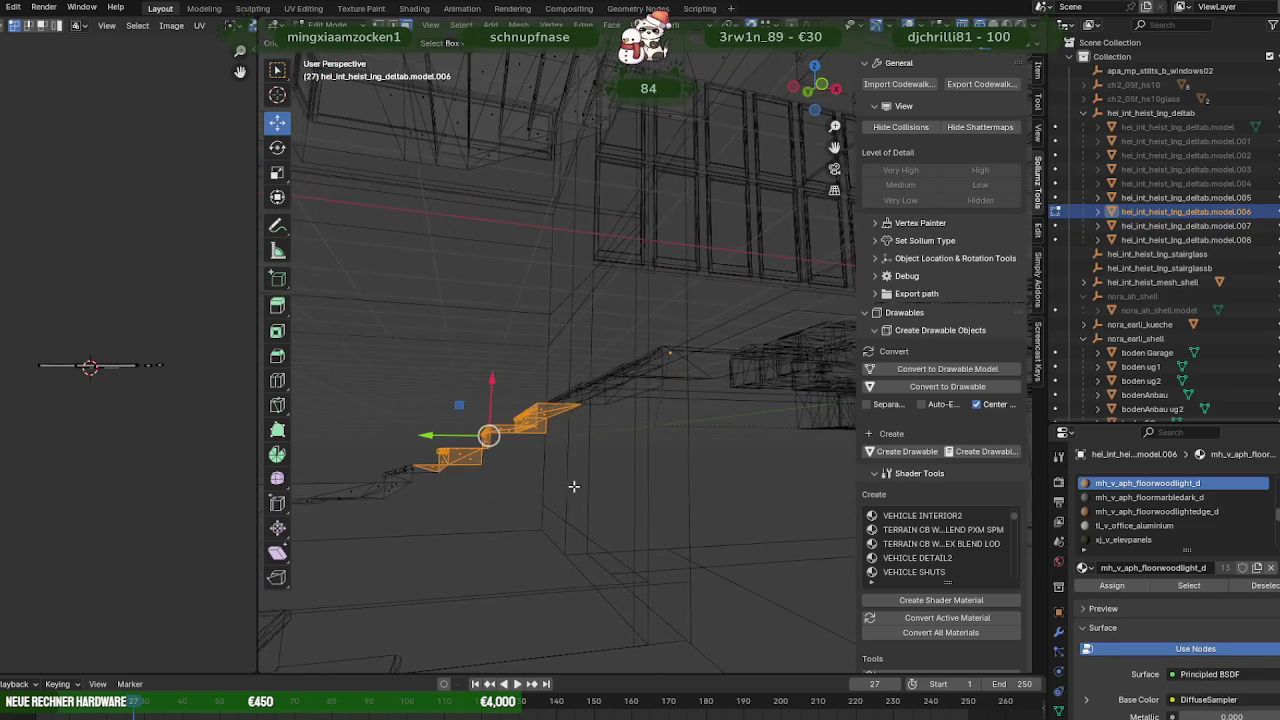
pyautogui.moveTo(417, 469); pyautogui.dragTo(411, 497, button='middle')
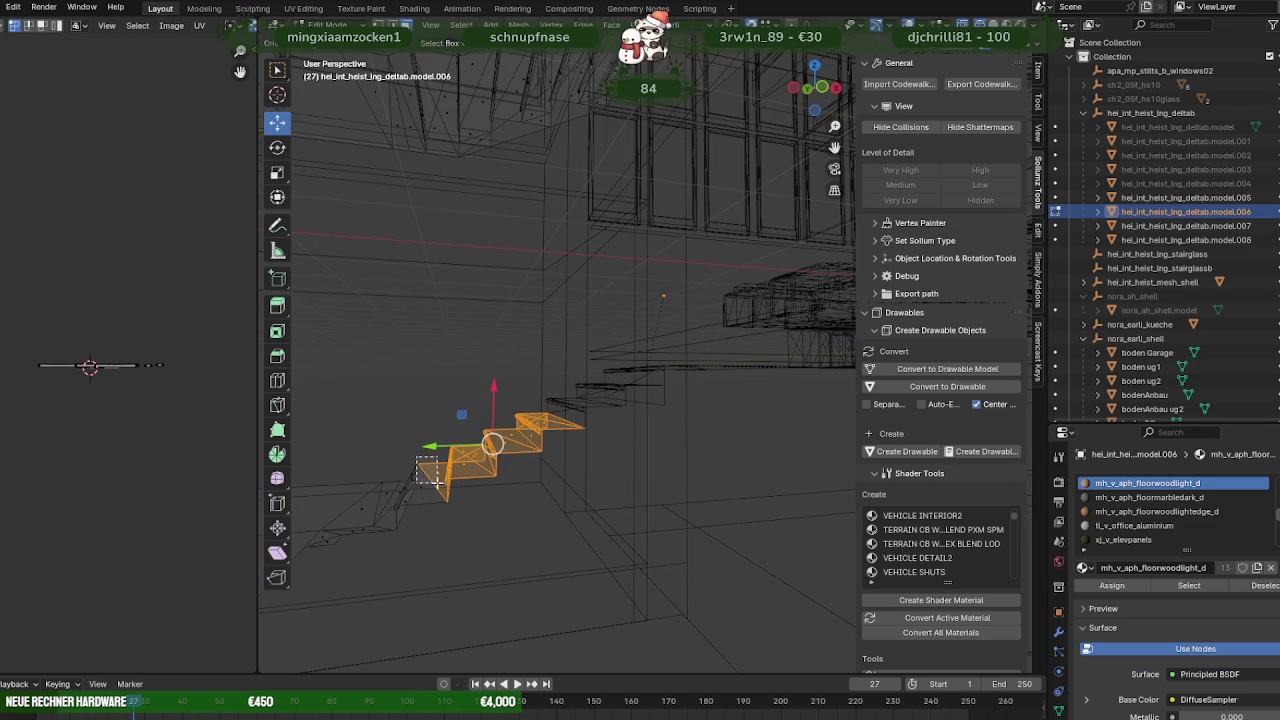
pyautogui.moveTo(503, 480)
pyautogui.mouseDown(button='middle')
pyautogui.moveTo(492, 470)
pyautogui.moveTo(511, 468)
pyautogui.mouseUp(button='middle')
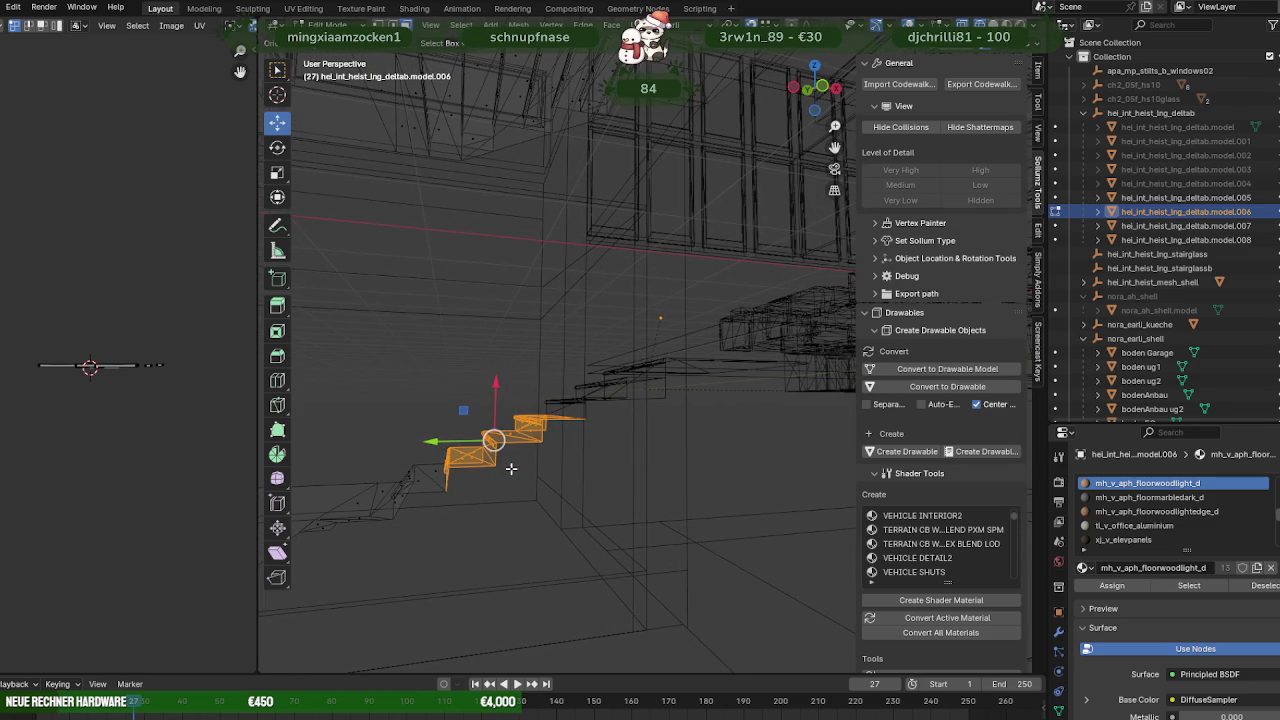
# Duplicate the selected steps, raise the copy along Z and separate it as model.009.
pyautogui.hotkey('shift', 'd')
pyautogui.rightClick(511, 468)
pyautogui.press('g')
pyautogui.press('z')
pyautogui.click(445, 325)
pyautogui.hotkey('ctrl', 'f')
pyautogui.click(485, 327)
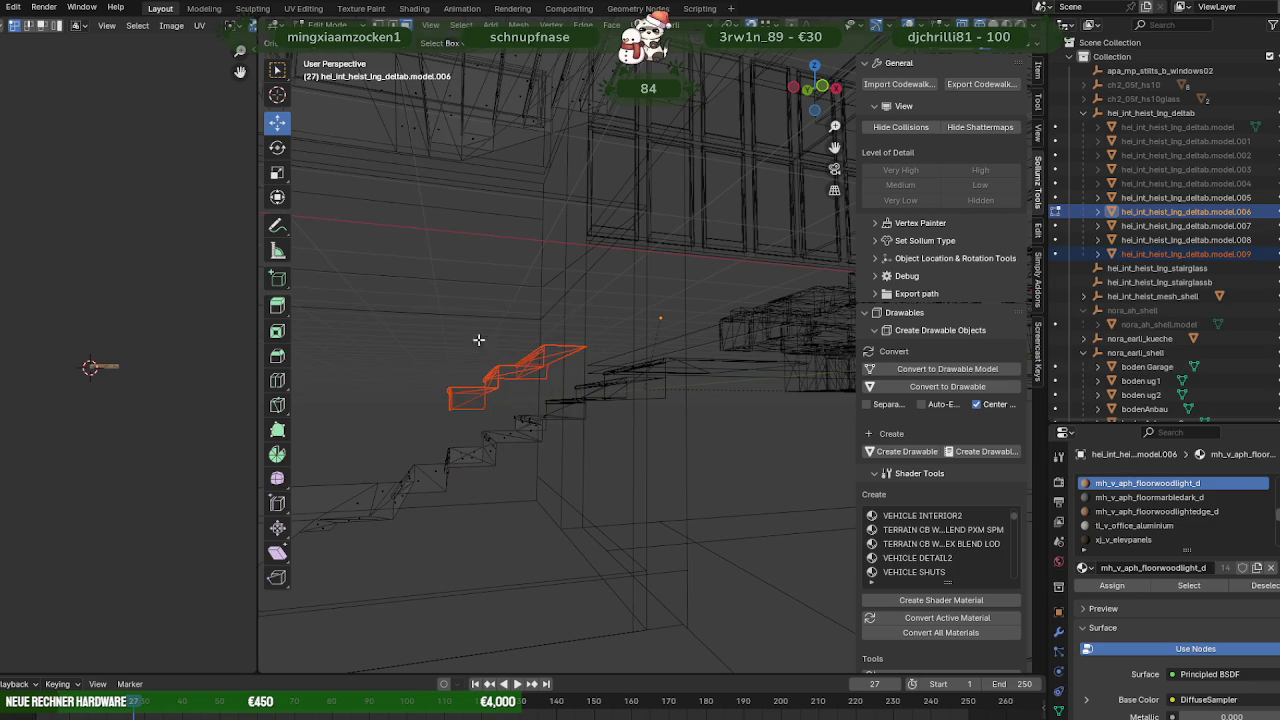
pyautogui.press('Tab')
pyautogui.click(494, 392)
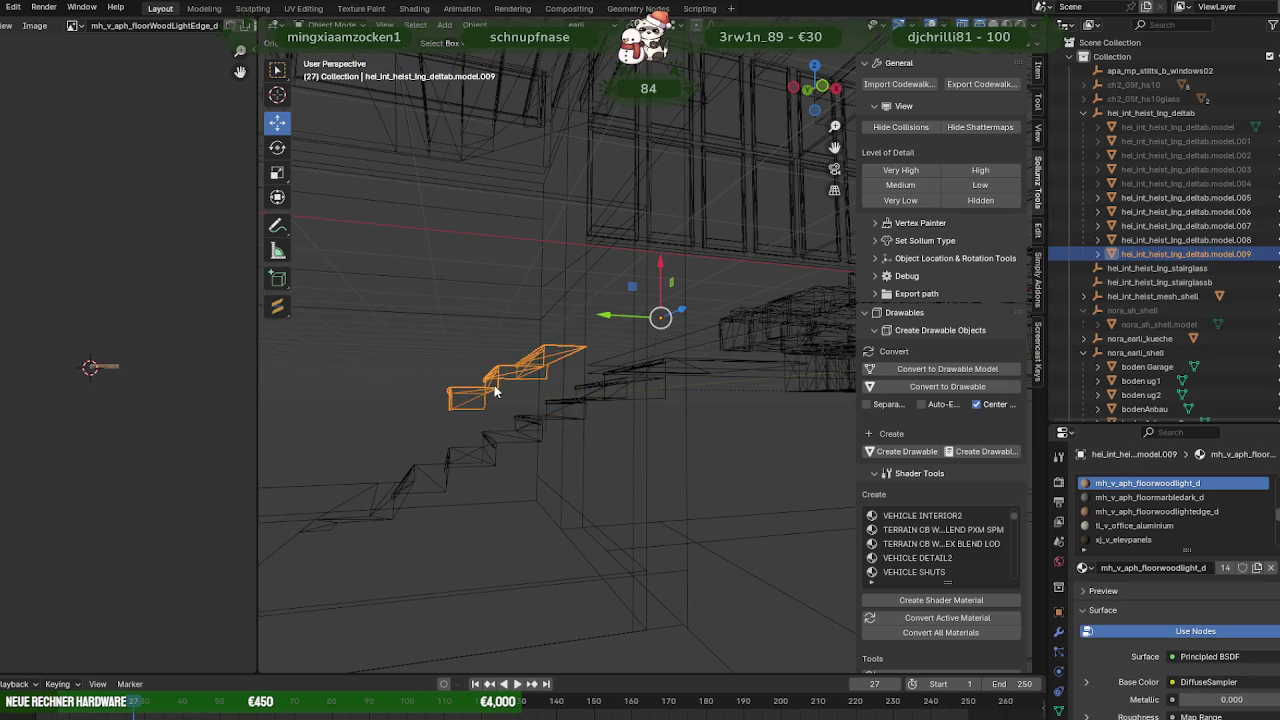
# Shift all of model.009's geometry to the right in Edit Mode.
pyautogui.press('Tab')
pyautogui.moveTo(466, 406)
pyautogui.mouseDown(button='middle')
pyautogui.moveTo(441, 411)
pyautogui.moveTo(480, 433)
pyautogui.moveTo(419, 443)
pyautogui.mouseUp(button='middle')
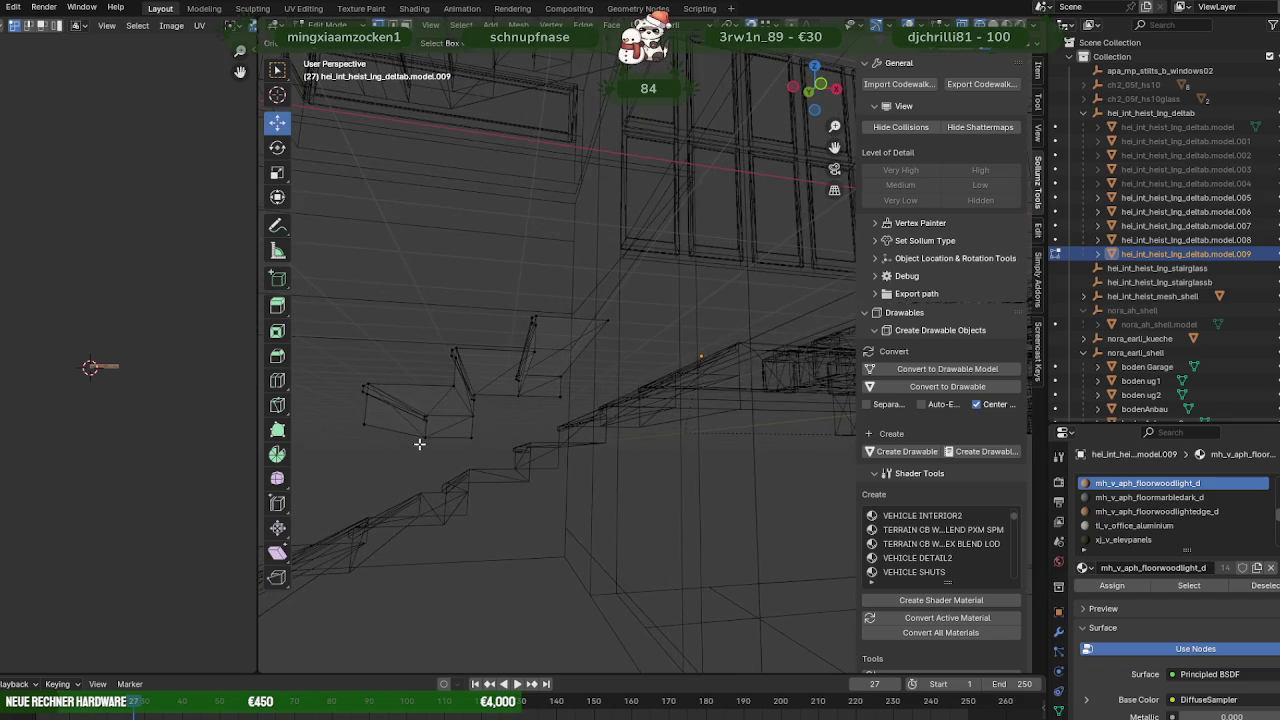
pyautogui.press('Tab')
pyautogui.click(511, 451)
pyautogui.moveTo(511, 451); pyautogui.dragTo(529, 450, button='middle')
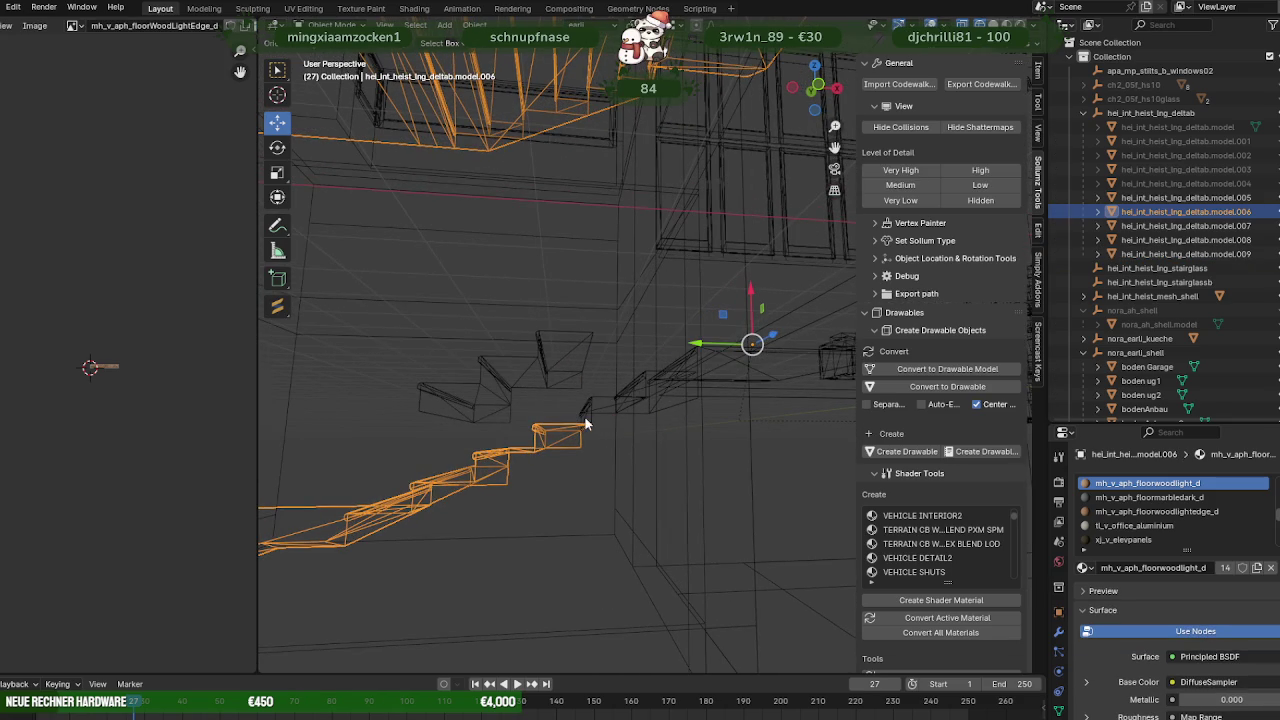
pyautogui.click(449, 412)
pyautogui.press('Tab')
pyautogui.press('a')
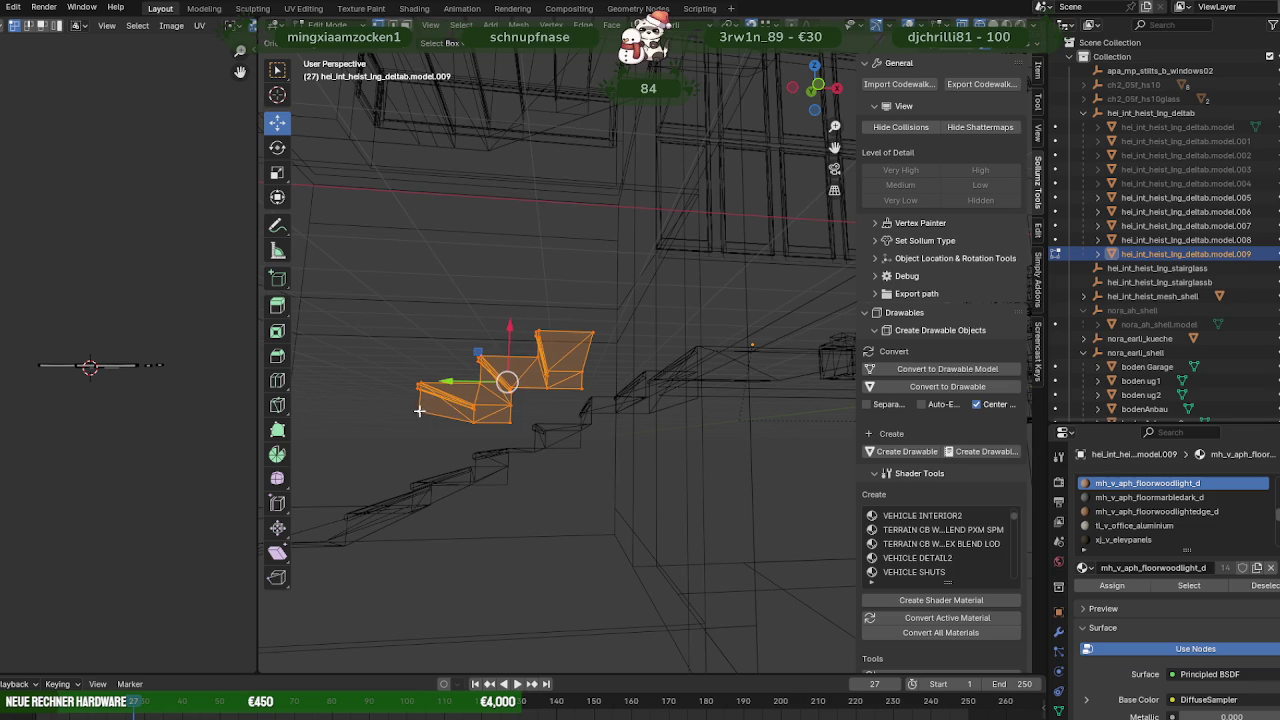
pyautogui.moveTo(497, 388); pyautogui.dragTo(591, 423)
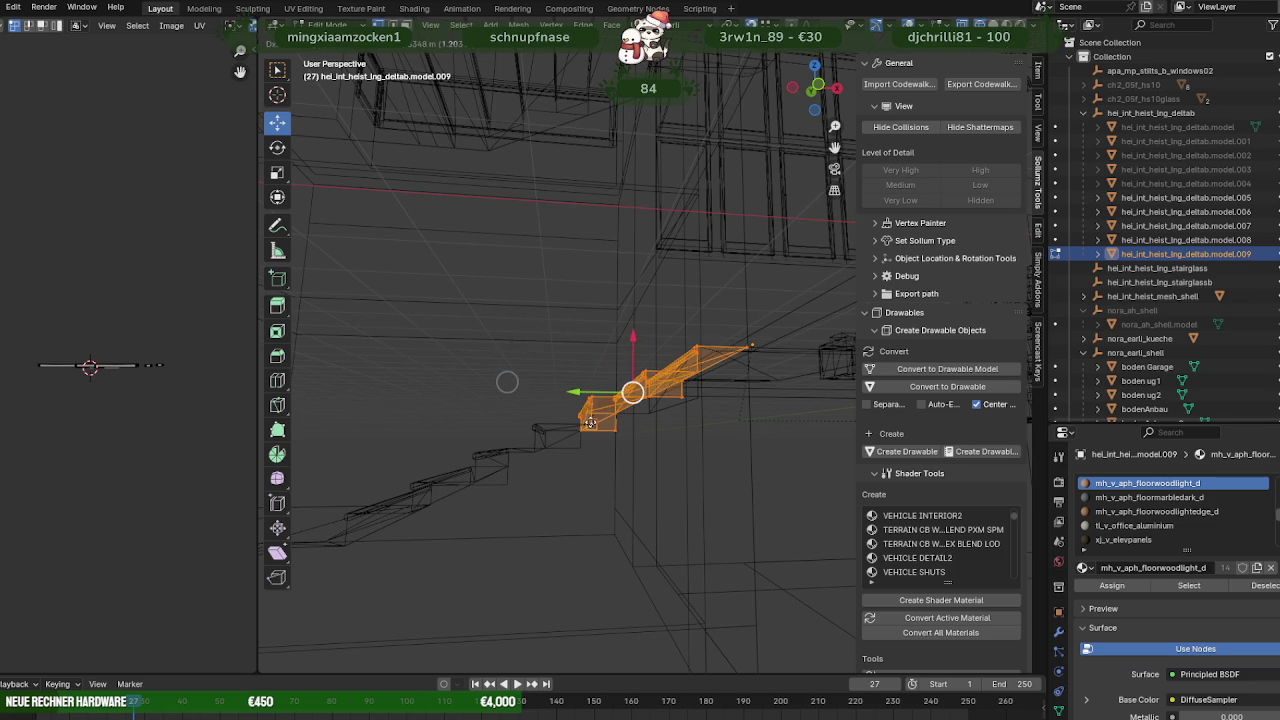
pyautogui.moveTo(597, 422); pyautogui.dragTo(530, 440, button='middle')
pyautogui.press('Tab')
# Raise all of model.007's mesh vertically and slide it sideways along X.
pyautogui.click(589, 421)
pyautogui.press('Tab')
pyautogui.press('a')
pyautogui.moveTo(535, 364); pyautogui.dragTo(603, 382)
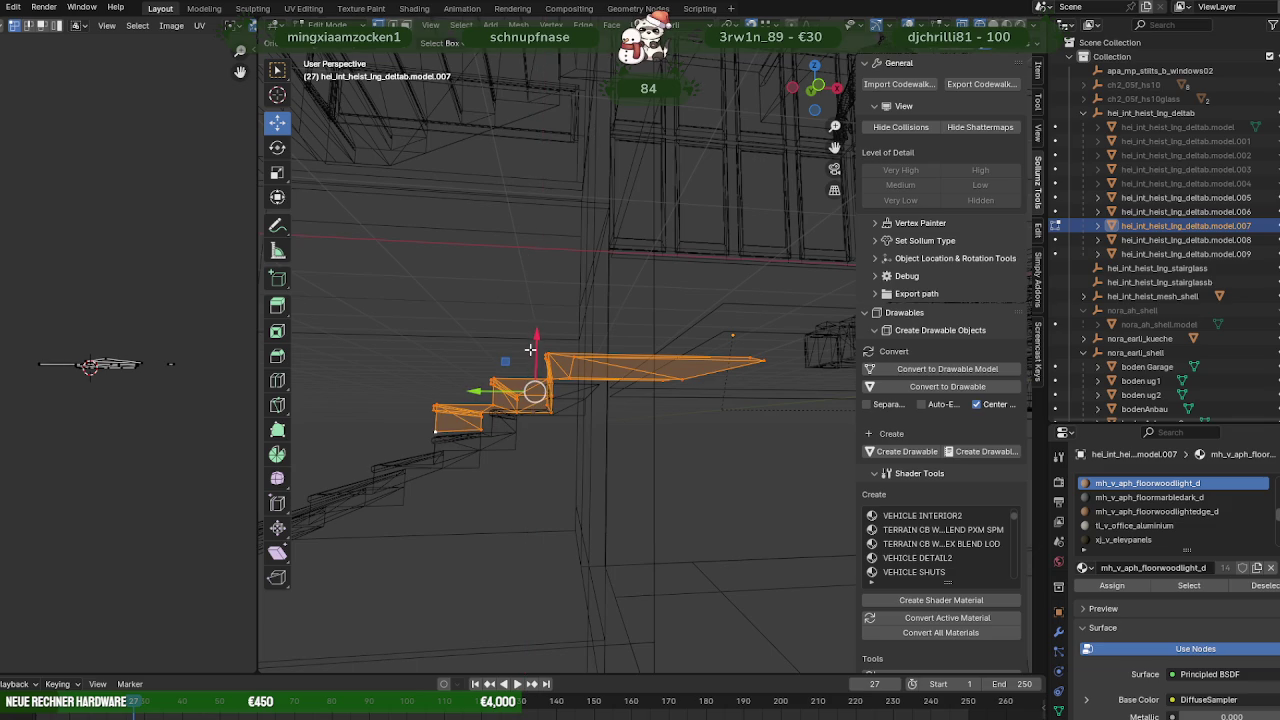
pyautogui.moveTo(530, 349); pyautogui.dragTo(594, 388)
pyautogui.moveTo(594, 388); pyautogui.dragTo(519, 386, button='middle')
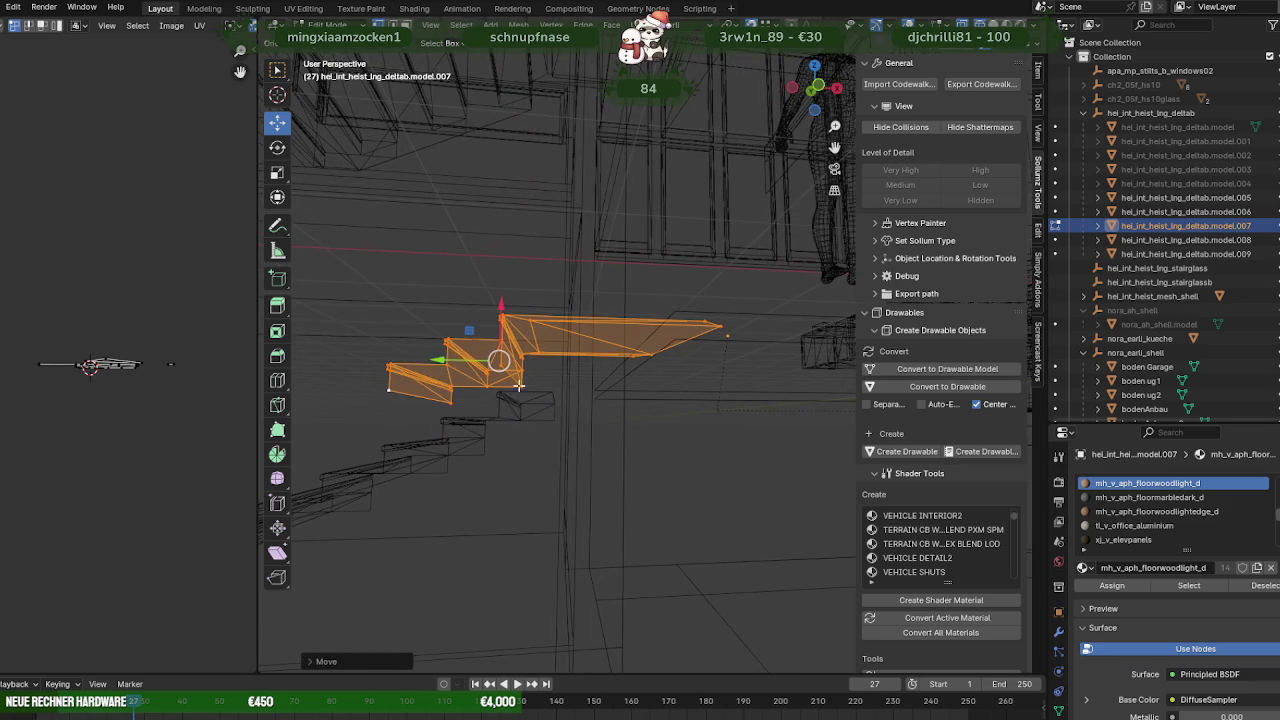
pyautogui.moveTo(437, 362); pyautogui.dragTo(543, 382)
pyautogui.moveTo(543, 382)
pyautogui.mouseDown(button='middle')
pyautogui.moveTo(559, 416)
pyautogui.moveTo(600, 414)
pyautogui.moveTo(560, 429)
pyautogui.moveTo(643, 457)
pyautogui.moveTo(598, 412)
pyautogui.moveTo(596, 371)
pyautogui.mouseUp(button='middle')
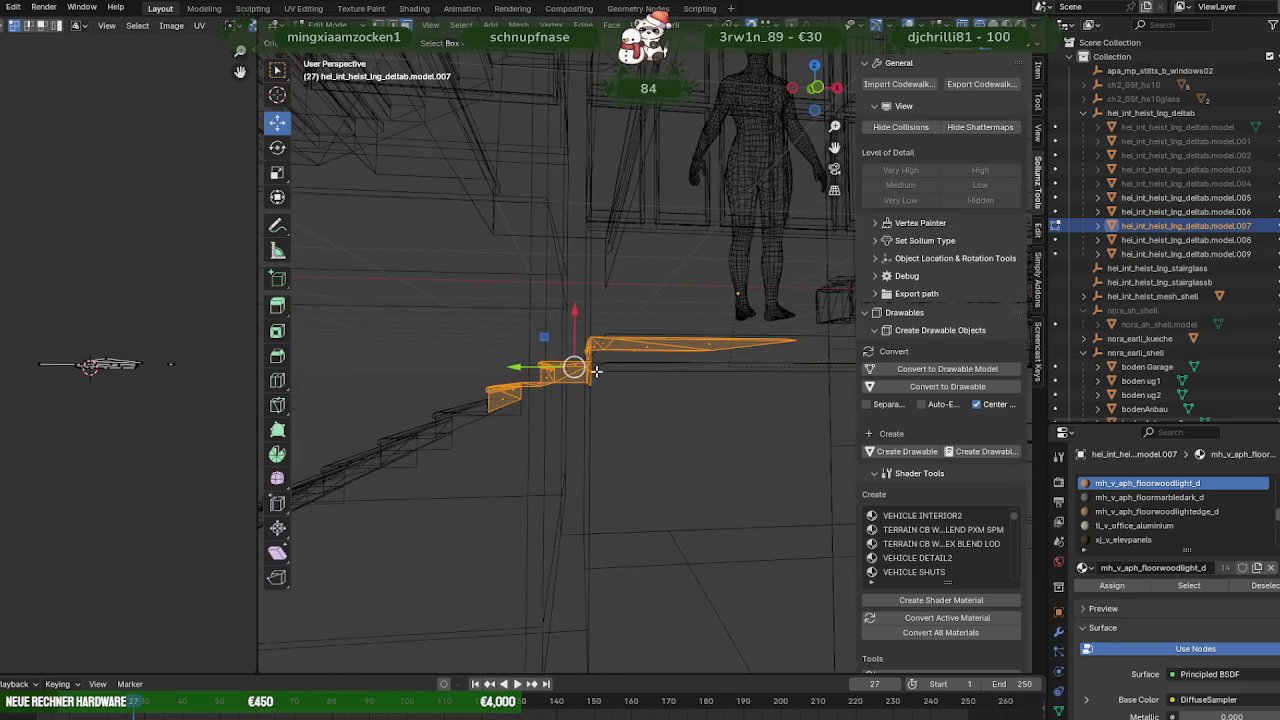
# Box-select and remove extra slab faces from model.007, undoing one step.
pyautogui.moveTo(491, 274); pyautogui.dragTo(740, 428)
pyautogui.moveTo(640, 403)
pyautogui.mouseDown(button='middle')
pyautogui.moveTo(553, 393)
pyautogui.moveTo(603, 420)
pyautogui.moveTo(600, 437)
pyautogui.moveTo(637, 443)
pyautogui.moveTo(593, 443)
pyautogui.moveTo(546, 387)
pyautogui.mouseUp(button='middle')
pyautogui.press('h')
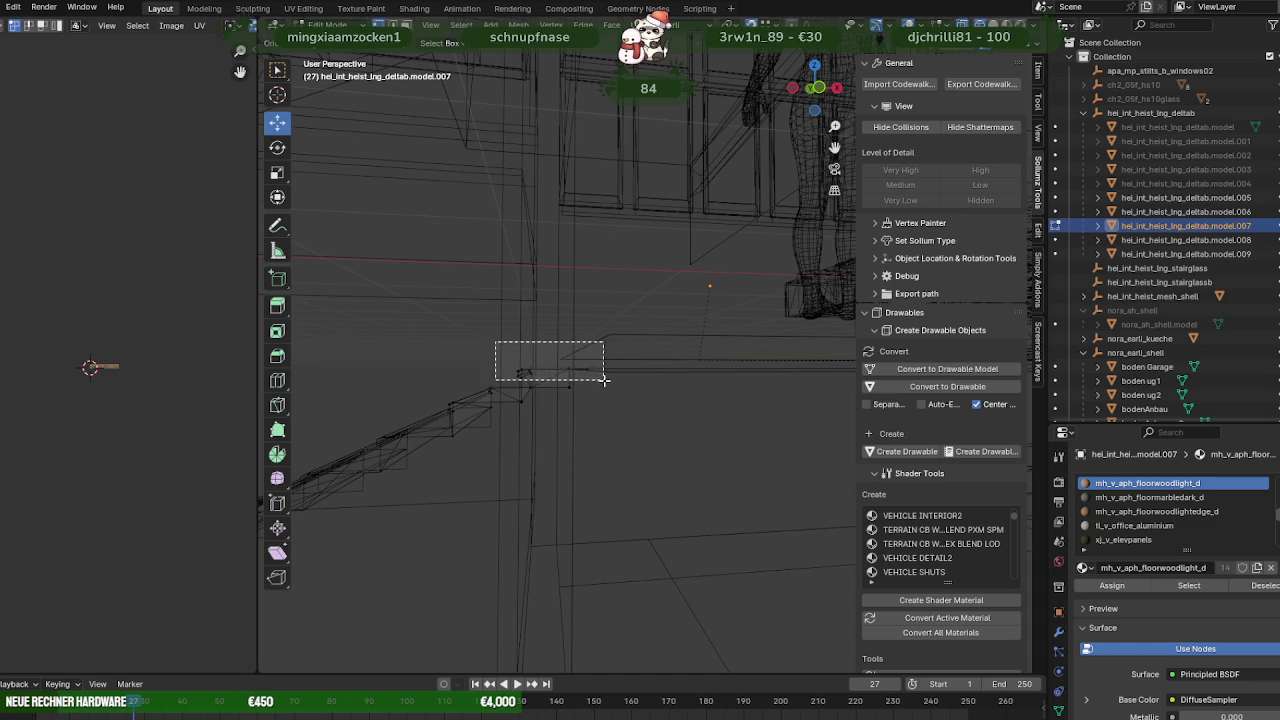
pyautogui.moveTo(606, 379)
pyautogui.mouseDown(button='middle')
pyautogui.moveTo(586, 376)
pyautogui.moveTo(590, 398)
pyautogui.mouseUp(button='middle')
pyautogui.hotkey('ctrl', 'z')
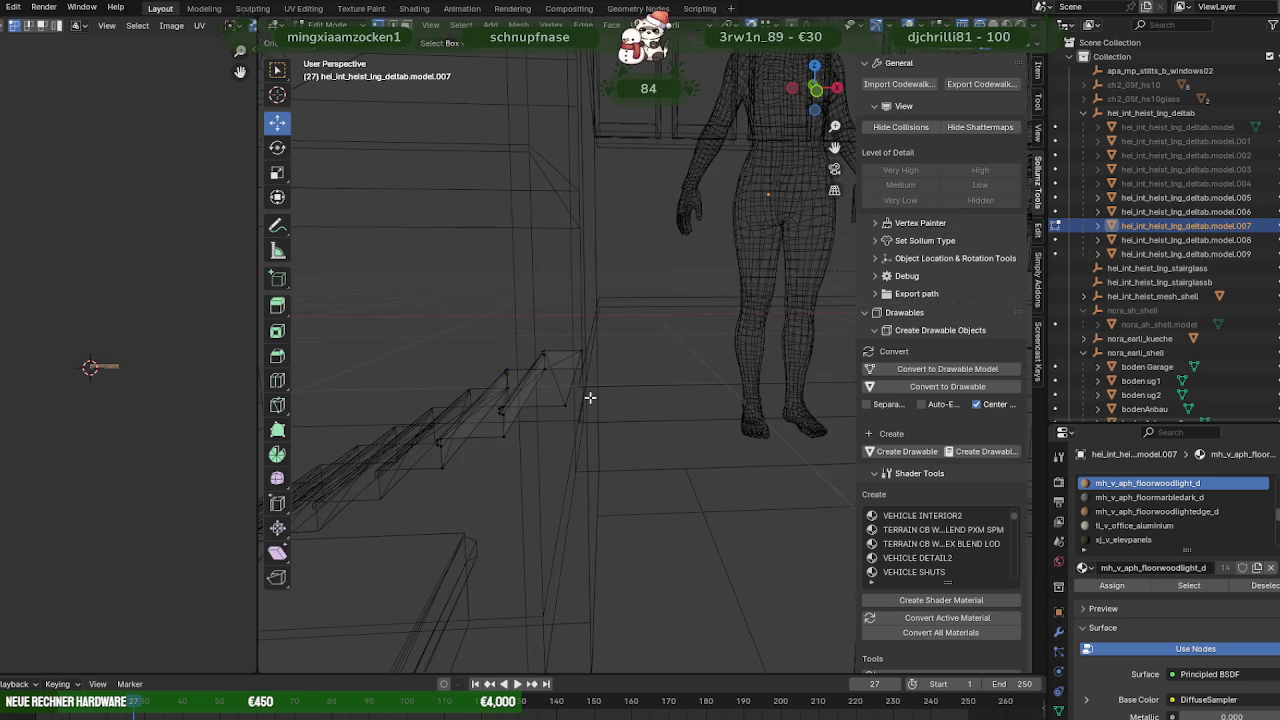
# Box-select the landing slab and move it vertically to meet the flight's top.
pyautogui.moveTo(590, 397)
pyautogui.mouseDown(button='middle')
pyautogui.moveTo(617, 366)
pyautogui.moveTo(591, 385)
pyautogui.mouseUp(button='middle')
pyautogui.moveTo(510, 293)
pyautogui.mouseDown()
pyautogui.moveTo(750, 353)
pyautogui.moveTo(828, 356)
pyautogui.mouseUp()
pyautogui.moveTo(828, 356)
pyautogui.mouseDown(button='middle')
pyautogui.moveTo(757, 375)
pyautogui.moveTo(760, 388)
pyautogui.moveTo(533, 409)
pyautogui.mouseUp(button='middle')
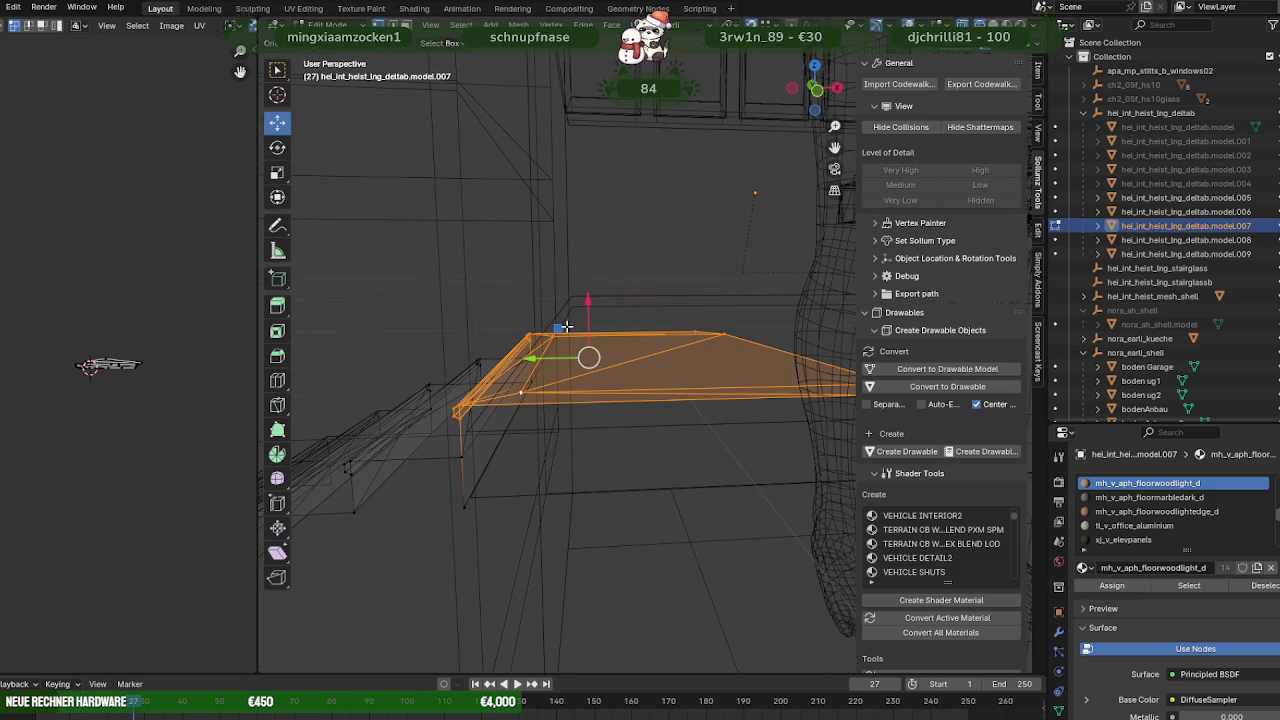
pyautogui.moveTo(589, 302); pyautogui.dragTo(578, 300)
pyautogui.moveTo(585, 330); pyautogui.dragTo(587, 315, button='middle')
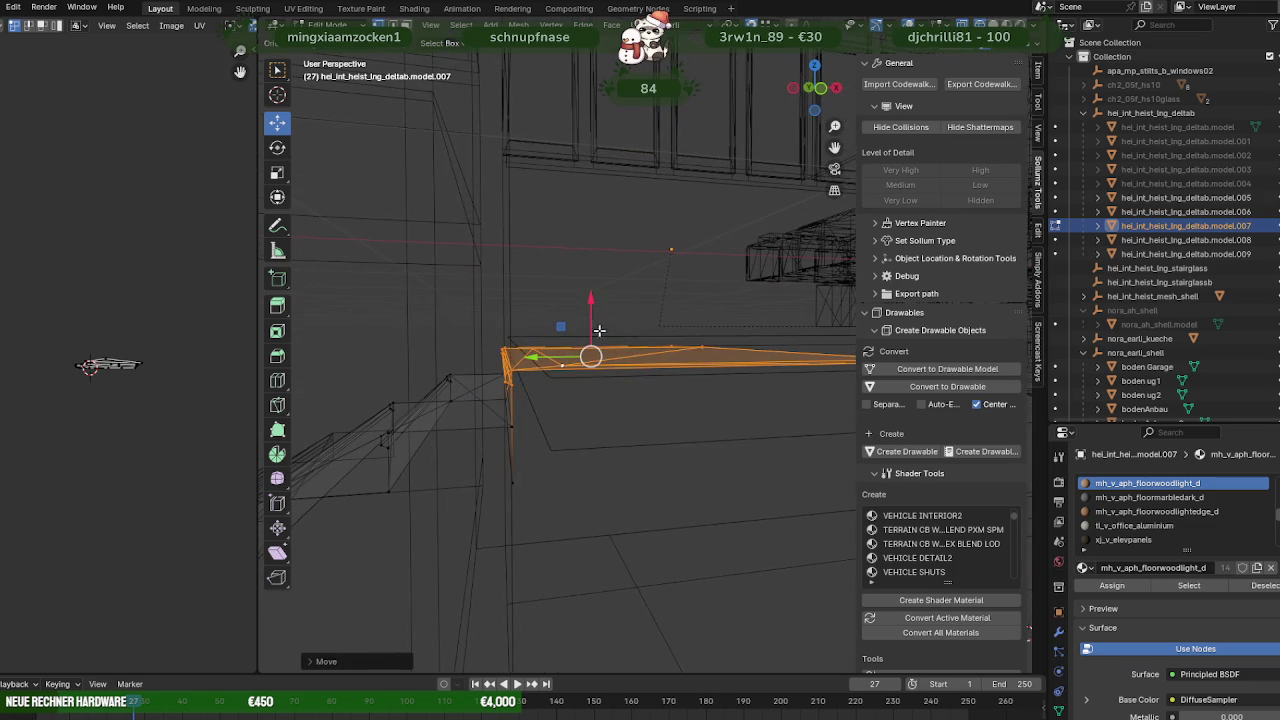
pyautogui.moveTo(586, 315); pyautogui.dragTo(588, 345)
pyautogui.hotkey('shift', 'z')
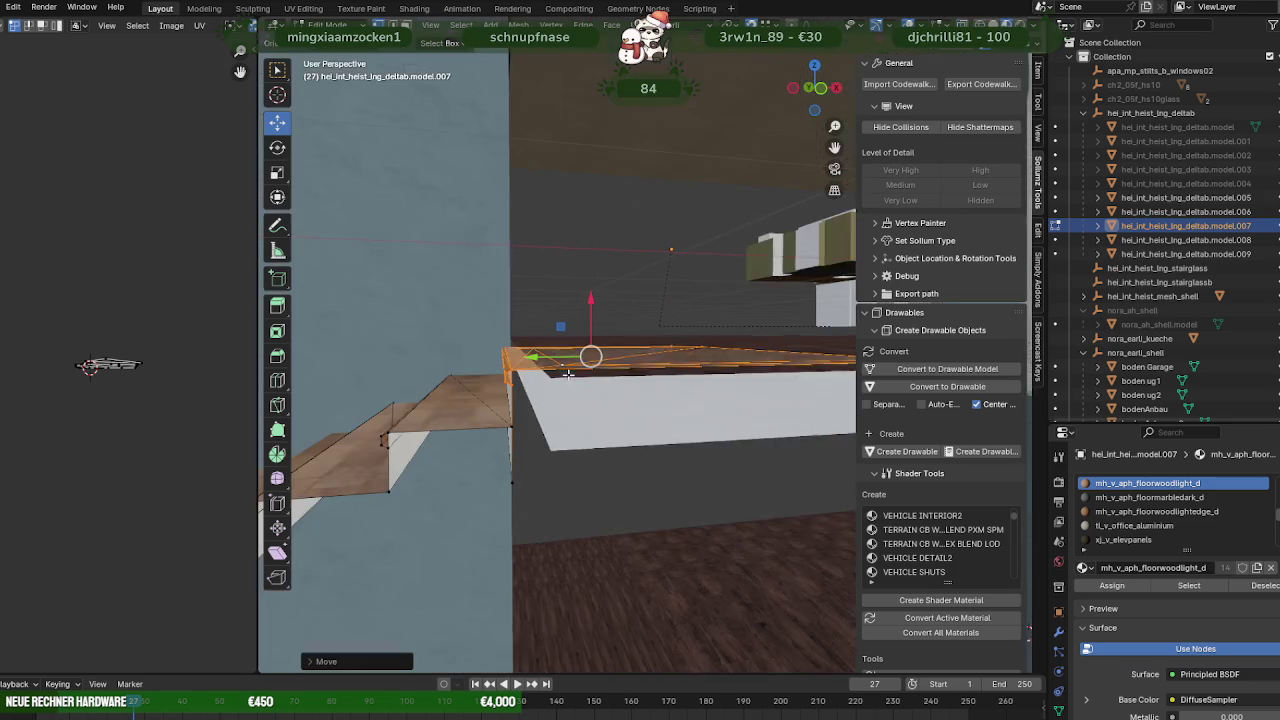
pyautogui.press('Tab')
pyautogui.press('KP_Decimal')
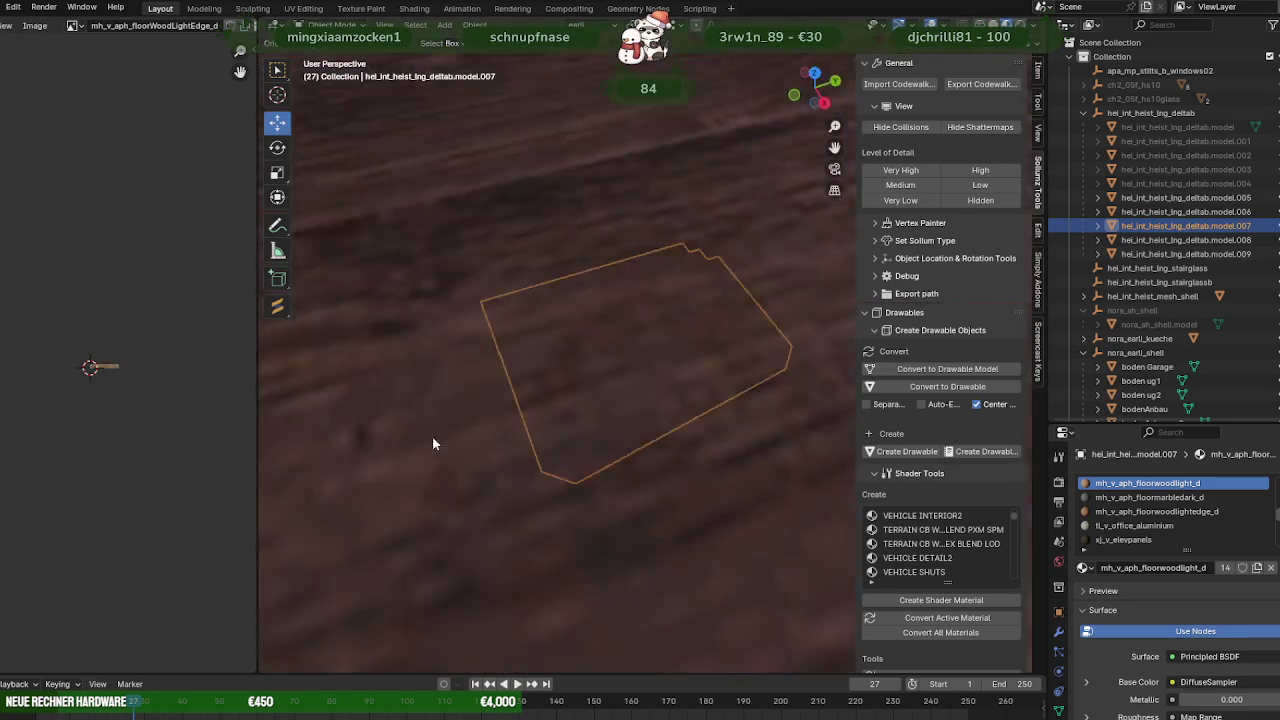
pyautogui.scroll(-5, 542, 398)
pyautogui.moveTo(543, 397)
pyautogui.mouseDown(button='middle')
pyautogui.moveTo(666, 393)
pyautogui.moveTo(522, 440)
pyautogui.moveTo(602, 471)
pyautogui.moveTo(692, 472)
pyautogui.moveTo(601, 440)
pyautogui.moveTo(625, 457)
pyautogui.moveTo(590, 454)
pyautogui.mouseUp(button='middle')
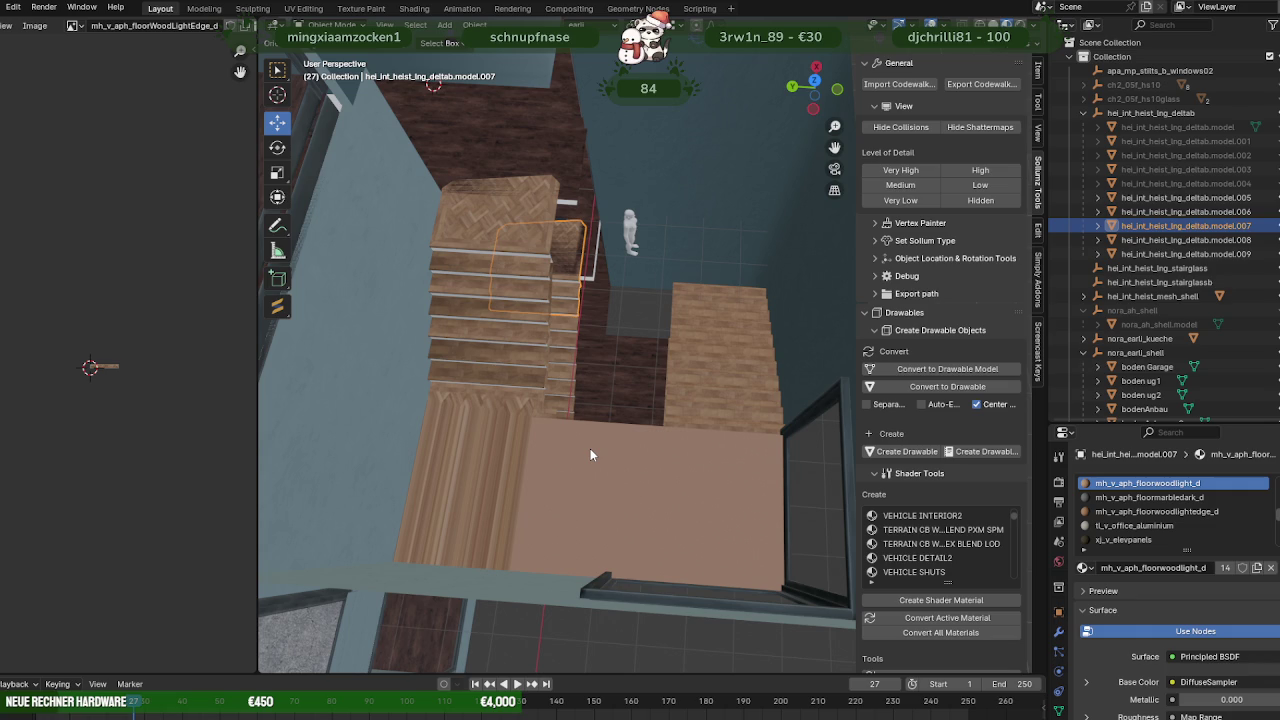
pyautogui.moveTo(590, 448)
pyautogui.mouseDown(button='middle')
pyautogui.moveTo(602, 447)
pyautogui.moveTo(480, 354)
pyautogui.moveTo(464, 441)
pyautogui.moveTo(530, 405)
pyautogui.moveTo(579, 403)
pyautogui.moveTo(562, 487)
pyautogui.moveTo(798, 496)
pyautogui.moveTo(715, 453)
pyautogui.moveTo(487, 403)
pyautogui.moveTo(637, 381)
pyautogui.moveTo(592, 380)
pyautogui.moveTo(564, 398)
pyautogui.moveTo(570, 411)
pyautogui.moveTo(578, 389)
pyautogui.moveTo(574, 400)
pyautogui.mouseUp(button='middle')
# Narrow the model.005 stair flight by pulling its right-edge vertices inward.
pyautogui.click(597, 351)
pyautogui.press('Tab')
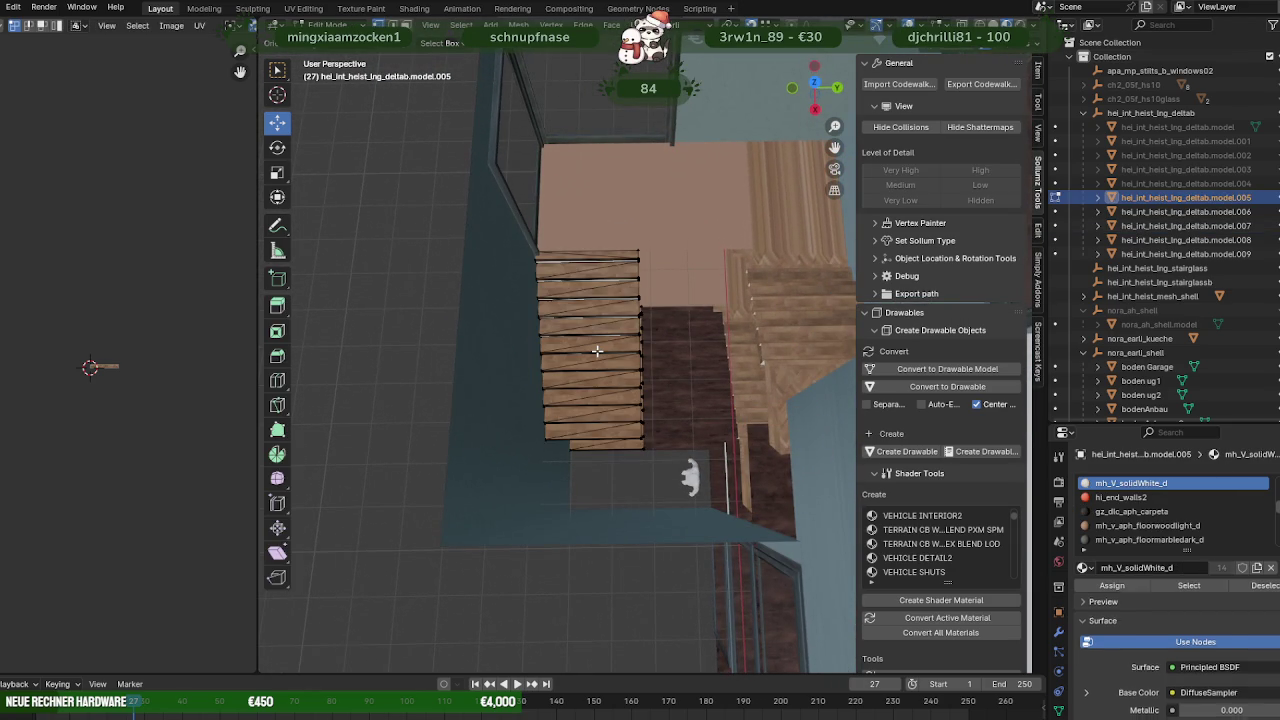
pyautogui.hotkey('alt', 'z')
pyautogui.moveTo(604, 224); pyautogui.dragTo(681, 470)
pyautogui.hotkey('alt', 'z')
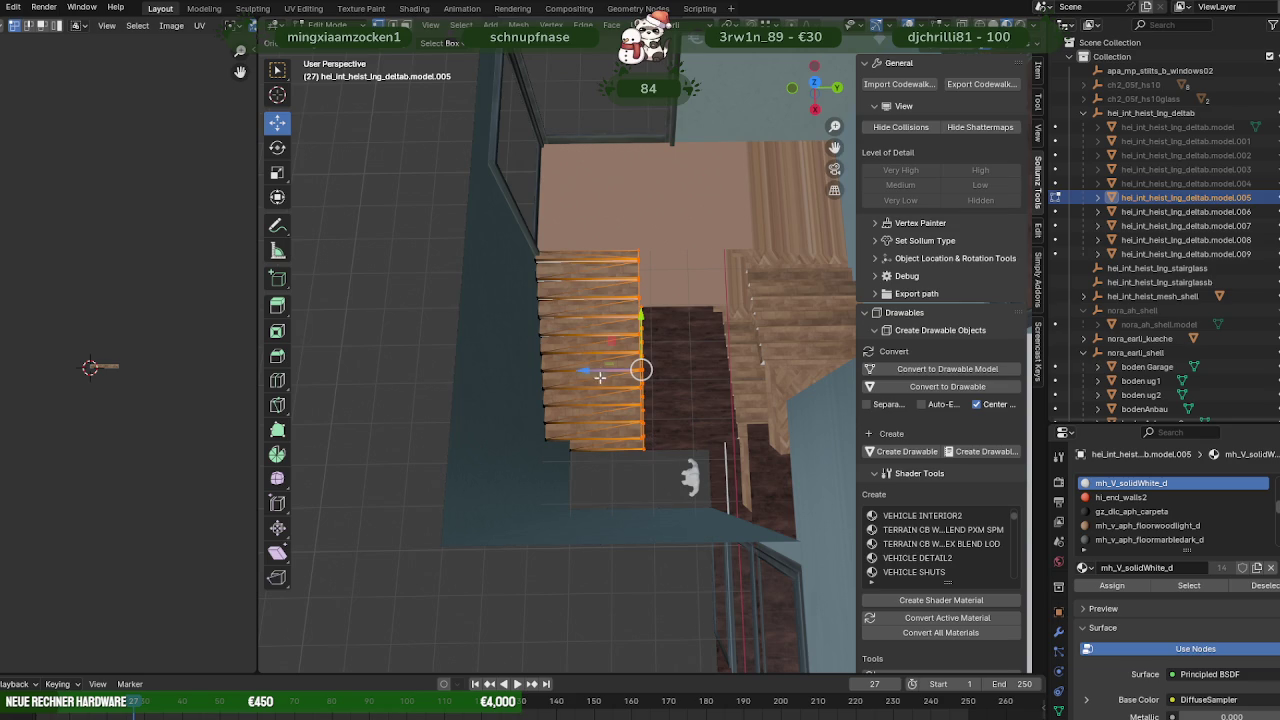
pyautogui.moveTo(598, 372); pyautogui.dragTo(580, 372)
pyautogui.press('Tab')
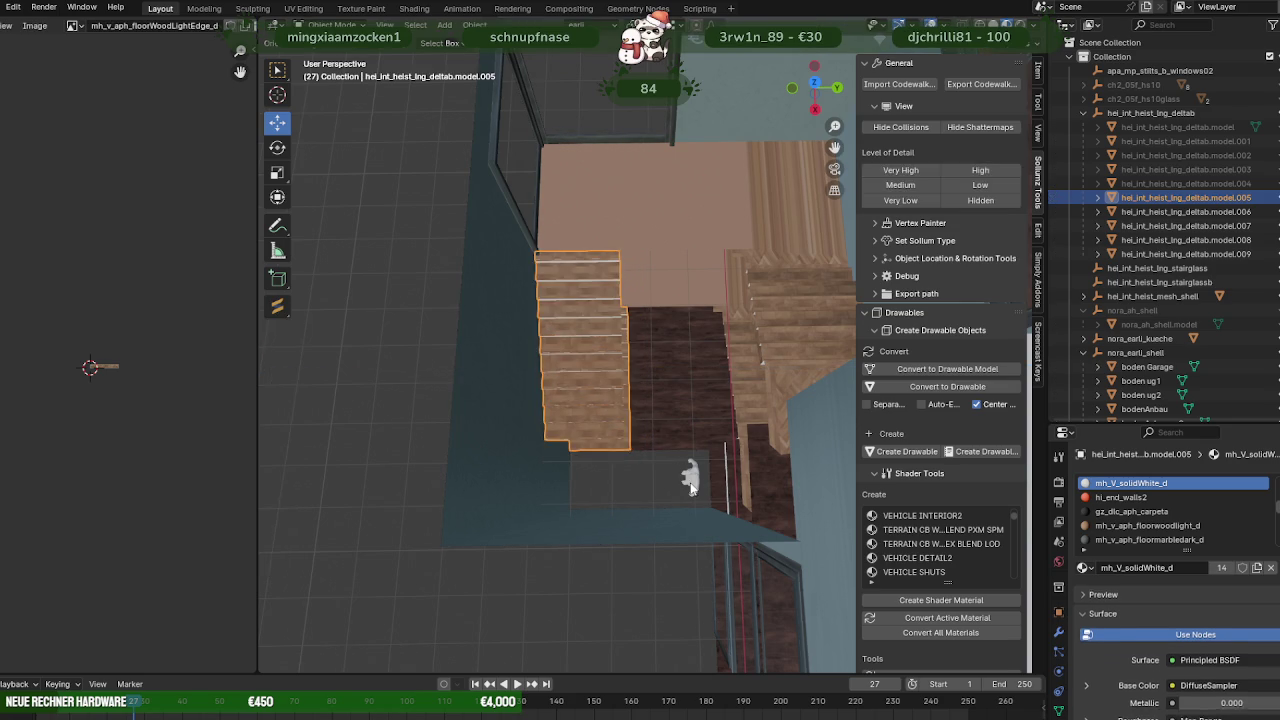
# Move the small figure onto the stairs and rotate it about X to lie flat.
pyautogui.click(690, 478)
pyautogui.press('Tab')
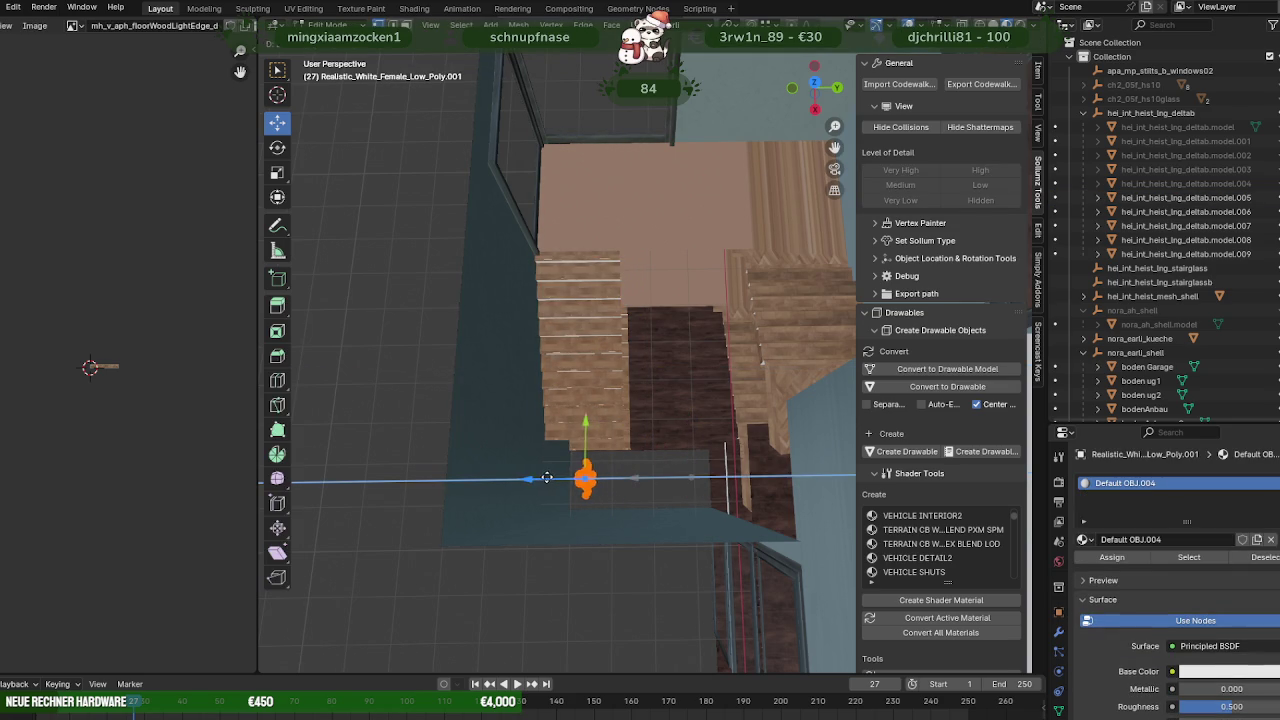
pyautogui.moveTo(690, 478); pyautogui.dragTo(575, 478)
pyautogui.moveTo(576, 425); pyautogui.dragTo(579, 346)
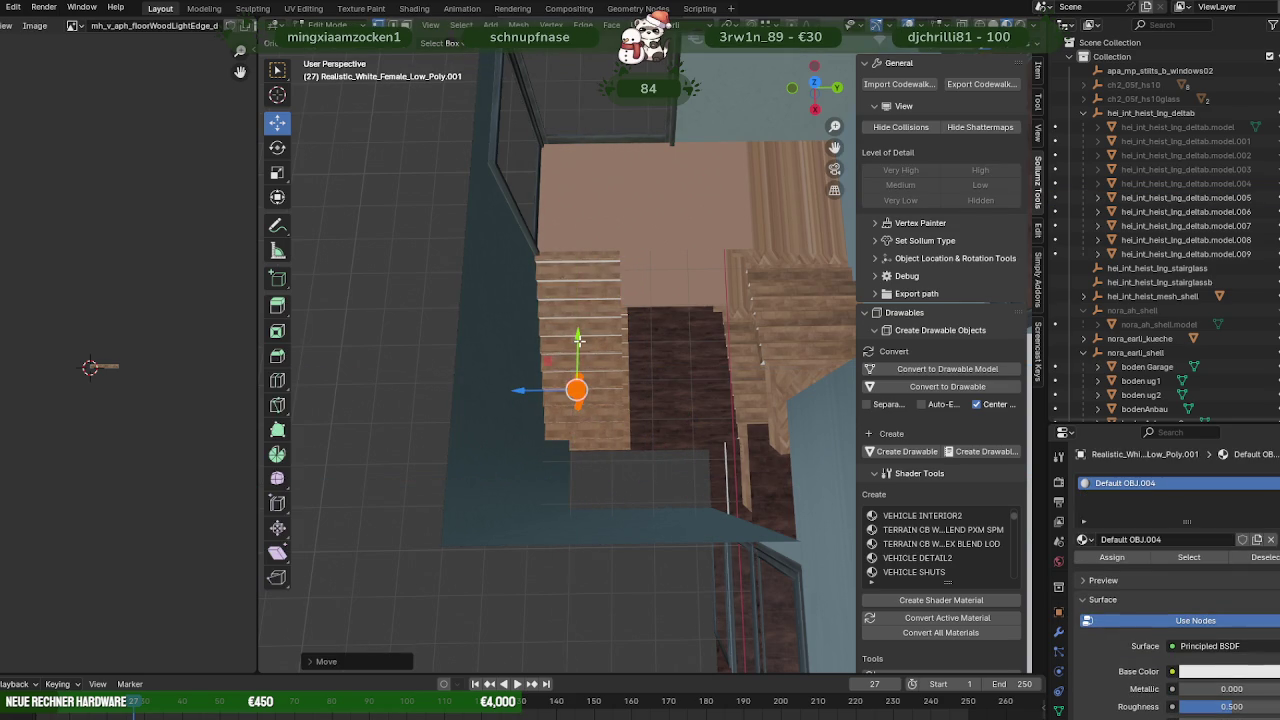
pyautogui.hotkey('shift', 'space')
pyautogui.press('r')
pyautogui.moveTo(617, 415); pyautogui.dragTo(614, 419)
pyautogui.press('KP_Decimal')
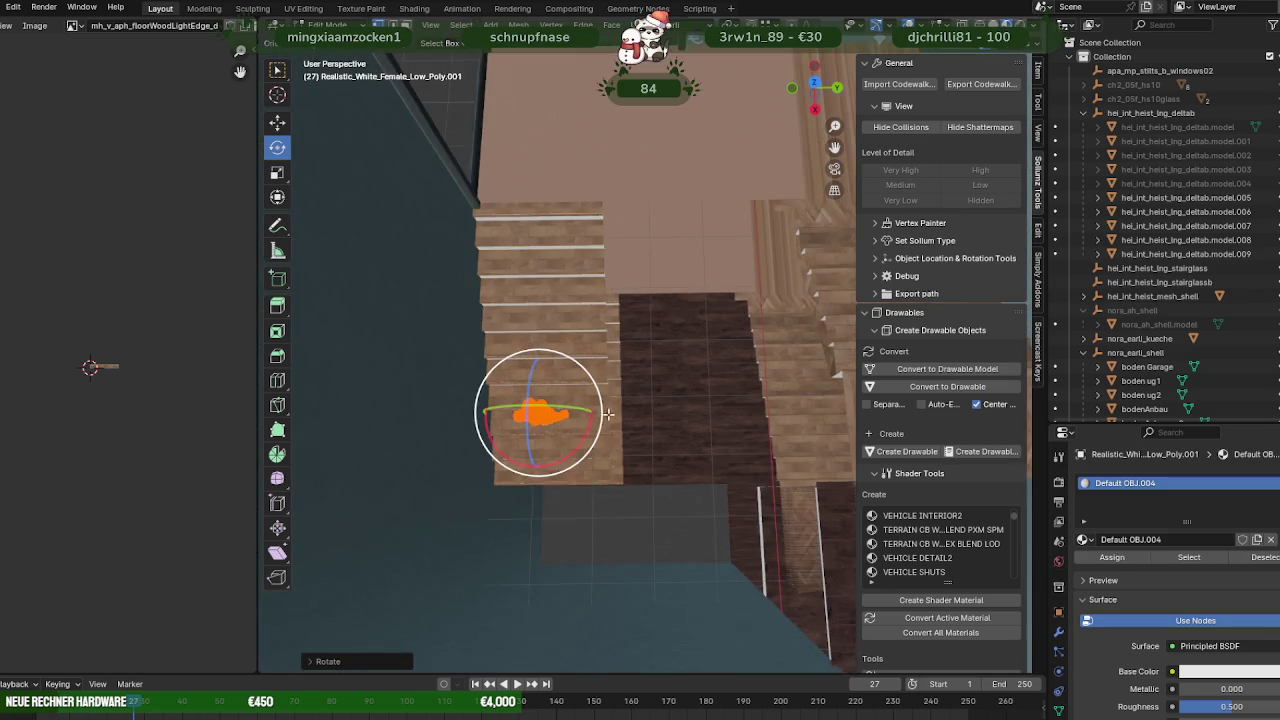
pyautogui.scroll(-3, 623, 362)
pyautogui.scroll(-3, 623, 362)
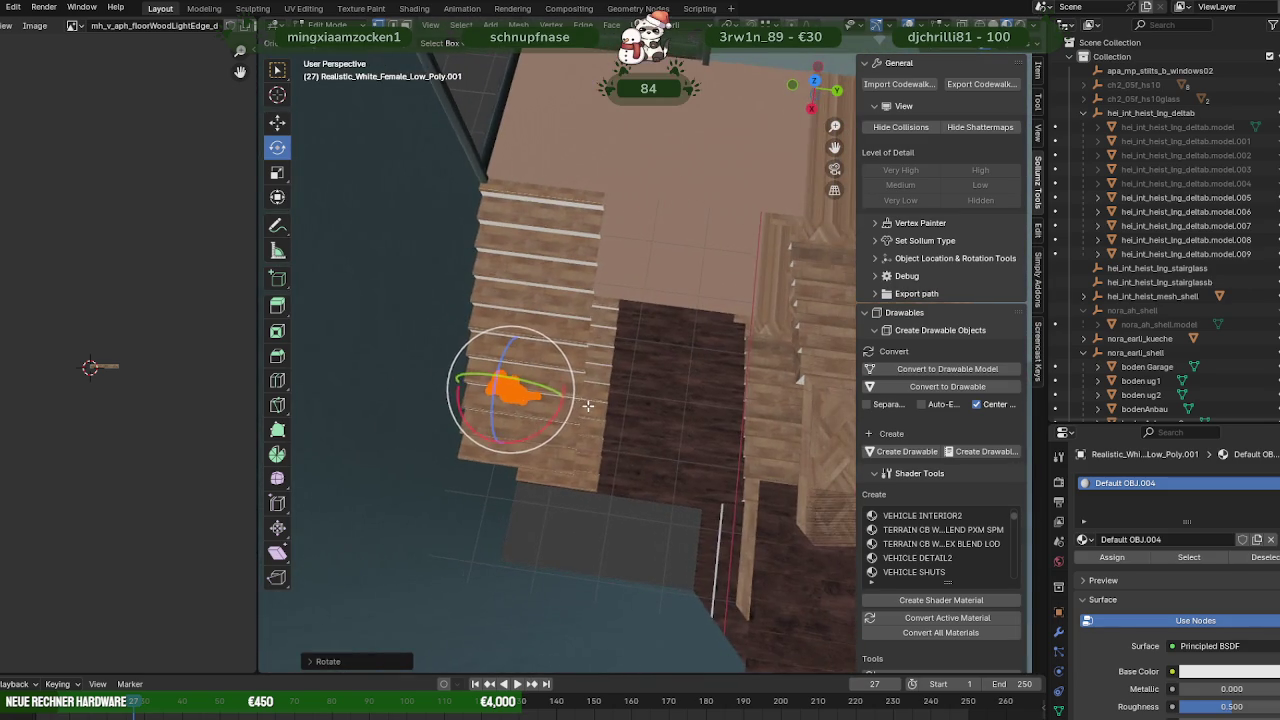
pyautogui.press('Tab')
# Select all of the staircase geometry in edit mode from a top-down view.
pyautogui.moveTo(567, 366)
pyautogui.mouseDown(button='middle')
pyautogui.moveTo(621, 381)
pyautogui.moveTo(515, 427)
pyautogui.mouseUp(button='middle')
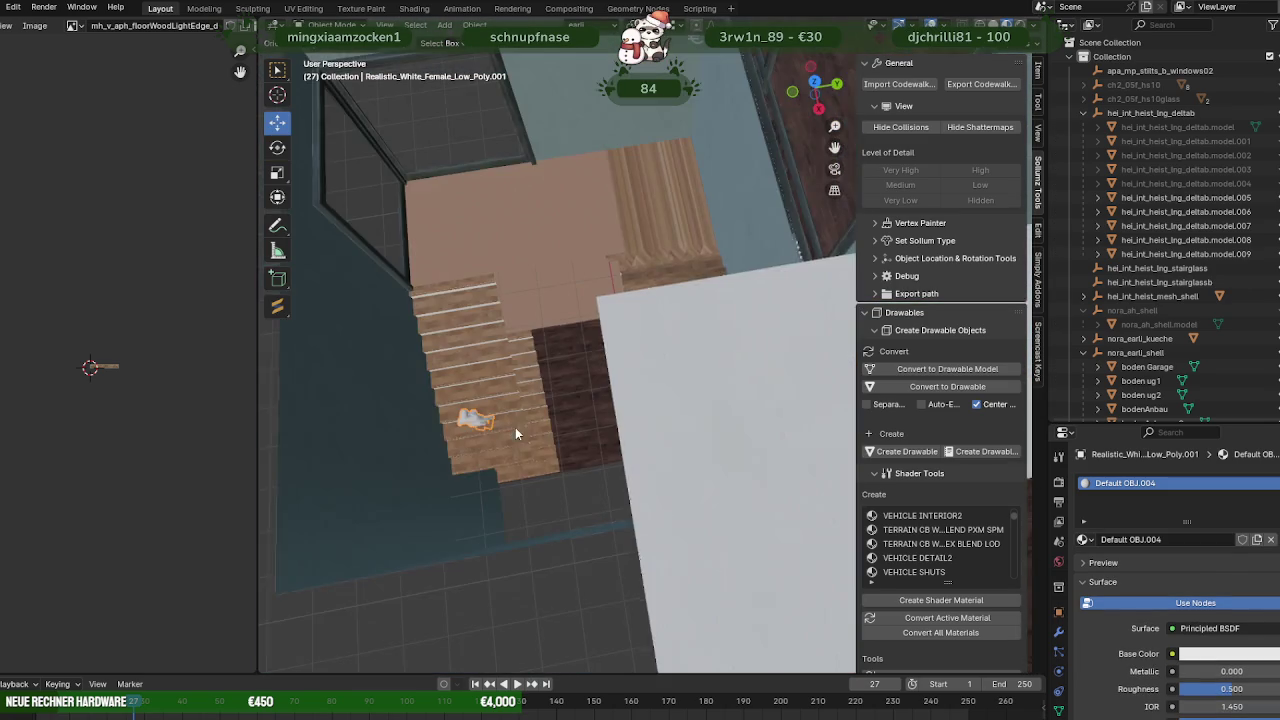
pyautogui.click(476, 342)
pyautogui.press('Tab')
pyautogui.hotkey('shift', 'space')
pyautogui.press('r')
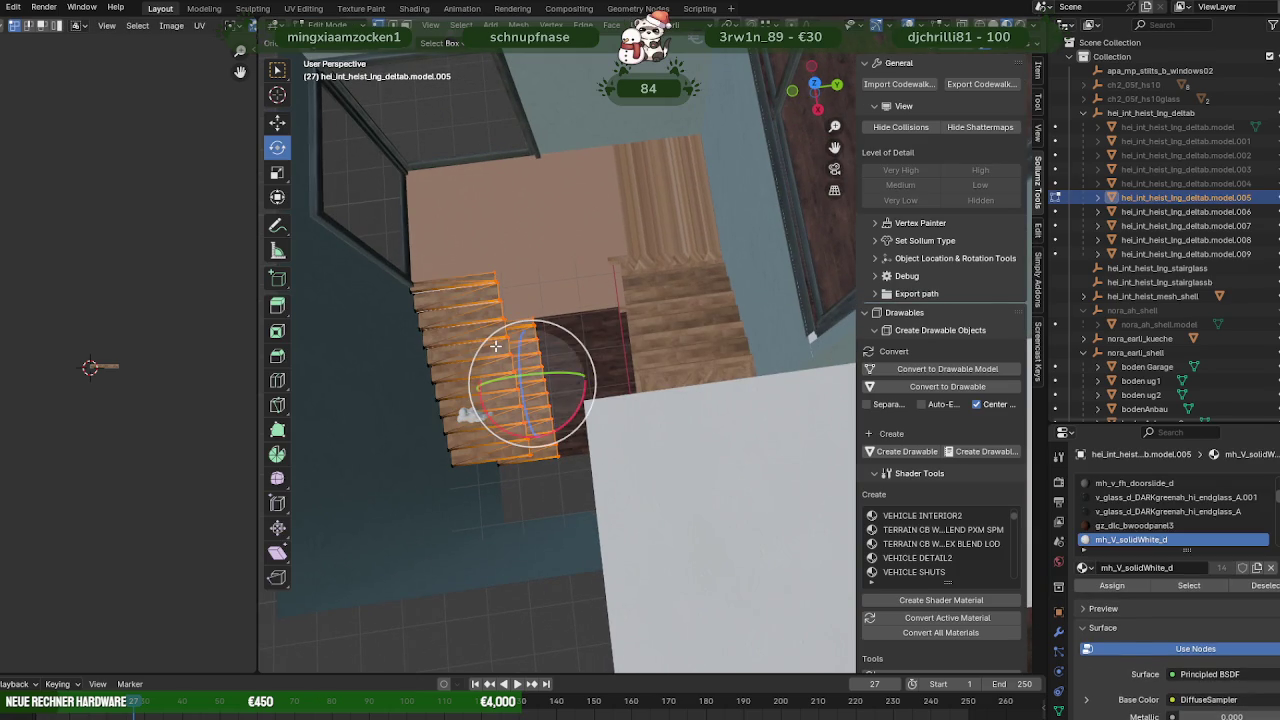
pyautogui.press('a')
pyautogui.hotkey('shift', 'space')
pyautogui.press('g')
pyautogui.moveTo(487, 343)
pyautogui.mouseDown(button='middle')
pyautogui.moveTo(523, 380)
pyautogui.moveTo(617, 380)
pyautogui.moveTo(605, 393)
pyautogui.mouseUp(button='middle')
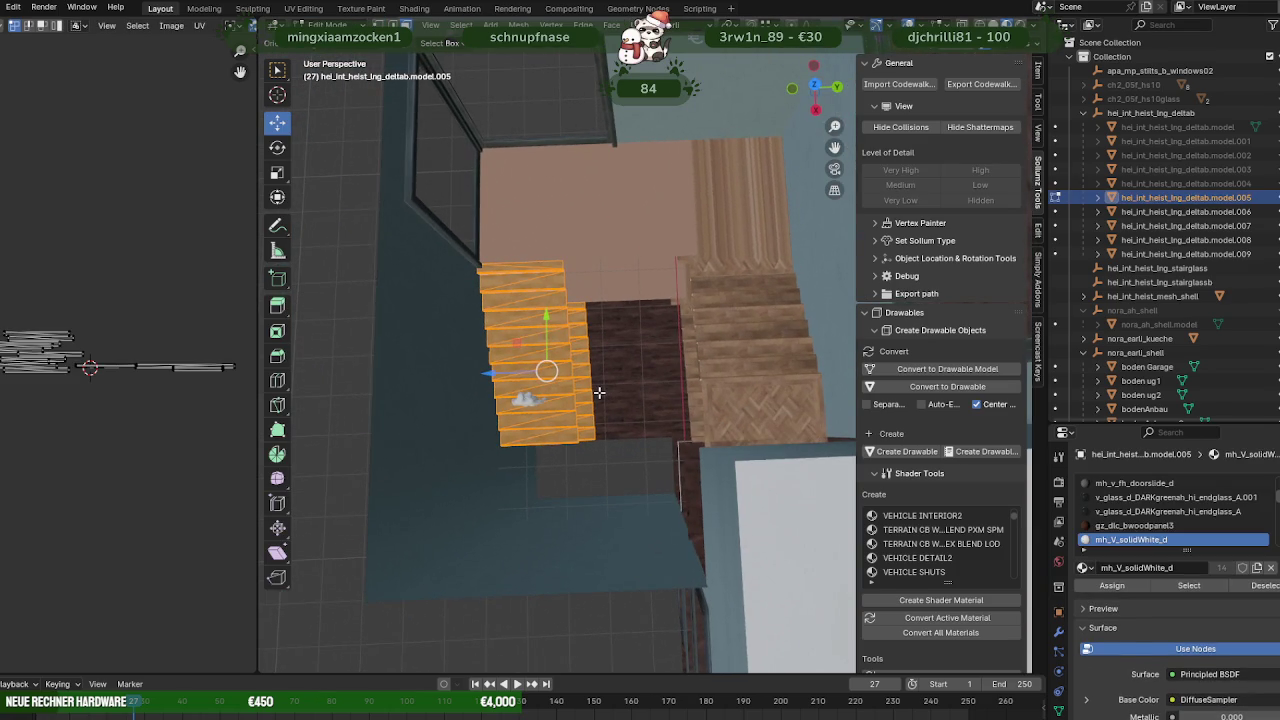
# Duplicate the stair flight, slide it along X beside the original, and separate it as model.010.
pyautogui.hotkey('shift', 'd')
pyautogui.rightClick(483, 382)
pyautogui.press('g')
pyautogui.press('x')
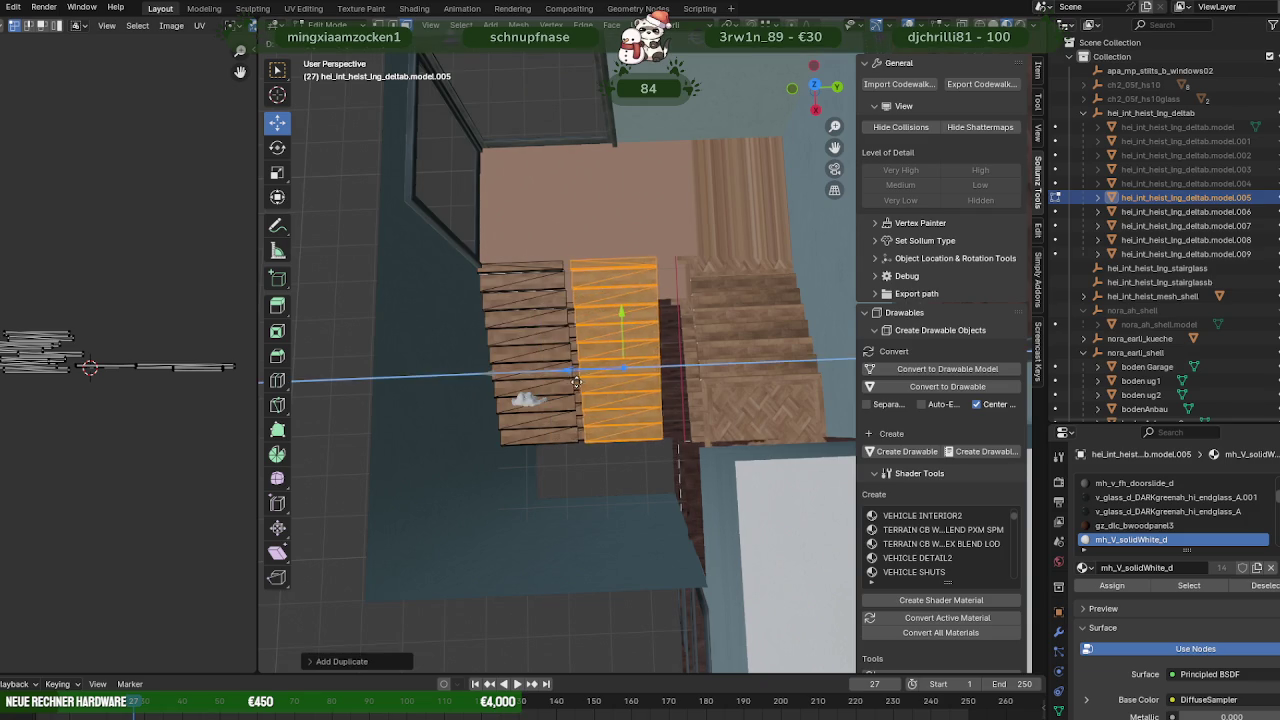
pyautogui.click(625, 368)
pyautogui.hotkey('ctrl', 'f')
pyautogui.click(695, 387)
pyautogui.press('Tab')
pyautogui.click(630, 360)
pyautogui.press('Tab')
pyautogui.moveTo(703, 381); pyautogui.dragTo(691, 359, button='middle')
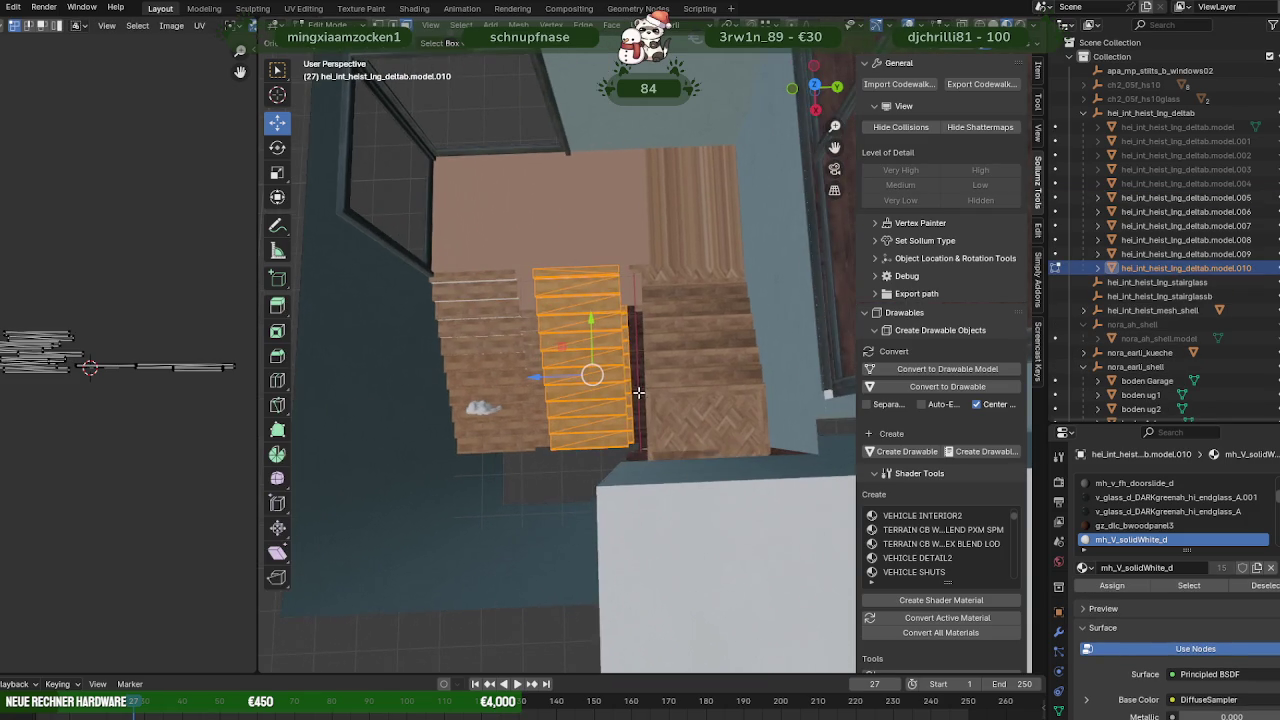
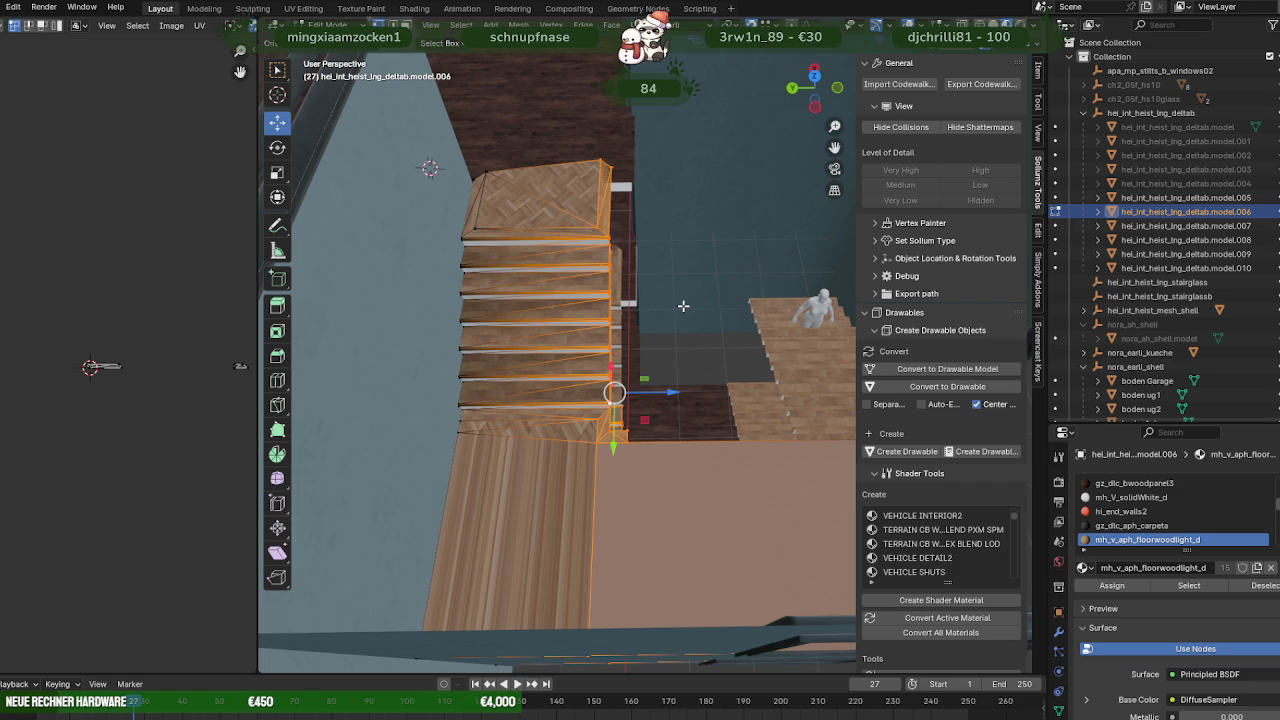
# Shift the left wooden staircase slightly sideways and inspect it against the wall and glass railing.
pyautogui.moveTo(640, 341)
pyautogui.mouseDown(button='middle')
pyautogui.moveTo(418, 346)
pyautogui.moveTo(609, 327)
pyautogui.moveTo(614, 380)
pyautogui.moveTo(654, 297)
pyautogui.moveTo(669, 421)
pyautogui.mouseUp(button='middle')
pyautogui.moveTo(669, 421); pyautogui.dragTo(692, 421)
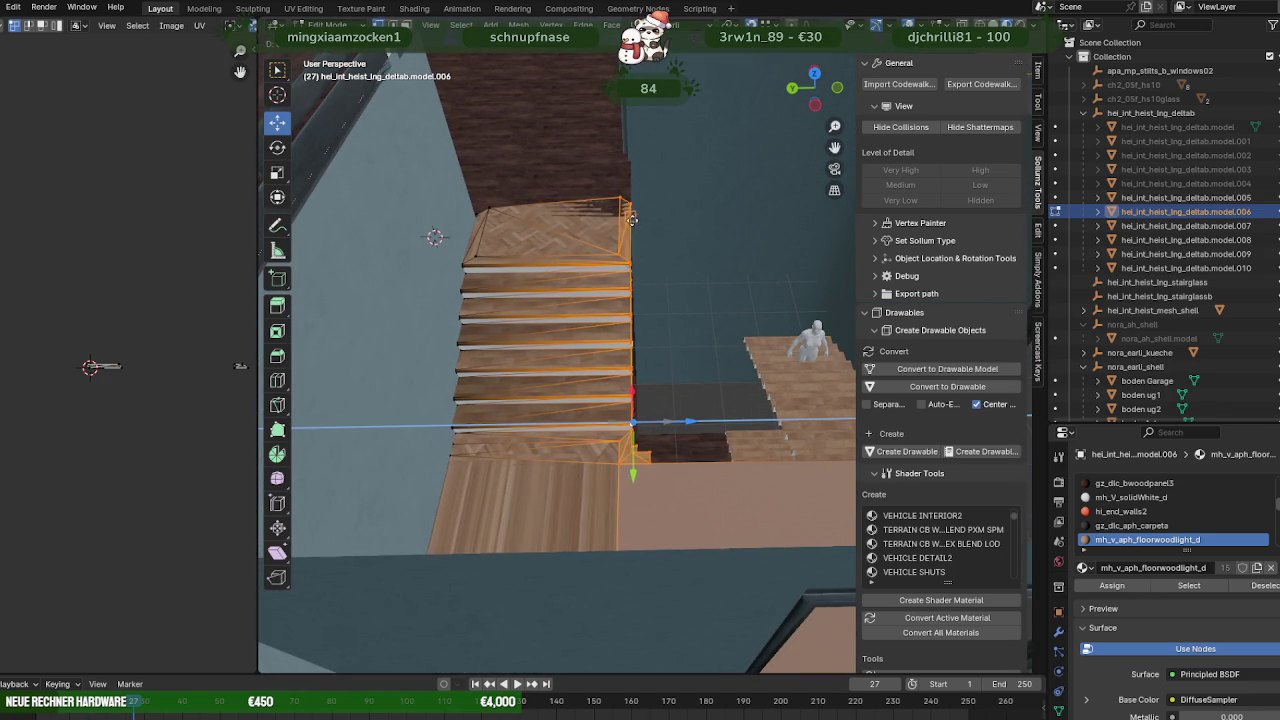
pyautogui.moveTo(668, 281)
pyautogui.mouseDown(button='middle')
pyautogui.moveTo(596, 347)
pyautogui.moveTo(506, 163)
pyautogui.moveTo(563, 460)
pyautogui.moveTo(629, 385)
pyautogui.moveTo(580, 365)
pyautogui.mouseUp(button='middle')
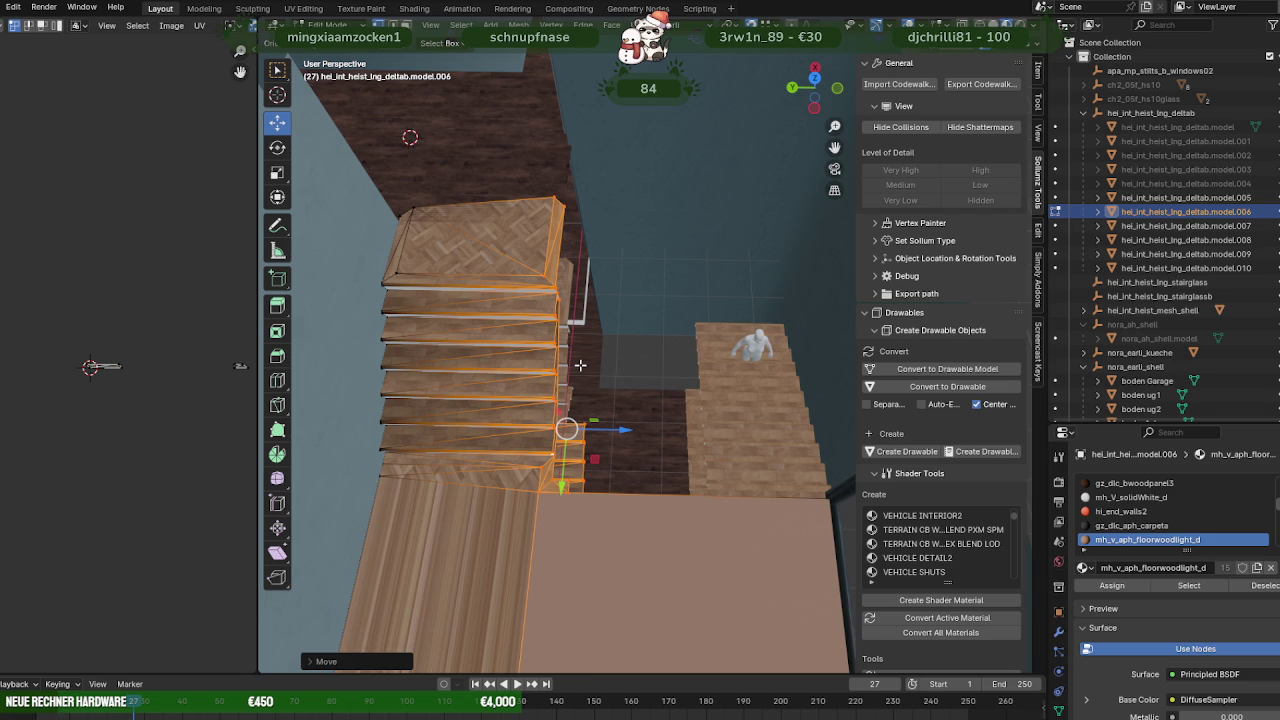
pyautogui.moveTo(580, 365)
pyautogui.mouseDown(button='middle')
pyautogui.moveTo(571, 263)
pyautogui.moveTo(840, 215)
pyautogui.mouseUp(button='middle')
pyautogui.scroll(5, 571, 263)
pyautogui.moveTo(840, 215); pyautogui.dragTo(836, 193)
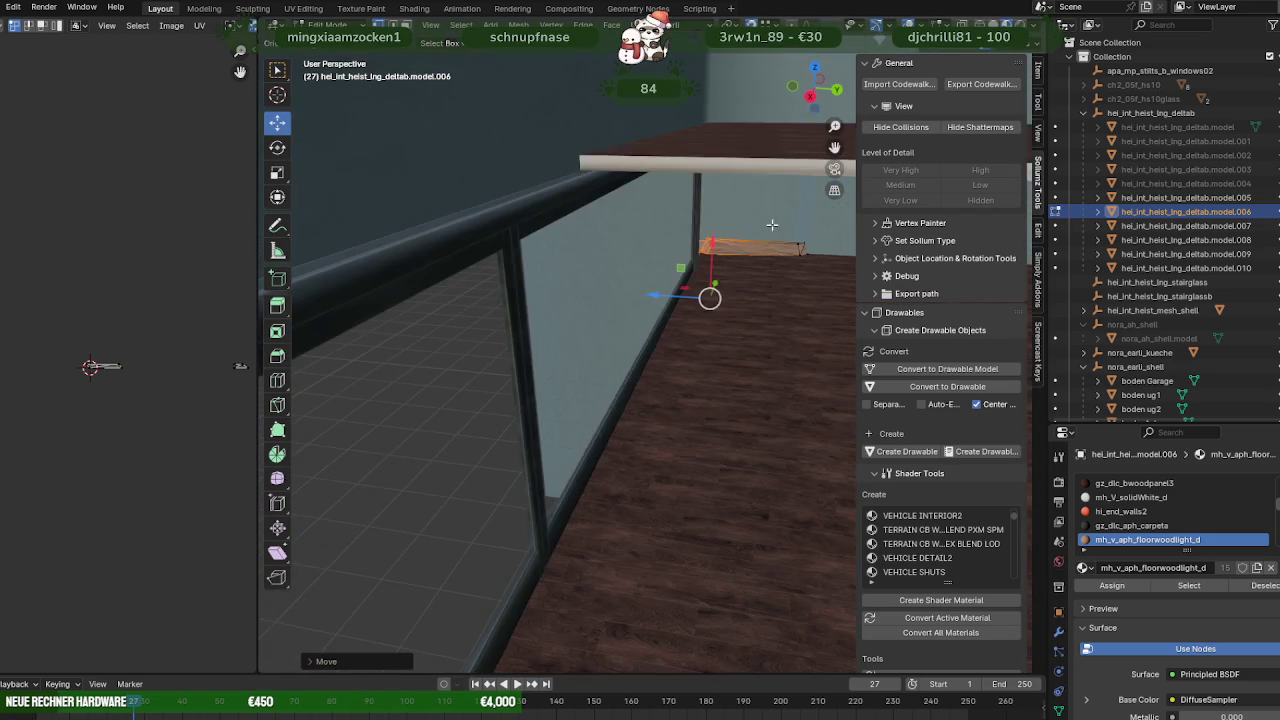
pyautogui.moveTo(810, 207); pyautogui.dragTo(784, 222, button='middle')
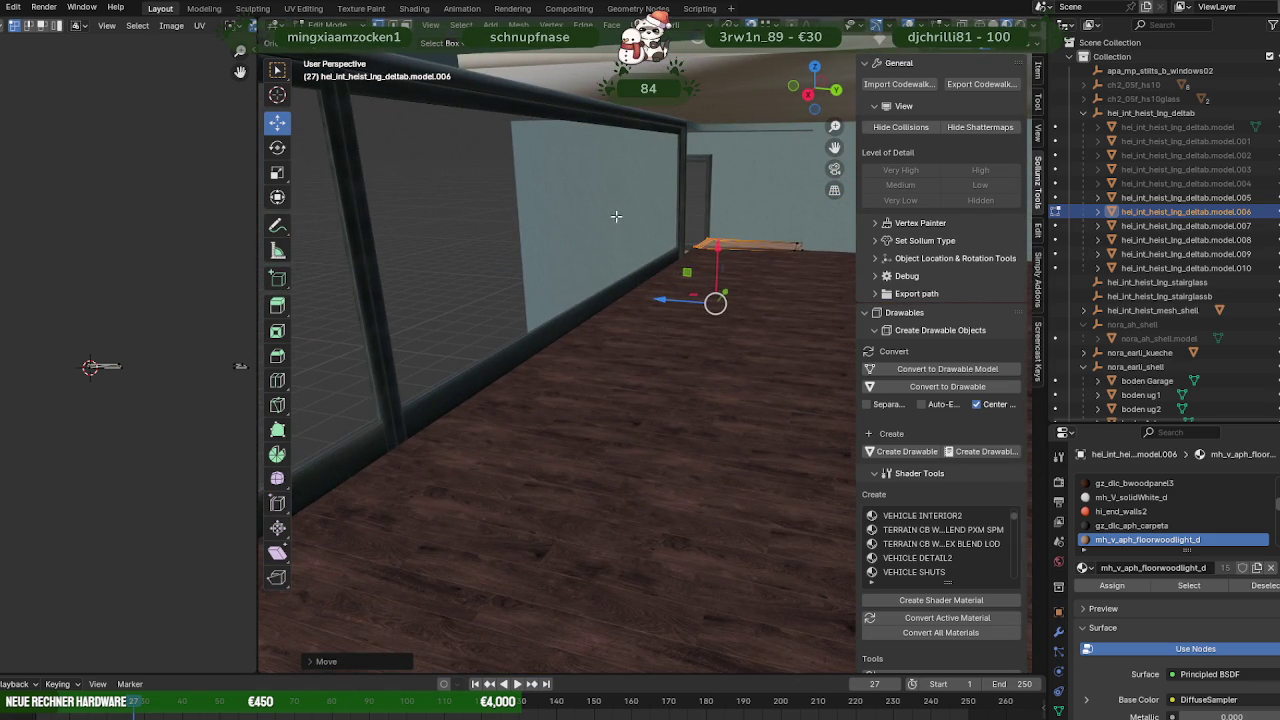
pyautogui.moveTo(612, 217); pyautogui.dragTo(438, 332, button='middle')
pyautogui.scroll(1, 438, 332)
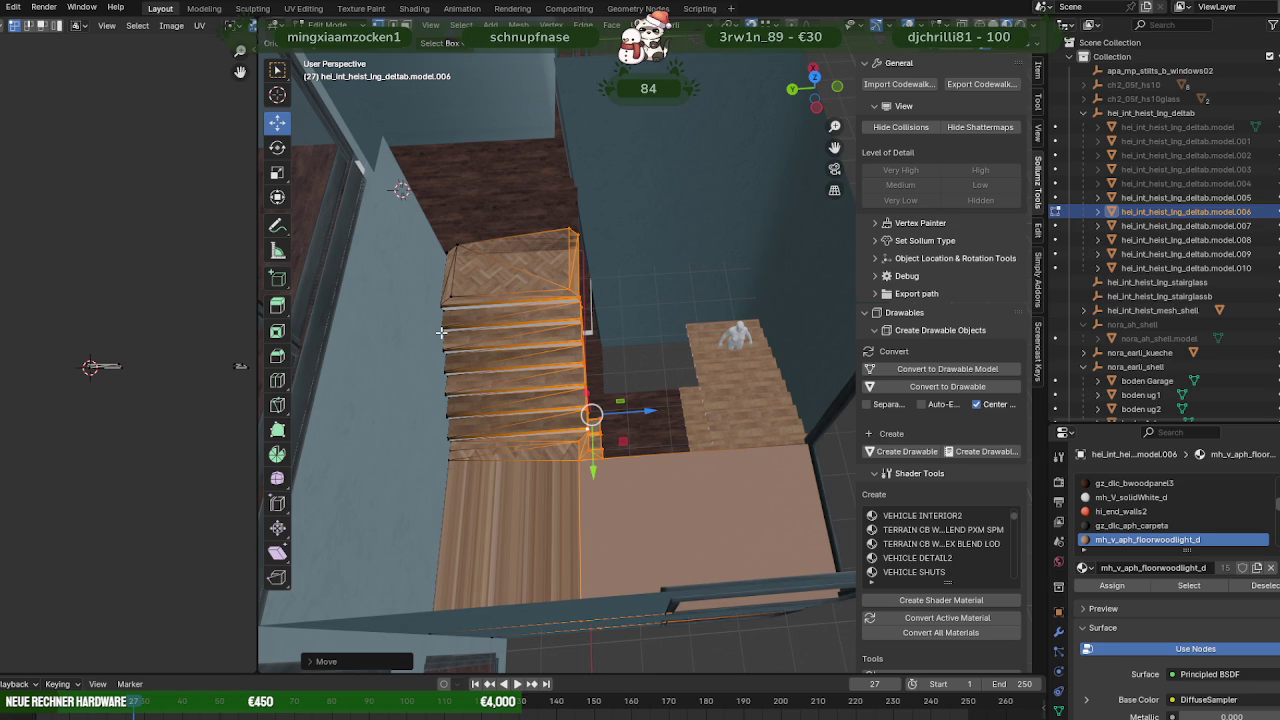
# Check the staircase's fit from several angles, then select the white stair object model.010.
pyautogui.moveTo(554, 268); pyautogui.dragTo(386, 305, button='middle')
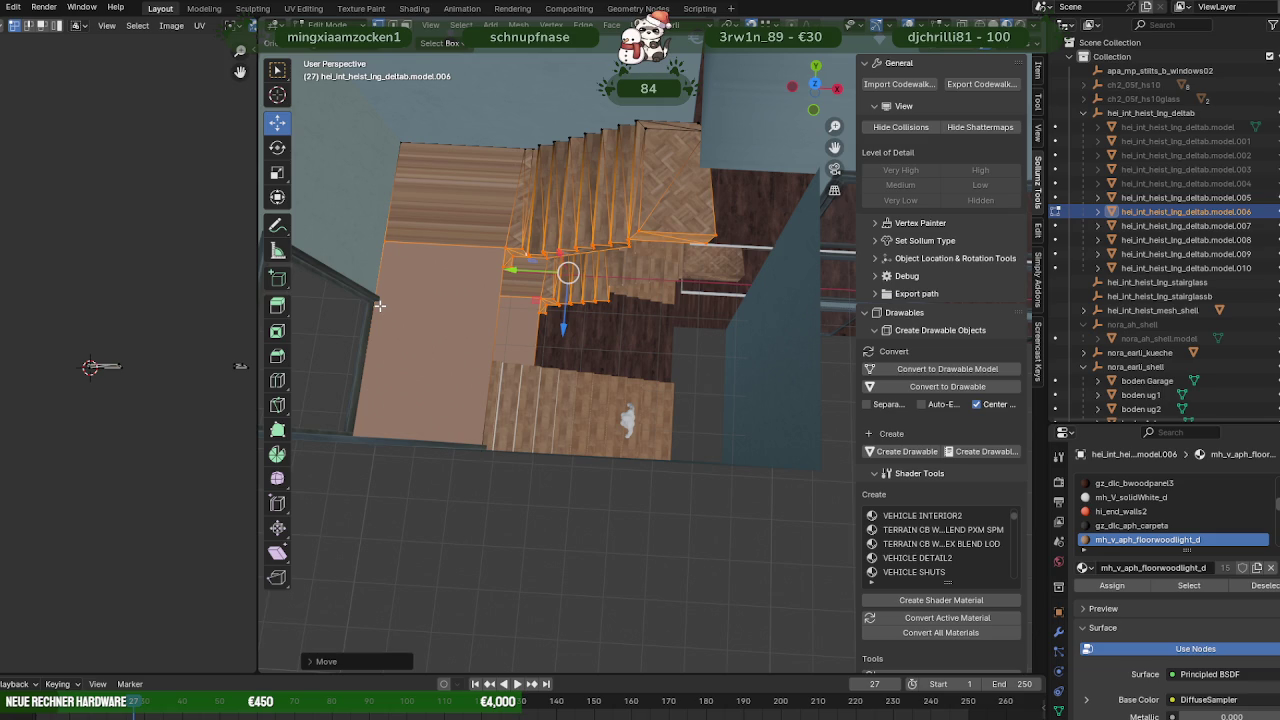
pyautogui.moveTo(503, 263); pyautogui.dragTo(530, 267, button='middle')
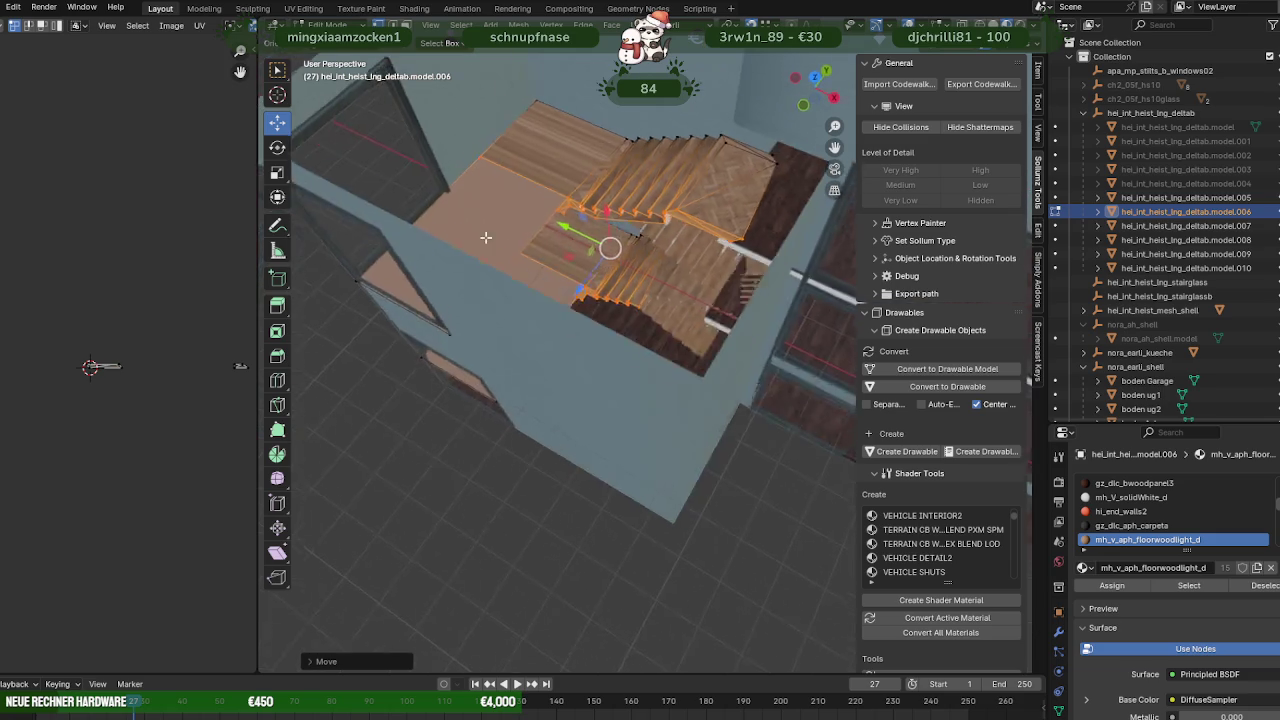
pyautogui.scroll(5, 600, 294)
pyautogui.scroll(5, 602, 289)
pyautogui.moveTo(671, 340); pyautogui.dragTo(581, 224, button='middle')
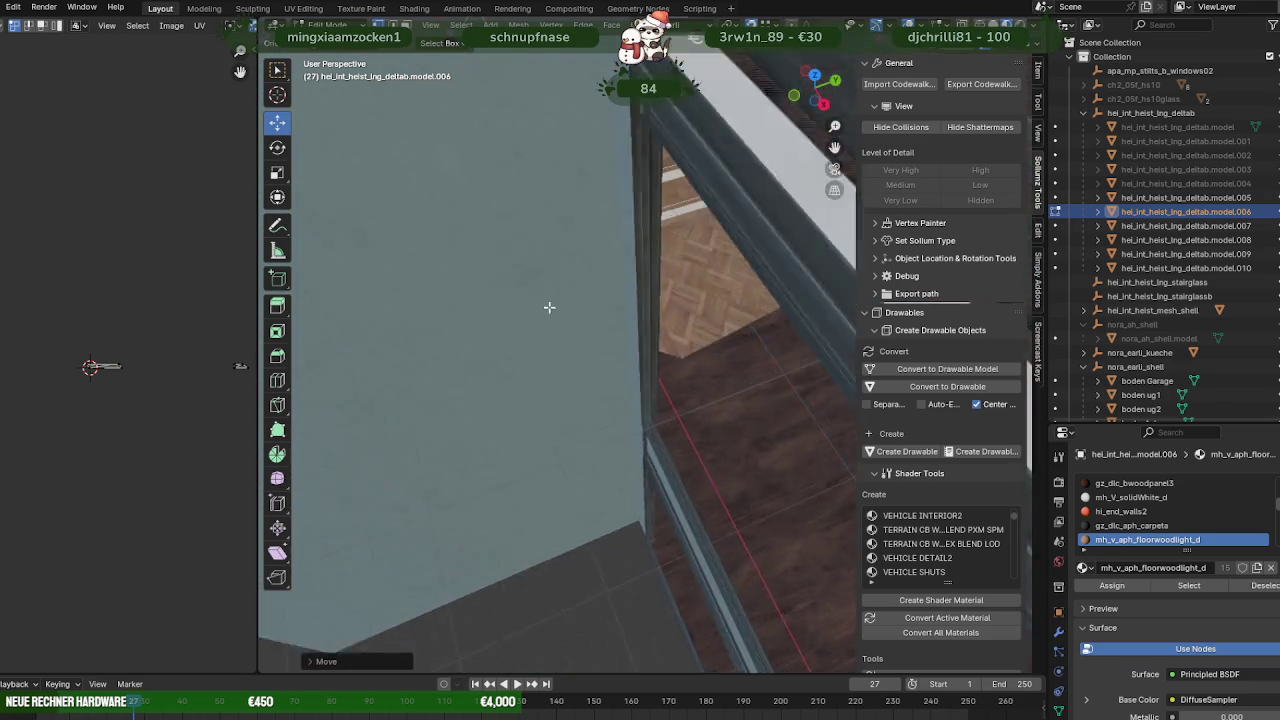
pyautogui.scroll(-3, 626, 343)
pyautogui.scroll(-3, 621, 330)
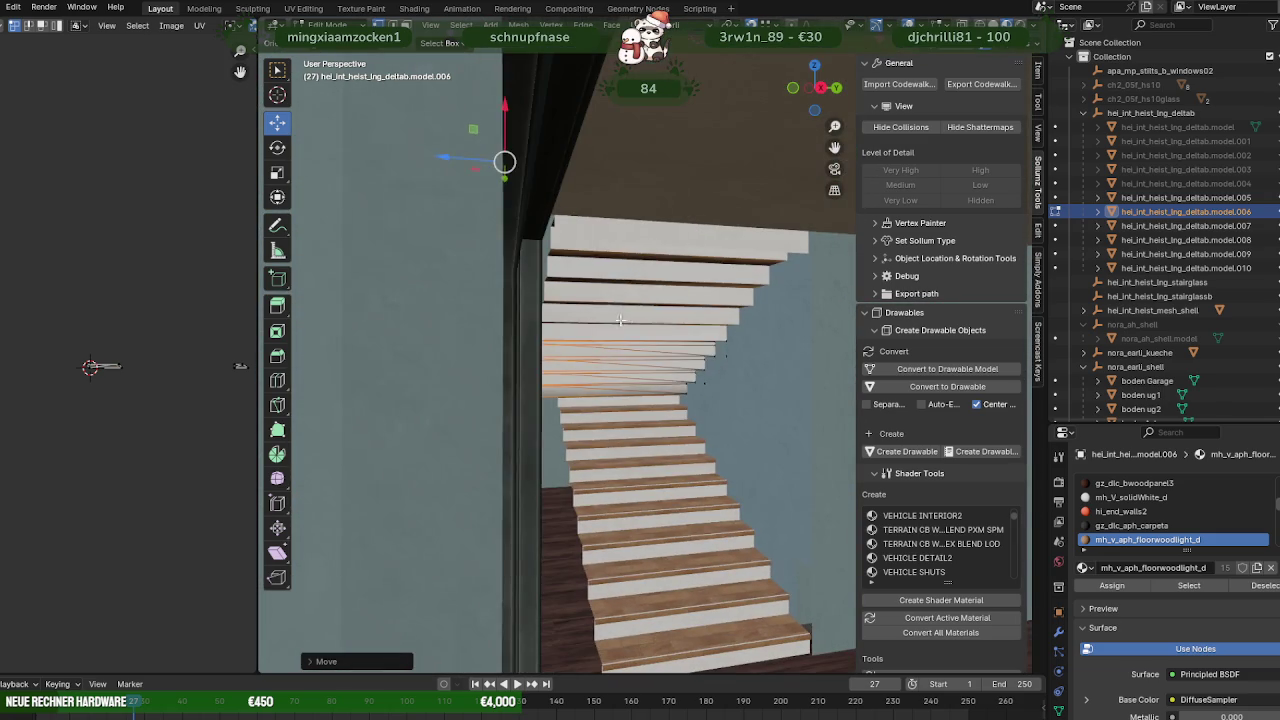
pyautogui.click(675, 475)
pyautogui.moveTo(675, 475)
pyautogui.mouseDown(button='middle')
pyautogui.moveTo(613, 387)
pyautogui.moveTo(670, 494)
pyautogui.moveTo(571, 413)
pyautogui.moveTo(598, 420)
pyautogui.moveTo(669, 389)
pyautogui.moveTo(656, 378)
pyautogui.mouseUp(button='middle')
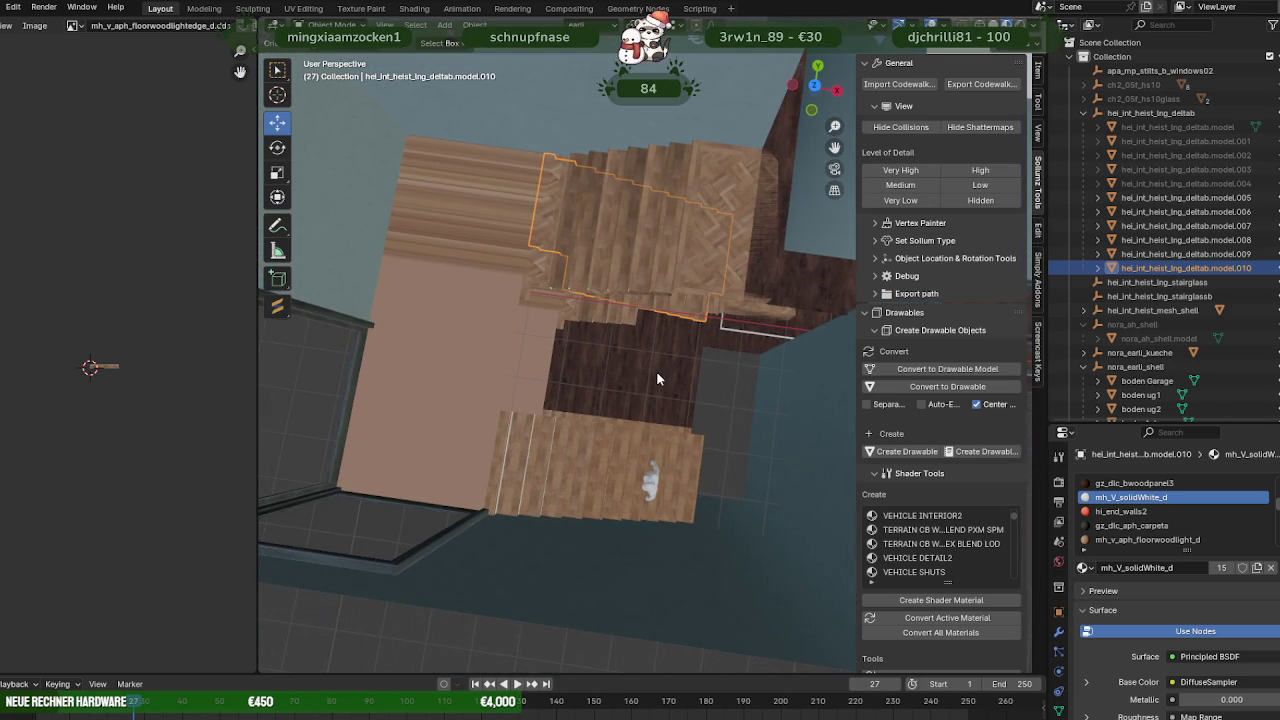
# In Edit Mode, slide the top edge strip of the stair trim to the dark stair's edge.
pyautogui.press('Tab')
pyautogui.click(603, 274)
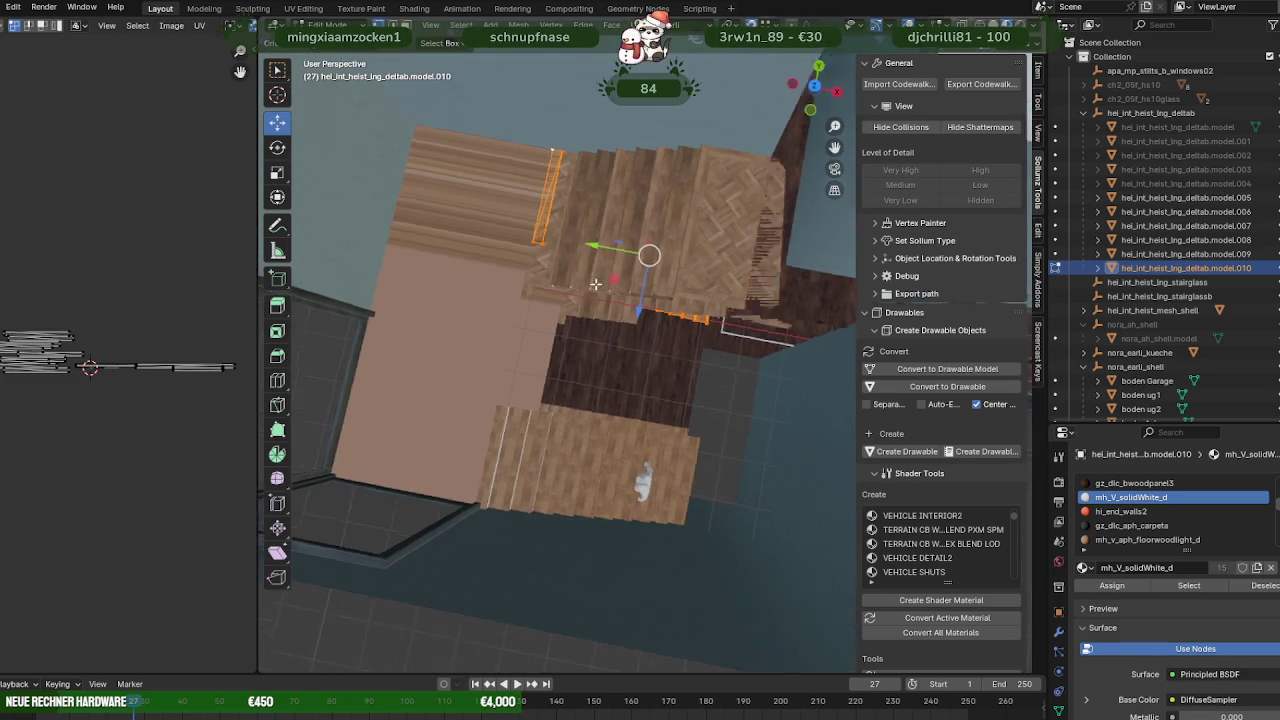
pyautogui.moveTo(603, 274); pyautogui.dragTo(641, 259, button='middle')
pyautogui.keyDown('shift'); pyautogui.click(695, 214); pyautogui.keyUp('shift')
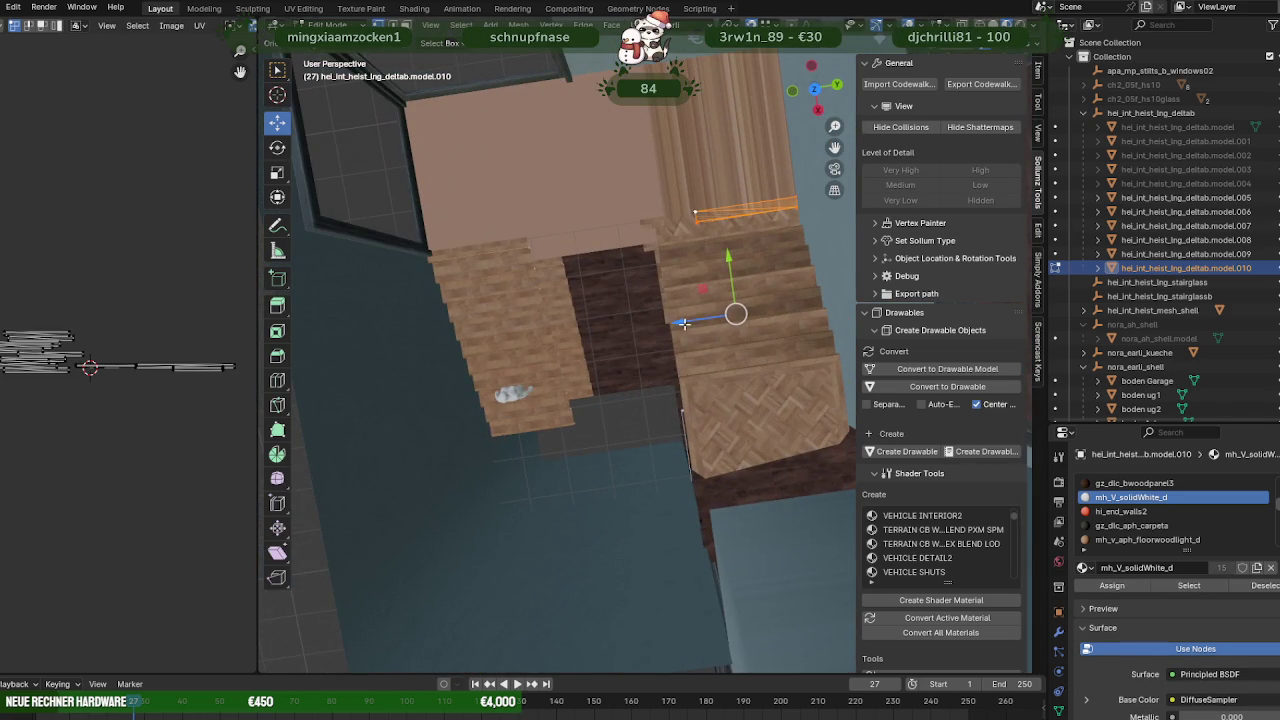
pyautogui.moveTo(682, 321); pyautogui.dragTo(684, 368)
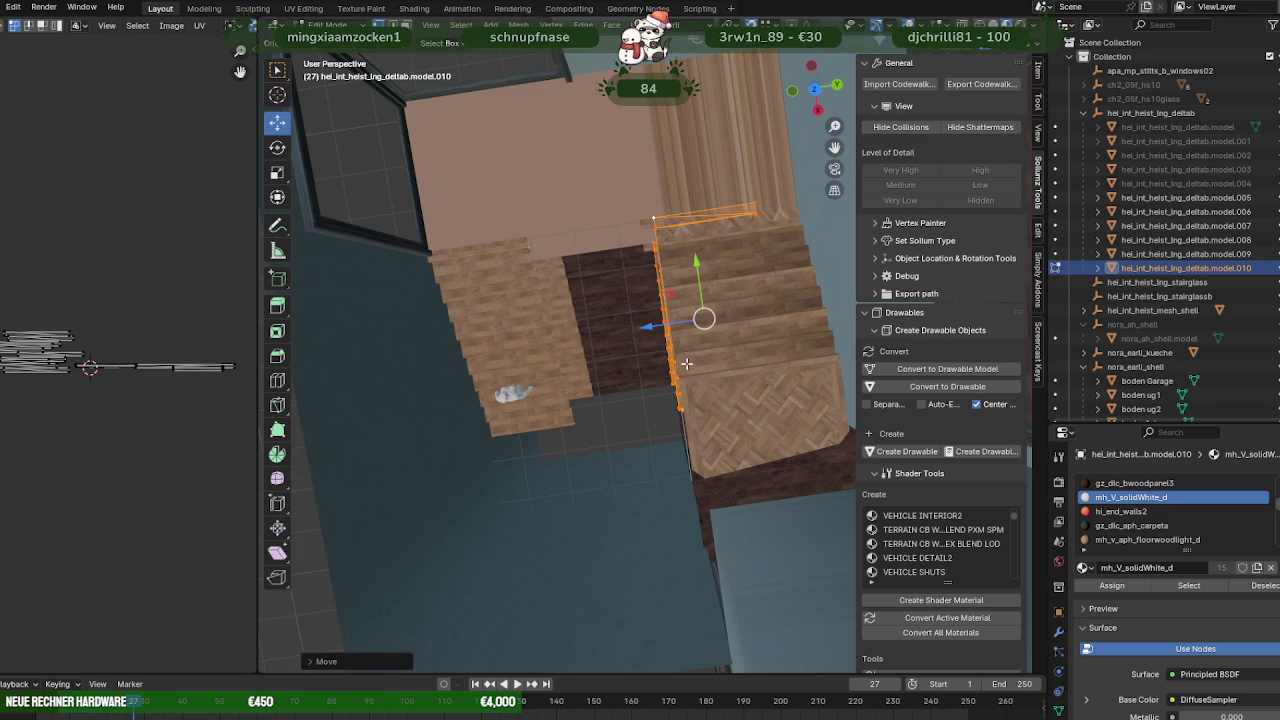
# Shift the whole stair mesh left along its axis using the see-through view.
pyautogui.press('a')
pyautogui.hotkey('shift', 'z')
pyautogui.moveTo(687, 356)
pyautogui.mouseDown(button='middle')
pyautogui.moveTo(742, 322)
pyautogui.moveTo(777, 371)
pyautogui.moveTo(670, 363)
pyautogui.mouseUp(button='middle')
pyautogui.moveTo(617, 337); pyautogui.dragTo(626, 320)
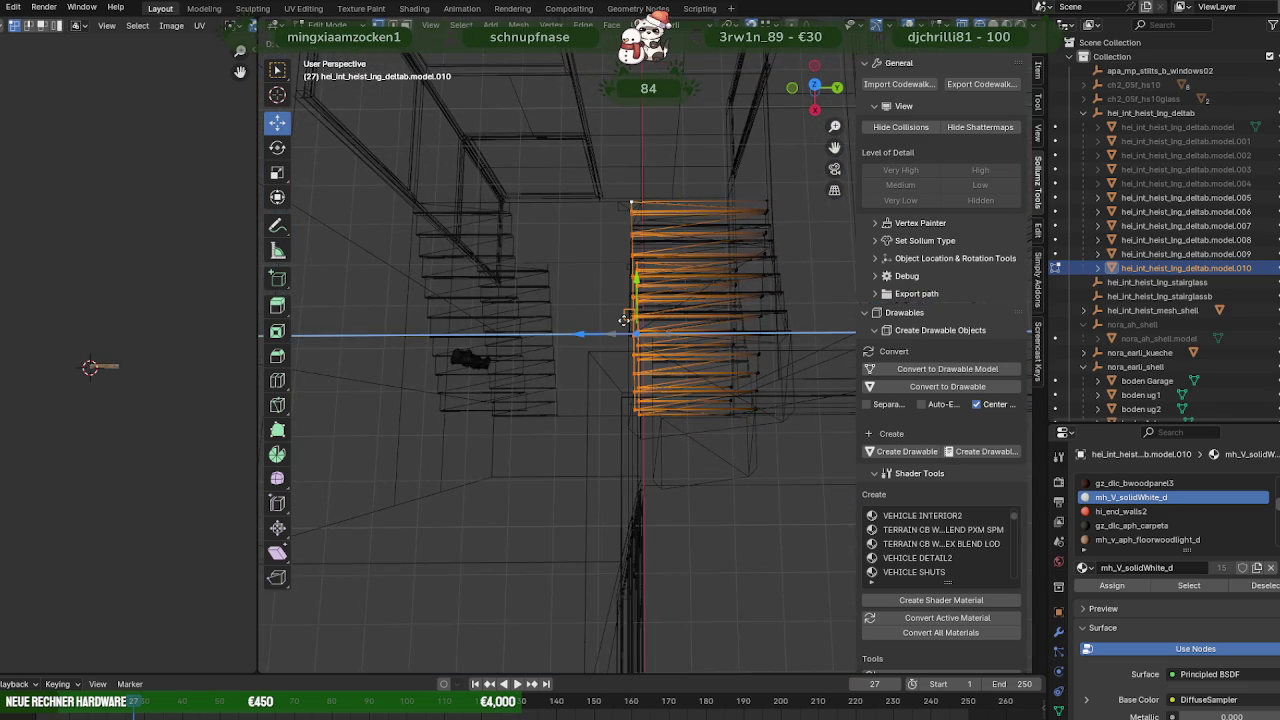
pyautogui.hotkey('shift', 'z')
pyautogui.moveTo(625, 320)
pyautogui.mouseDown(button='middle')
pyautogui.moveTo(660, 340)
pyautogui.moveTo(643, 322)
pyautogui.moveTo(640, 335)
pyautogui.mouseUp(button='middle')
# Select the left stair mesh part with L and move it along Z.
pyautogui.click(640, 336)
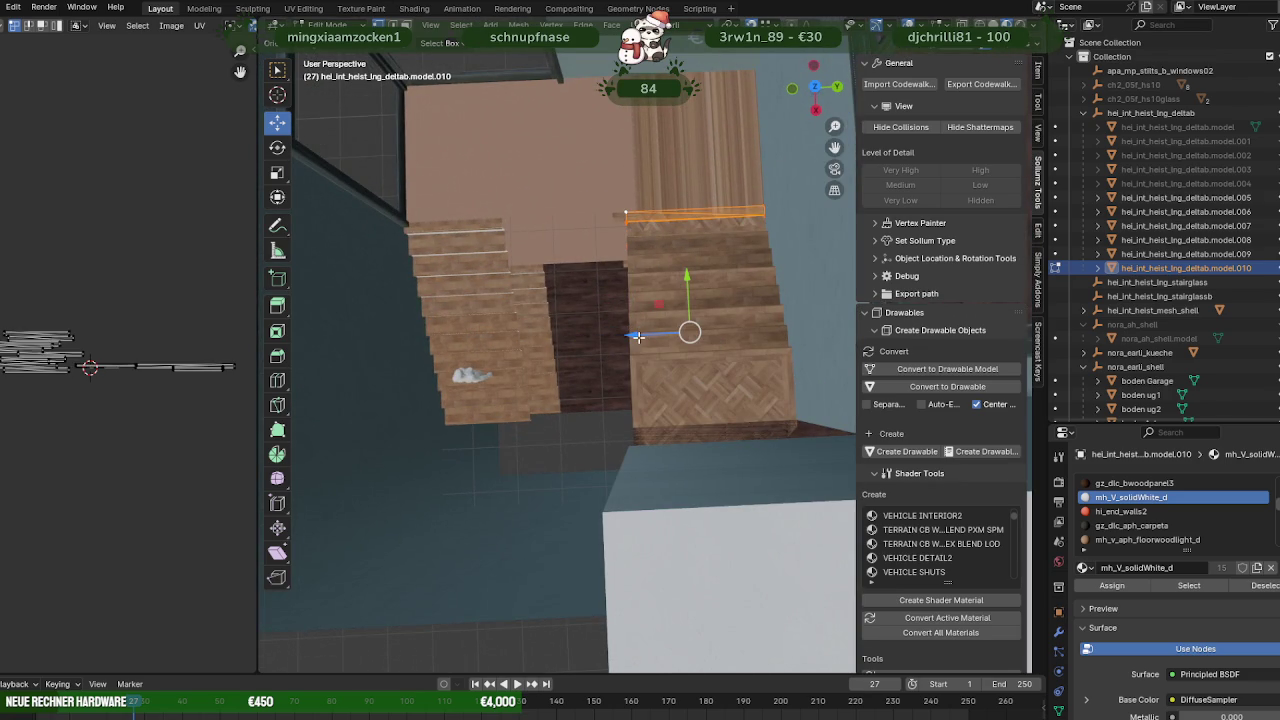
pyautogui.scroll(-3, 637, 337)
pyautogui.moveTo(611, 334); pyautogui.dragTo(594, 334, button='middle')
pyautogui.press('l')
pyautogui.press('g')
pyautogui.press('z')
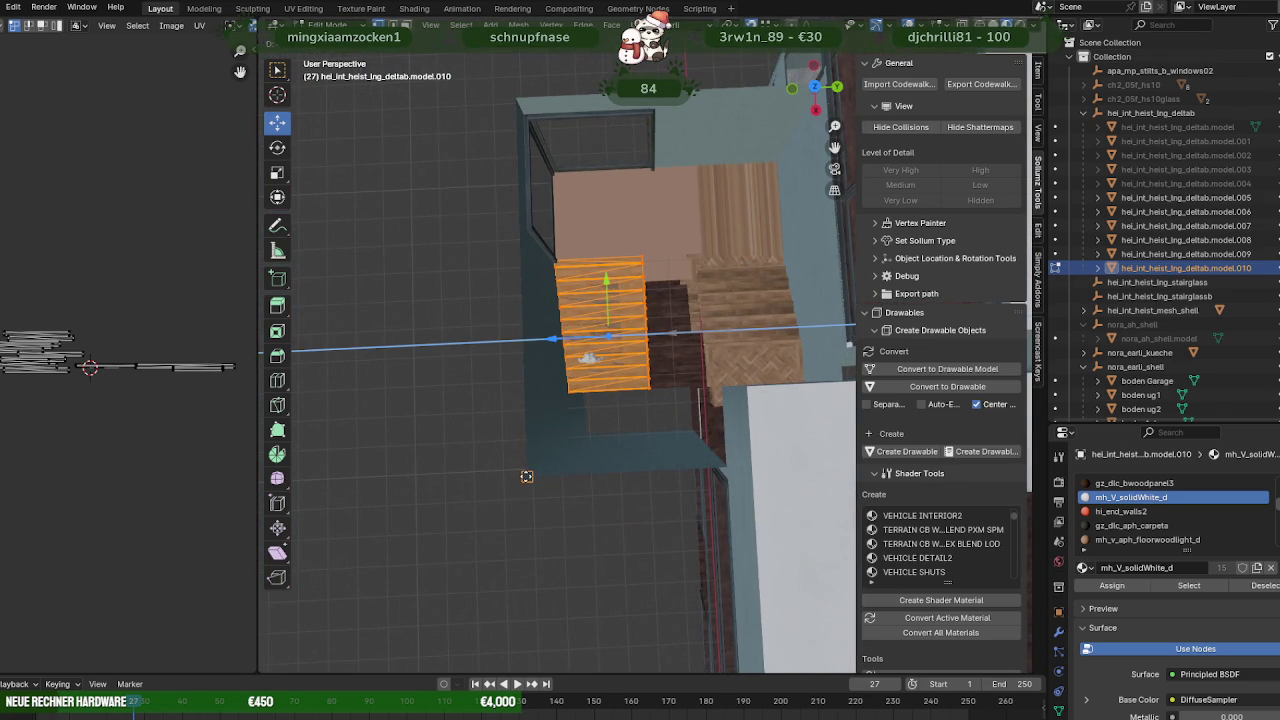
pyautogui.click(527, 475)
# Box-select the stair slats in X-ray and slide them over the lower flight.
pyautogui.scroll(3, 600, 380)
pyautogui.moveTo(630, 370)
pyautogui.mouseDown(button='middle')
pyautogui.moveTo(649, 355)
pyautogui.moveTo(632, 356)
pyautogui.mouseUp(button='middle')
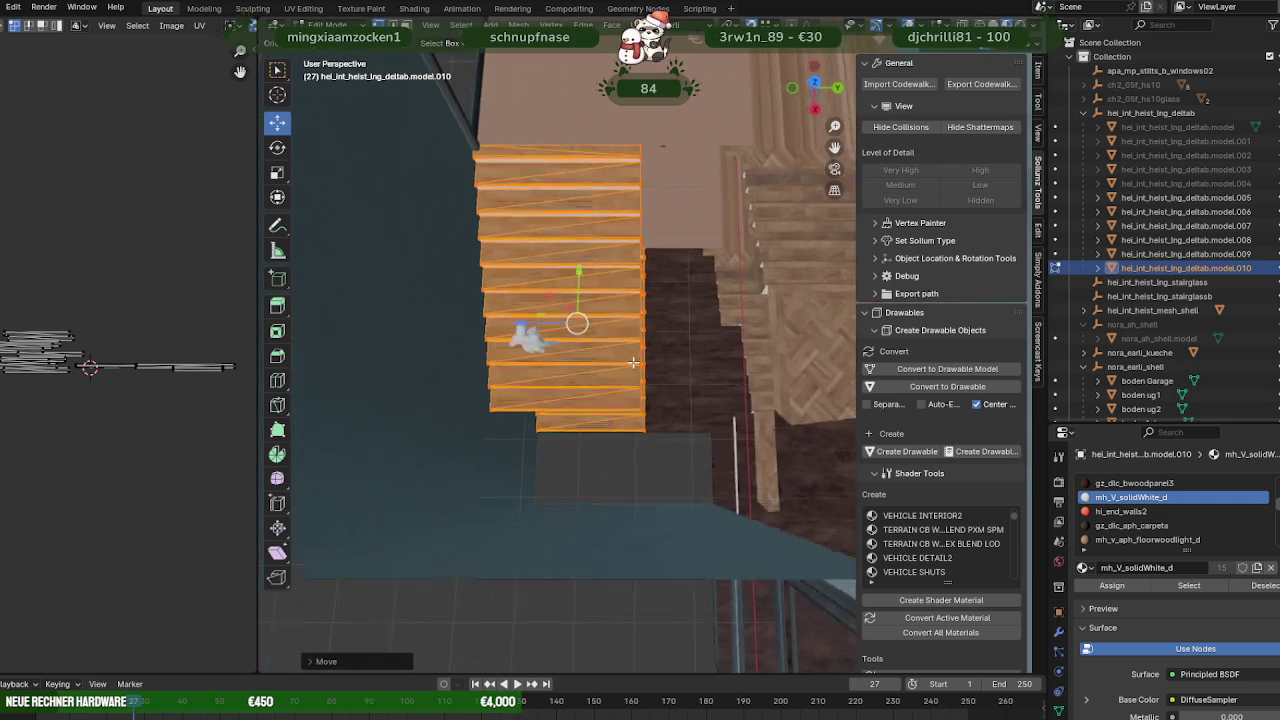
pyautogui.hotkey('alt', 'z')
pyautogui.moveTo(614, 133); pyautogui.dragTo(657, 443)
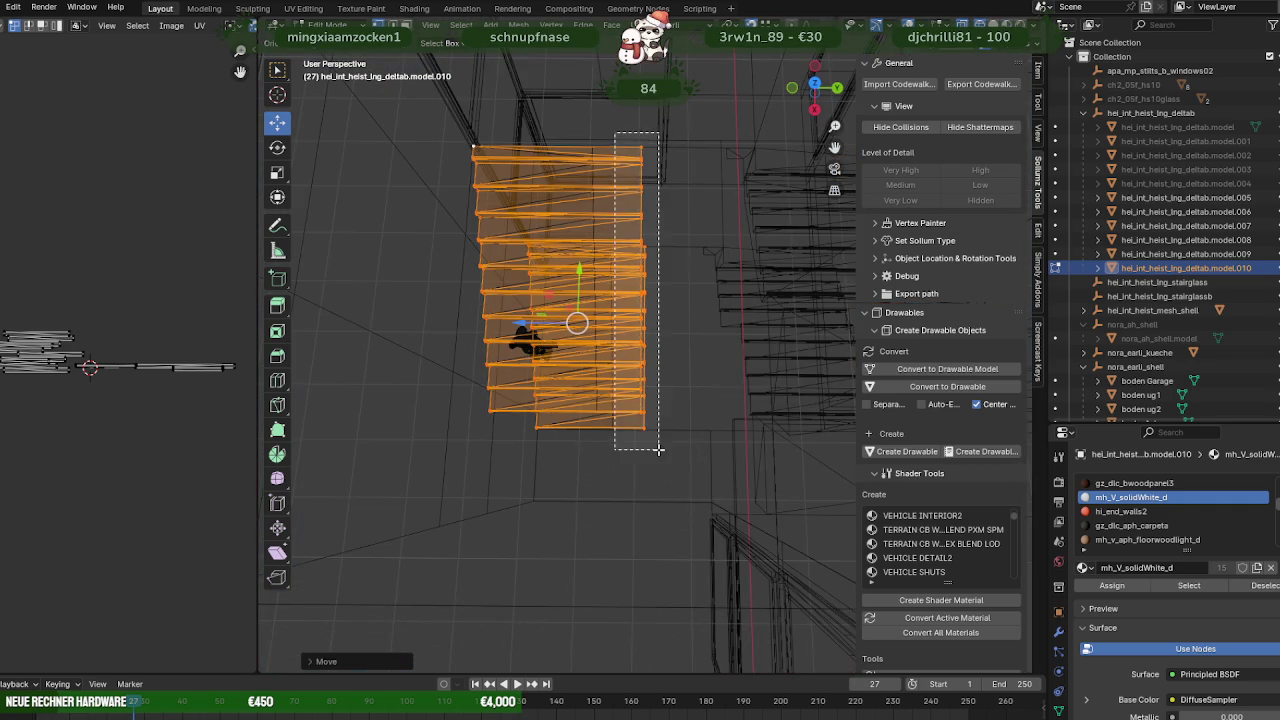
pyautogui.hotkey('alt', 'z')
pyautogui.moveTo(657, 443)
pyautogui.mouseDown(button='middle')
pyautogui.moveTo(727, 318)
pyautogui.moveTo(650, 299)
pyautogui.moveTo(692, 349)
pyautogui.mouseUp(button='middle')
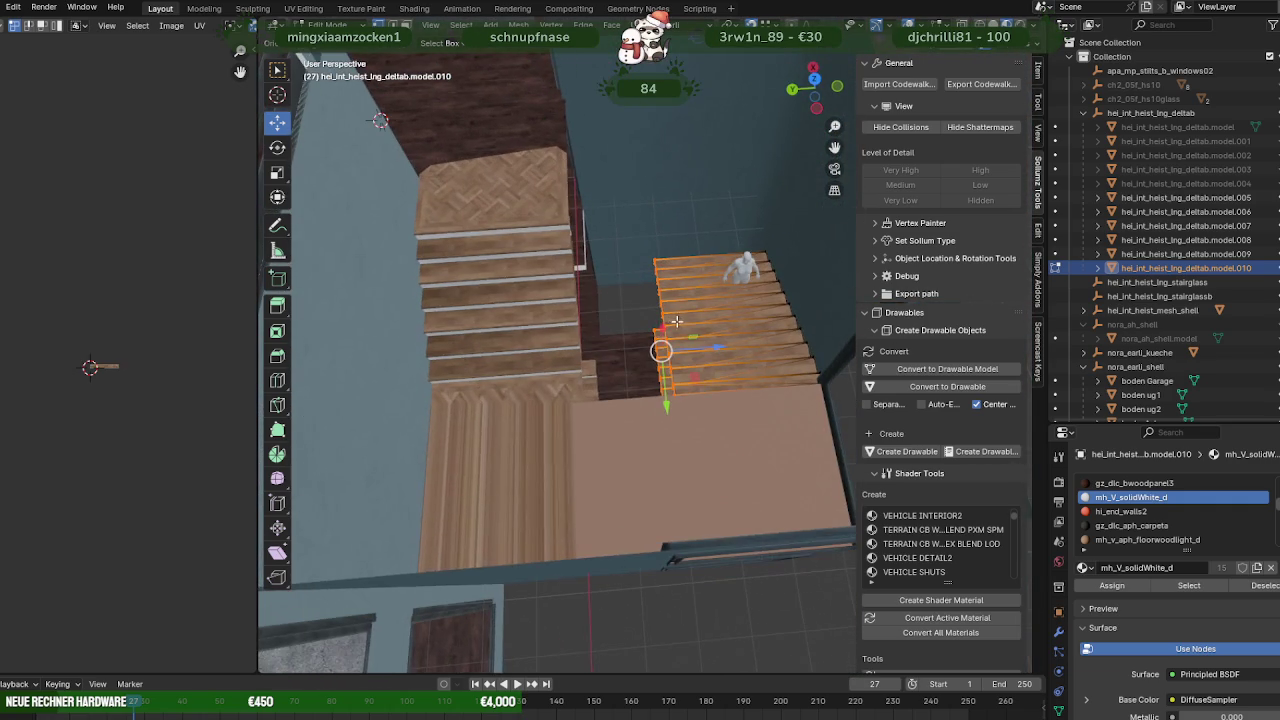
pyautogui.moveTo(692, 349)
pyautogui.mouseDown()
pyautogui.moveTo(709, 349)
pyautogui.moveTo(641, 350)
pyautogui.mouseUp()
pyautogui.moveTo(641, 350); pyautogui.dragTo(641, 350, button='middle')
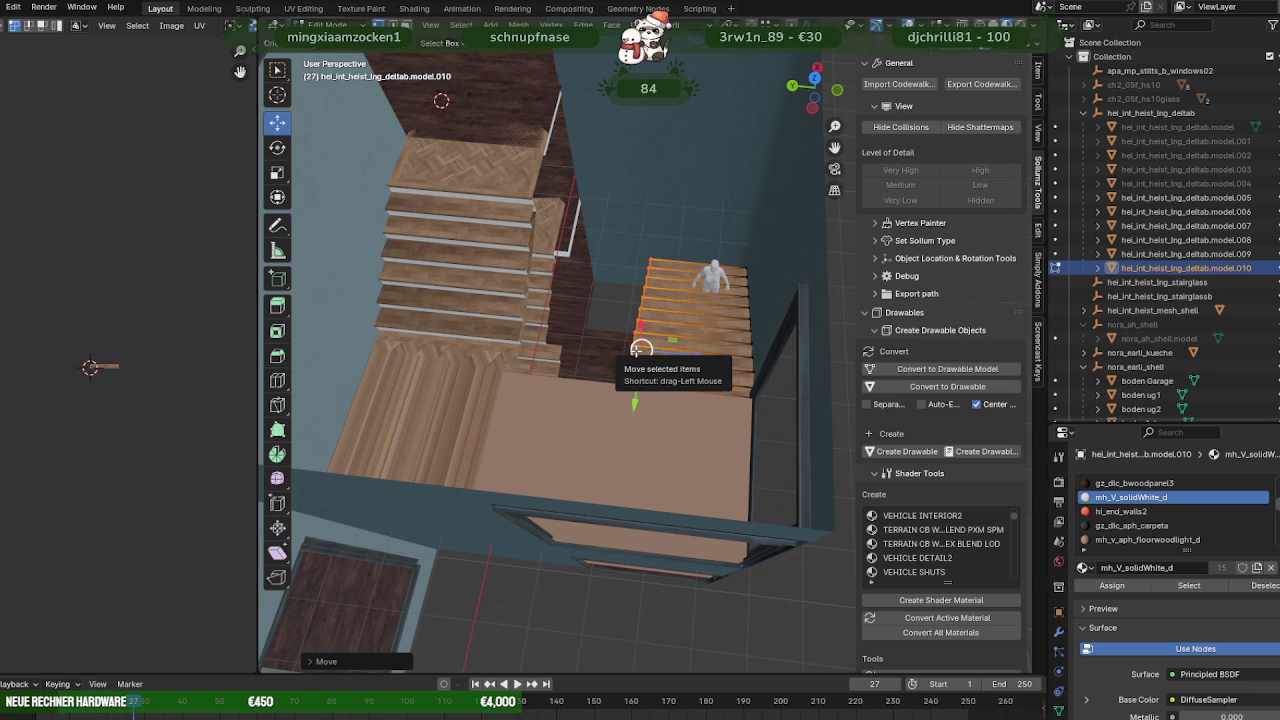
# Select the left wooden staircase model.006 and nudge its mesh slightly left in Edit Mode.
pyautogui.moveTo(641, 349); pyautogui.dragTo(619, 388, button='middle')
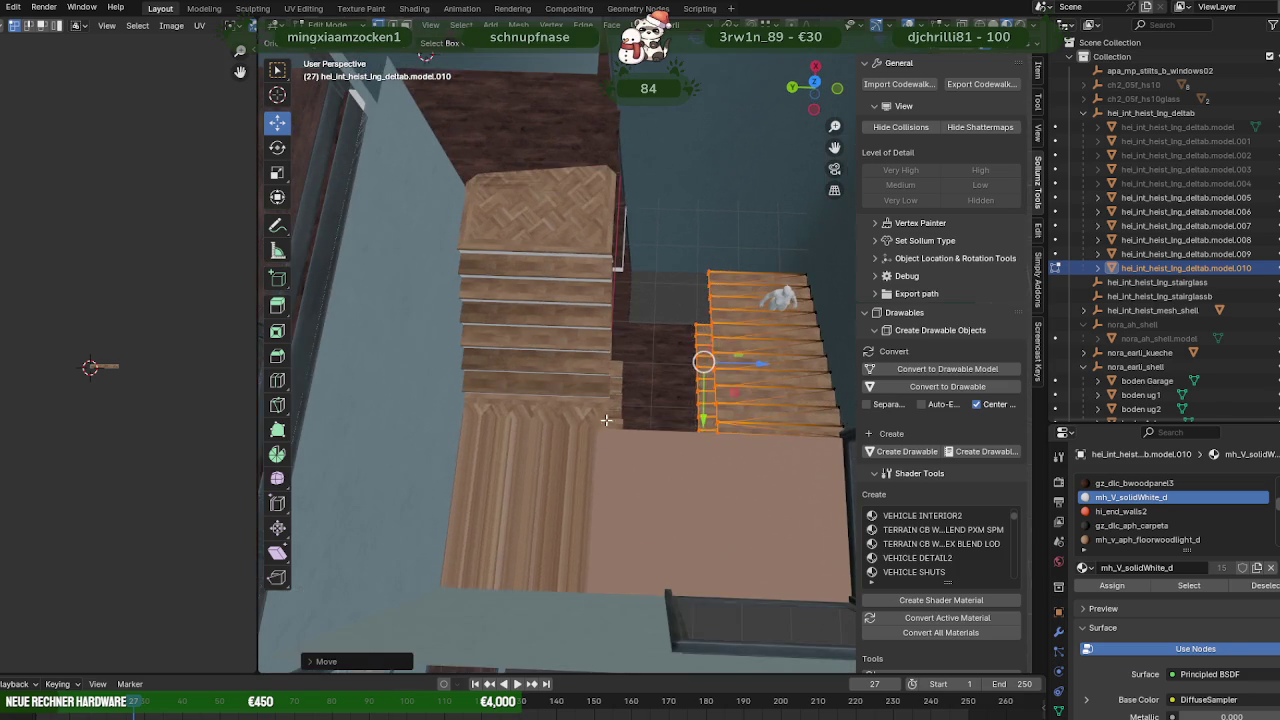
pyautogui.press('Tab')
pyautogui.click(619, 388)
pyautogui.press('Tab')
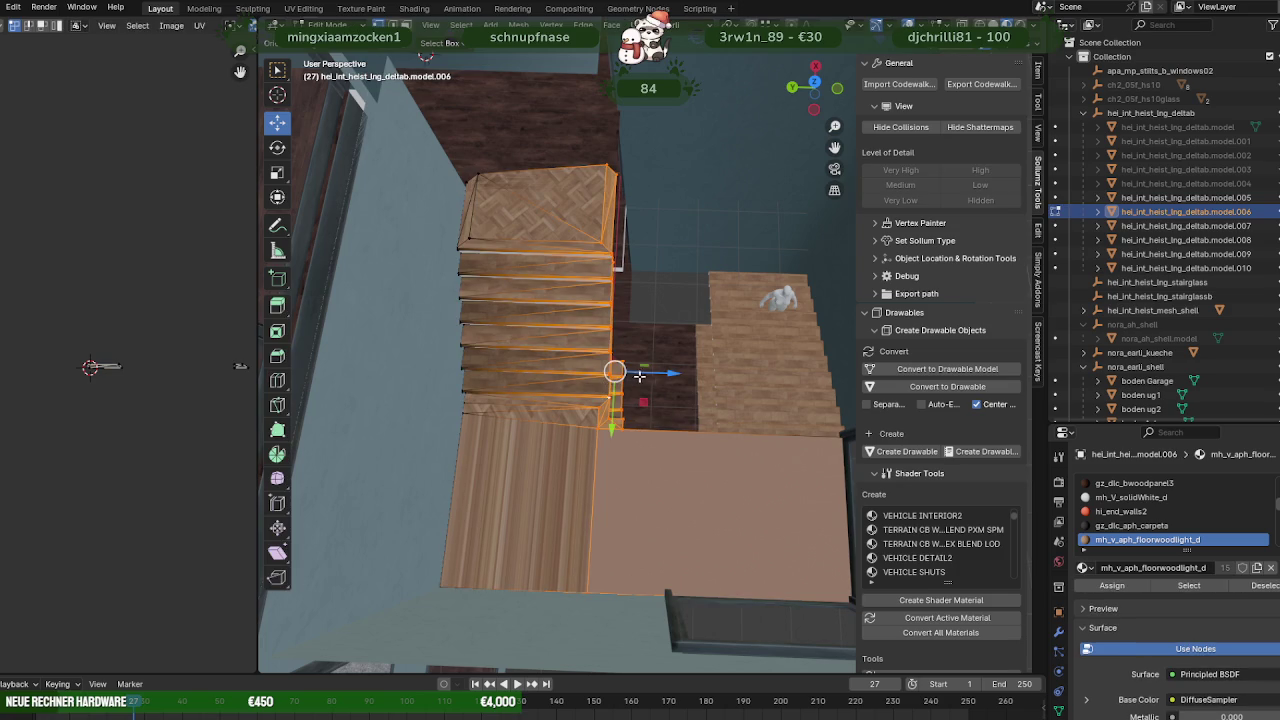
pyautogui.moveTo(614, 366); pyautogui.dragTo(607, 366, button='middle')
pyautogui.moveTo(640, 370); pyautogui.dragTo(627, 360)
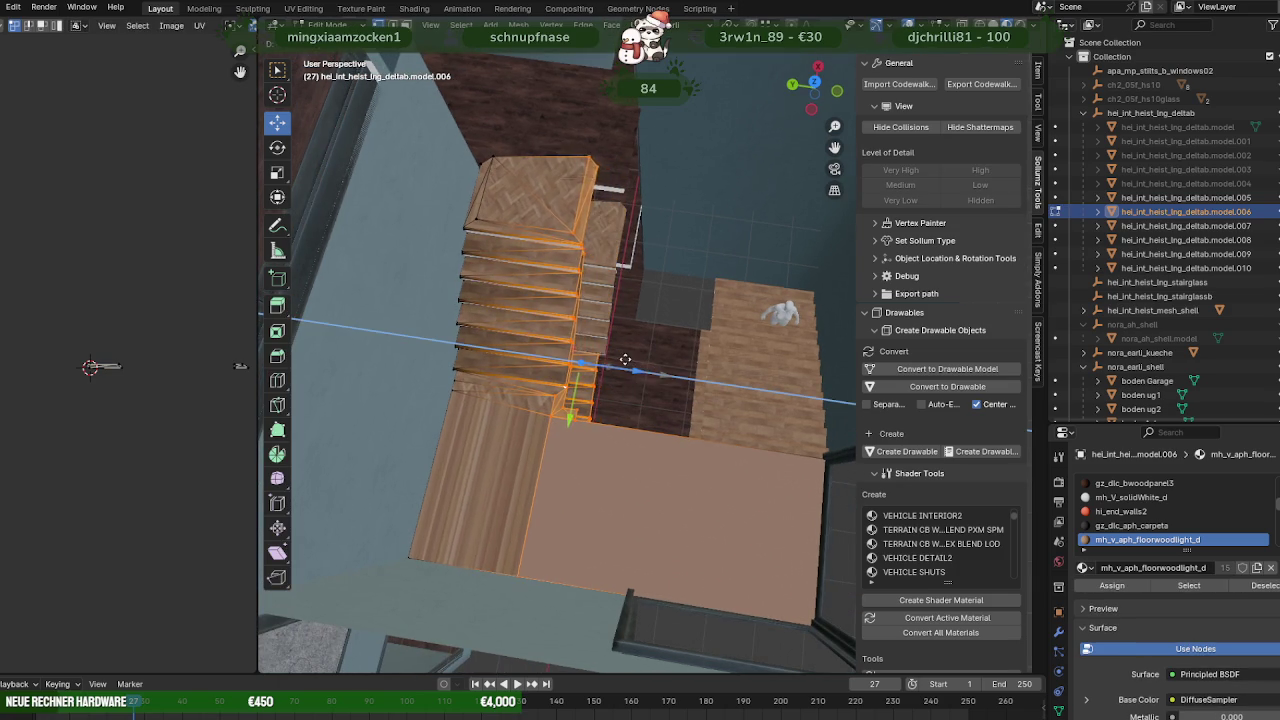
pyautogui.moveTo(627, 360); pyautogui.dragTo(609, 358, button='middle')
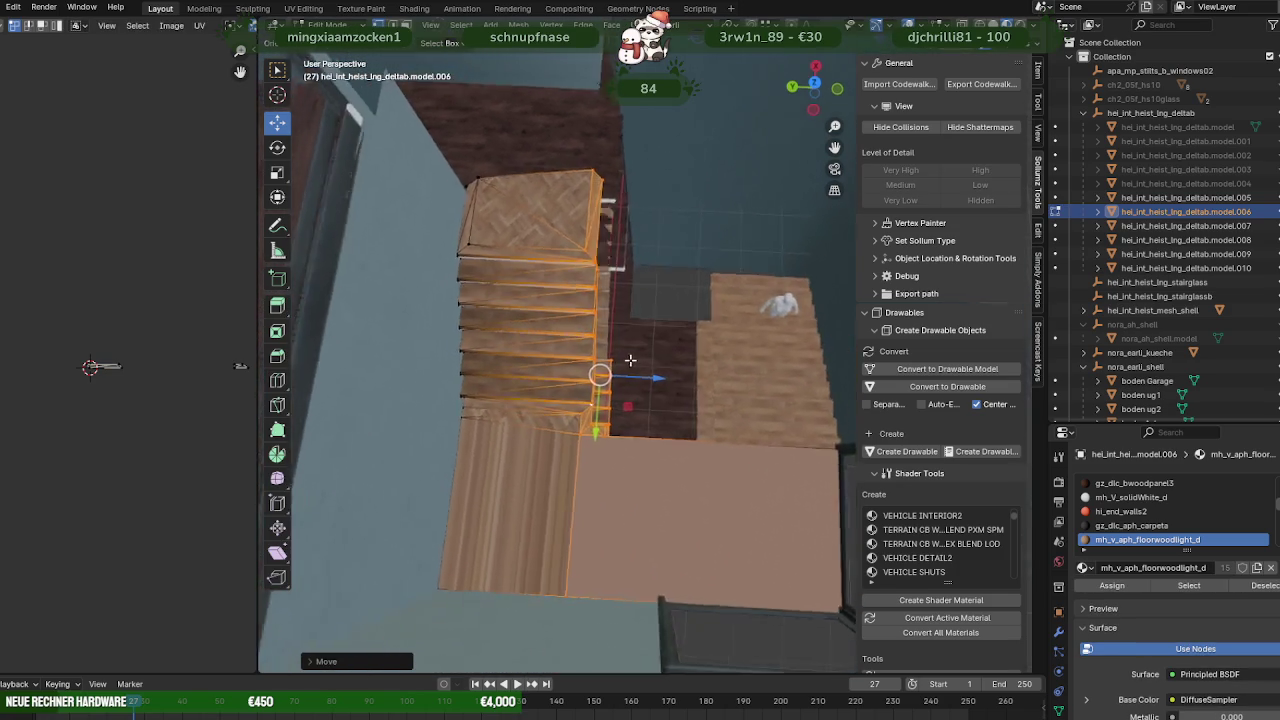
pyautogui.moveTo(645, 387); pyautogui.dragTo(603, 259)
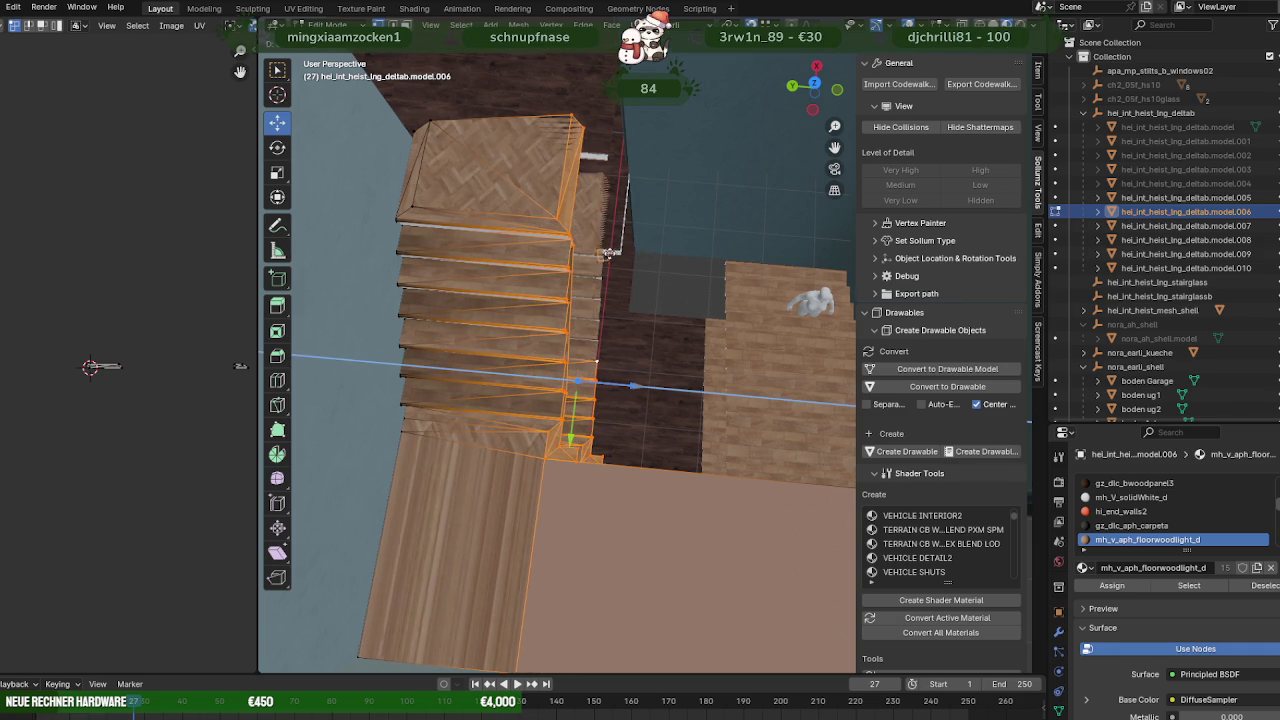
pyautogui.click(603, 259)
# Leave Edit Mode and look down over the interior to review the staircase outline.
pyautogui.moveTo(603, 259); pyautogui.dragTo(456, 330, button='middle')
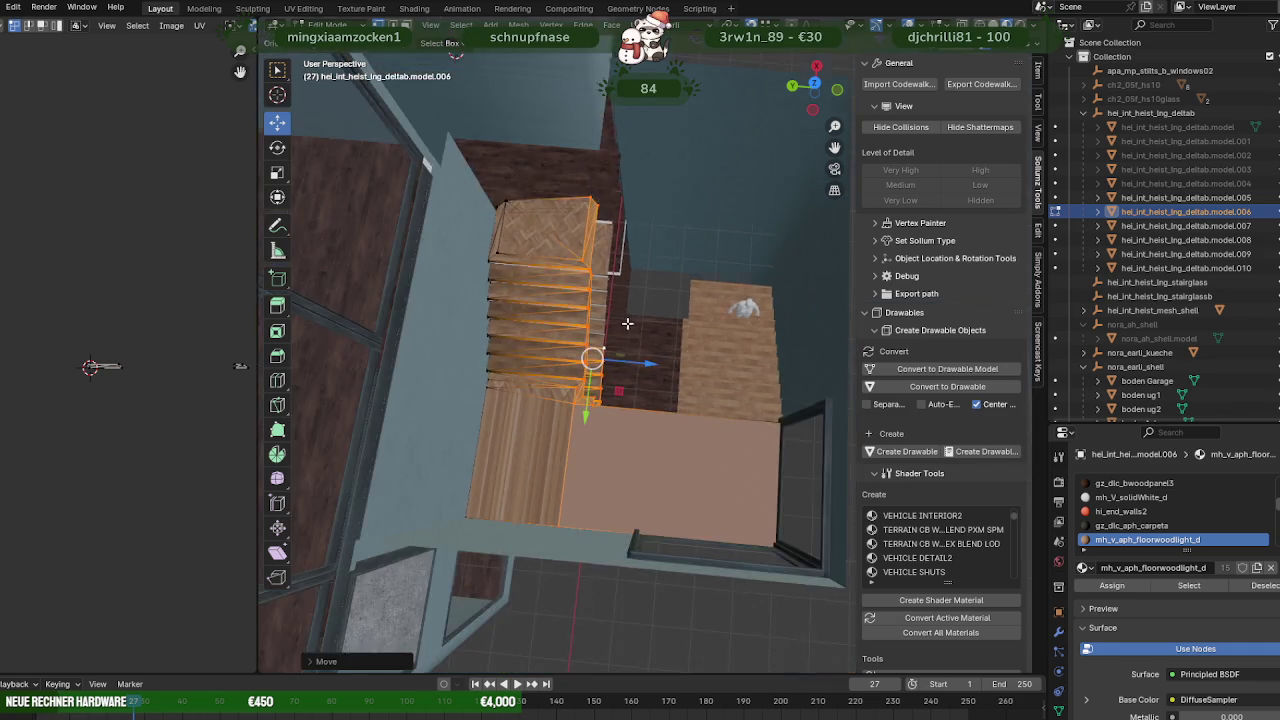
pyautogui.scroll(3, 456, 330)
pyautogui.scroll(2, 440, 340)
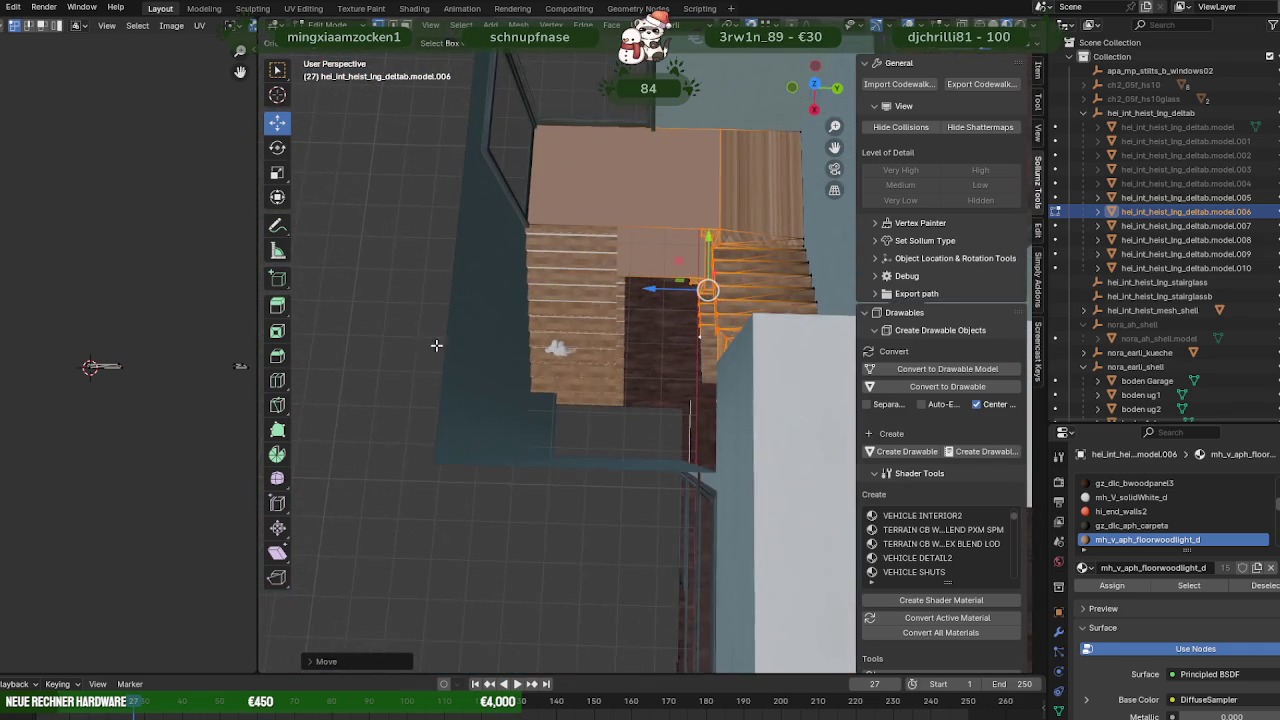
pyautogui.scroll(2, 600, 300)
pyautogui.scroll(3, 608, 348)
pyautogui.press('Tab')
pyautogui.moveTo(624, 313); pyautogui.dragTo(617, 239, button='middle')
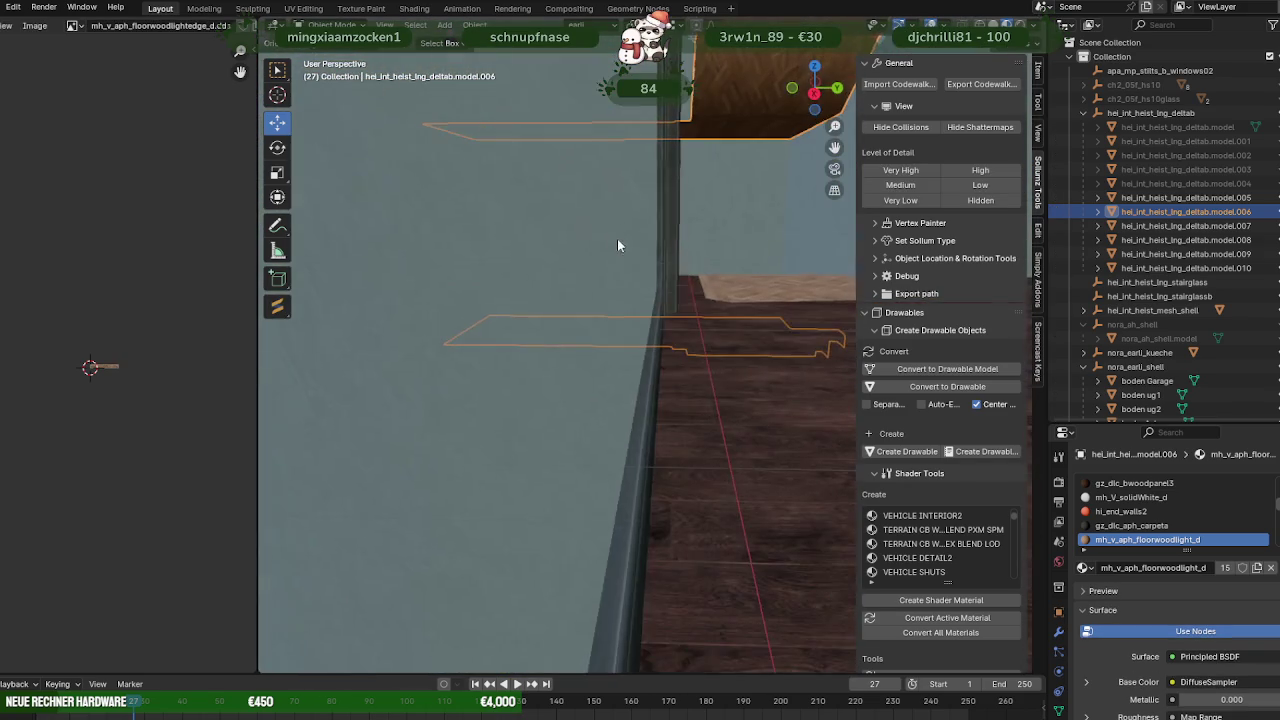
pyautogui.scroll(-3, 618, 285)
pyautogui.scroll(3, 573, 278)
pyautogui.moveTo(549, 286)
pyautogui.mouseDown(button='middle')
pyautogui.moveTo(706, 374)
pyautogui.moveTo(760, 360)
pyautogui.mouseUp(button='middle')
# Exit local view, check model.010, and delete the old lower stair flight model.005.
pyautogui.press('KP_Divide')
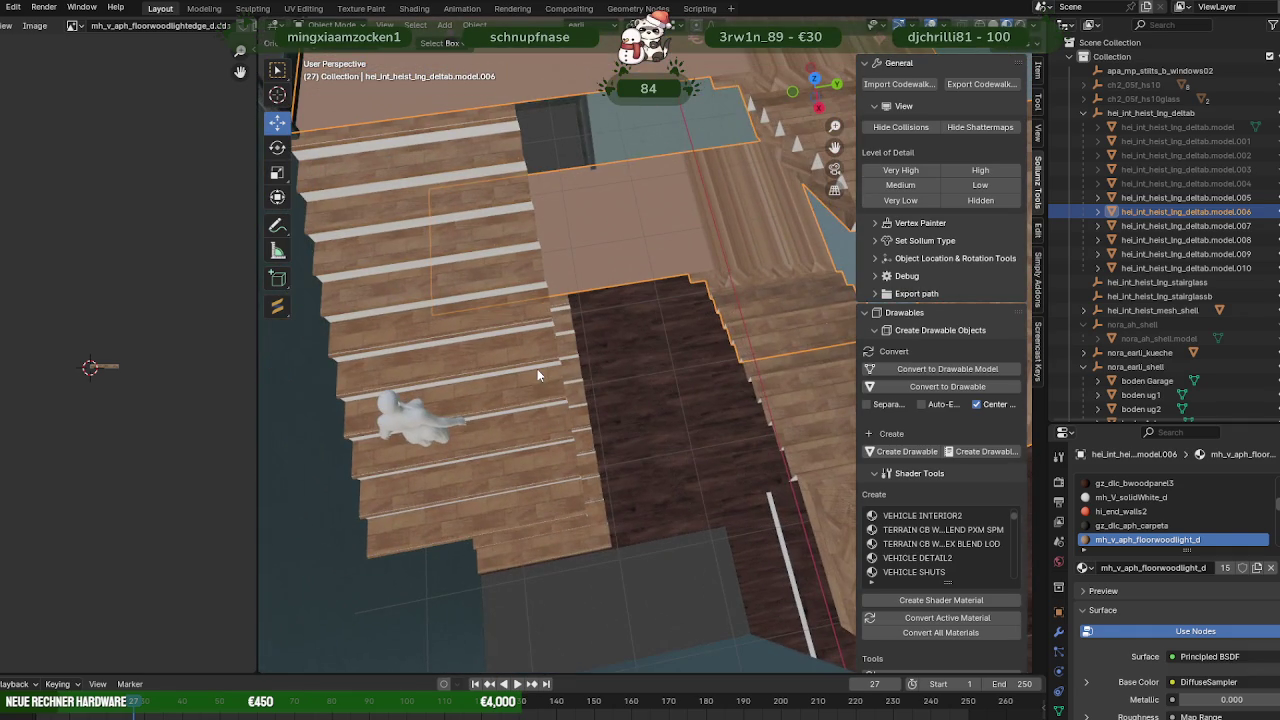
pyautogui.click(537, 369)
pyautogui.press('KP_Divide')
pyautogui.press('KP_Divide')
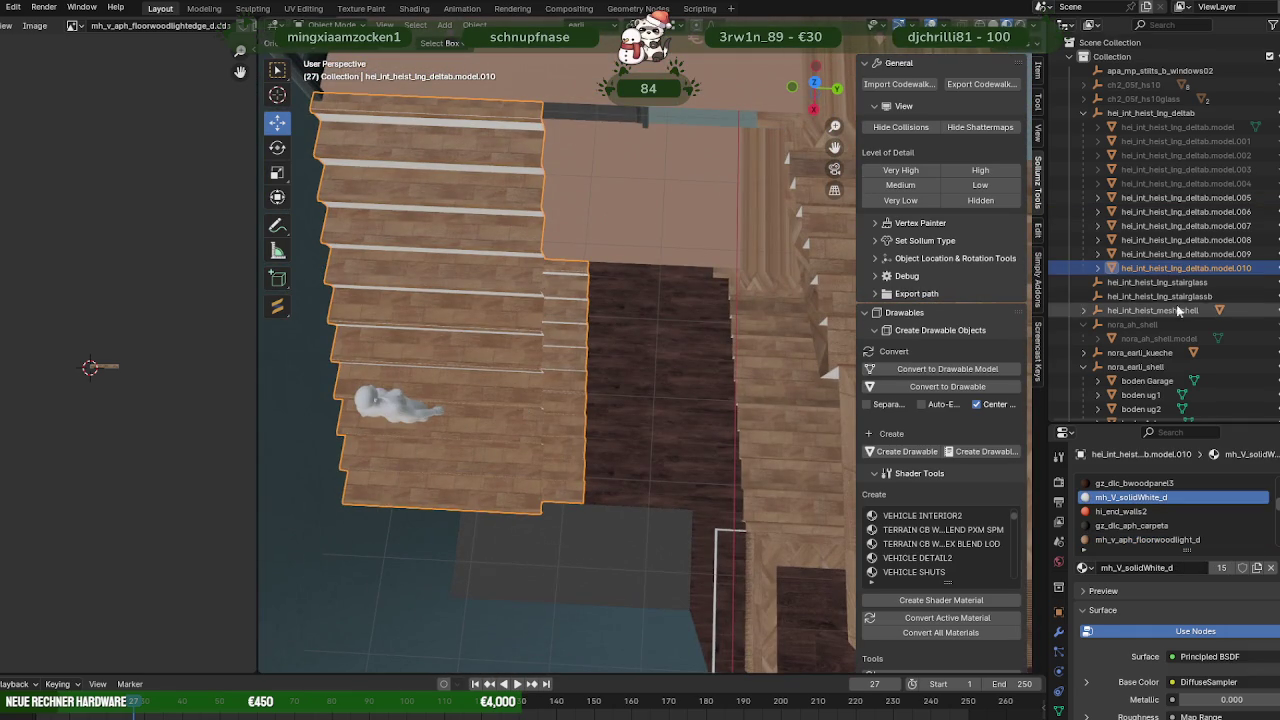
pyautogui.press('h')
pyautogui.scroll(-2, 467, 291)
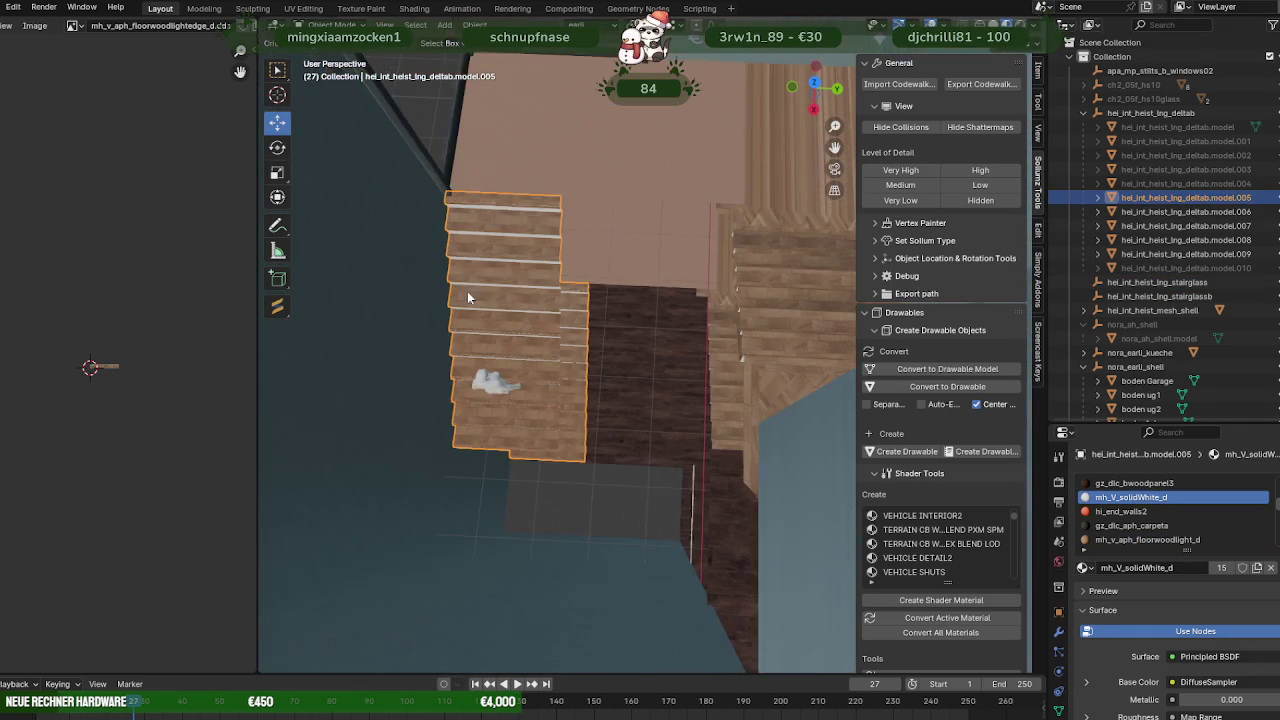
pyautogui.click(507, 298)
pyautogui.press('Delete')
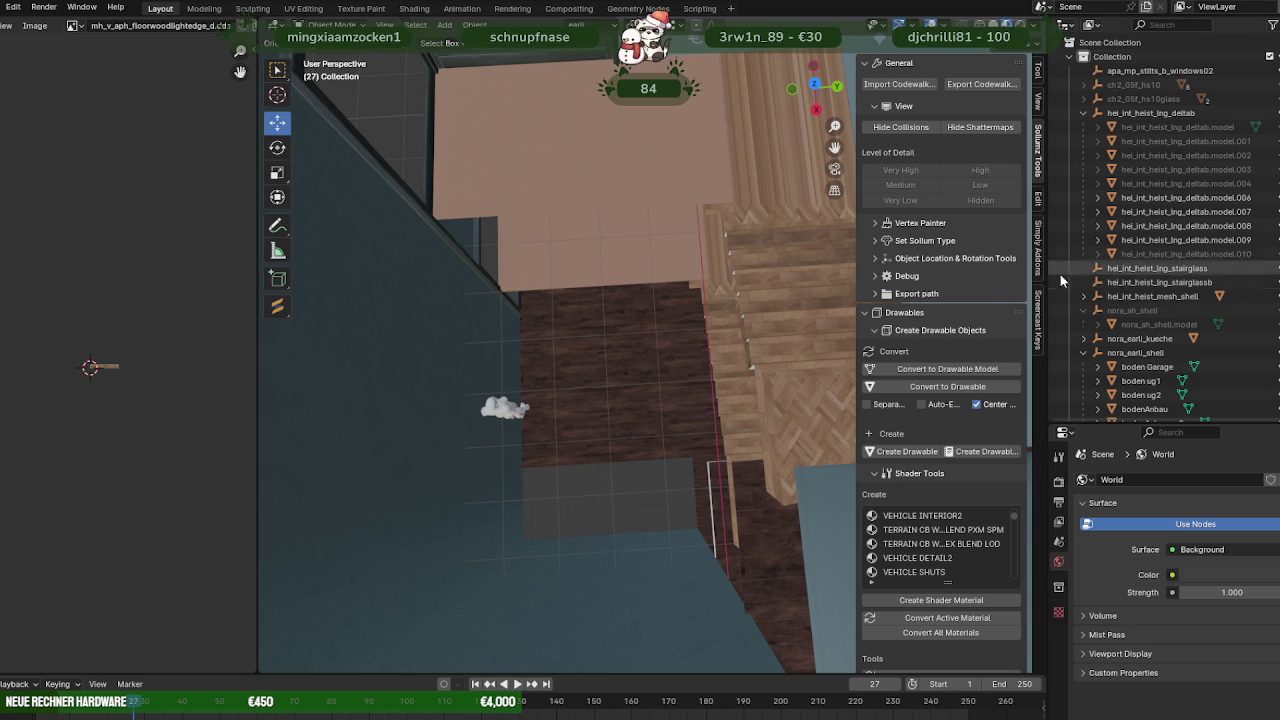
pyautogui.click(1267, 254)
pyautogui.moveTo(578, 251)
pyautogui.mouseDown(button='middle')
pyautogui.moveTo(767, 151)
pyautogui.moveTo(673, 293)
pyautogui.moveTo(405, 296)
pyautogui.mouseUp(button='middle')
pyautogui.scroll(3, 693, 196)
pyautogui.scroll(3, 405, 296)
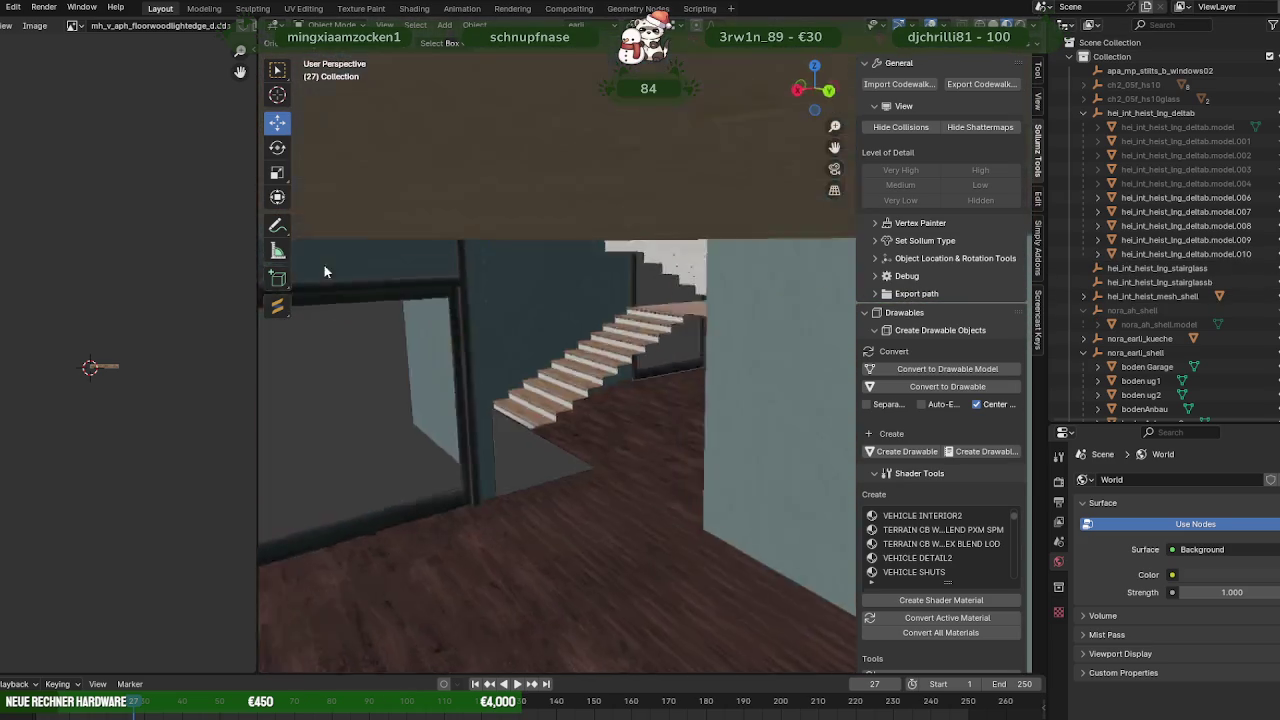
pyautogui.moveTo(324, 265)
pyautogui.mouseDown(button='middle')
pyautogui.moveTo(556, 390)
pyautogui.moveTo(479, 449)
pyautogui.mouseUp(button='middle')
pyautogui.scroll(4, 476, 342)
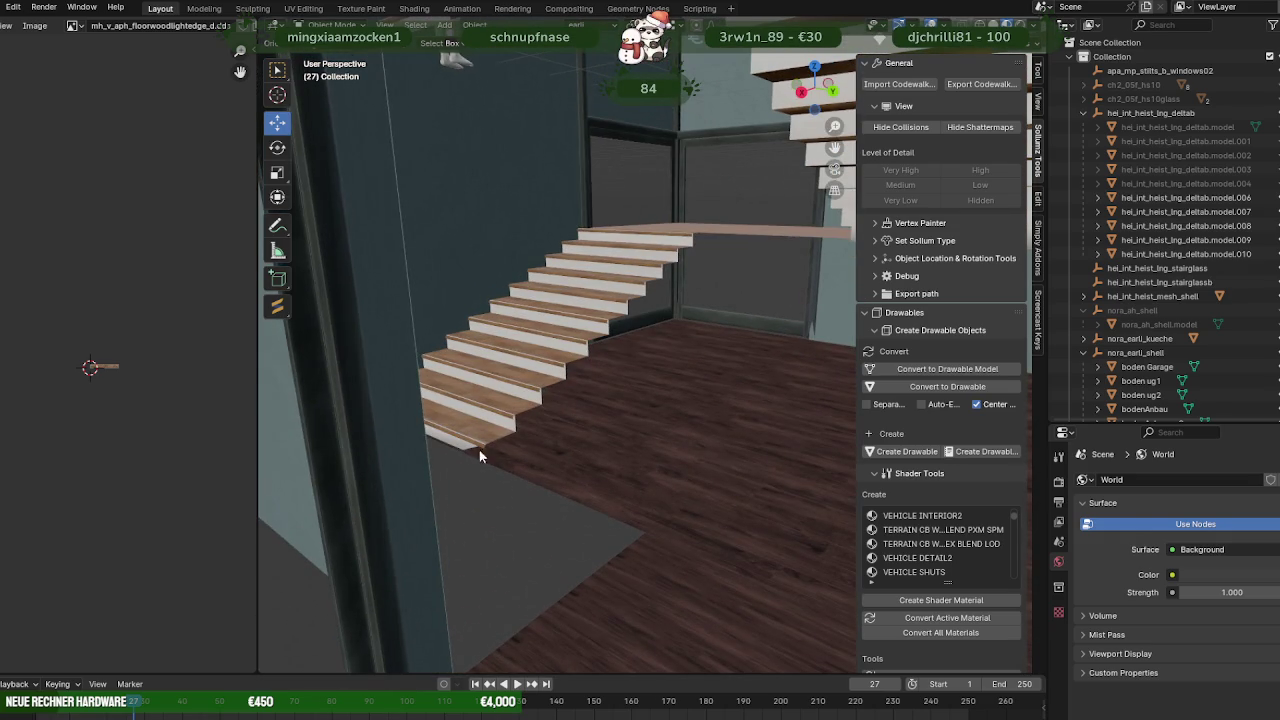
pyautogui.click(465, 444)
pyautogui.press('Tab')
pyautogui.click(468, 450)
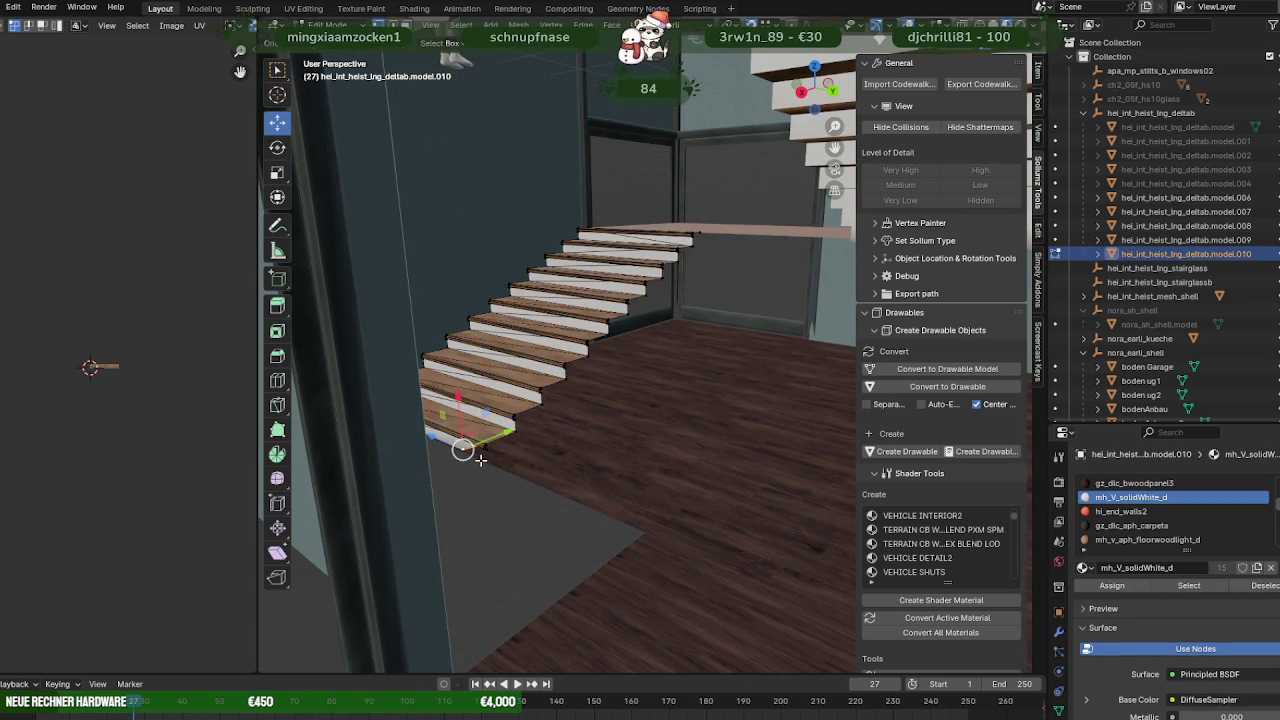
pyautogui.press('KP_Decimal')
pyautogui.moveTo(480, 457)
pyautogui.mouseDown(button='middle')
pyautogui.moveTo(540, 408)
pyautogui.moveTo(419, 397)
pyautogui.moveTo(500, 400)
pyautogui.moveTo(543, 420)
pyautogui.mouseUp(button='middle')
pyautogui.scroll(-2, 540, 408)
pyautogui.moveTo(626, 380)
pyautogui.keyDown('shift'); pyautogui.mouseDown(button='middle')
pyautogui.moveTo(522, 372)
pyautogui.moveTo(711, 271)
pyautogui.moveTo(690, 244)
pyautogui.moveTo(651, 277)
pyautogui.mouseUp(button='middle'); pyautogui.keyUp('shift')
pyautogui.scroll(-3, 594, 357)
pyautogui.press('Tab')
pyautogui.moveTo(594, 357)
pyautogui.mouseDown(button='middle')
pyautogui.moveTo(560, 293)
pyautogui.moveTo(780, 350)
pyautogui.moveTo(652, 343)
pyautogui.moveTo(687, 391)
pyautogui.moveTo(675, 473)
pyautogui.moveTo(613, 448)
pyautogui.mouseUp(button='middle')
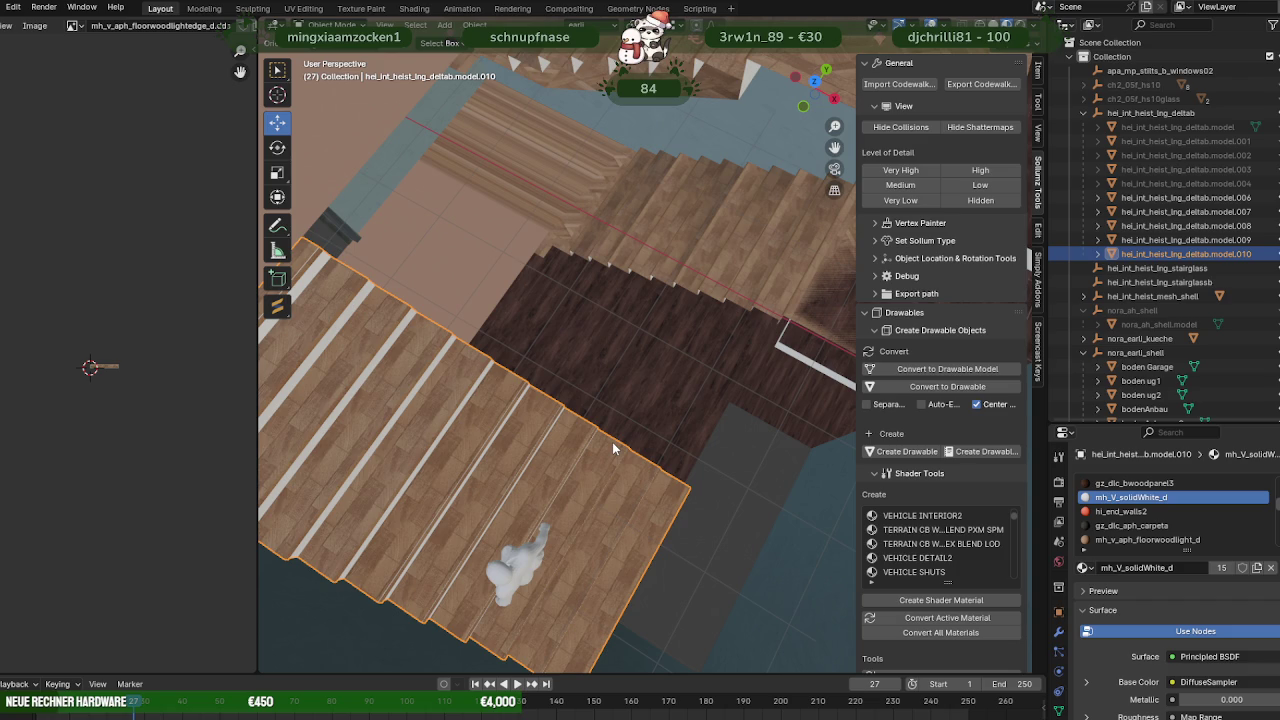
pyautogui.moveTo(612, 442)
pyautogui.mouseDown(button='middle')
pyautogui.moveTo(557, 371)
pyautogui.moveTo(608, 424)
pyautogui.moveTo(615, 414)
pyautogui.mouseUp(button='middle')
# Select the herringbone floor patch and extrude a corner vertex out over the stairs.
pyautogui.click(618, 368)
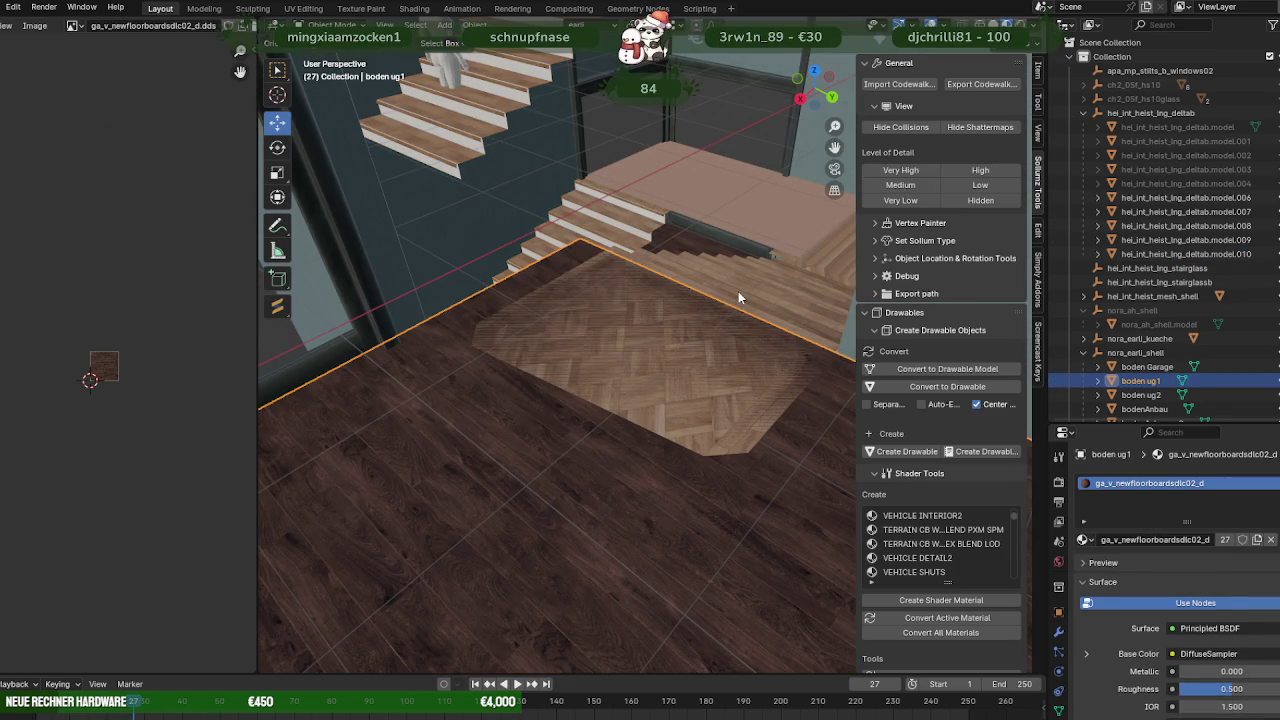
pyautogui.click(712, 299)
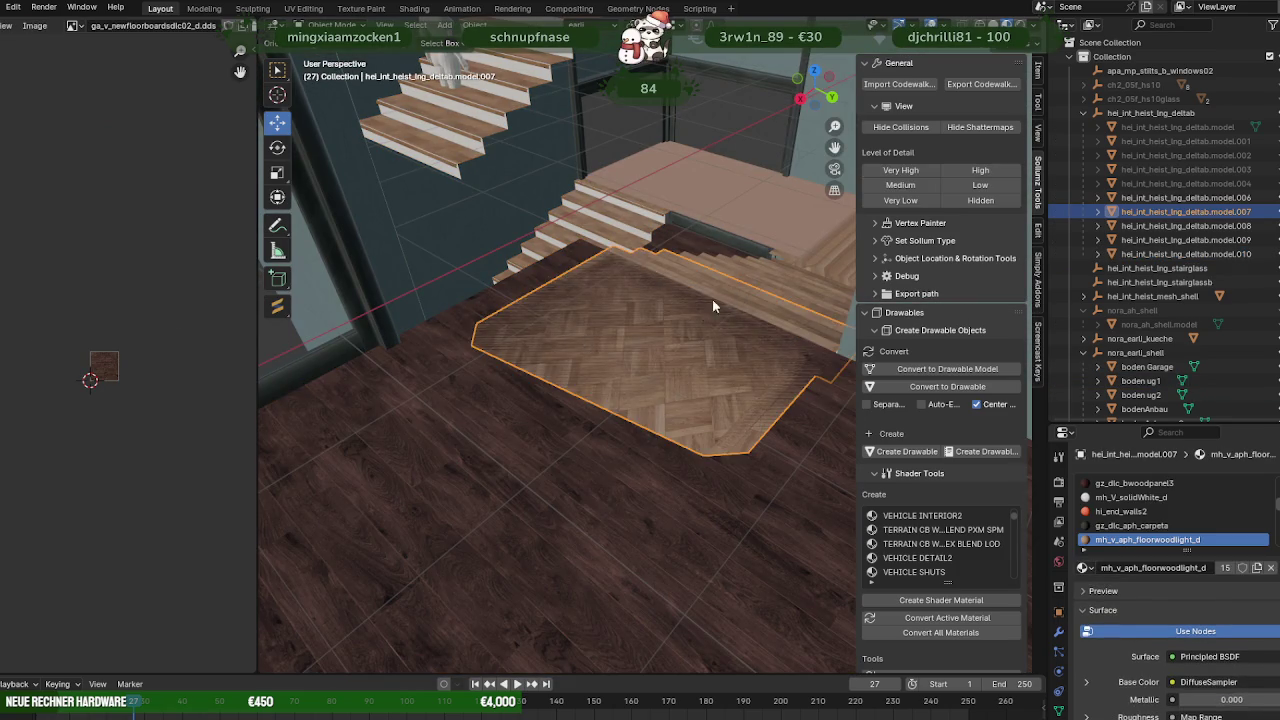
pyautogui.press('Tab')
pyautogui.click(562, 287)
pyautogui.press('KP_Decimal')
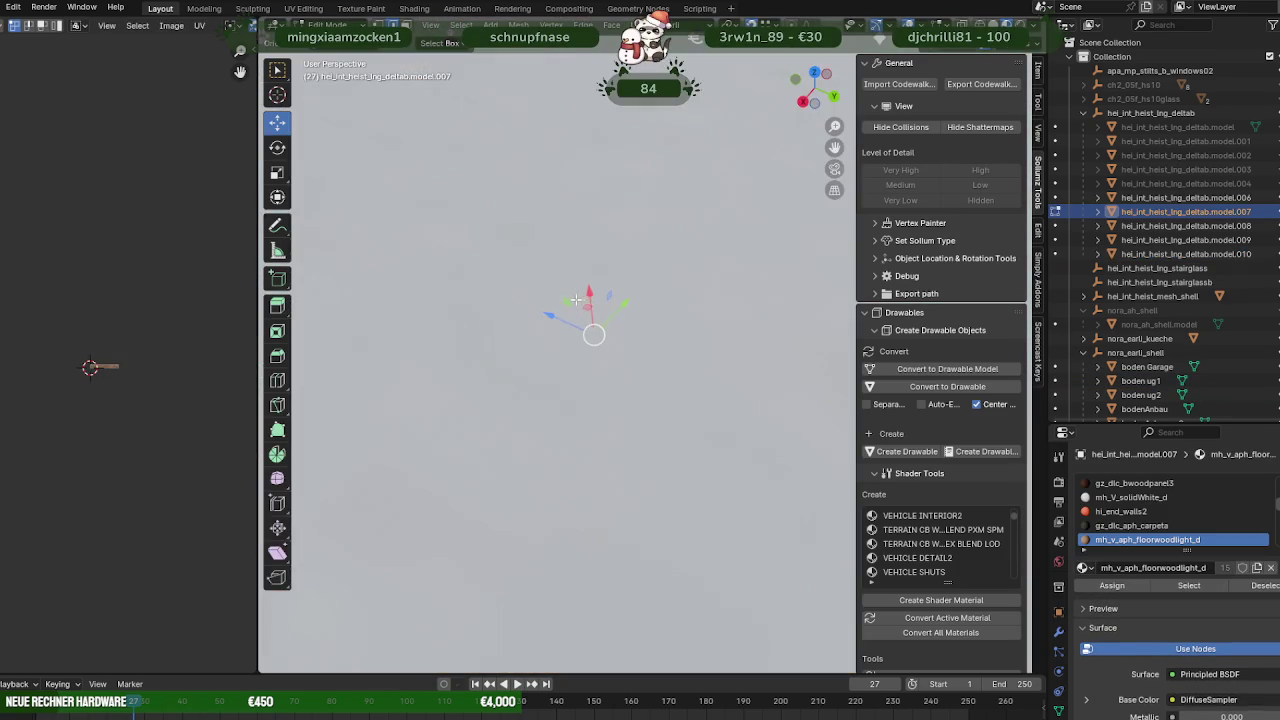
pyautogui.press('e')
pyautogui.click(510, 287)
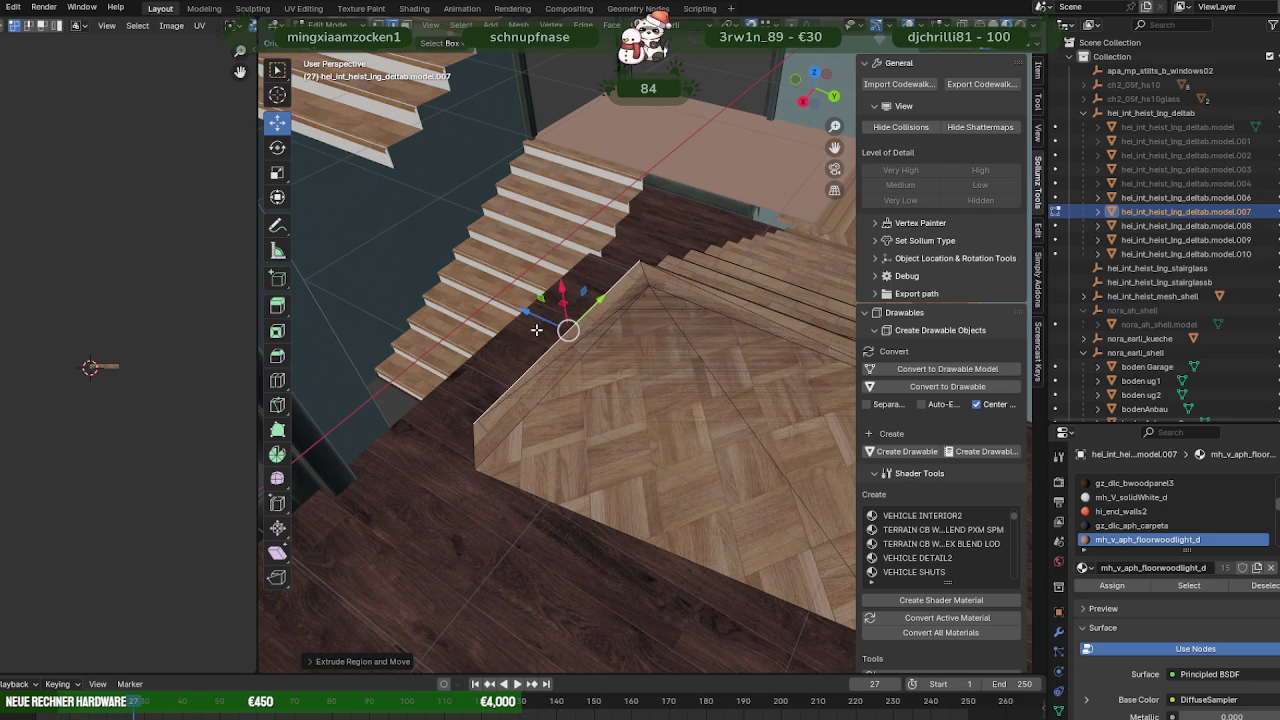
pyautogui.moveTo(532, 320); pyautogui.dragTo(422, 227)
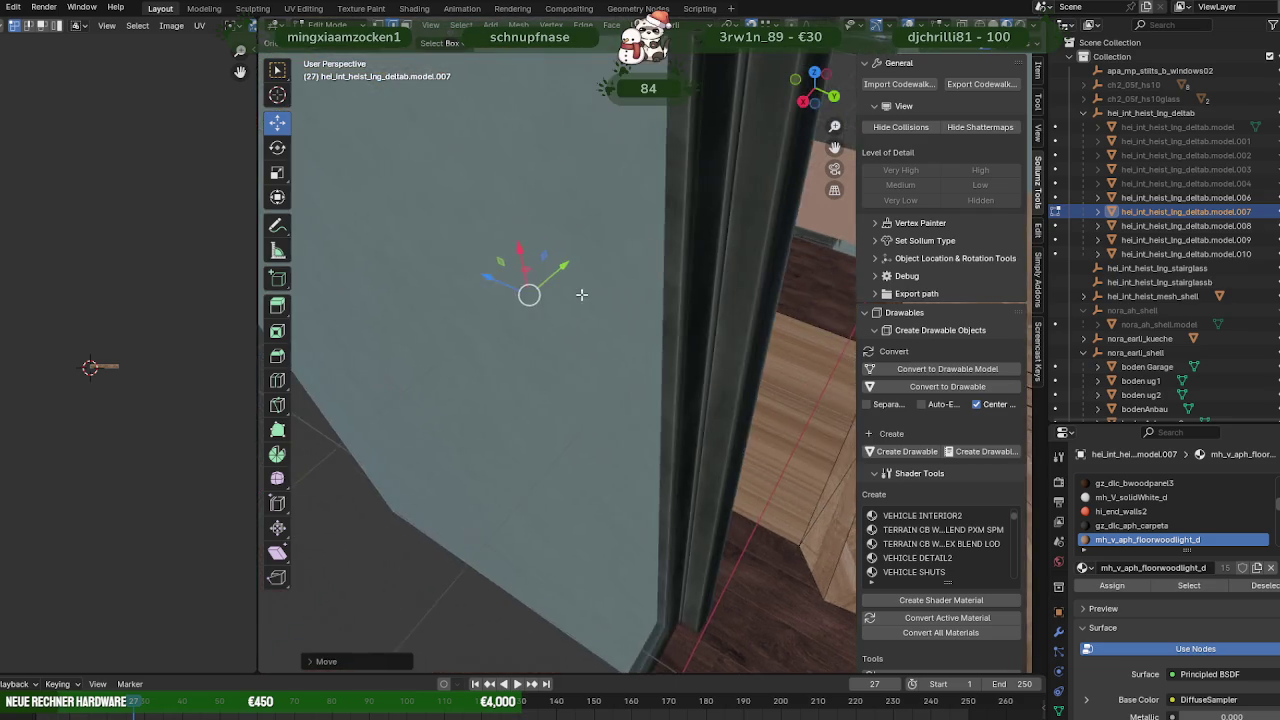
# Pull the new floor strip along the lower stairs and shift the plank's outer edge sideways.
pyautogui.moveTo(422, 227); pyautogui.dragTo(673, 455, button='middle')
pyautogui.moveTo(673, 455); pyautogui.dragTo(545, 427)
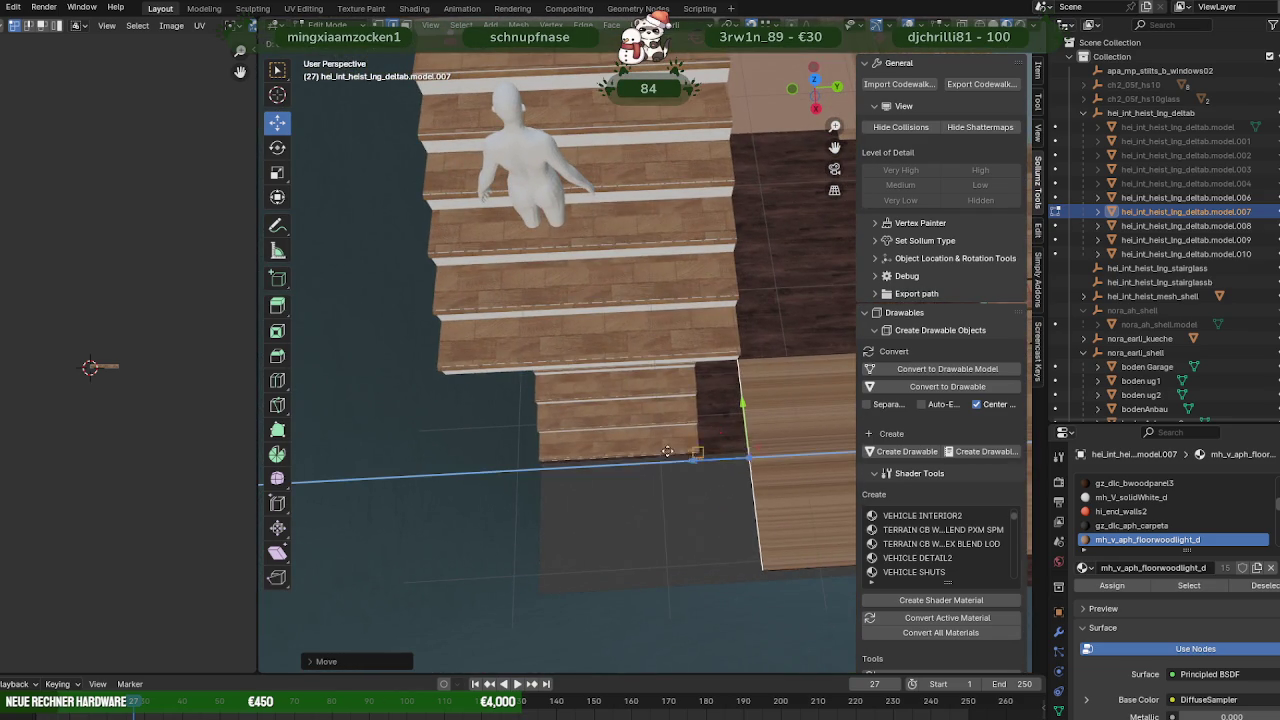
pyautogui.moveTo(545, 427)
pyautogui.mouseDown(button='middle')
pyautogui.moveTo(614, 394)
pyautogui.moveTo(571, 389)
pyautogui.moveTo(672, 394)
pyautogui.mouseUp(button='middle')
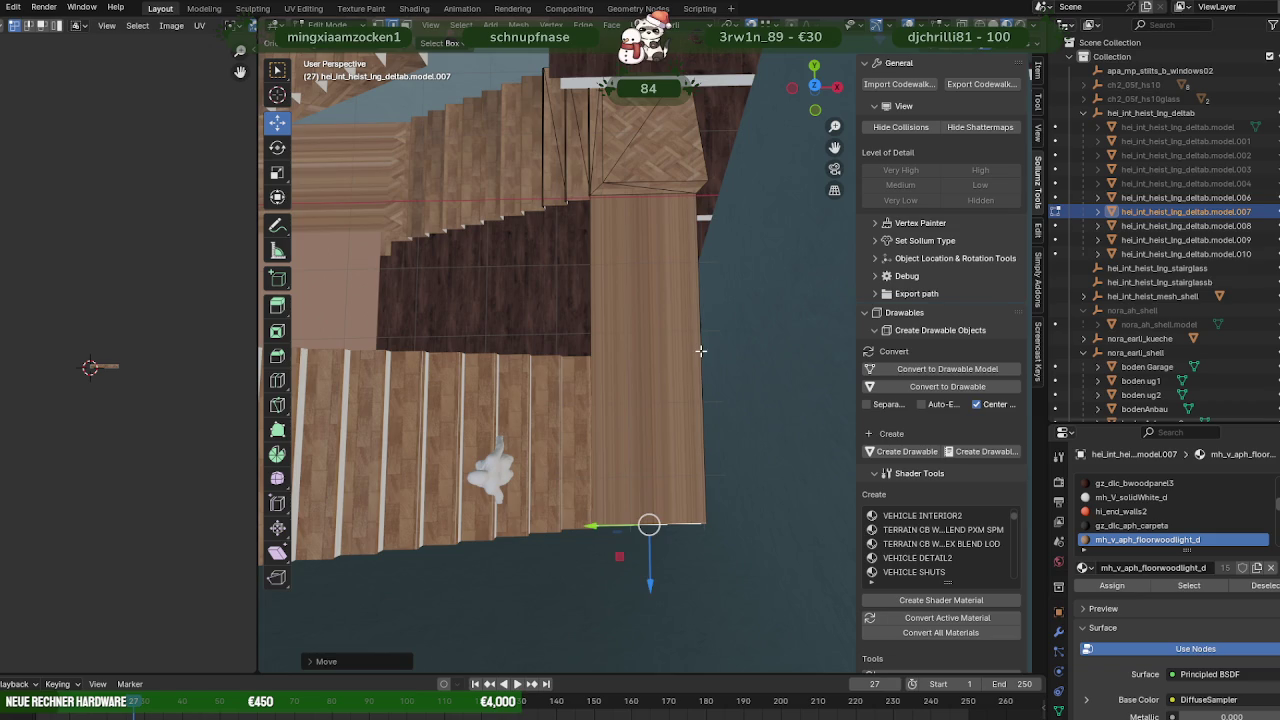
pyautogui.click(697, 351)
pyautogui.moveTo(697, 351)
pyautogui.mouseDown(button='middle')
pyautogui.moveTo(653, 389)
pyautogui.moveTo(620, 391)
pyautogui.moveTo(607, 348)
pyautogui.moveTo(725, 360)
pyautogui.moveTo(608, 357)
pyautogui.moveTo(799, 329)
pyautogui.mouseUp(button='middle')
pyautogui.click(607, 348)
pyautogui.moveTo(710, 368)
pyautogui.mouseDown(button='middle')
pyautogui.moveTo(689, 291)
pyautogui.moveTo(660, 266)
pyautogui.moveTo(686, 274)
pyautogui.moveTo(737, 343)
pyautogui.moveTo(820, 293)
pyautogui.moveTo(611, 280)
pyautogui.moveTo(553, 308)
pyautogui.moveTo(574, 362)
pyautogui.moveTo(605, 368)
pyautogui.moveTo(471, 323)
pyautogui.moveTo(670, 378)
pyautogui.moveTo(709, 366)
pyautogui.moveTo(686, 374)
pyautogui.moveTo(715, 370)
pyautogui.moveTo(677, 430)
pyautogui.moveTo(649, 429)
pyautogui.moveTo(680, 436)
pyautogui.mouseUp(button='middle')
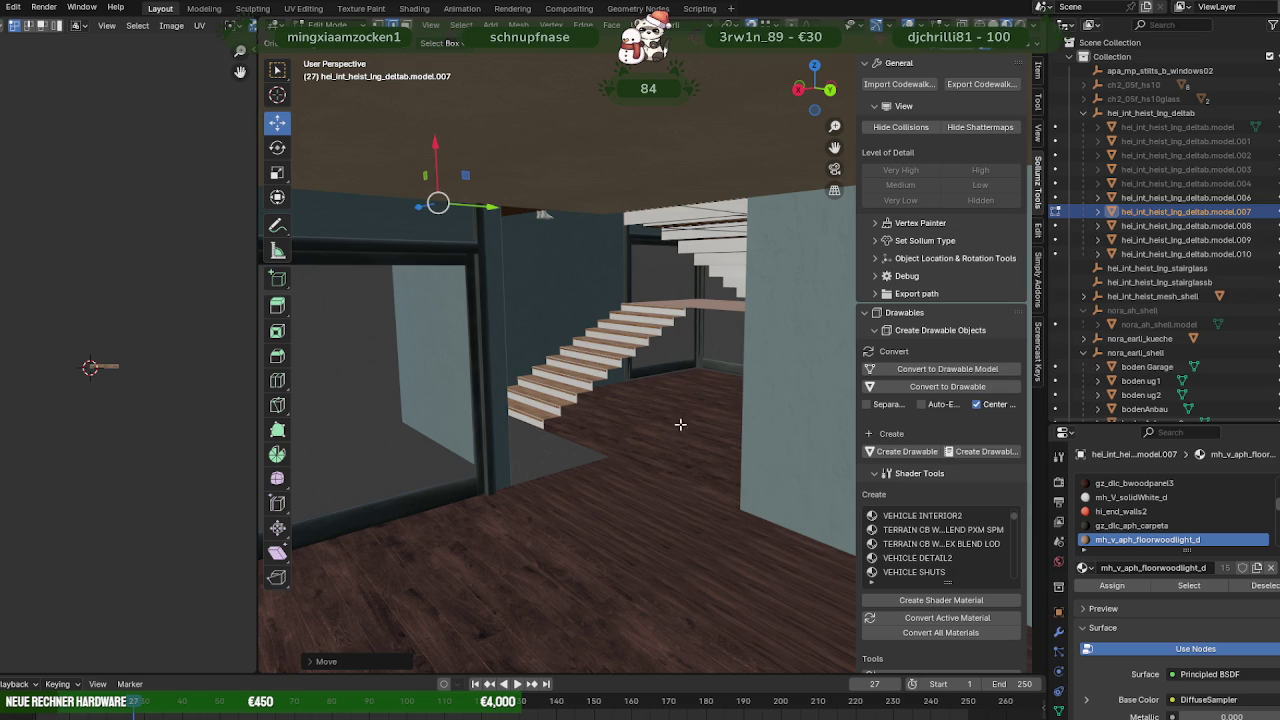
pyautogui.scroll(3, 680, 430)
pyautogui.moveTo(680, 430)
pyautogui.mouseDown(button='middle')
pyautogui.moveTo(739, 461)
pyautogui.moveTo(737, 498)
pyautogui.mouseUp(button='middle')
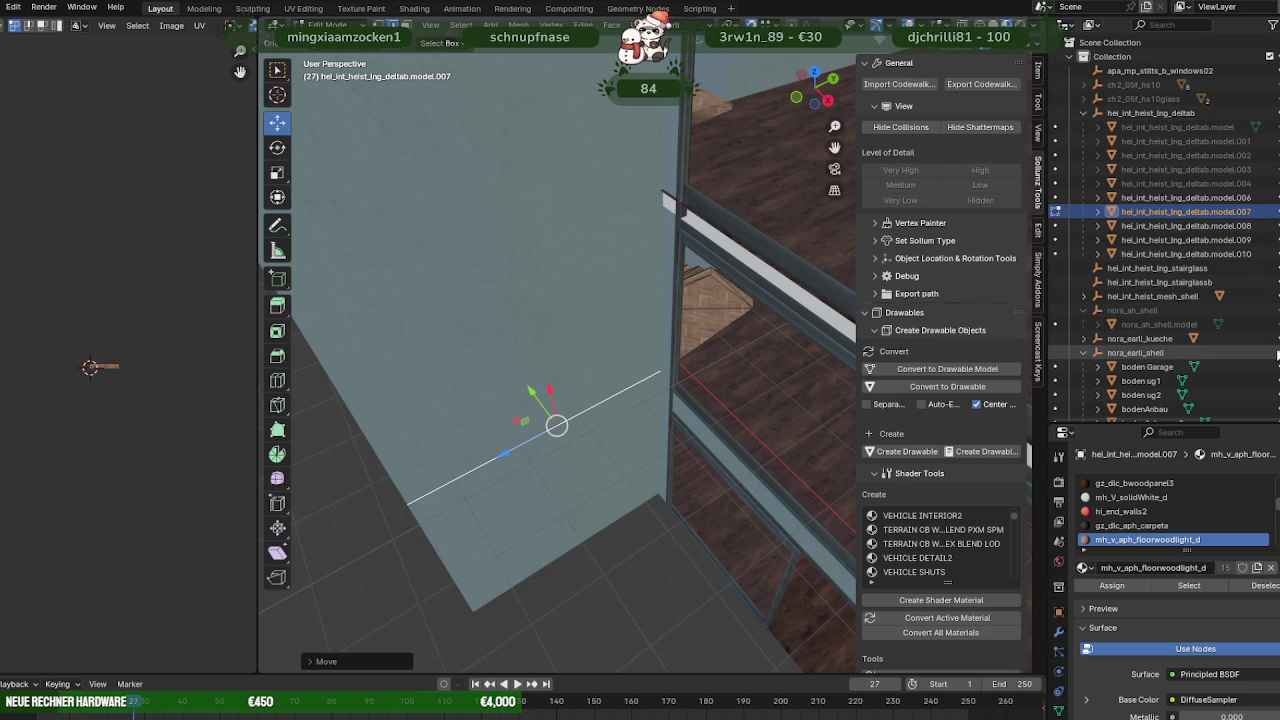
pyautogui.scroll(-5, 595, 335)
pyautogui.moveTo(595, 335)
pyautogui.mouseDown(button='middle')
pyautogui.moveTo(655, 307)
pyautogui.moveTo(679, 343)
pyautogui.moveTo(623, 374)
pyautogui.moveTo(644, 352)
pyautogui.moveTo(588, 414)
pyautogui.mouseUp(button='middle')
pyautogui.click(583, 420)
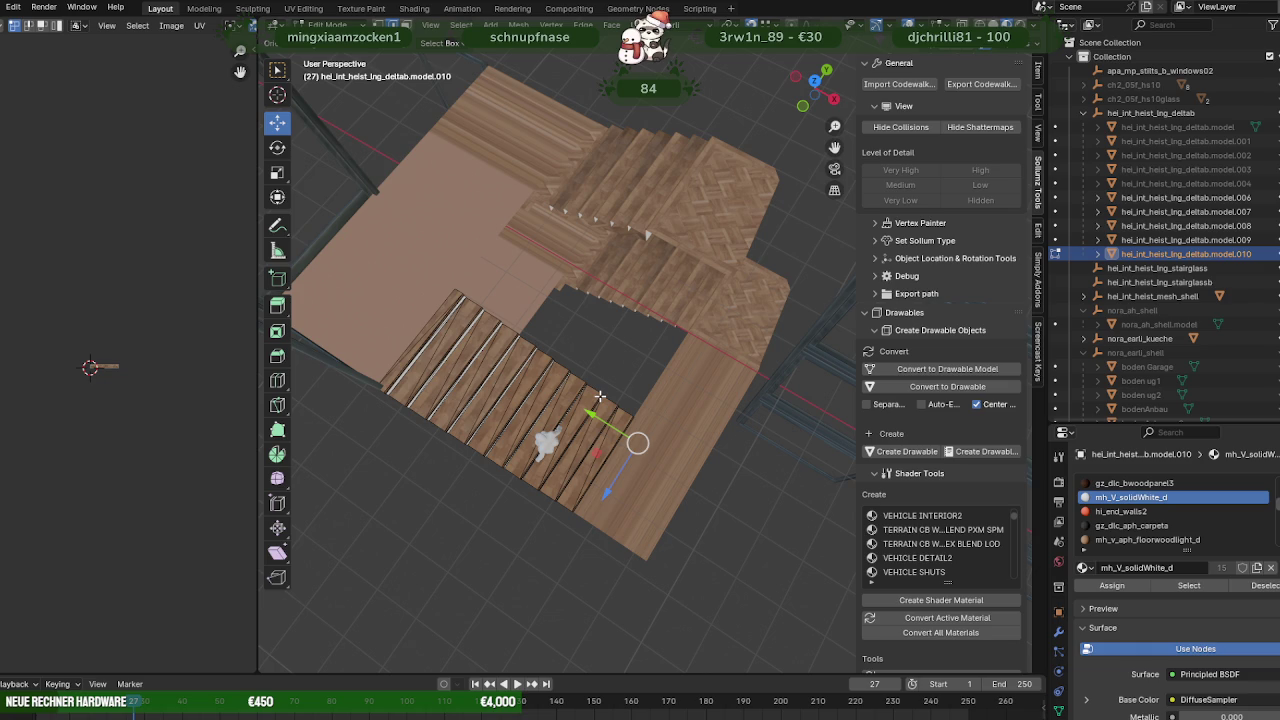
pyautogui.moveTo(599, 397)
pyautogui.mouseDown(button='middle')
pyautogui.moveTo(609, 306)
pyautogui.moveTo(668, 314)
pyautogui.mouseUp(button='middle')
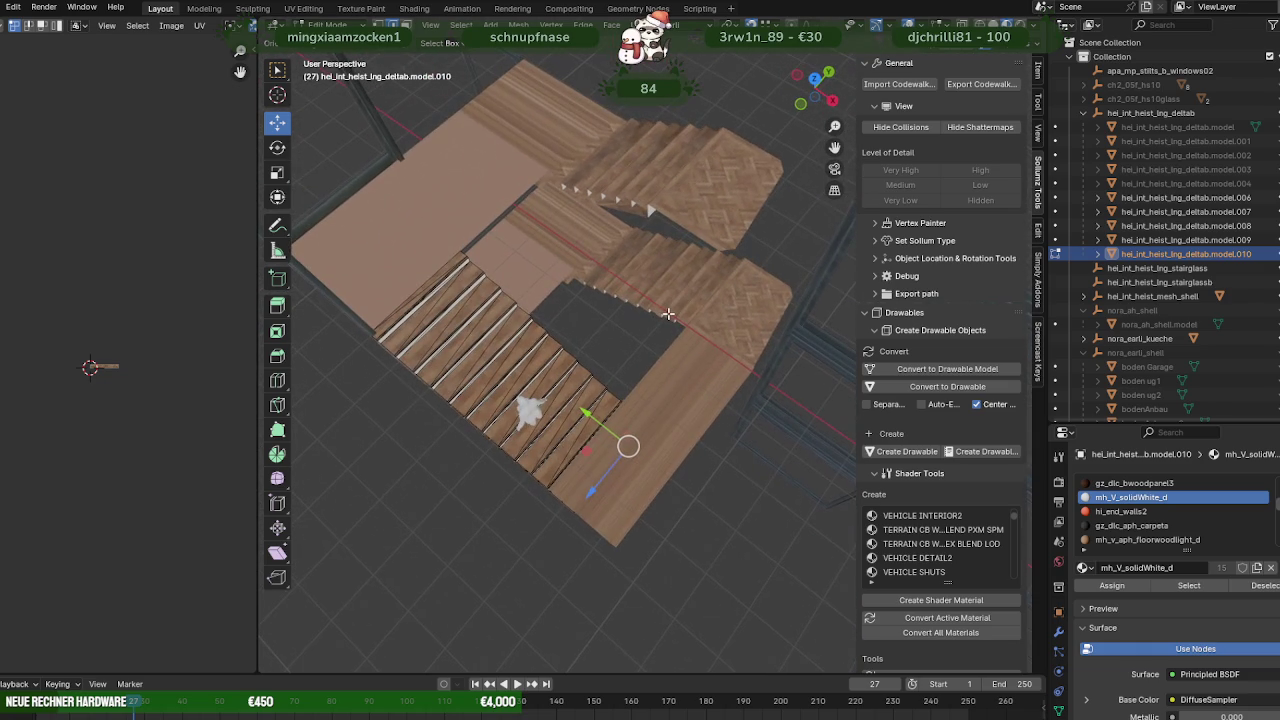
# Select the upper floor, landing, stair piece model.009 and lower stairs, and edit them together.
pyautogui.moveTo(668, 314); pyautogui.dragTo(658, 311, button='middle')
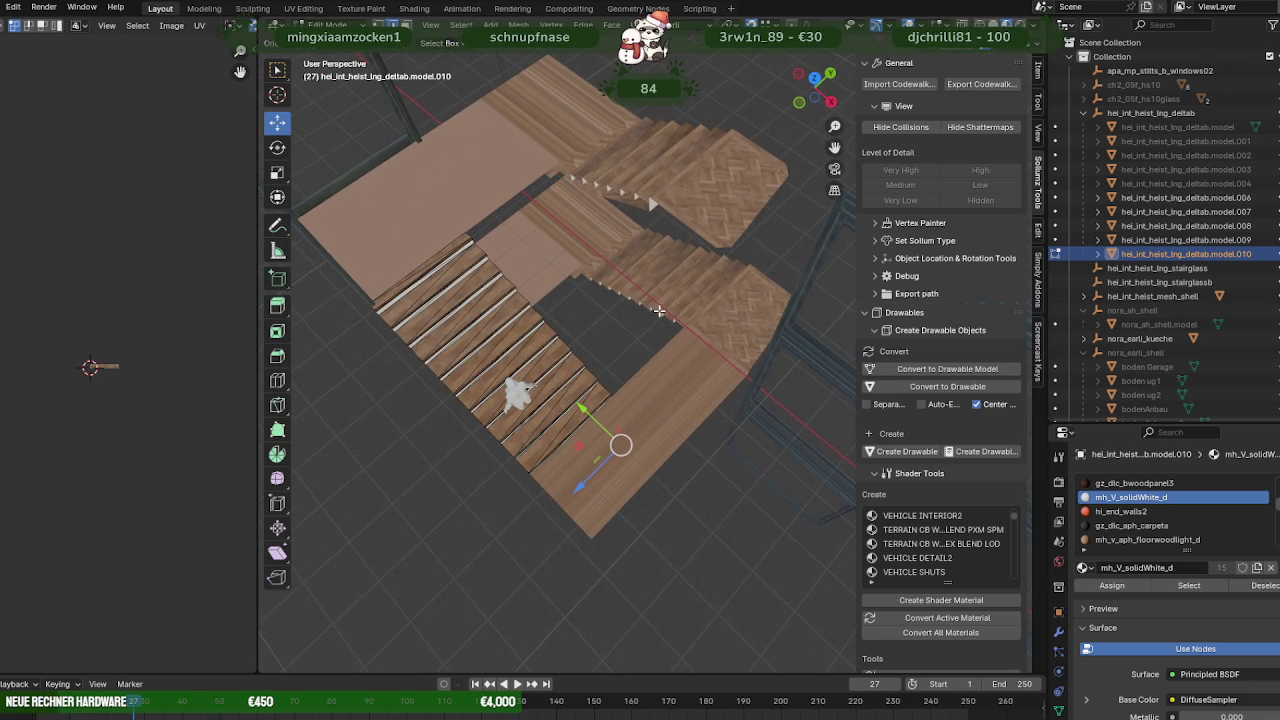
pyautogui.press('Tab')
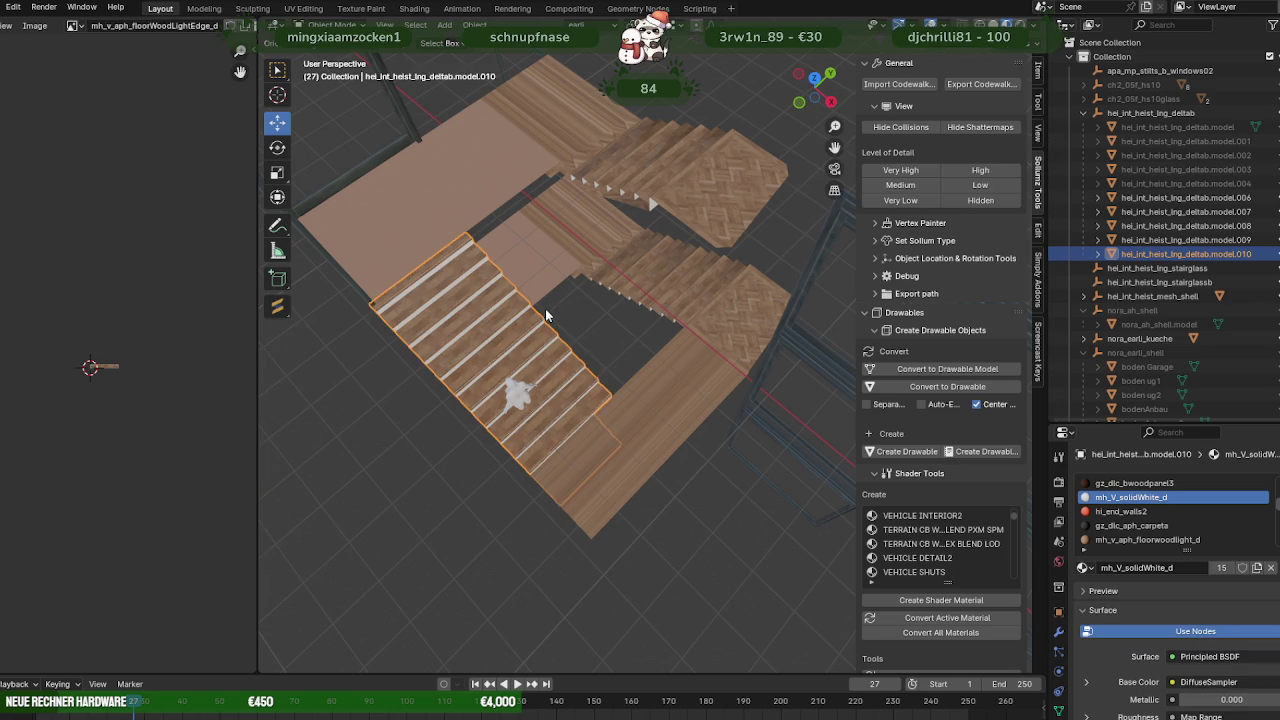
pyautogui.click(598, 252)
pyautogui.keyDown('shift'); pyautogui.click(683, 298); pyautogui.keyUp('shift')
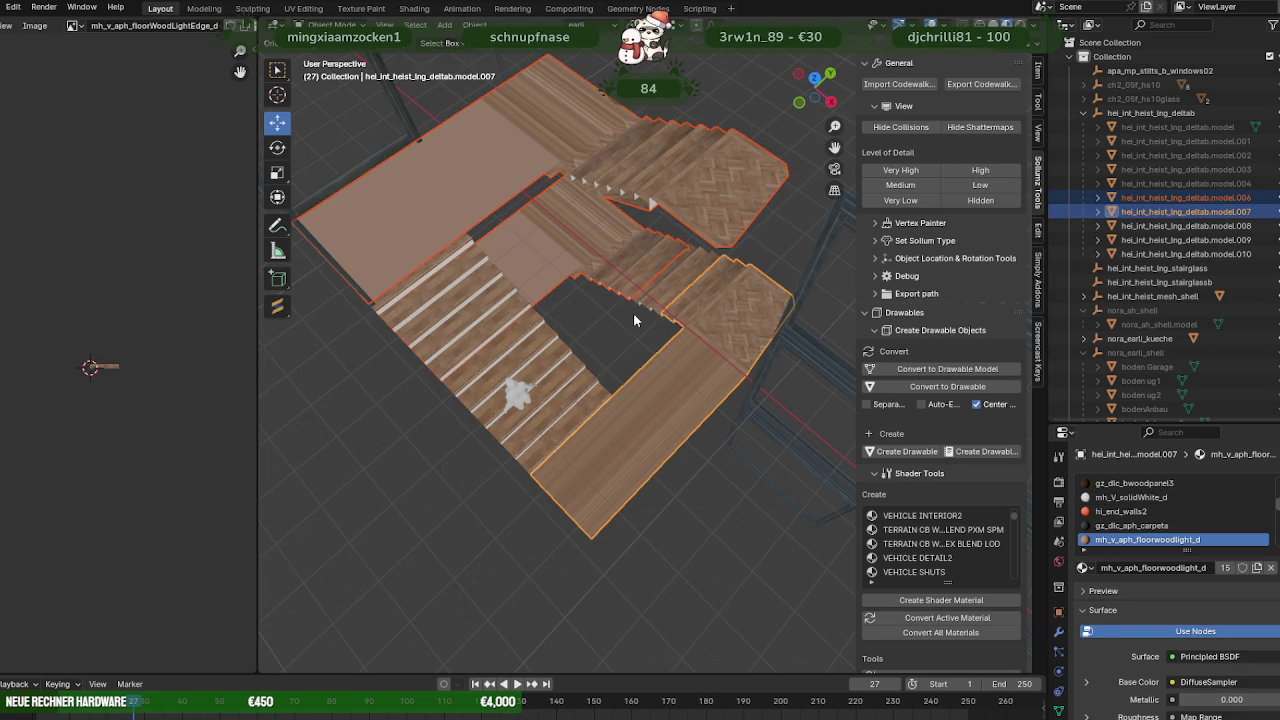
pyautogui.click(657, 295)
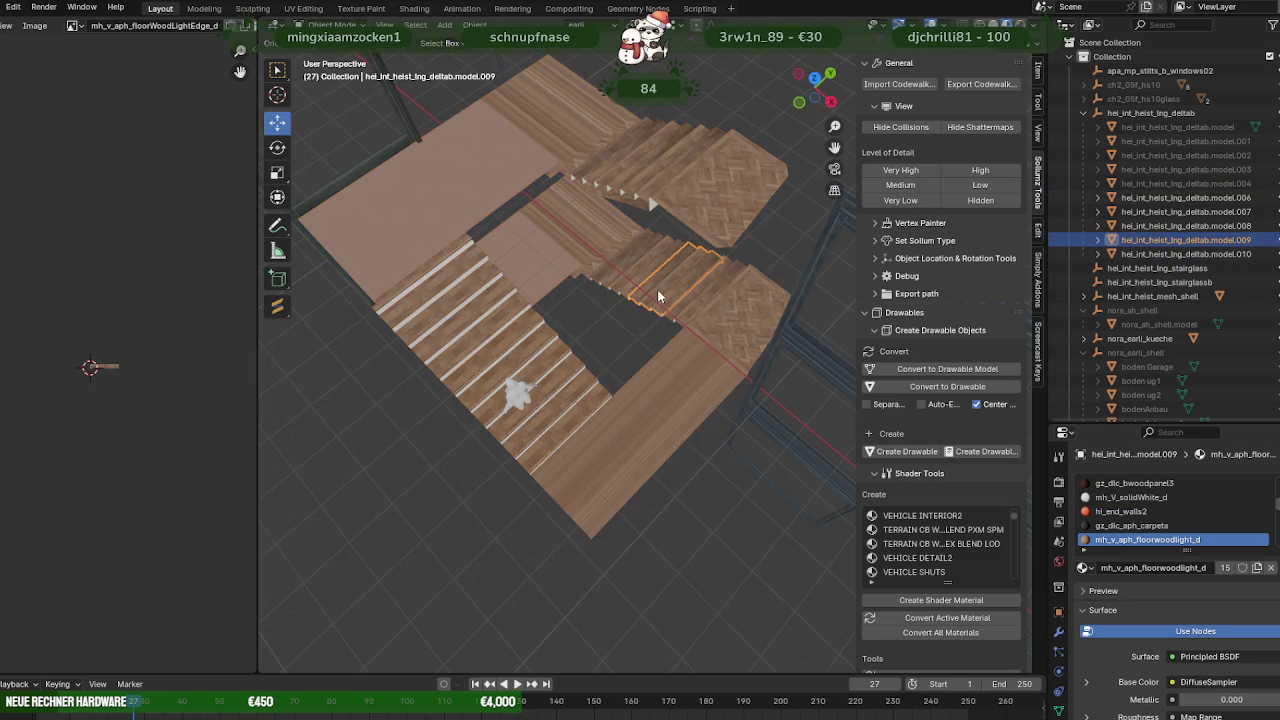
pyautogui.keyDown('shift'); pyautogui.click(600, 250); pyautogui.keyUp('shift')
pyautogui.keyDown('shift'); pyautogui.click(688, 307); pyautogui.keyUp('shift')
pyautogui.keyDown('shift'); pyautogui.click(522, 346); pyautogui.keyUp('shift')
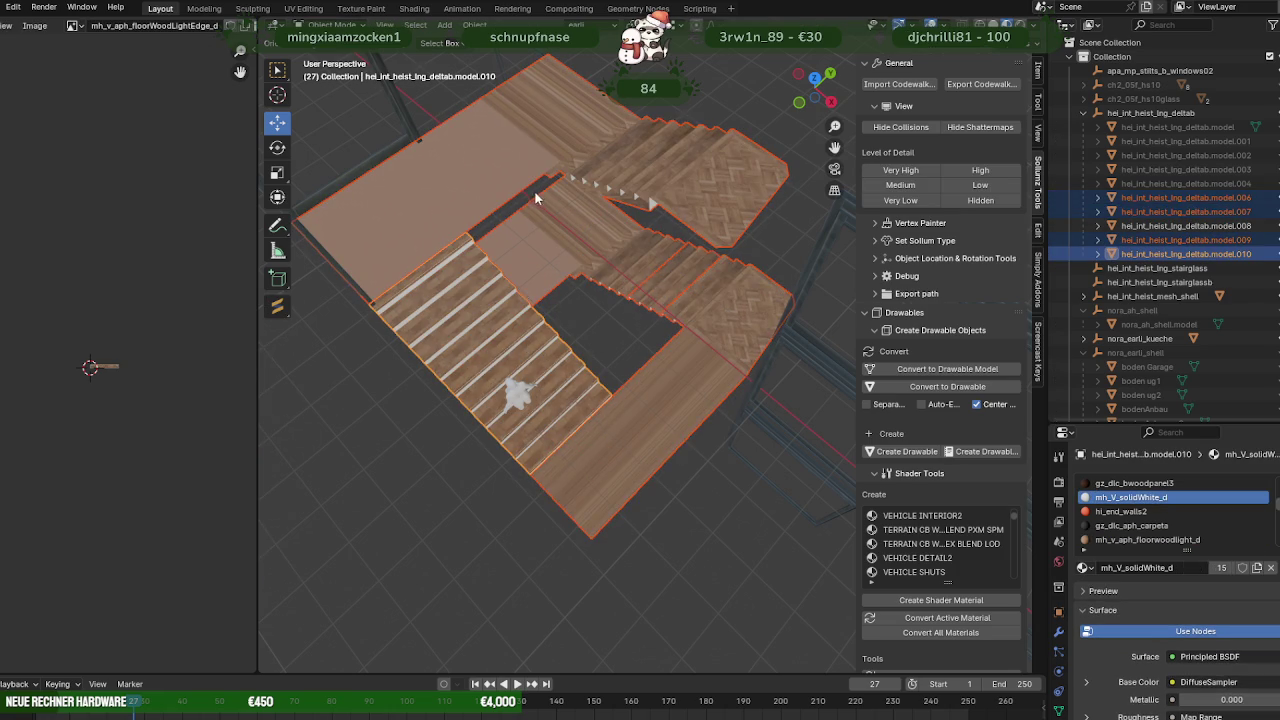
pyautogui.moveTo(535, 198); pyautogui.dragTo(630, 284, button='middle')
pyautogui.press('Tab')
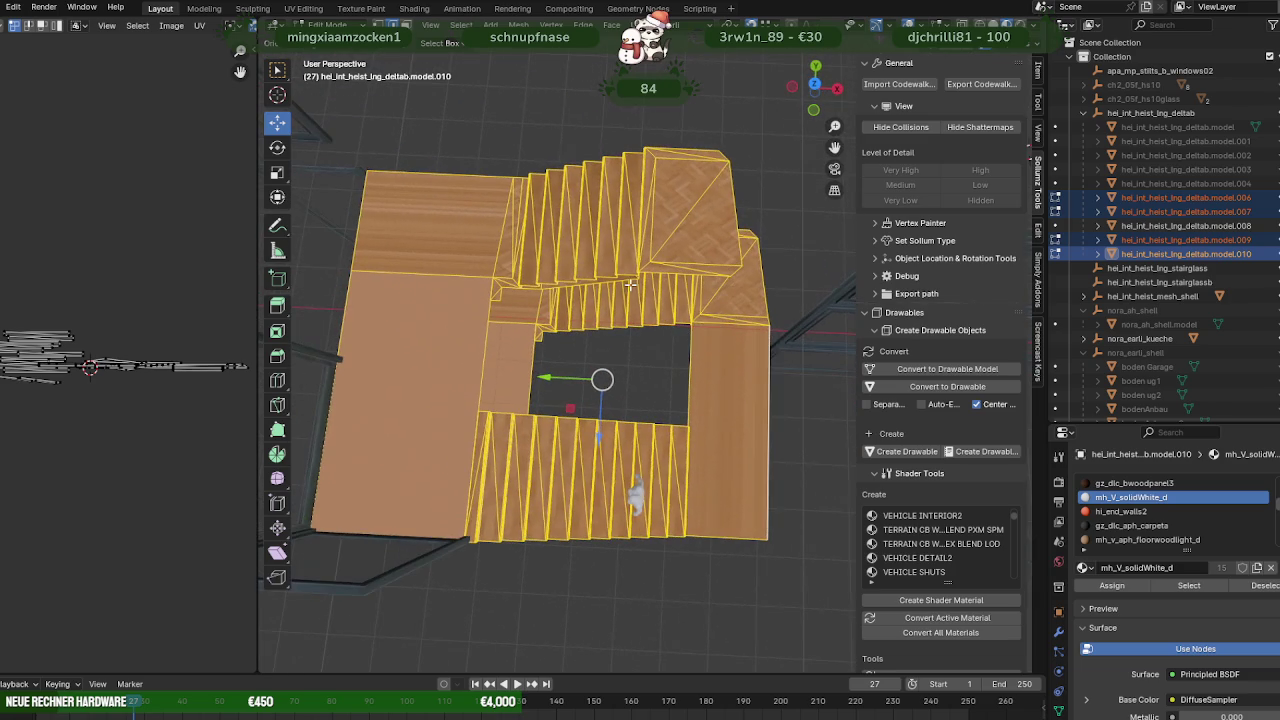
# Rotate the whole stair assembly around.
pyautogui.moveTo(630, 284); pyautogui.dragTo(629, 291, button='middle')
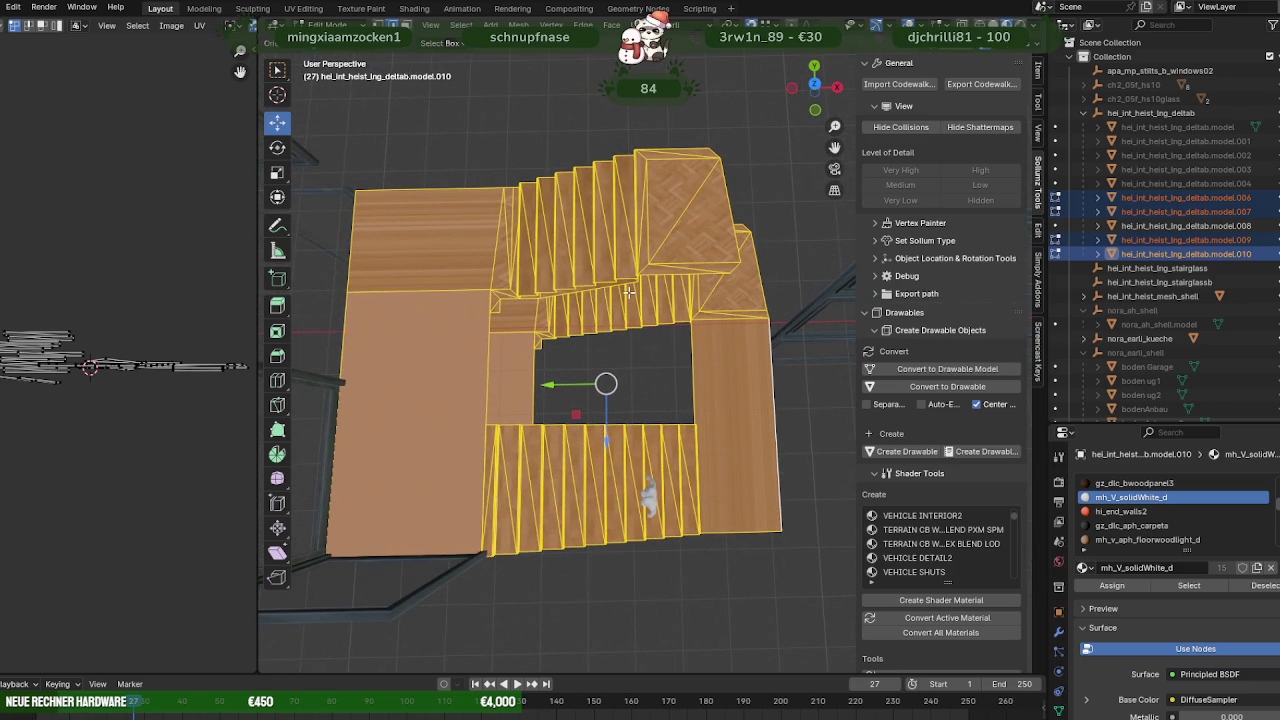
pyautogui.hotkey('shift', 'space')
pyautogui.press('r')
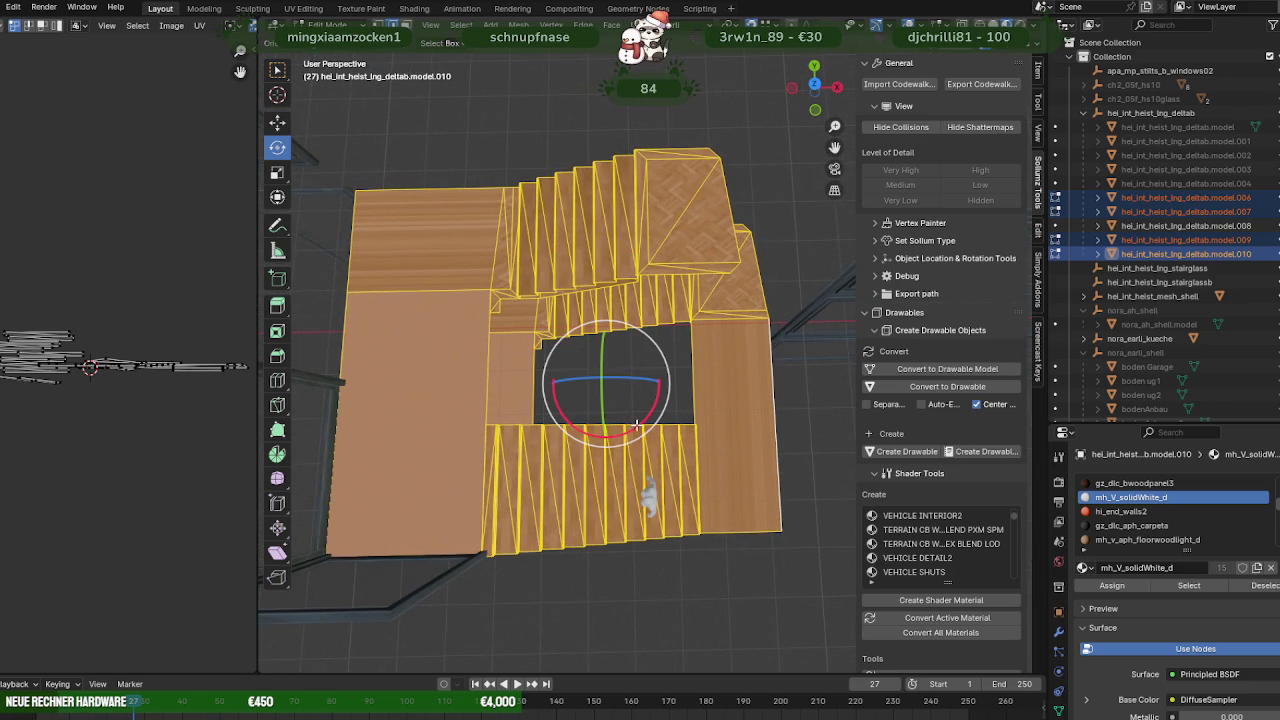
pyautogui.moveTo(638, 425); pyautogui.dragTo(655, 418)
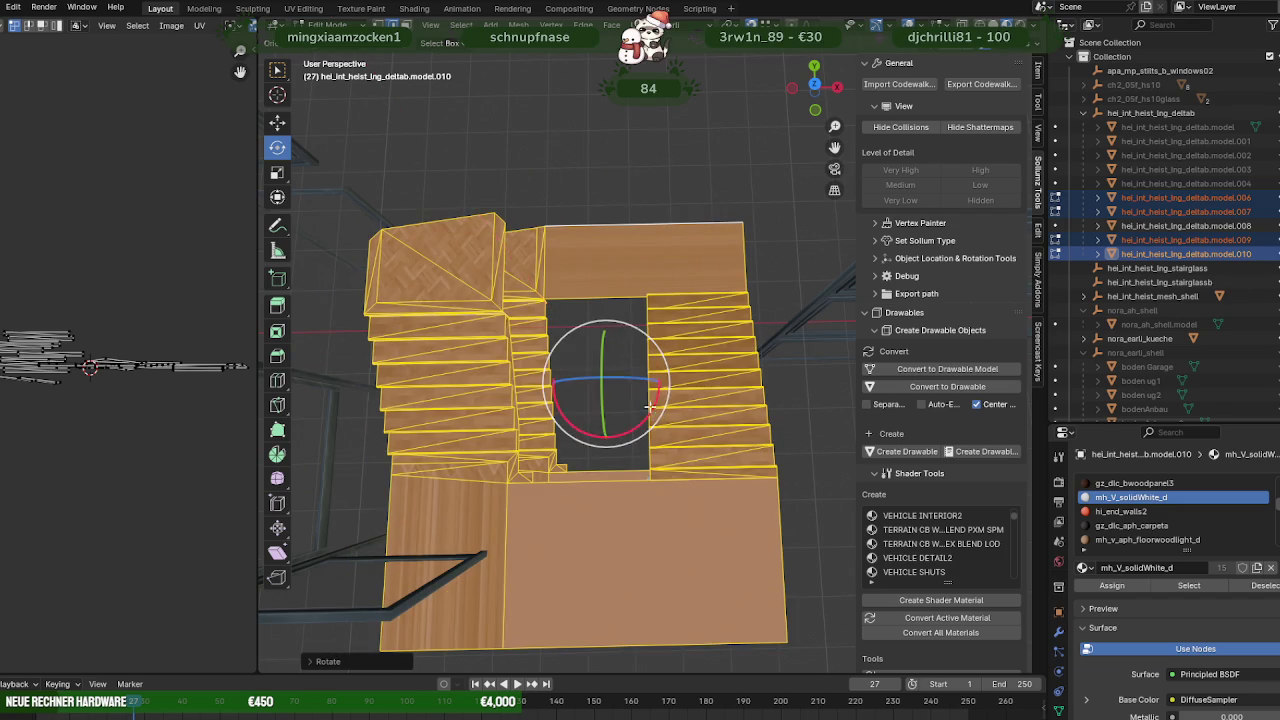
pyautogui.moveTo(655, 418)
pyautogui.mouseDown(button='middle')
pyautogui.moveTo(652, 349)
pyautogui.moveTo(700, 320)
pyautogui.mouseUp(button='middle')
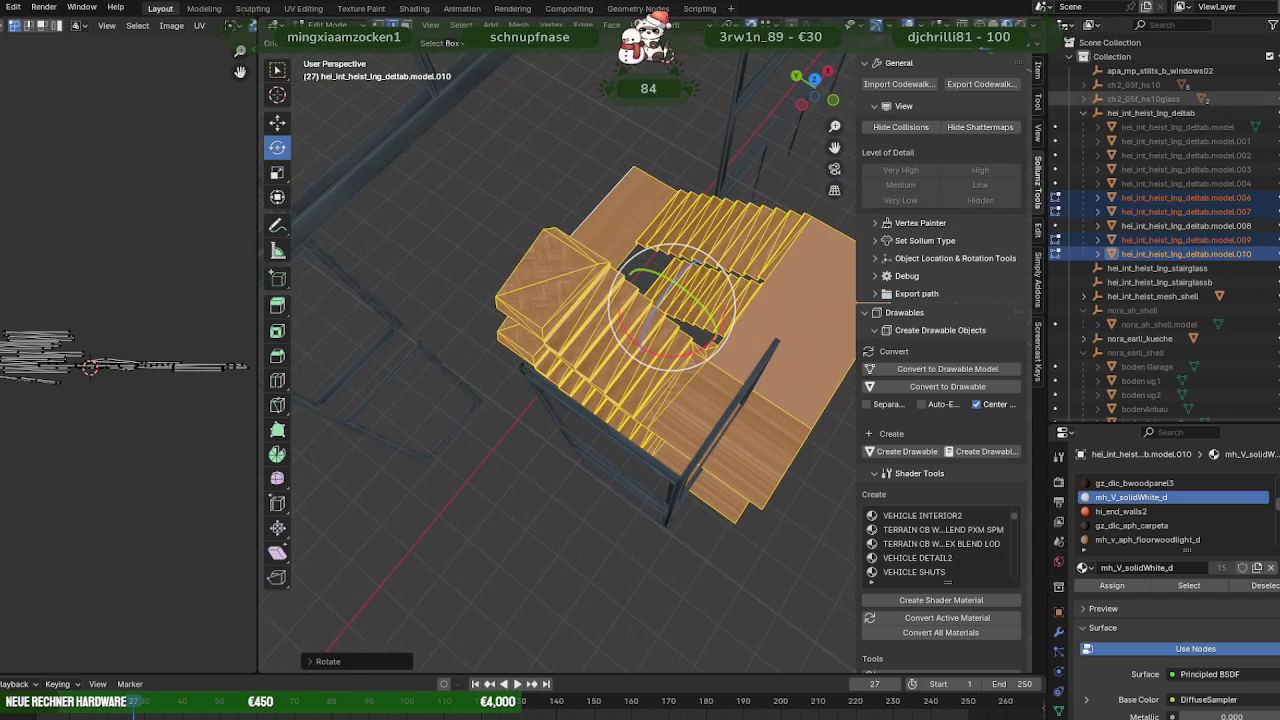
# Make the upper floor the active piece and slide the assembly into the stairwell.
pyautogui.moveTo(660, 330)
pyautogui.mouseDown(button='middle')
pyautogui.moveTo(647, 283)
pyautogui.moveTo(614, 263)
pyautogui.mouseUp(button='middle')
pyautogui.scroll(-2, 613, 265)
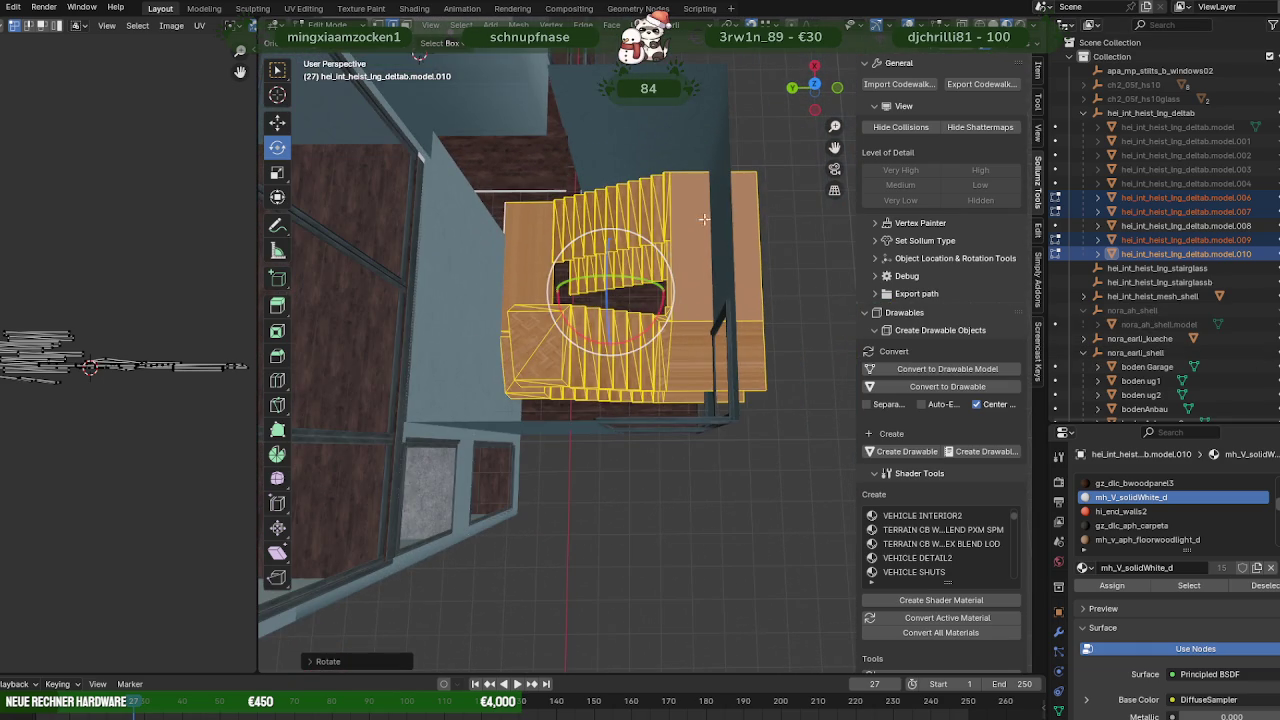
pyautogui.keyDown('shift'); pyautogui.click(740, 200); pyautogui.keyUp('shift')
pyautogui.moveTo(702, 213); pyautogui.dragTo(690, 232, button='middle')
pyautogui.hotkey('shift', 'space')
pyautogui.press('g')
pyautogui.moveTo(667, 310); pyautogui.dragTo(730, 94)
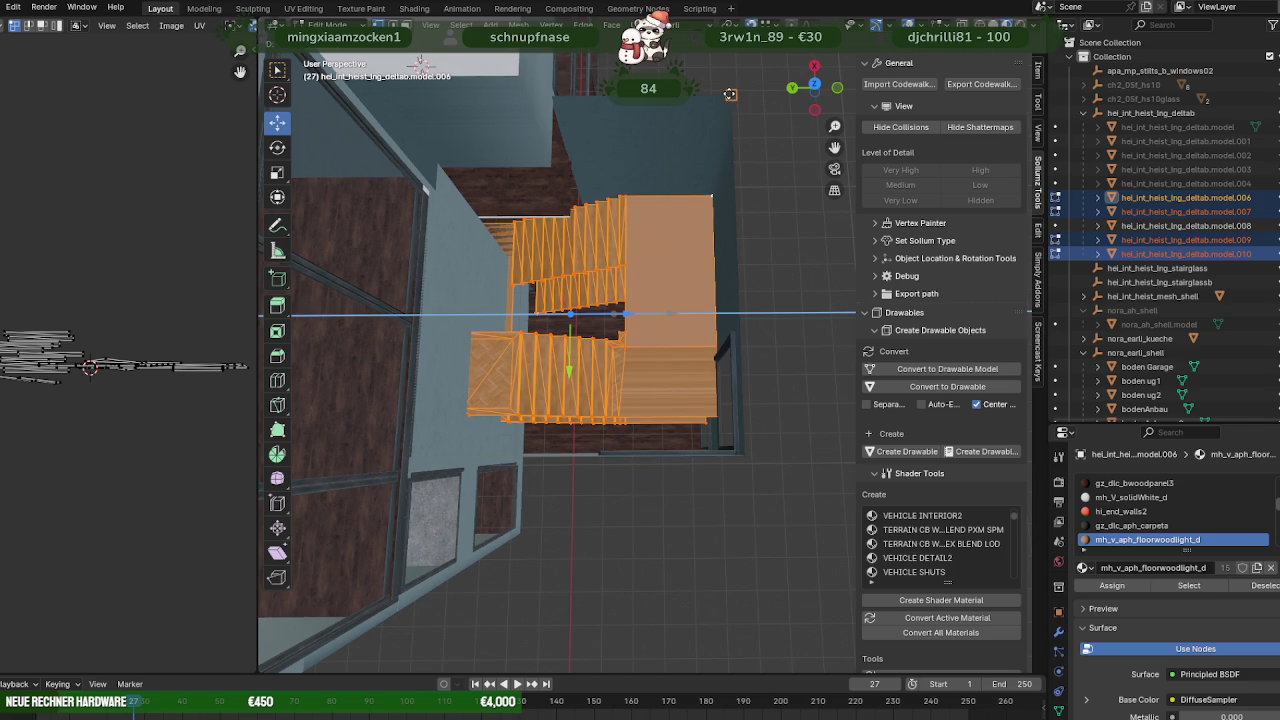
# Confirm the assembly's new position, then start and cancel a move along Y.
pyautogui.click(730, 94)
pyautogui.moveTo(730, 94)
pyautogui.mouseDown(button='middle')
pyautogui.moveTo(634, 103)
pyautogui.moveTo(612, 198)
pyautogui.moveTo(598, 202)
pyautogui.mouseUp(button='middle')
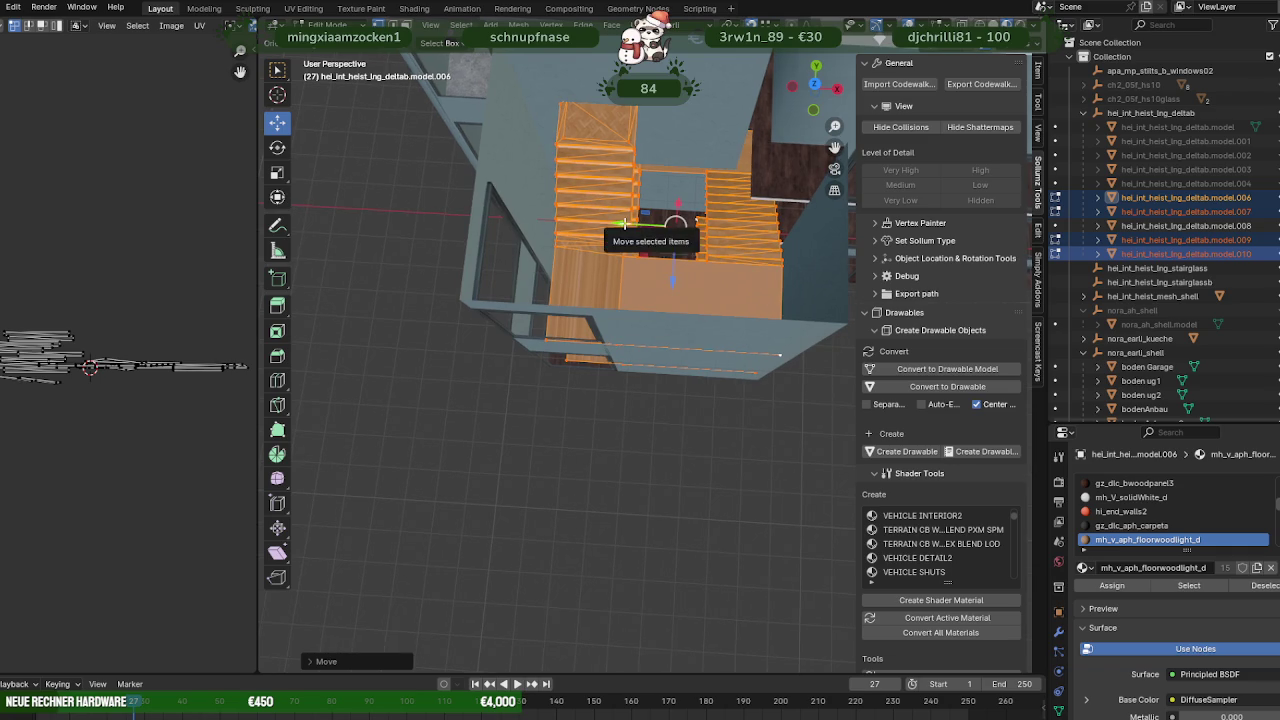
pyautogui.keyDown('shift'); pyautogui.moveTo(629, 225); pyautogui.dragTo(740, 270, button='middle'); pyautogui.keyUp('shift')
pyautogui.press('g')
pyautogui.press('y')
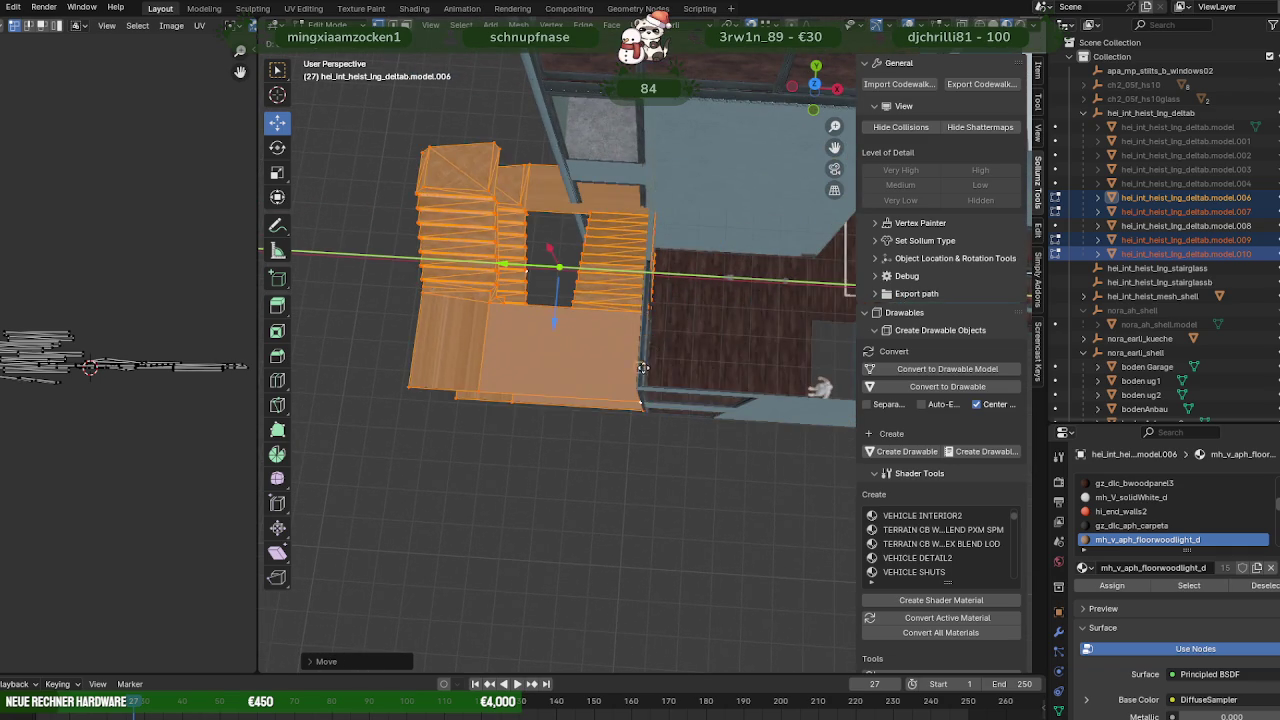
pyautogui.rightClick(741, 373)
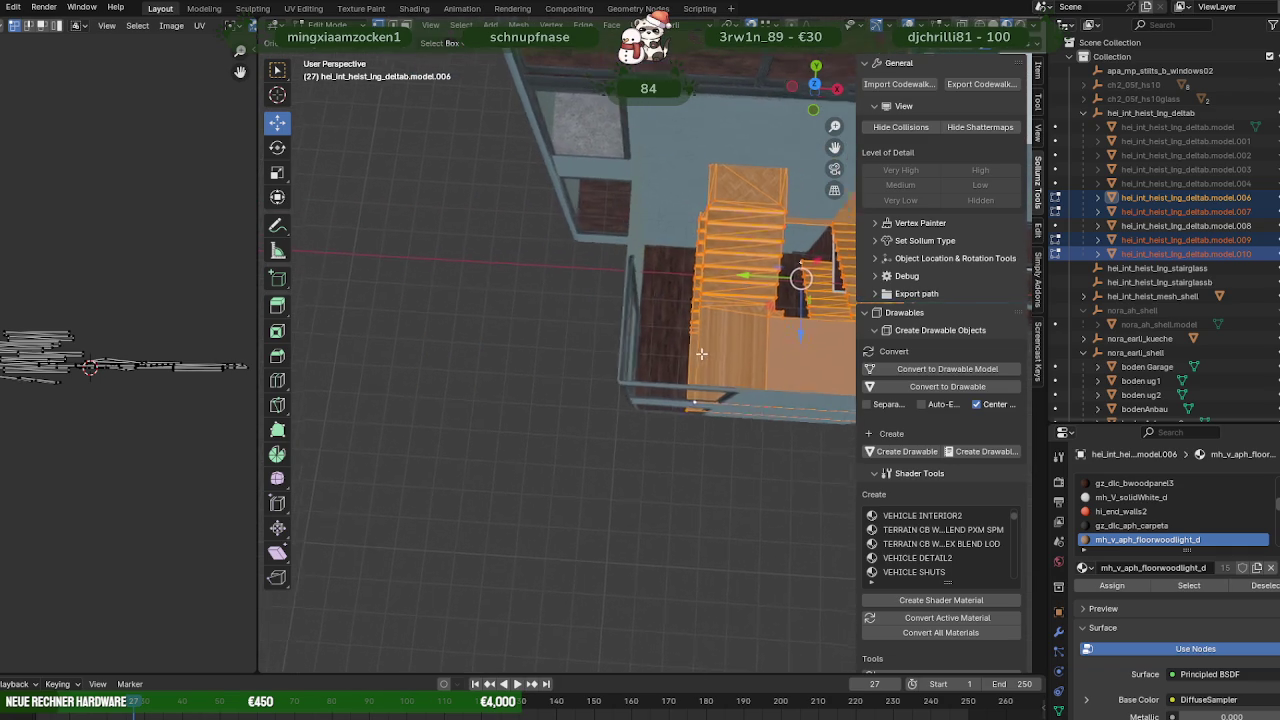
pyautogui.keyDown('shift'); pyautogui.moveTo(774, 278); pyautogui.dragTo(724, 263, button='middle'); pyautogui.keyUp('shift')
# Move the stair assembly left along X and adjust its position within the stairwell.
pyautogui.press('g')
pyautogui.press('x')
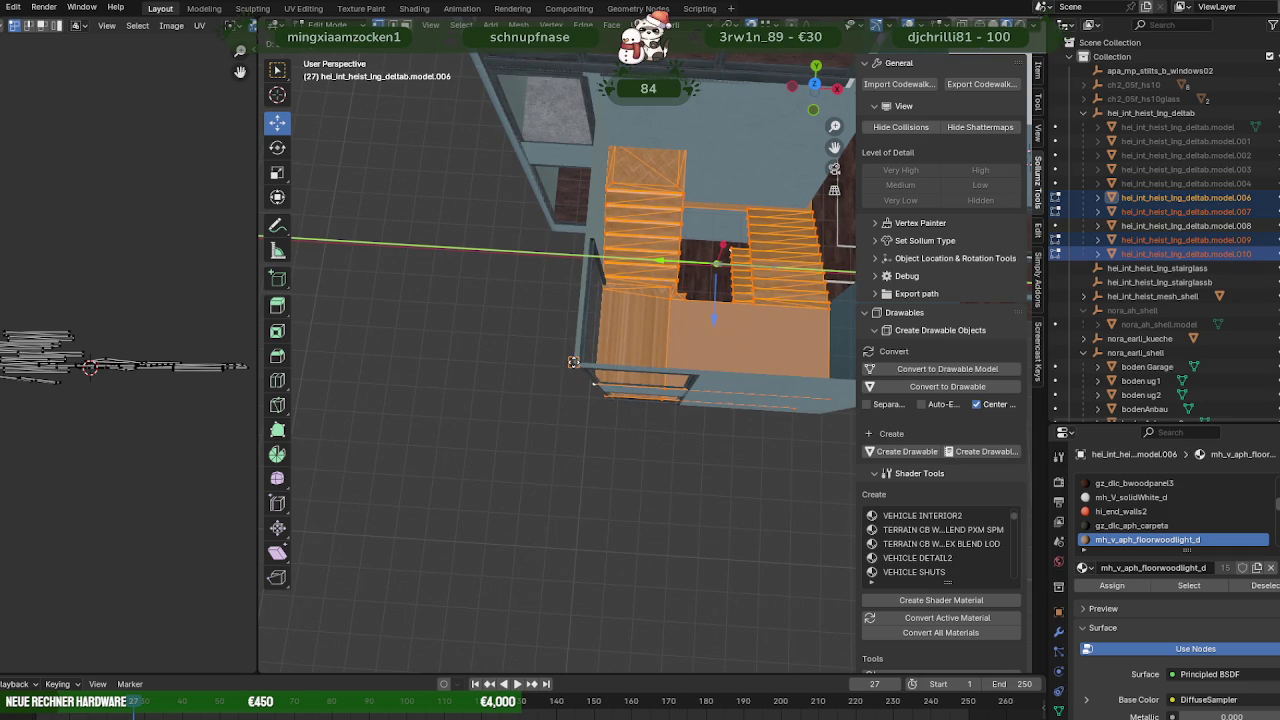
pyautogui.click(650, 340)
pyautogui.moveTo(650, 340)
pyautogui.mouseDown(button='middle')
pyautogui.moveTo(639, 274)
pyautogui.moveTo(555, 208)
pyautogui.moveTo(732, 309)
pyautogui.mouseUp(button='middle')
pyautogui.scroll(5, 555, 208)
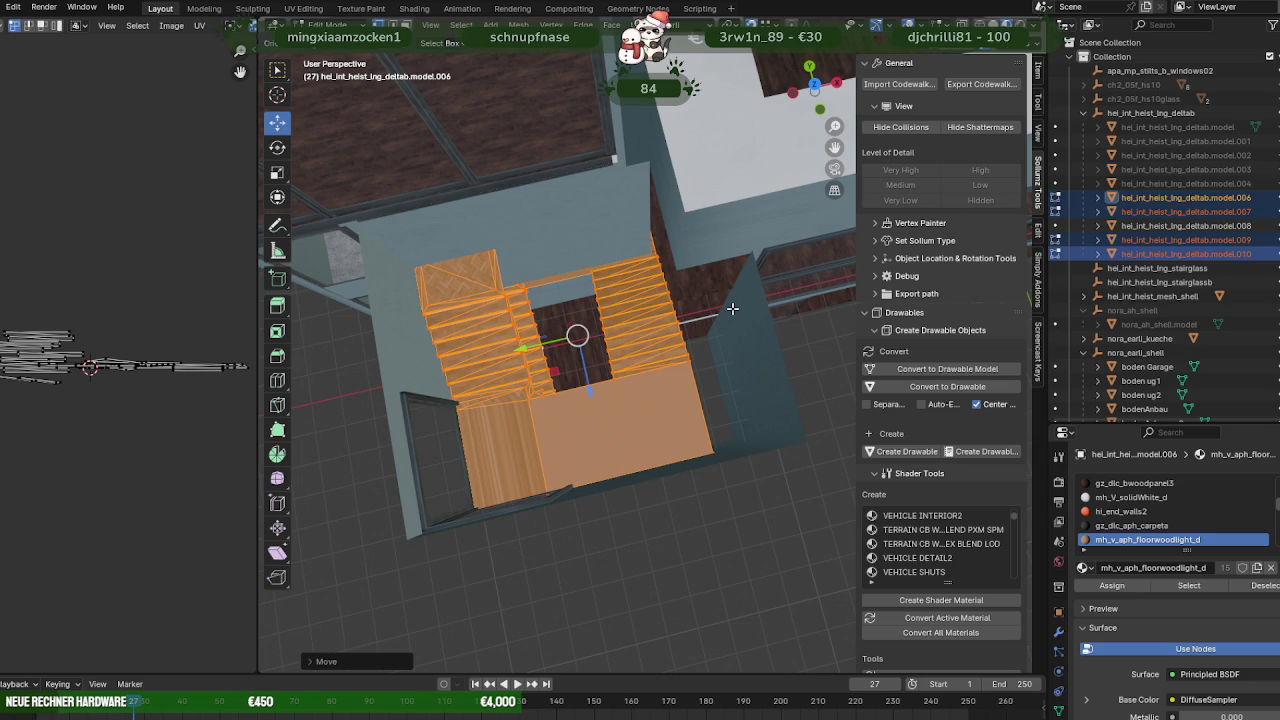
pyautogui.hotkey('ctrl', 'z')
pyautogui.hotkey('ctrl', 'z')
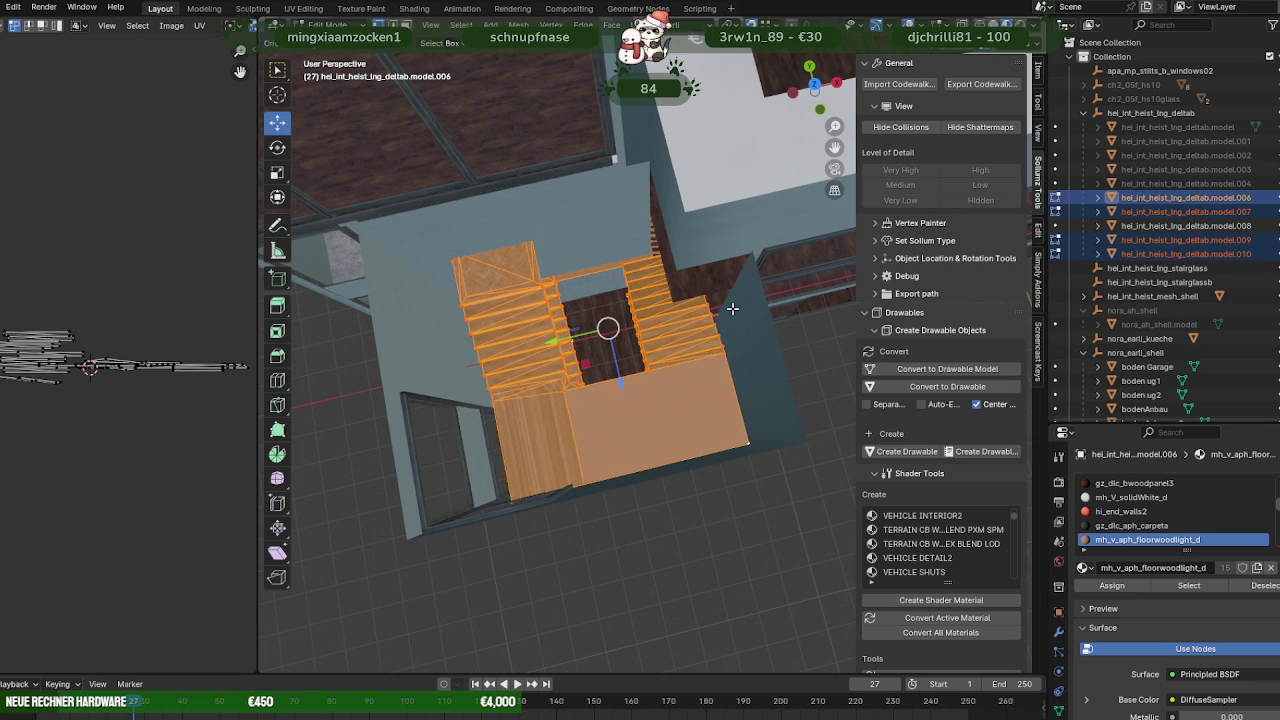
pyautogui.hotkey('ctrl', 'z')
pyautogui.hotkey('ctrl', 'z')
pyautogui.hotkey('ctrl', 'z')
pyautogui.hotkey('ctrl', 'z')
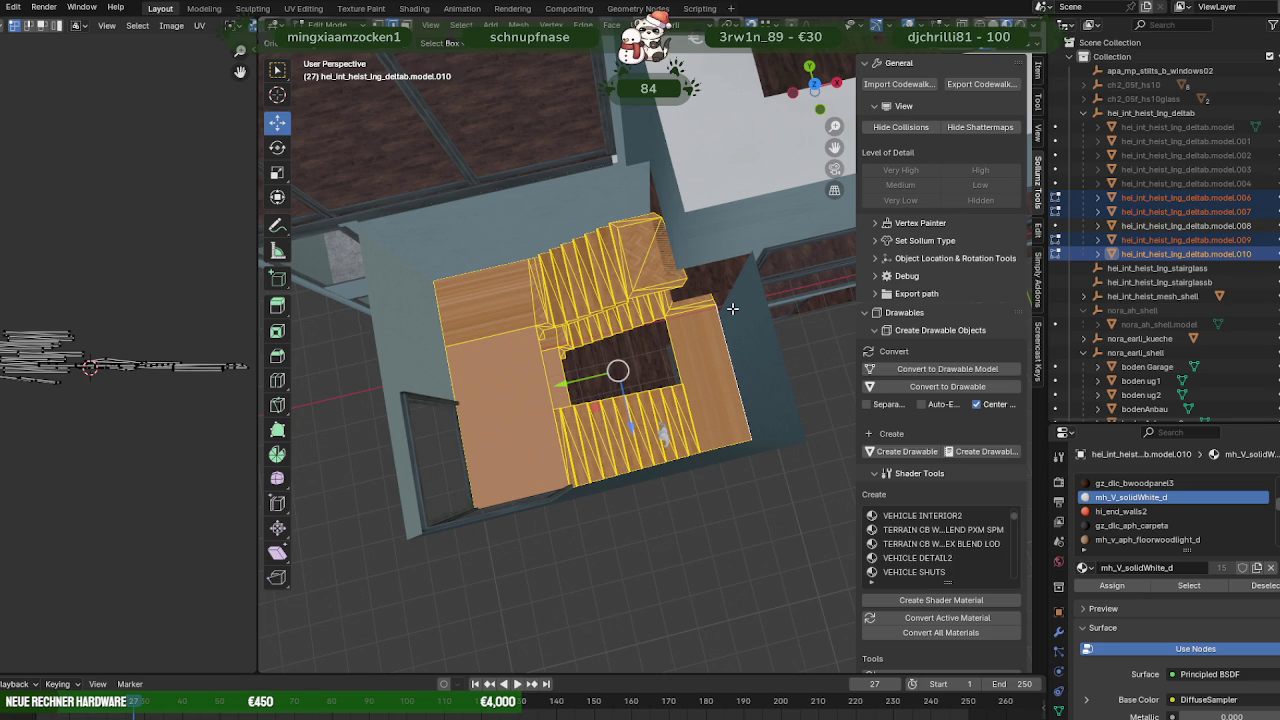
# Box-select all the stair faces using the see-through wireframe view.
pyautogui.moveTo(733, 309)
pyautogui.mouseDown(button='middle')
pyautogui.moveTo(621, 314)
pyautogui.moveTo(711, 337)
pyautogui.moveTo(404, 372)
pyautogui.moveTo(480, 419)
pyautogui.mouseUp(button='middle')
pyautogui.hotkey('shift', 'z')
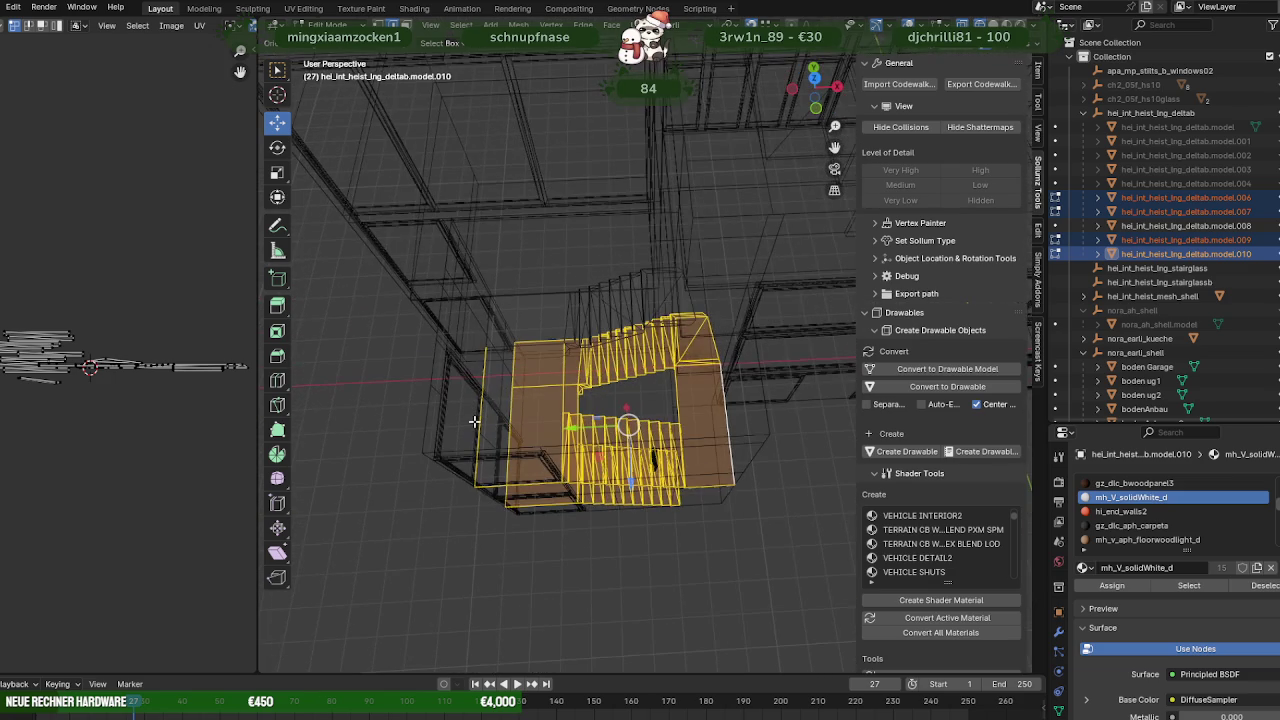
pyautogui.hotkey('shift', 'z')
pyautogui.moveTo(500, 381); pyautogui.dragTo(518, 425)
pyautogui.moveTo(464, 360); pyautogui.dragTo(563, 400)
pyautogui.moveTo(563, 400)
pyautogui.mouseDown(button='middle')
pyautogui.moveTo(537, 400)
pyautogui.moveTo(517, 325)
pyautogui.moveTo(654, 486)
pyautogui.moveTo(597, 443)
pyautogui.moveTo(651, 466)
pyautogui.moveTo(697, 534)
pyautogui.moveTo(682, 493)
pyautogui.moveTo(475, 317)
pyautogui.mouseUp(button='middle')
pyautogui.hotkey('shift', 'z')
pyautogui.moveTo(414, 284); pyautogui.dragTo(500, 332)
pyautogui.moveTo(478, 327)
pyautogui.mouseDown(button='middle')
pyautogui.moveTo(520, 380)
pyautogui.moveTo(494, 359)
pyautogui.mouseUp(button='middle')
# Separate the stair mesh by material into objects model.011, model.012 and model.013.
pyautogui.hotkey('ctrl', 'f')
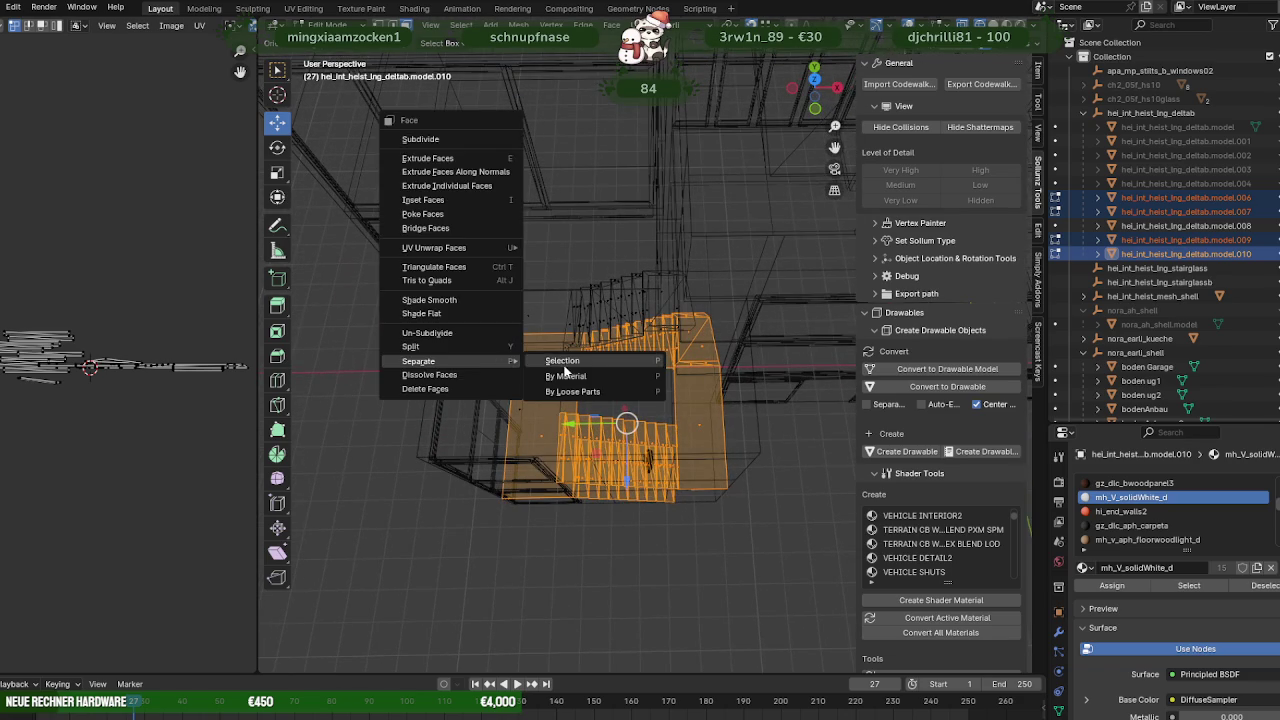
pyautogui.click(565, 376)
pyautogui.press('Tab')
# Select model.005, .012, .013 and .011 (active) together and enter Edit Mode on them.
pyautogui.moveTo(607, 441); pyautogui.dragTo(614, 450, button='middle')
pyautogui.click(614, 450)
pyautogui.keyDown('shift'); pyautogui.click(685, 410); pyautogui.keyUp('shift')
pyautogui.moveTo(686, 408)
pyautogui.mouseDown(button='middle')
pyautogui.moveTo(591, 317)
pyautogui.moveTo(643, 357)
pyautogui.moveTo(672, 412)
pyautogui.moveTo(661, 355)
pyautogui.moveTo(623, 357)
pyautogui.moveTo(586, 289)
pyautogui.moveTo(666, 390)
pyautogui.moveTo(665, 453)
pyautogui.mouseUp(button='middle')
pyautogui.keyDown('shift'); pyautogui.click(661, 356); pyautogui.keyUp('shift')
pyautogui.keyDown('shift'); pyautogui.click(628, 354); pyautogui.keyUp('shift')
pyautogui.press('Tab')
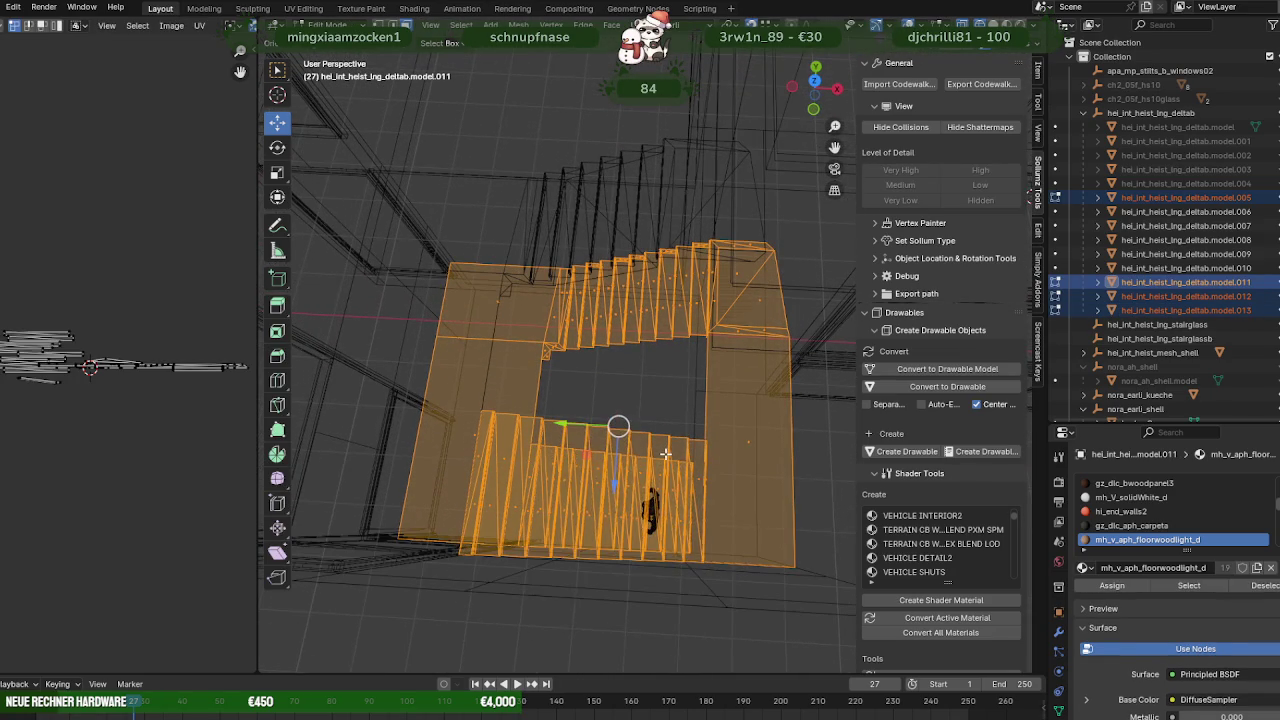
pyautogui.hotkey('shift', 'space')
# Rotate the stair pieces, realign them to the axes, and turn X-ray off.
pyautogui.click(665, 453)
pyautogui.moveTo(665, 453)
pyautogui.mouseDown()
pyautogui.moveTo(677, 376)
pyautogui.moveTo(660, 368)
pyautogui.mouseUp()
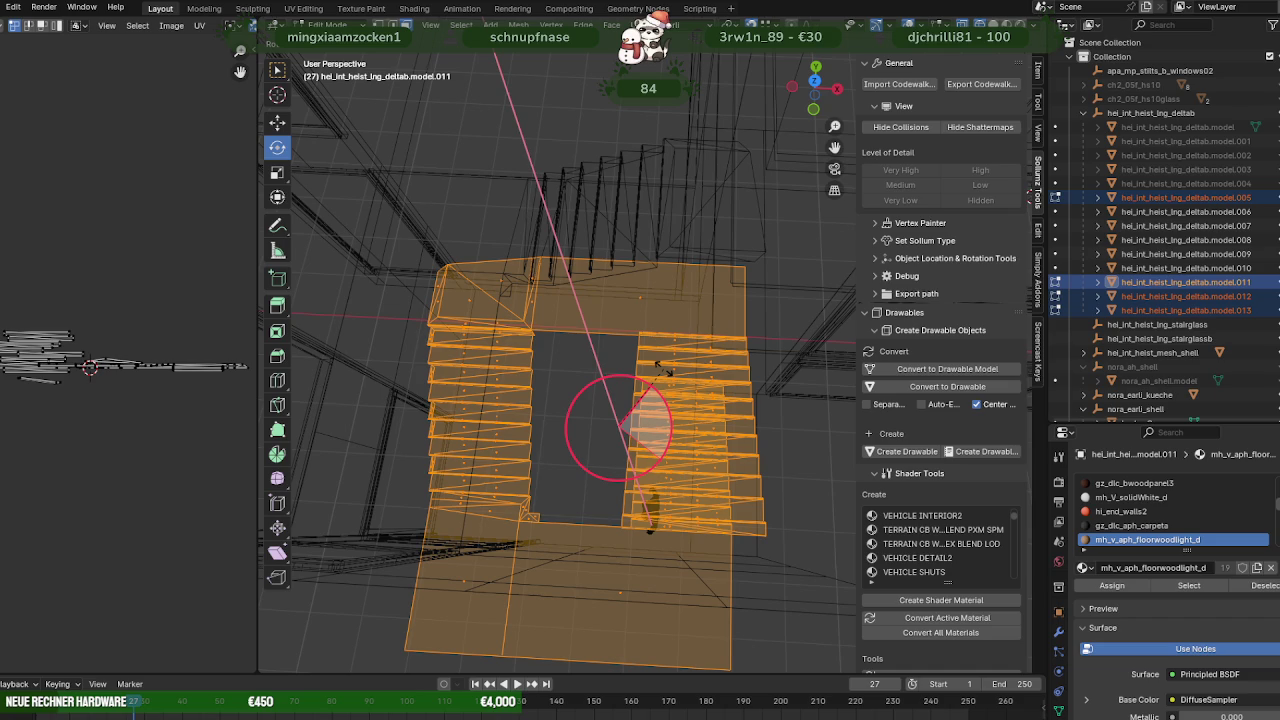
pyautogui.moveTo(663, 370); pyautogui.dragTo(663, 370)
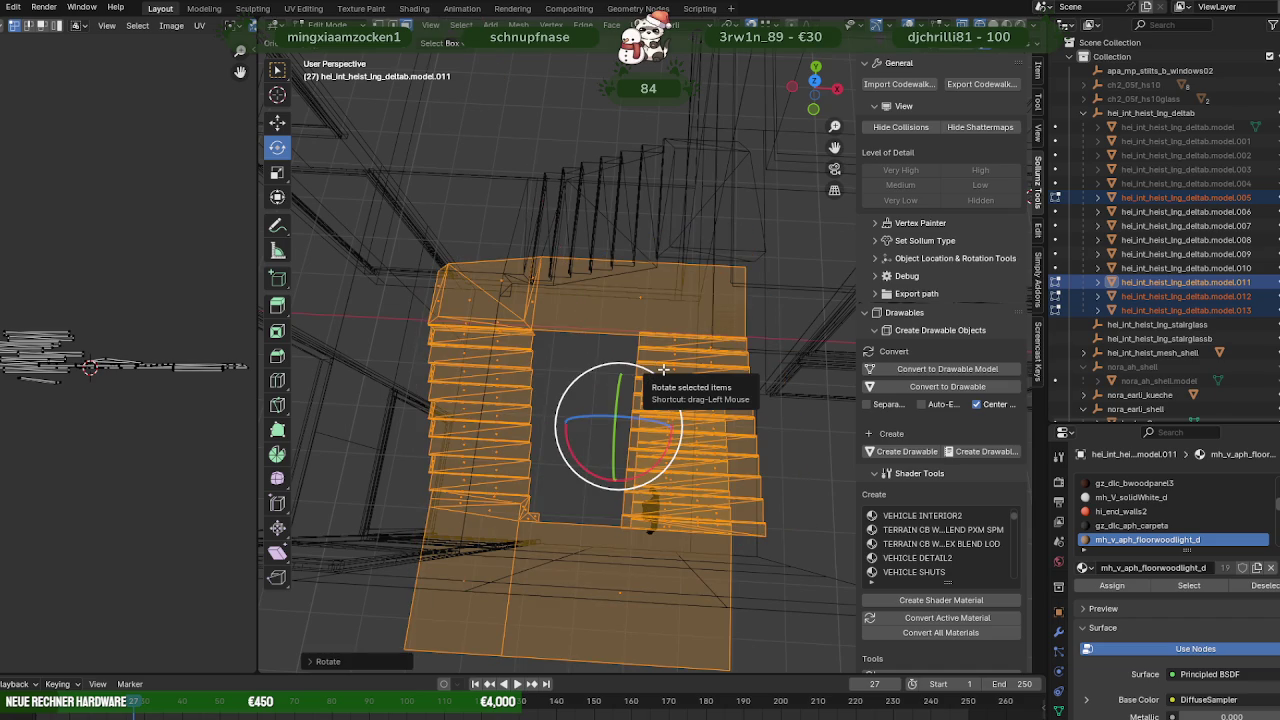
pyautogui.moveTo(663, 370); pyautogui.dragTo(663, 370)
pyautogui.hotkey('shift', 'z')
pyautogui.moveTo(690, 388)
pyautogui.mouseDown(button='middle')
pyautogui.moveTo(571, 397)
pyautogui.moveTo(655, 327)
pyautogui.moveTo(639, 355)
pyautogui.mouseUp(button='middle')
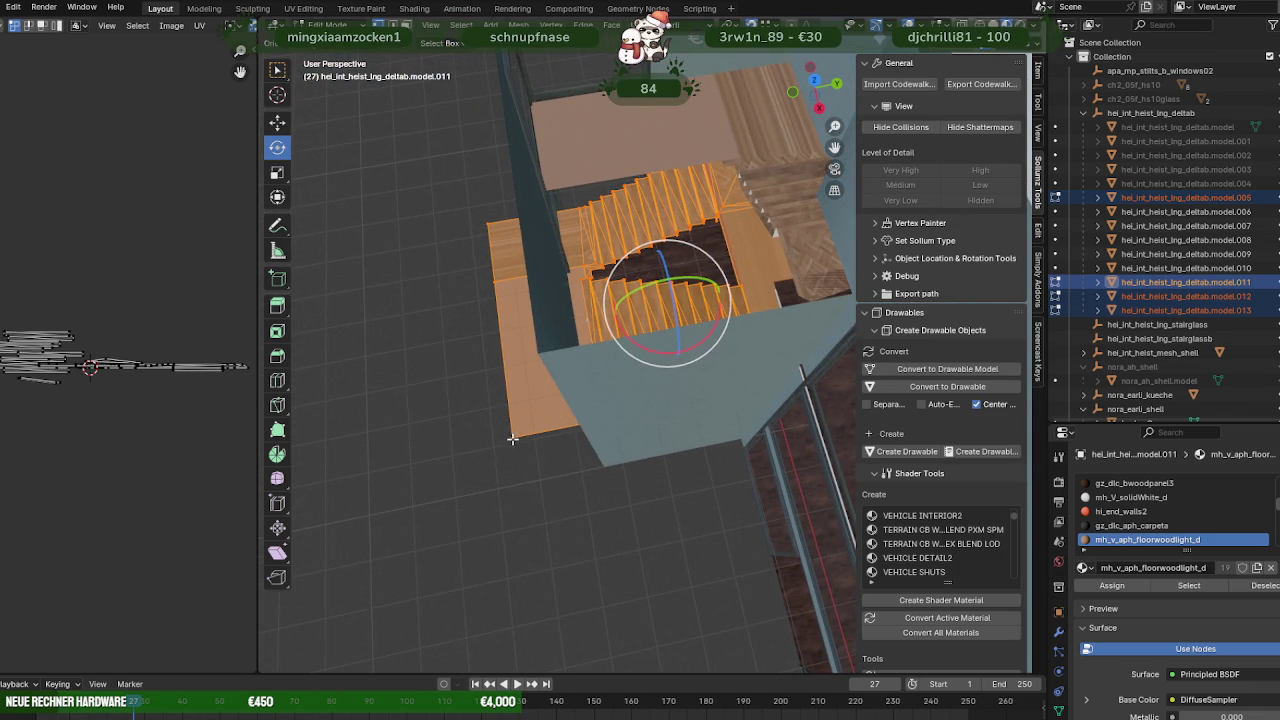
# Try a constrained move of the stairs with G, then undo it.
pyautogui.hotkey('shift', 'space')
pyautogui.press('g')
pyautogui.moveTo(506, 442)
pyautogui.mouseDown(button='middle')
pyautogui.moveTo(556, 352)
pyautogui.moveTo(610, 305)
pyautogui.moveTo(610, 284)
pyautogui.mouseUp(button='middle')
pyautogui.click(556, 352)
pyautogui.press('g')
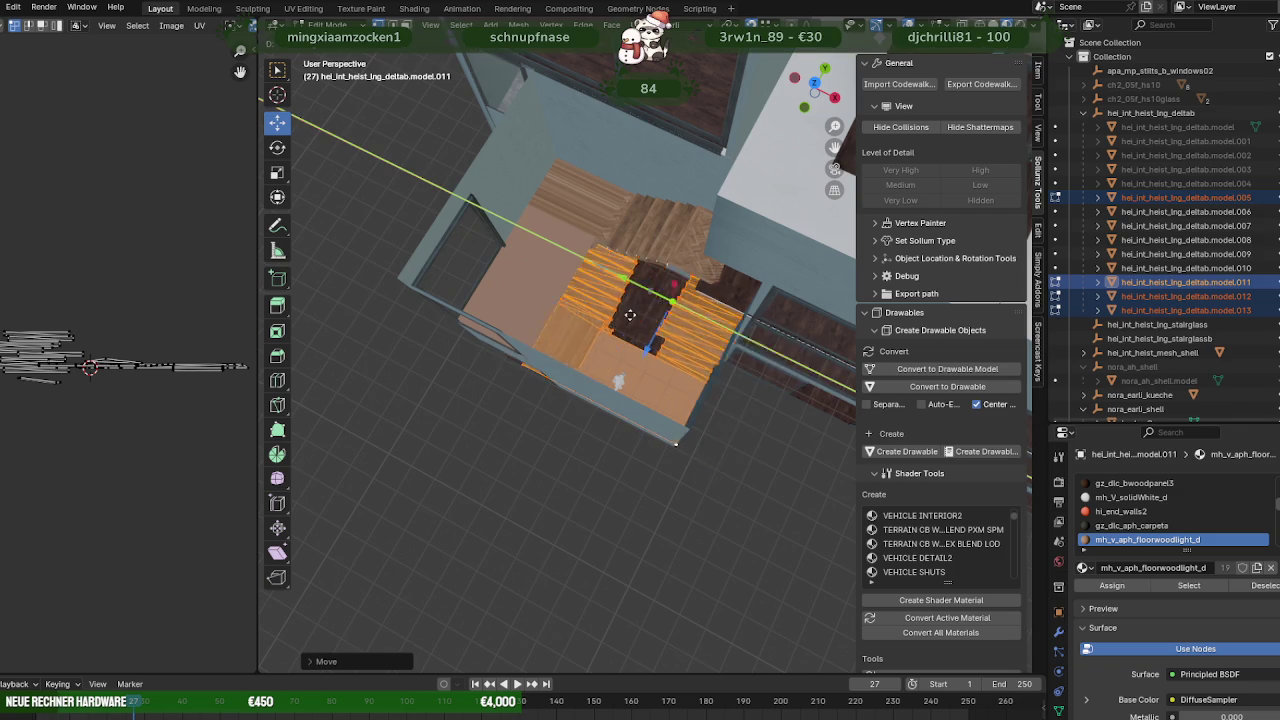
pyautogui.click(680, 430)
pyautogui.moveTo(680, 430); pyautogui.dragTo(604, 430, button='middle')
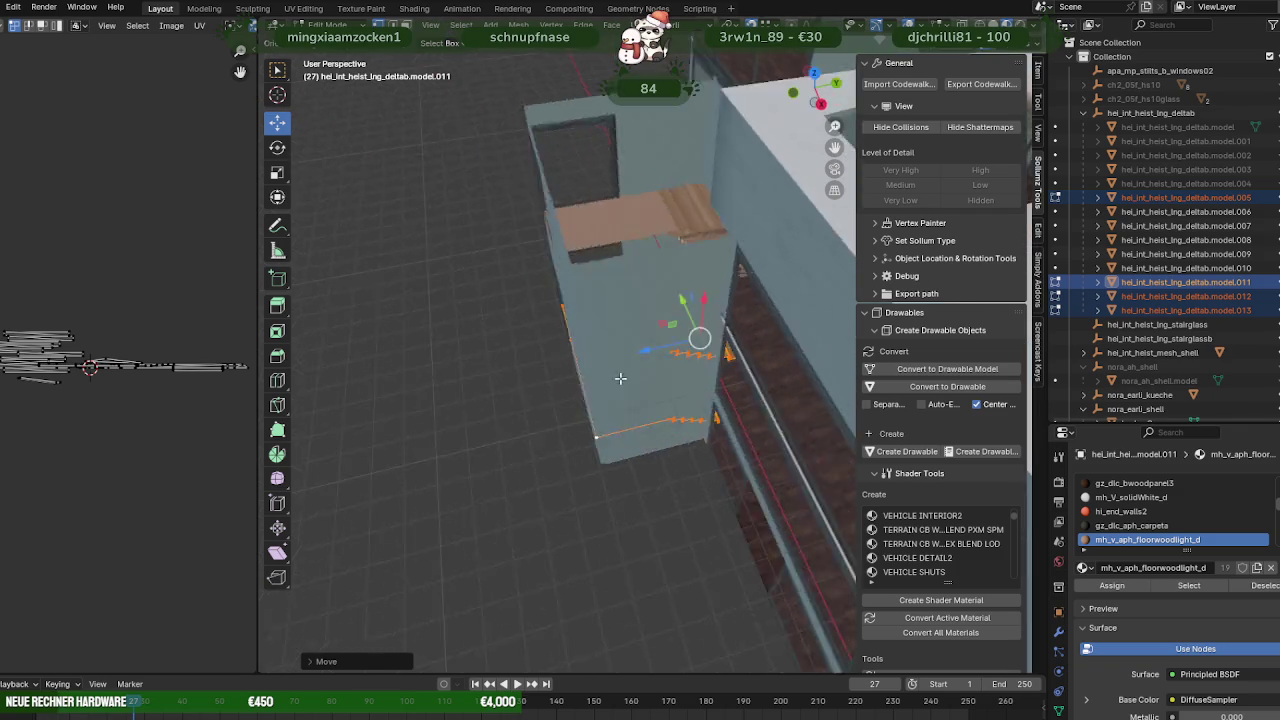
pyautogui.scroll(3, 604, 430)
pyautogui.scroll(3, 620, 400)
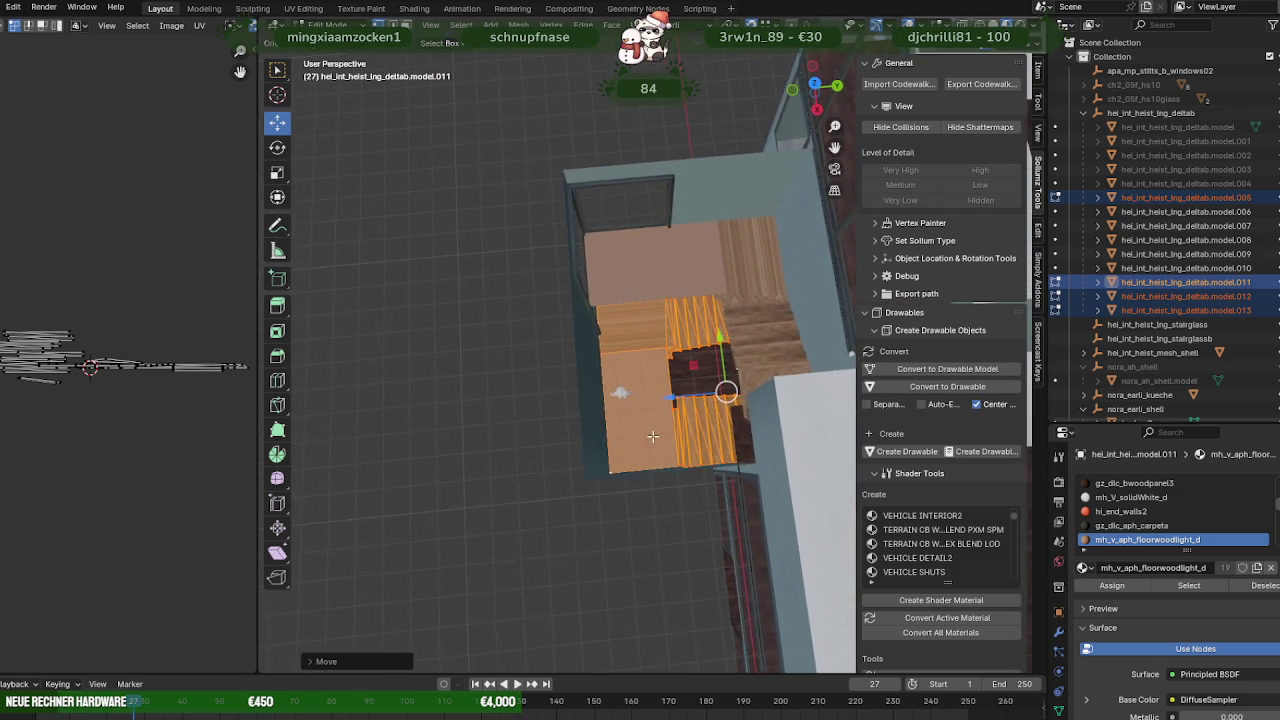
pyautogui.moveTo(630, 400)
pyautogui.mouseDown(button='middle')
pyautogui.moveTo(573, 292)
pyautogui.moveTo(613, 333)
pyautogui.mouseUp(button='middle')
pyautogui.scroll(-5, 573, 292)
pyautogui.hotkey('ctrl', 'z')
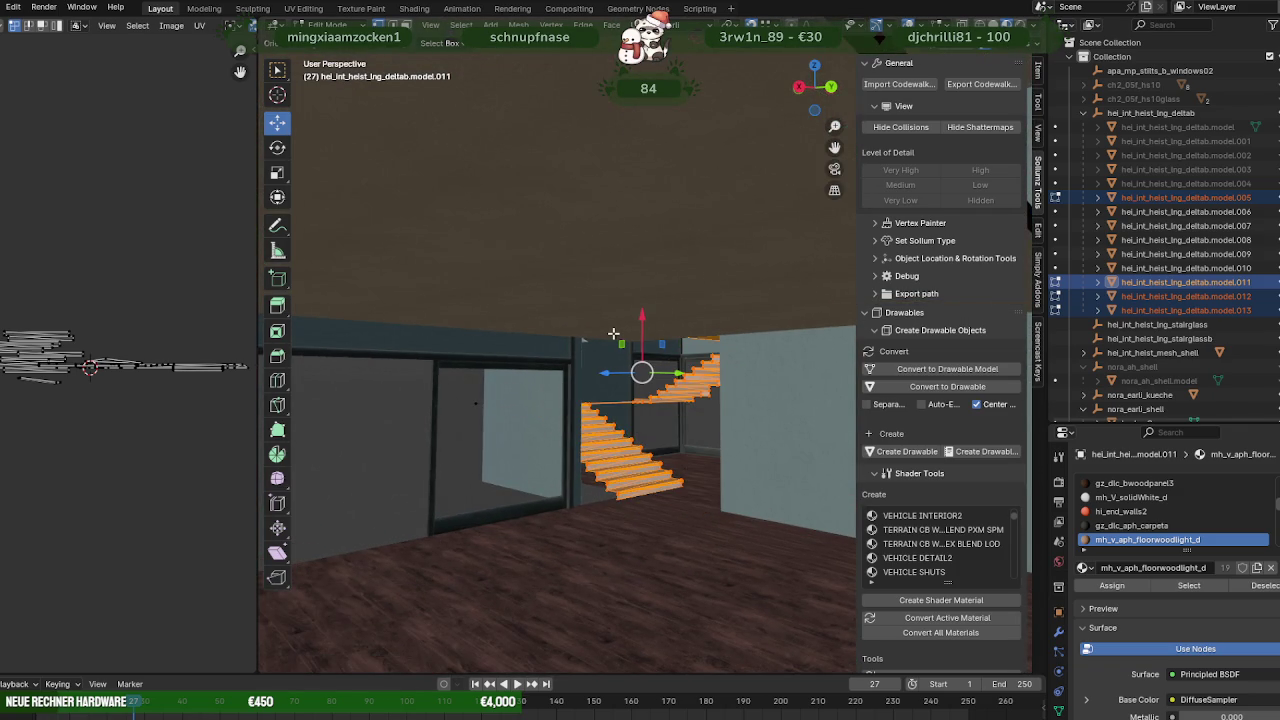
# Add upper staircase model.006 to the selection and slide the stairs left along Y.
pyautogui.hotkey('ctrl', 'z')
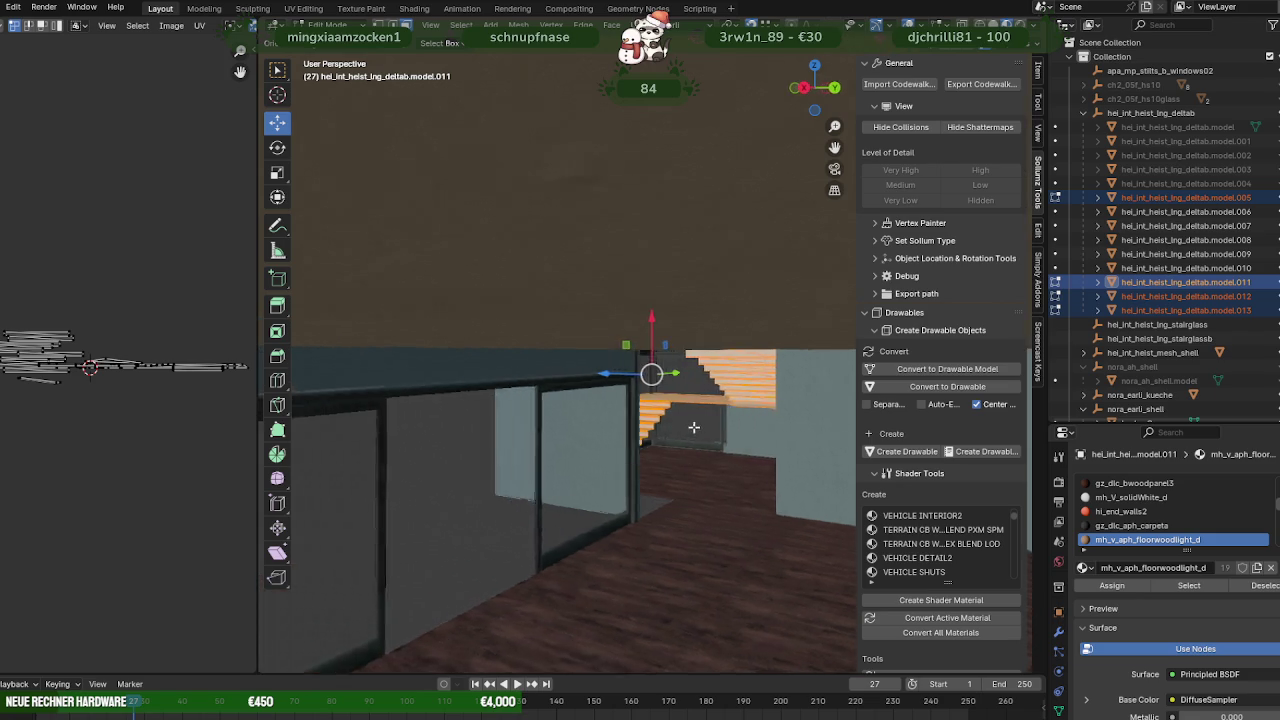
pyautogui.scroll(8, 613, 333)
pyautogui.moveTo(763, 452)
pyautogui.mouseDown(button='middle')
pyautogui.moveTo(797, 471)
pyautogui.moveTo(635, 497)
pyautogui.moveTo(665, 501)
pyautogui.mouseUp(button='middle')
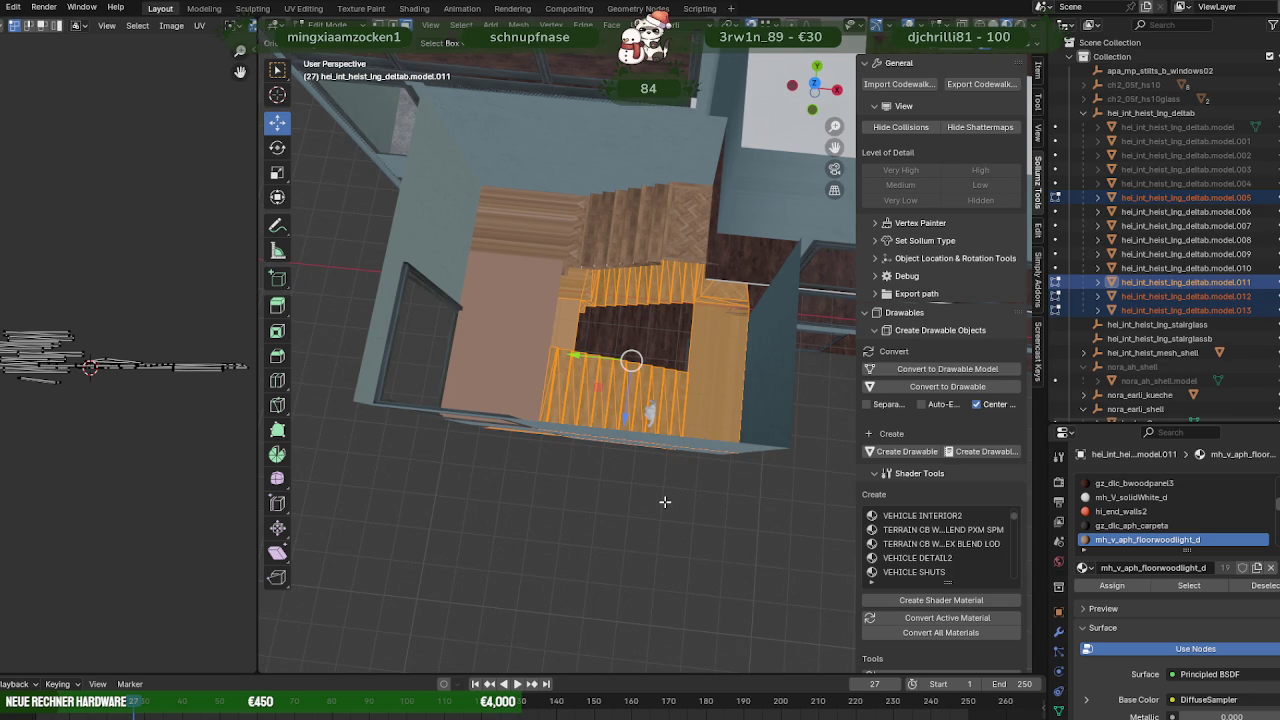
pyautogui.moveTo(641, 423); pyautogui.dragTo(656, 445, button='middle')
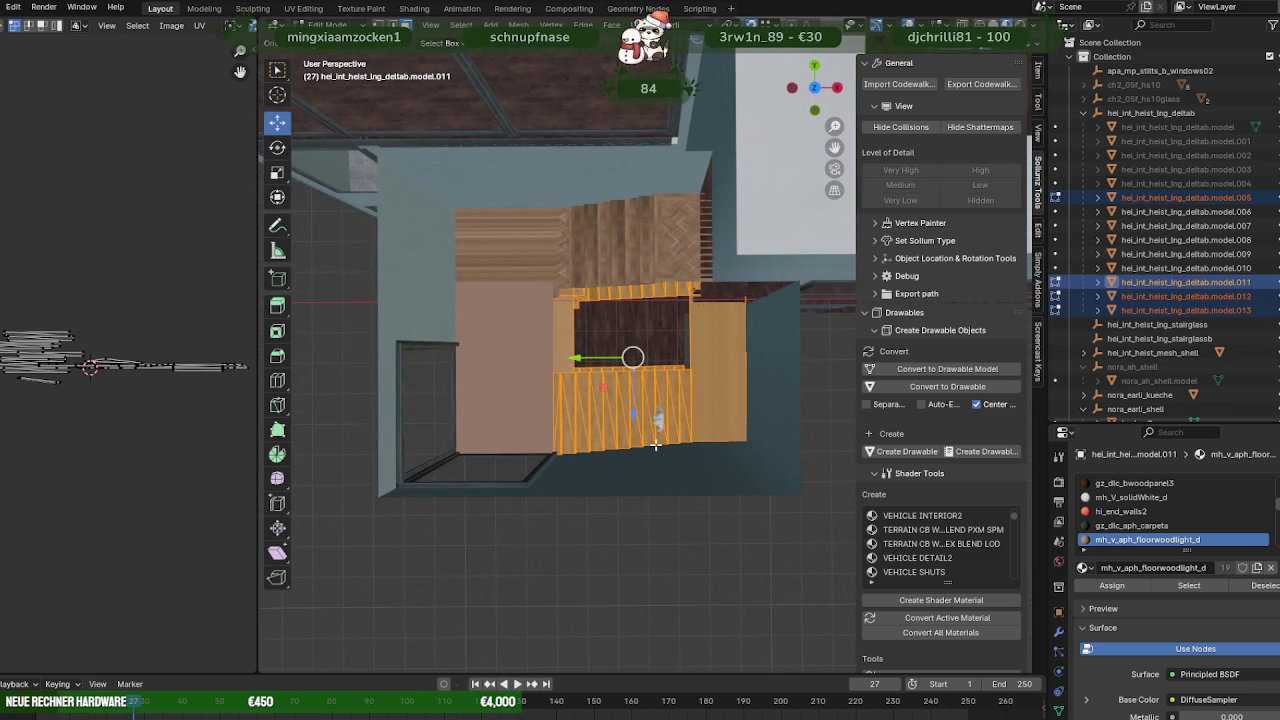
pyautogui.moveTo(700, 425)
pyautogui.mouseDown(button='middle')
pyautogui.moveTo(772, 354)
pyautogui.moveTo(676, 387)
pyautogui.mouseUp(button='middle')
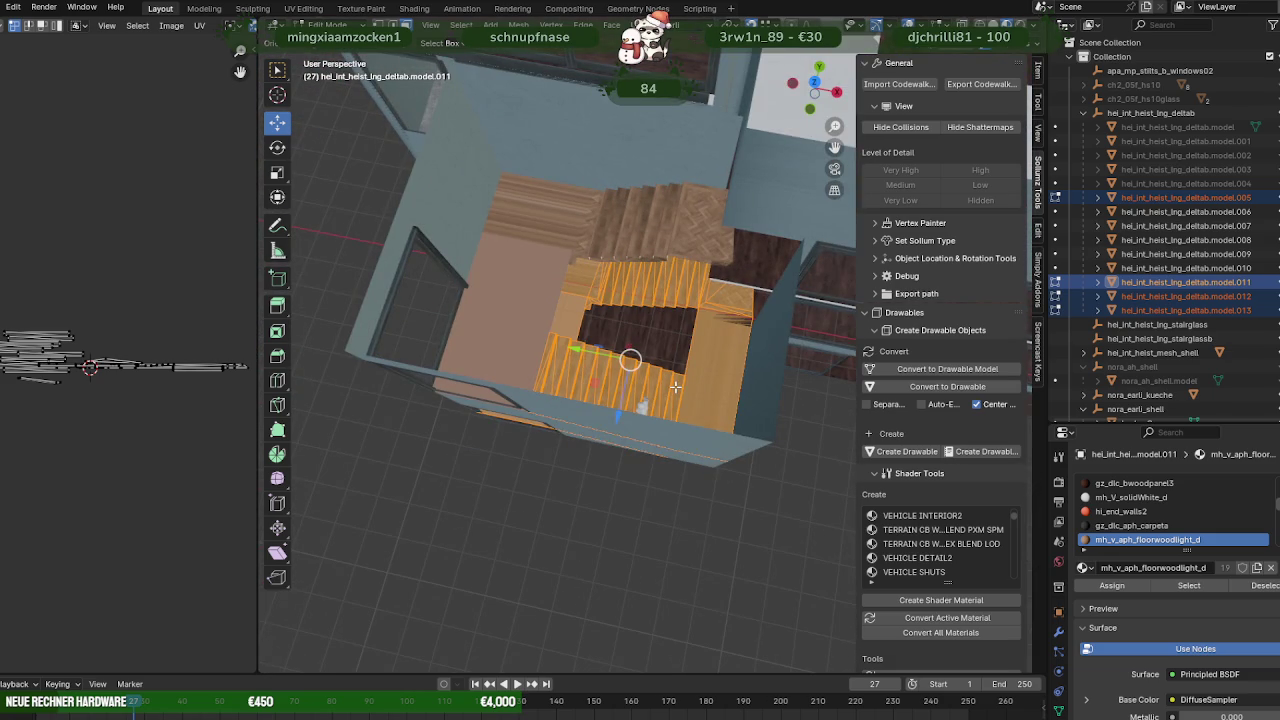
pyautogui.keyDown('shift'); pyautogui.click(644, 220); pyautogui.keyUp('shift')
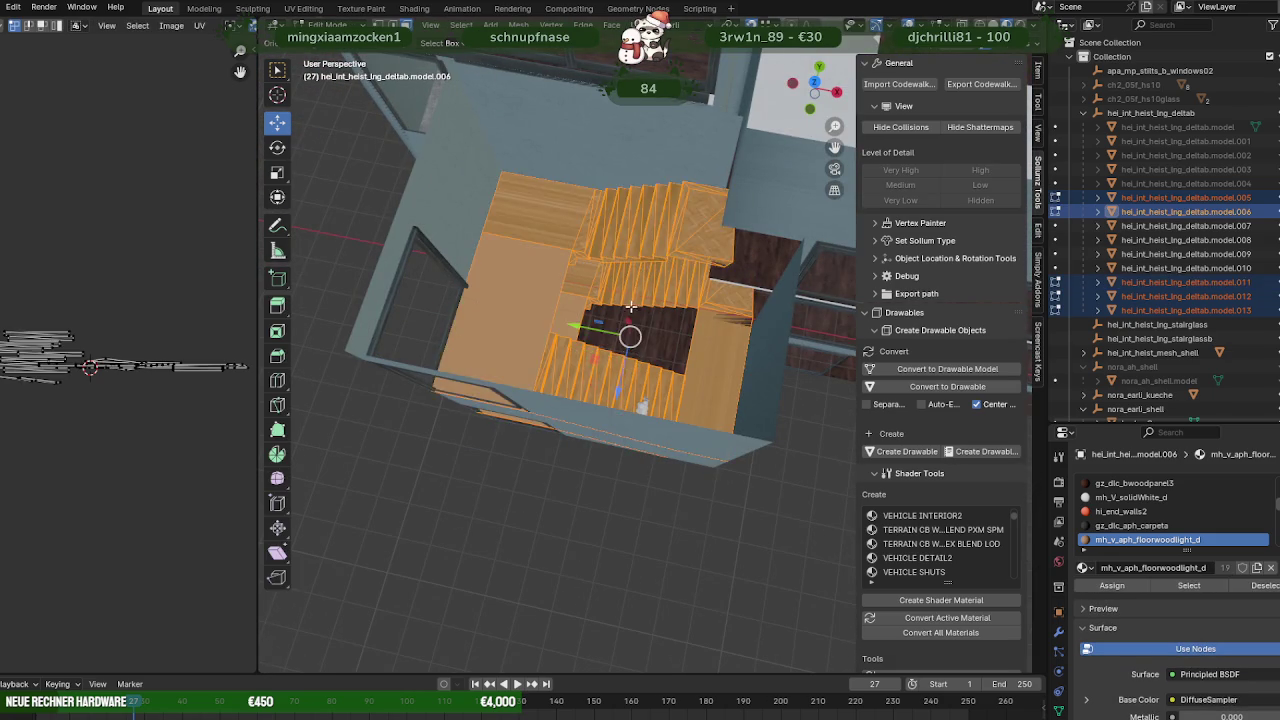
pyautogui.moveTo(631, 307); pyautogui.dragTo(658, 320, button='middle')
pyautogui.moveTo(576, 342); pyautogui.dragTo(566, 347)
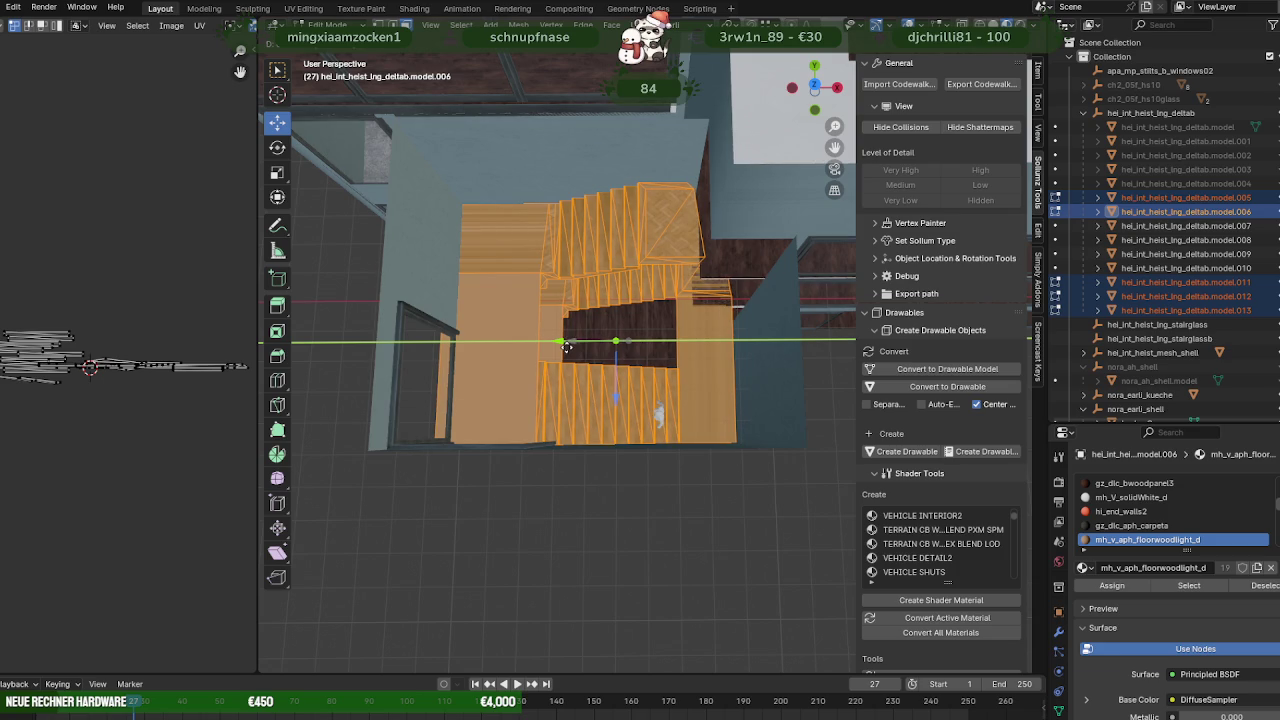
pyautogui.moveTo(566, 347); pyautogui.dragTo(561, 349)
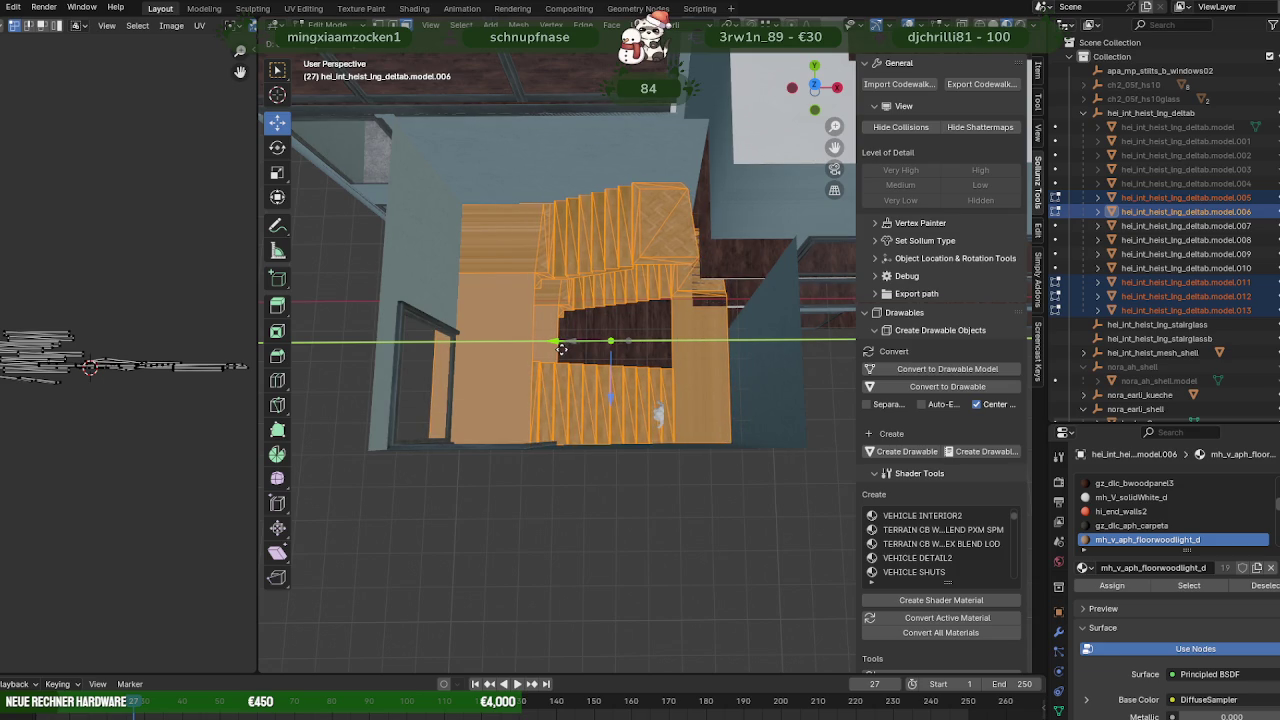
pyautogui.click(561, 349)
# From the top view, select only model.012 and slide it right along Y.
pyautogui.press('KP_7')
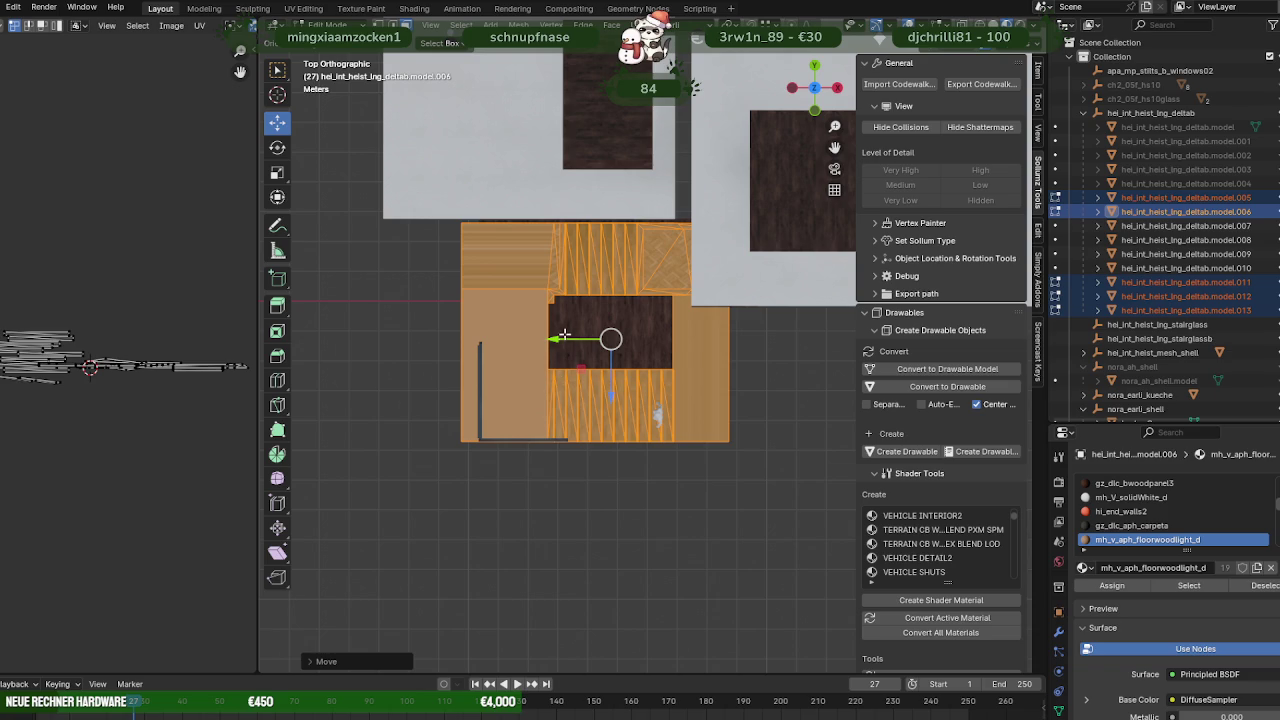
pyautogui.moveTo(564, 338); pyautogui.dragTo(566, 340)
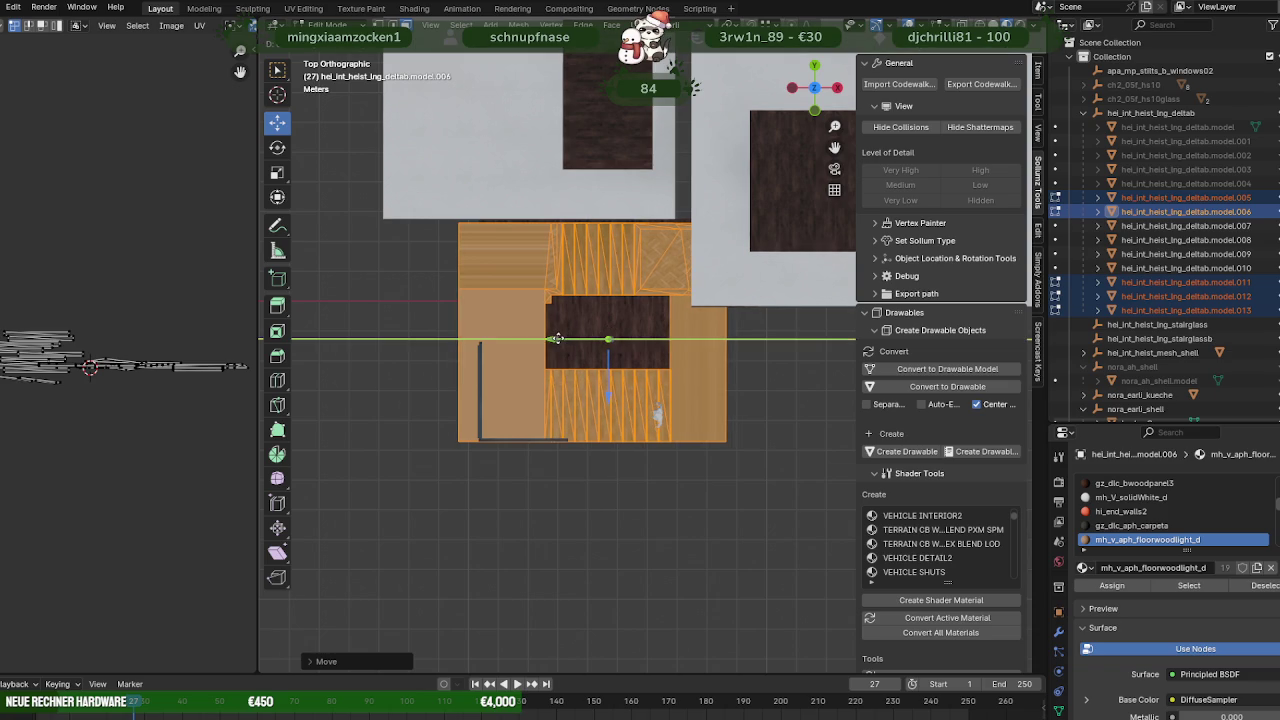
pyautogui.keyDown('shift'); pyautogui.moveTo(588, 376); pyautogui.dragTo(565, 303, button='middle'); pyautogui.keyUp('shift')
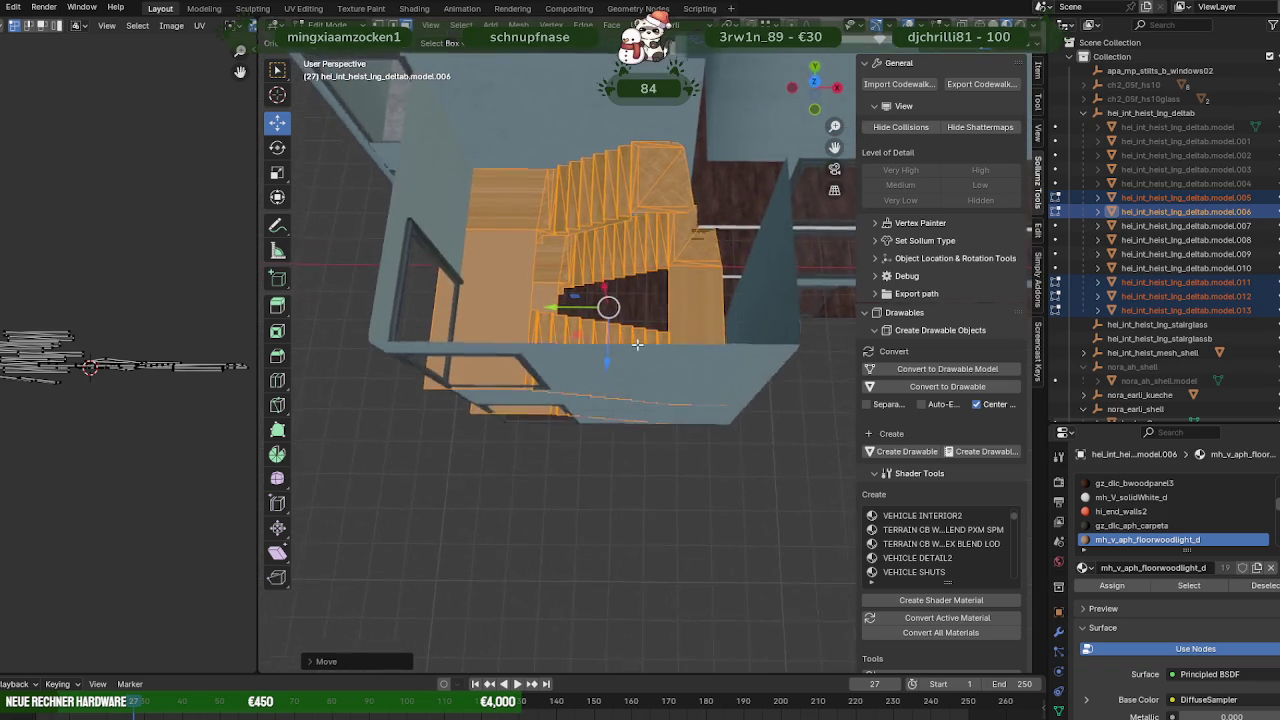
pyautogui.moveTo(565, 303); pyautogui.dragTo(566, 305)
pyautogui.moveTo(566, 305)
pyautogui.mouseDown(button='middle')
pyautogui.moveTo(641, 289)
pyautogui.moveTo(686, 352)
pyautogui.moveTo(697, 337)
pyautogui.moveTo(659, 362)
pyautogui.mouseUp(button='middle')
pyautogui.click(699, 330)
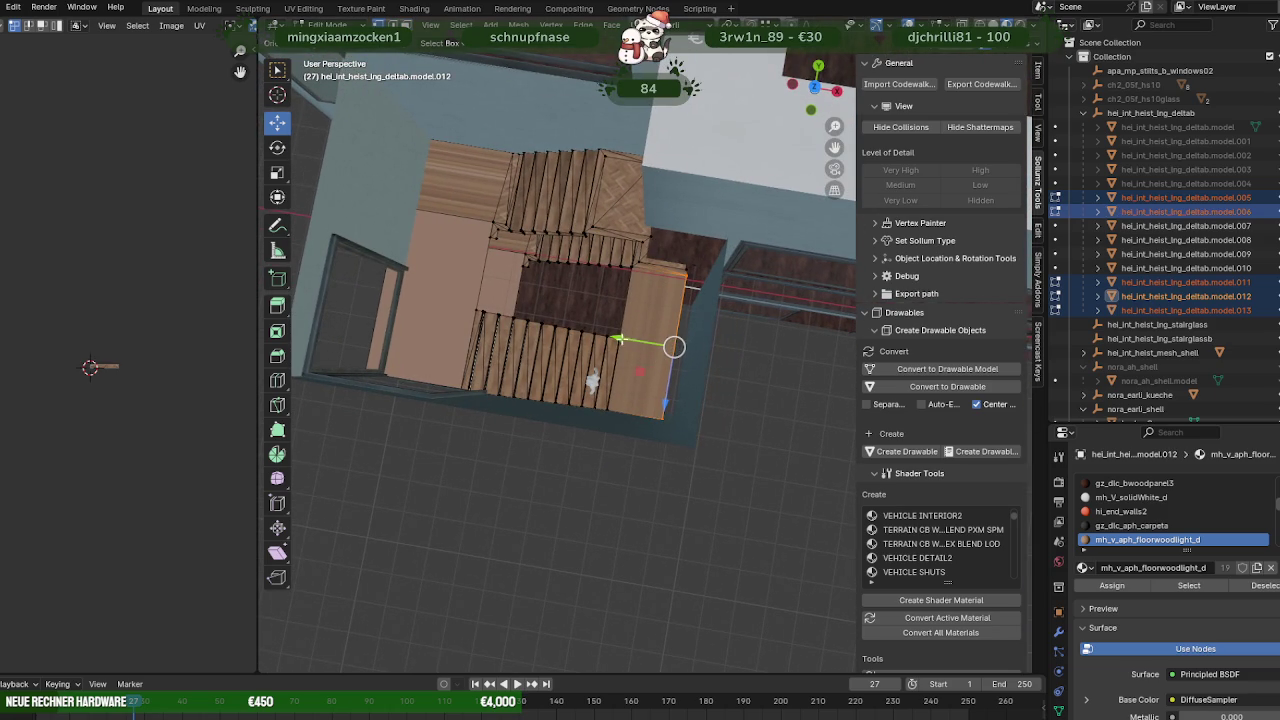
pyautogui.moveTo(620, 342)
pyautogui.mouseDown()
pyautogui.moveTo(698, 412)
pyautogui.moveTo(697, 445)
pyautogui.mouseUp()
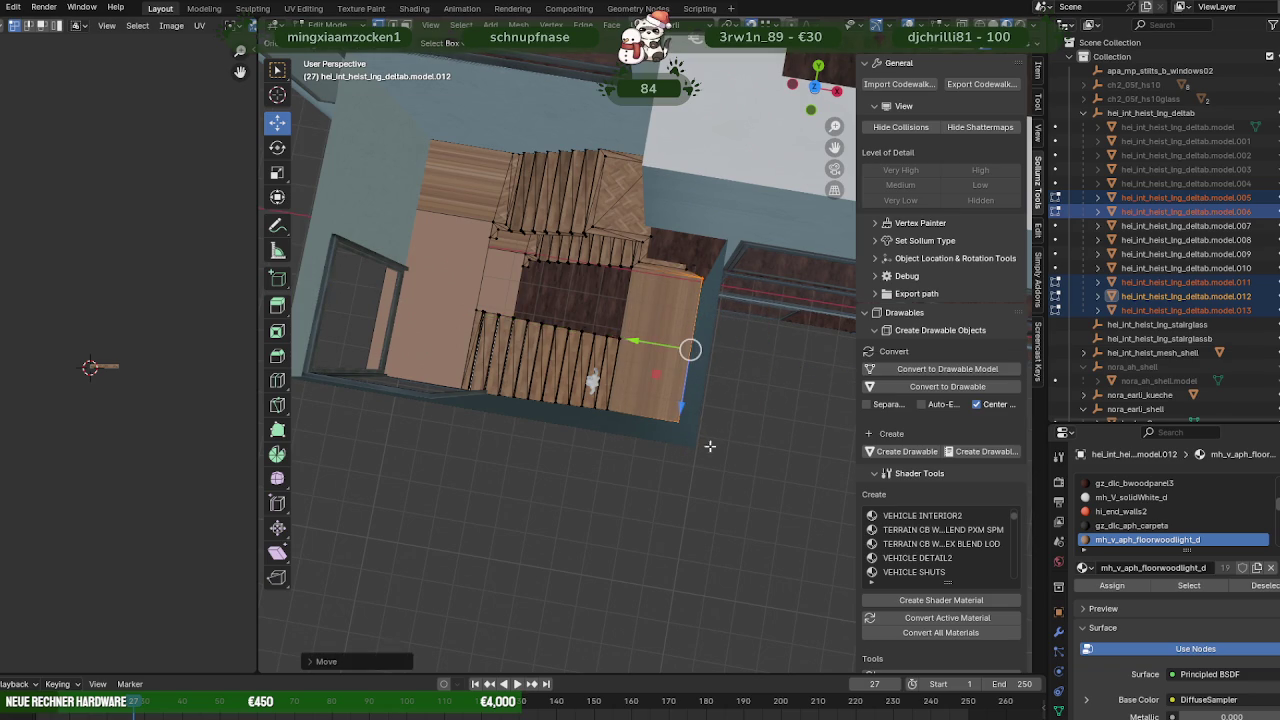
# Move the vertical wall edge of model.006 along the Y axis.
pyautogui.moveTo(697, 445)
pyautogui.mouseDown(button='middle')
pyautogui.moveTo(597, 294)
pyautogui.moveTo(586, 331)
pyautogui.moveTo(560, 331)
pyautogui.moveTo(607, 355)
pyautogui.moveTo(593, 406)
pyautogui.moveTo(714, 409)
pyautogui.moveTo(583, 373)
pyautogui.mouseUp(button='middle')
pyautogui.press('Tab')
pyautogui.press('Tab')
pyautogui.click(575, 360)
pyautogui.click(558, 193)
pyautogui.moveTo(558, 193)
pyautogui.mouseDown(button='middle')
pyautogui.moveTo(561, 245)
pyautogui.moveTo(563, 227)
pyautogui.moveTo(575, 255)
pyautogui.moveTo(513, 249)
pyautogui.mouseUp(button='middle')
pyautogui.press('g')
pyautogui.press('y')
pyautogui.click(528, 189)
pyautogui.moveTo(528, 189)
pyautogui.mouseDown(button='middle')
pyautogui.moveTo(647, 310)
pyautogui.moveTo(703, 306)
pyautogui.moveTo(684, 297)
pyautogui.mouseUp(button='middle')
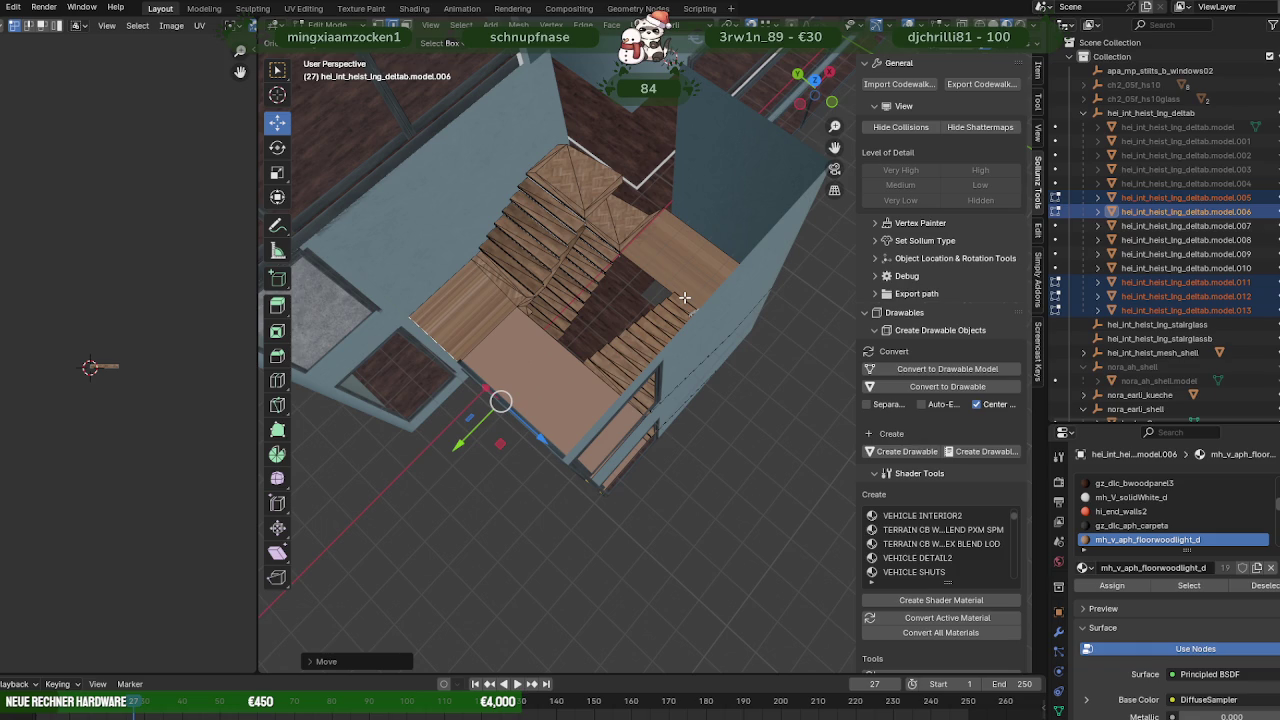
pyautogui.moveTo(684, 297)
pyautogui.mouseDown(button='middle')
pyautogui.moveTo(686, 234)
pyautogui.moveTo(669, 280)
pyautogui.moveTo(629, 299)
pyautogui.mouseUp(button='middle')
pyautogui.moveTo(679, 298)
pyautogui.mouseDown(button='middle')
pyautogui.moveTo(537, 257)
pyautogui.moveTo(594, 320)
pyautogui.moveTo(560, 300)
pyautogui.moveTo(513, 319)
pyautogui.moveTo(597, 331)
pyautogui.mouseUp(button='middle')
pyautogui.scroll(-5, 597, 331)
pyautogui.moveTo(586, 286)
pyautogui.mouseDown(button='middle')
pyautogui.moveTo(657, 351)
pyautogui.moveTo(531, 374)
pyautogui.moveTo(650, 367)
pyautogui.moveTo(597, 363)
pyautogui.moveTo(640, 349)
pyautogui.moveTo(583, 365)
pyautogui.moveTo(623, 449)
pyautogui.moveTo(647, 432)
pyautogui.mouseUp(button='middle')
pyautogui.scroll(4, 591, 344)
pyautogui.scroll(-4, 591, 344)
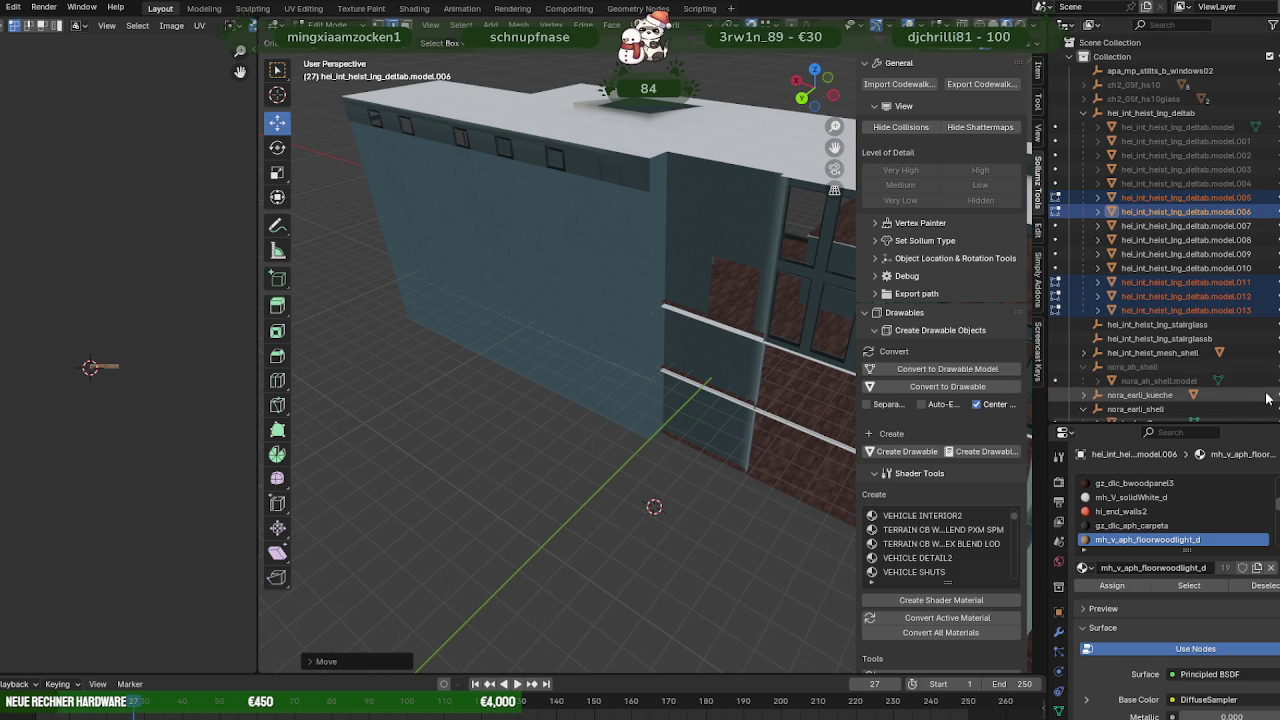
# Unhide the building's outer shell in the Outliner and scroll down to wand.005.
pyautogui.moveTo(640, 330)
pyautogui.mouseDown(button='middle')
pyautogui.moveTo(586, 294)
pyautogui.moveTo(728, 278)
pyautogui.moveTo(604, 296)
pyautogui.moveTo(511, 201)
pyautogui.mouseUp(button='middle')
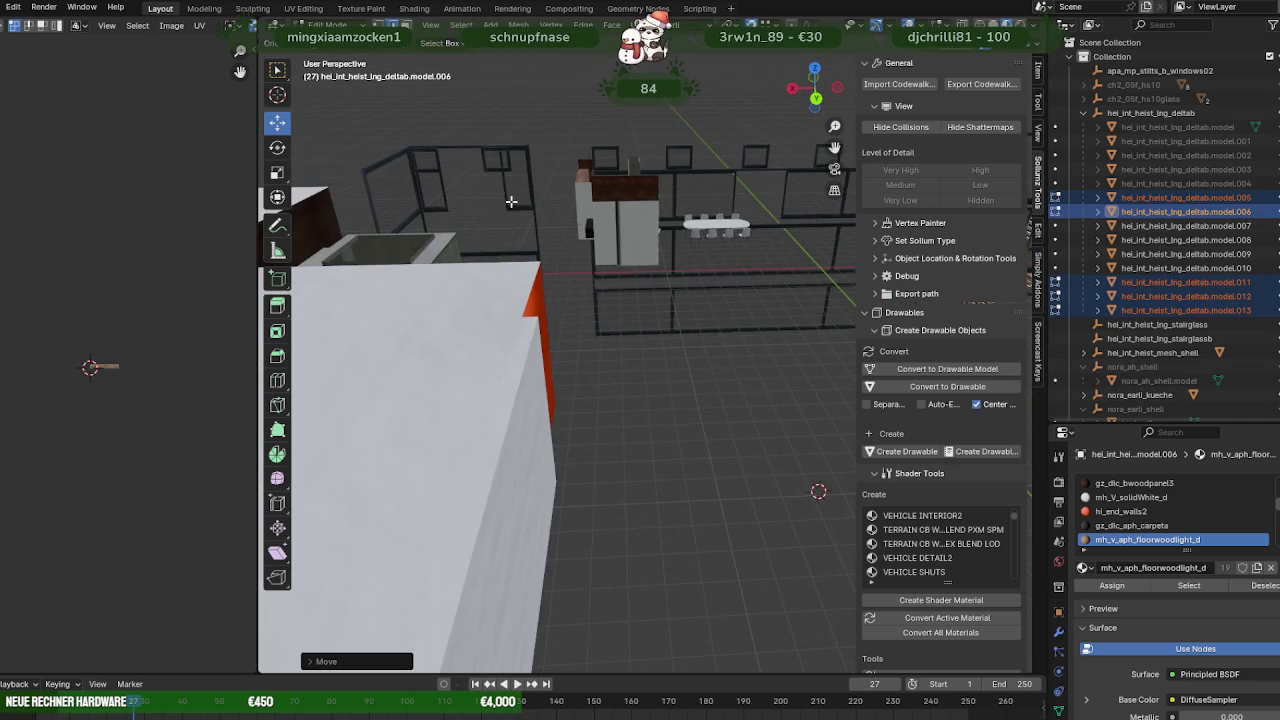
pyautogui.click(1272, 409)
pyautogui.scroll(-2, 731, 241)
pyautogui.scroll(-2, 731, 241)
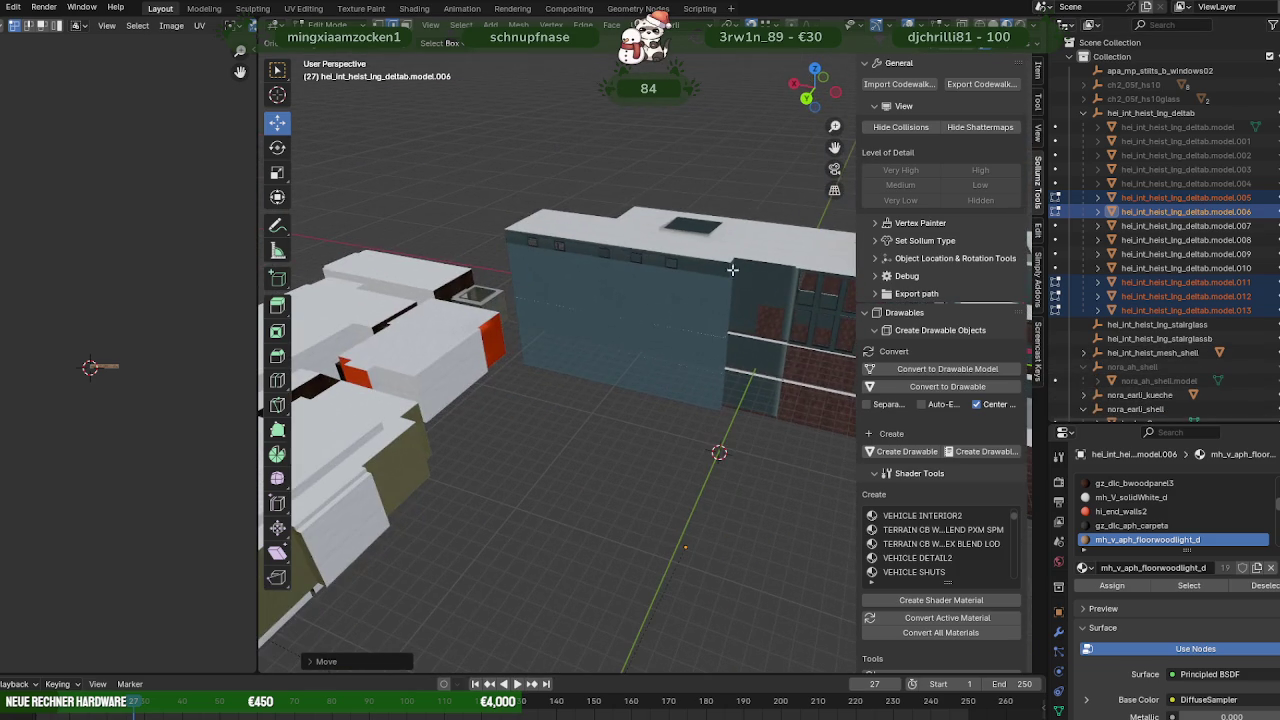
pyautogui.scroll(-2, 1205, 285)
pyautogui.scroll(-1, 1205, 285)
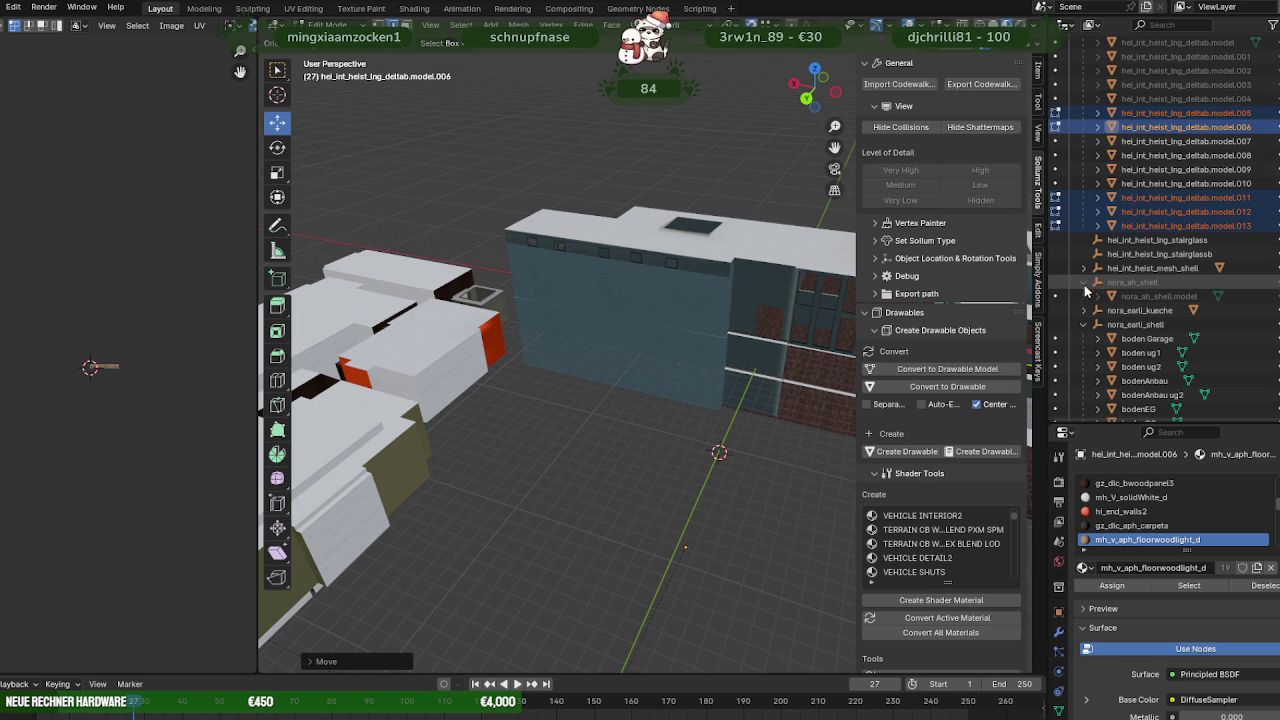
pyautogui.scroll(-2, 1240, 348)
pyautogui.scroll(-2, 1240, 348)
pyautogui.scroll(-1, 1244, 348)
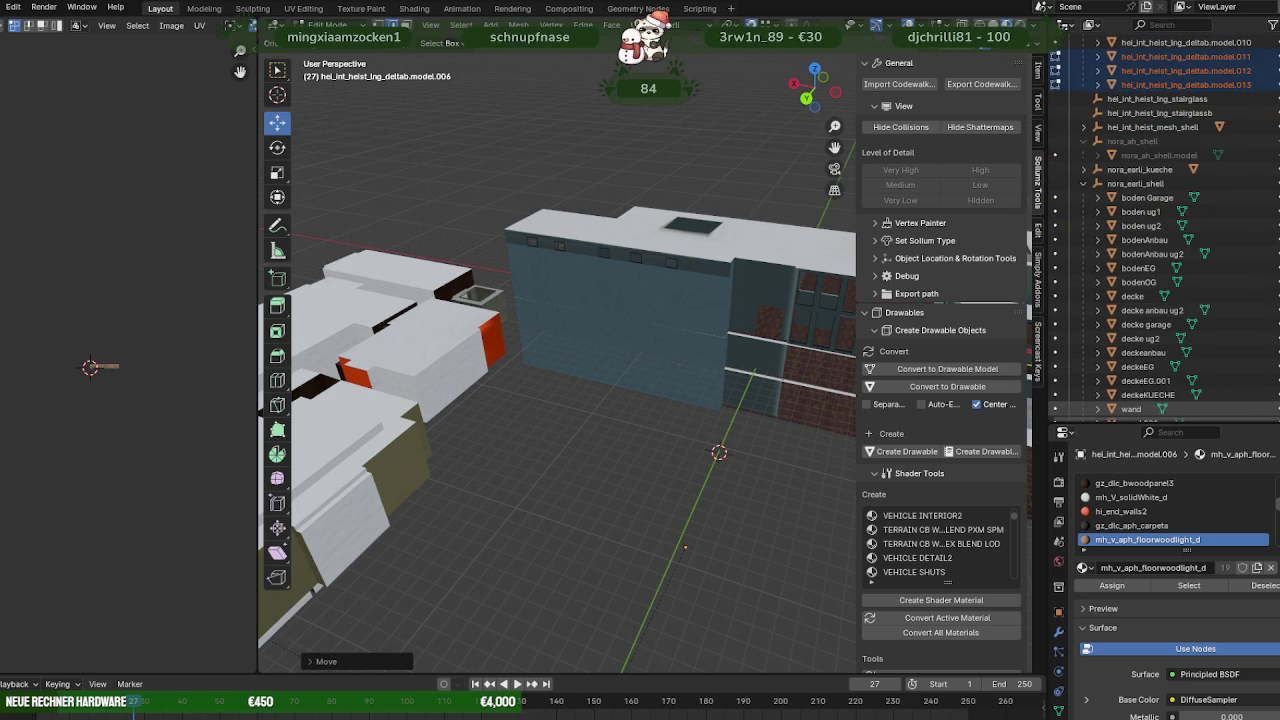
pyautogui.scroll(-2, 1240, 380)
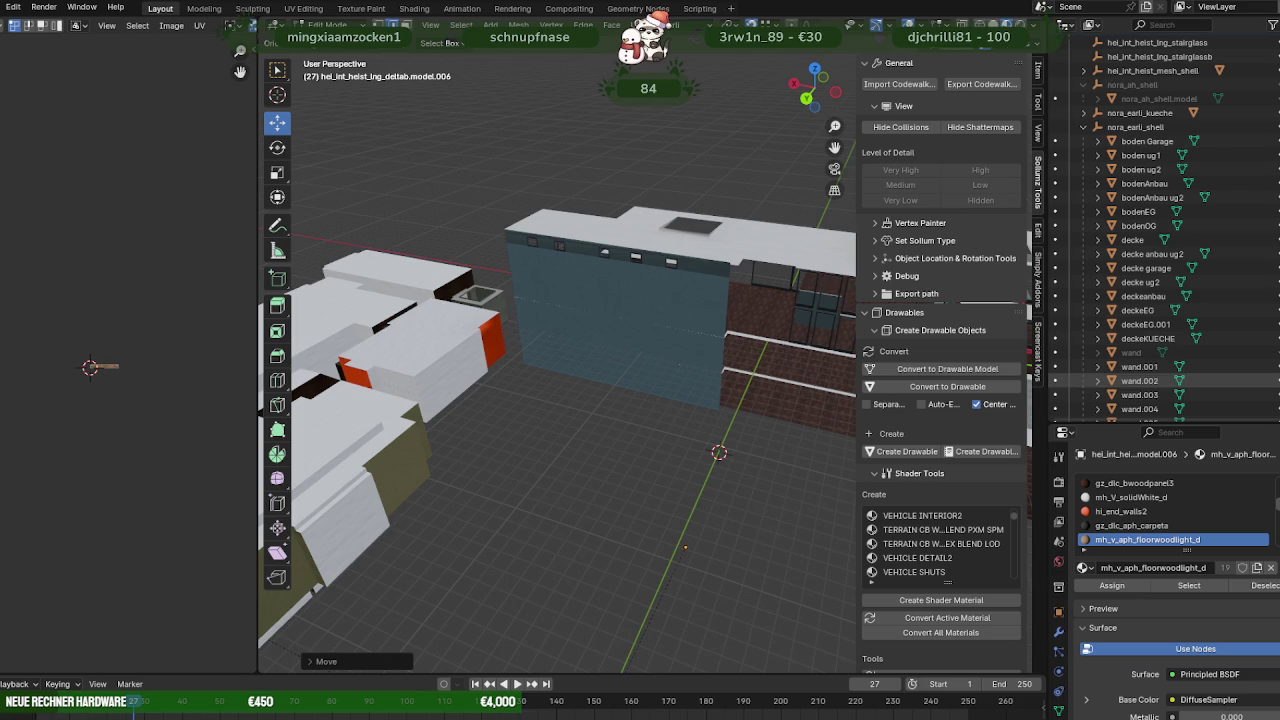
pyautogui.scroll(-2, 1160, 395)
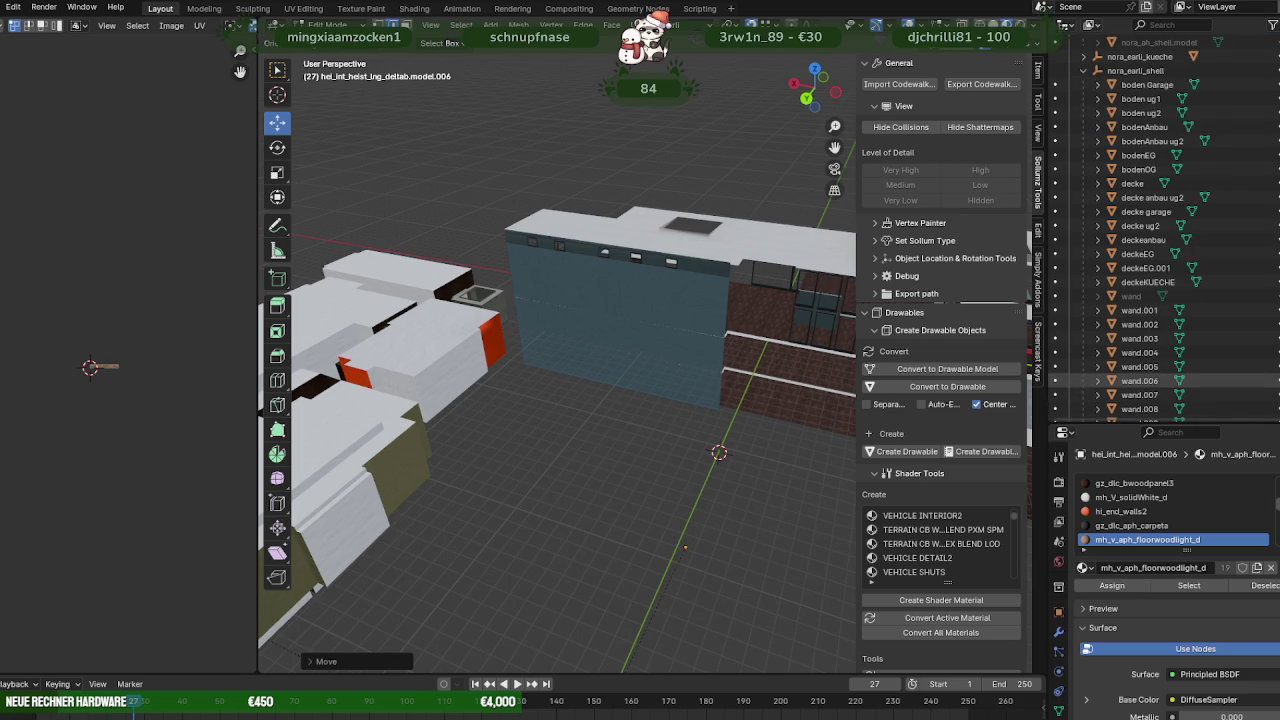
pyautogui.scroll(-2, 1160, 380)
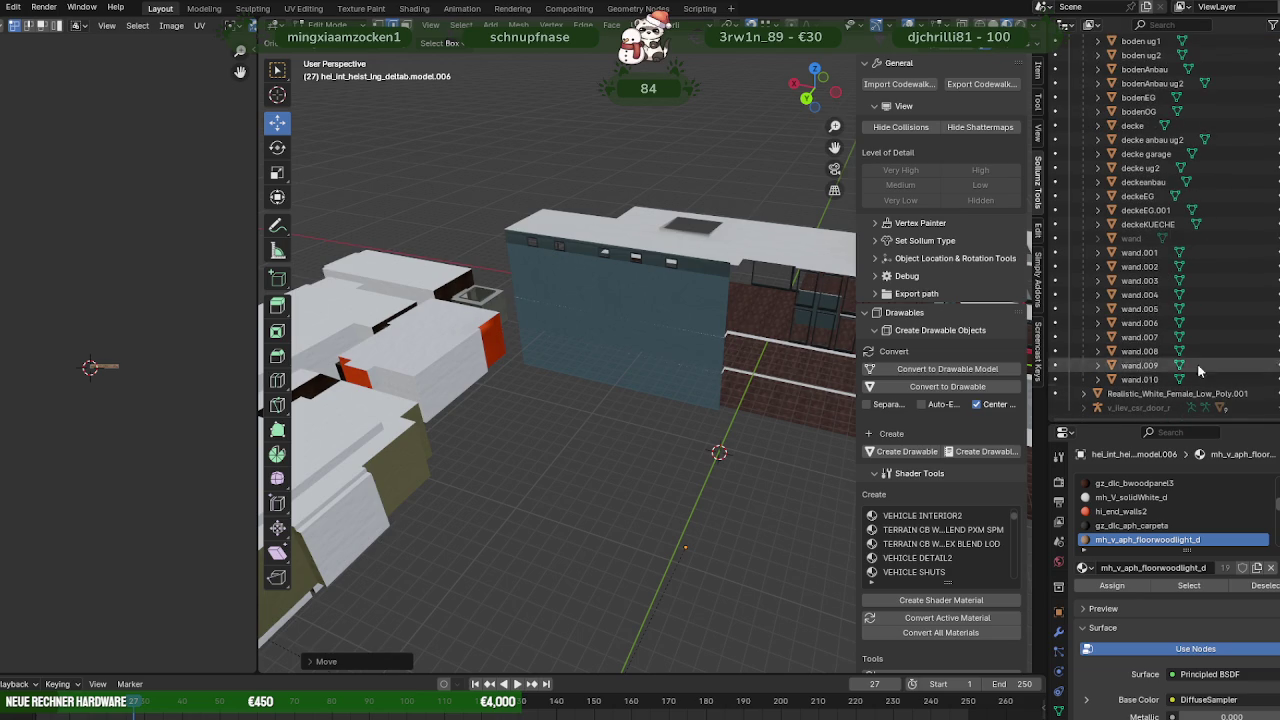
# Return to Object Mode and select the blue wall wand.005.
pyautogui.moveTo(640, 300); pyautogui.dragTo(691, 277, button='middle')
pyautogui.press('Tab')
pyautogui.click(691, 277)
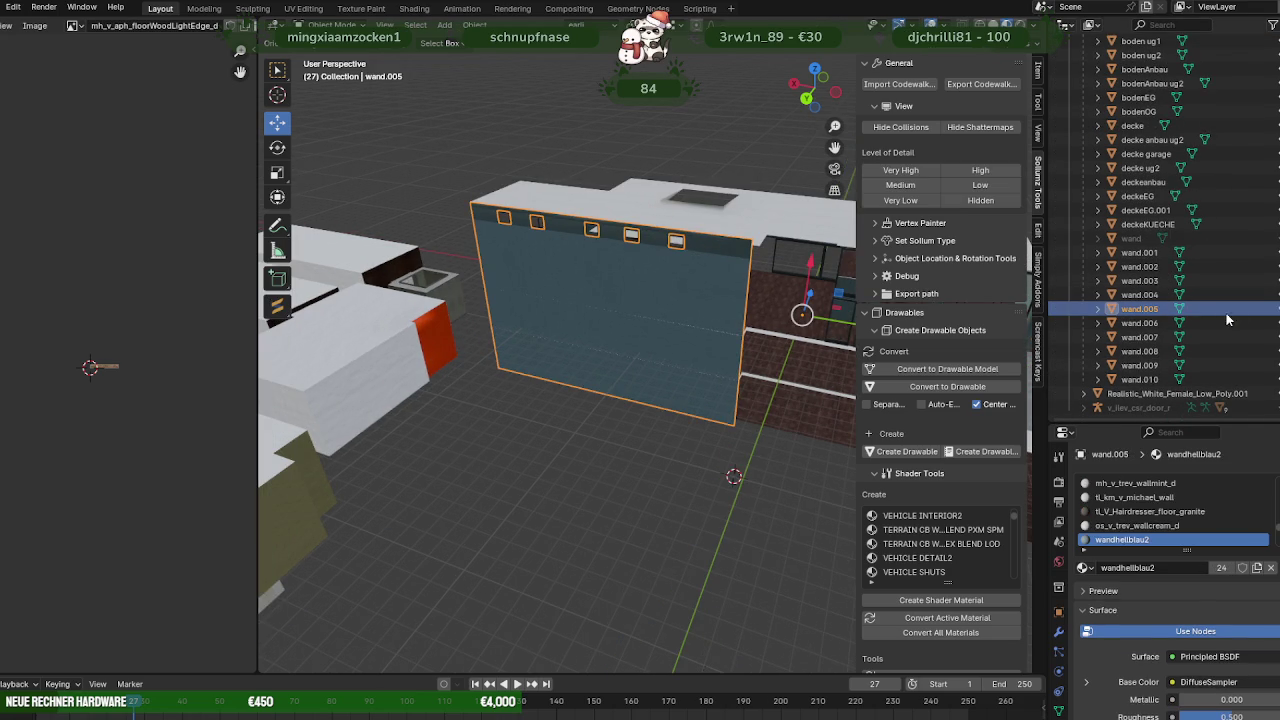
# Hide wall wand.005 and orbit inside to view the upper floor and kitchen.
pyautogui.press('h')
pyautogui.moveTo(640, 300)
pyautogui.mouseDown(button='middle')
pyautogui.moveTo(637, 231)
pyautogui.moveTo(640, 277)
pyautogui.moveTo(560, 338)
pyautogui.moveTo(436, 370)
pyautogui.mouseUp(button='middle')
pyautogui.scroll(3, 637, 231)
pyautogui.scroll(3, 640, 277)
pyautogui.scroll(-3, 640, 277)
pyautogui.moveTo(470, 443)
pyautogui.mouseDown(button='middle')
pyautogui.moveTo(542, 351)
pyautogui.moveTo(482, 350)
pyautogui.moveTo(501, 335)
pyautogui.moveTo(575, 336)
pyautogui.moveTo(611, 380)
pyautogui.moveTo(650, 366)
pyautogui.moveTo(571, 386)
pyautogui.moveTo(537, 300)
pyautogui.moveTo(577, 370)
pyautogui.moveTo(520, 234)
pyautogui.mouseUp(button='middle')
pyautogui.moveTo(547, 295); pyautogui.dragTo(487, 283, button='middle')
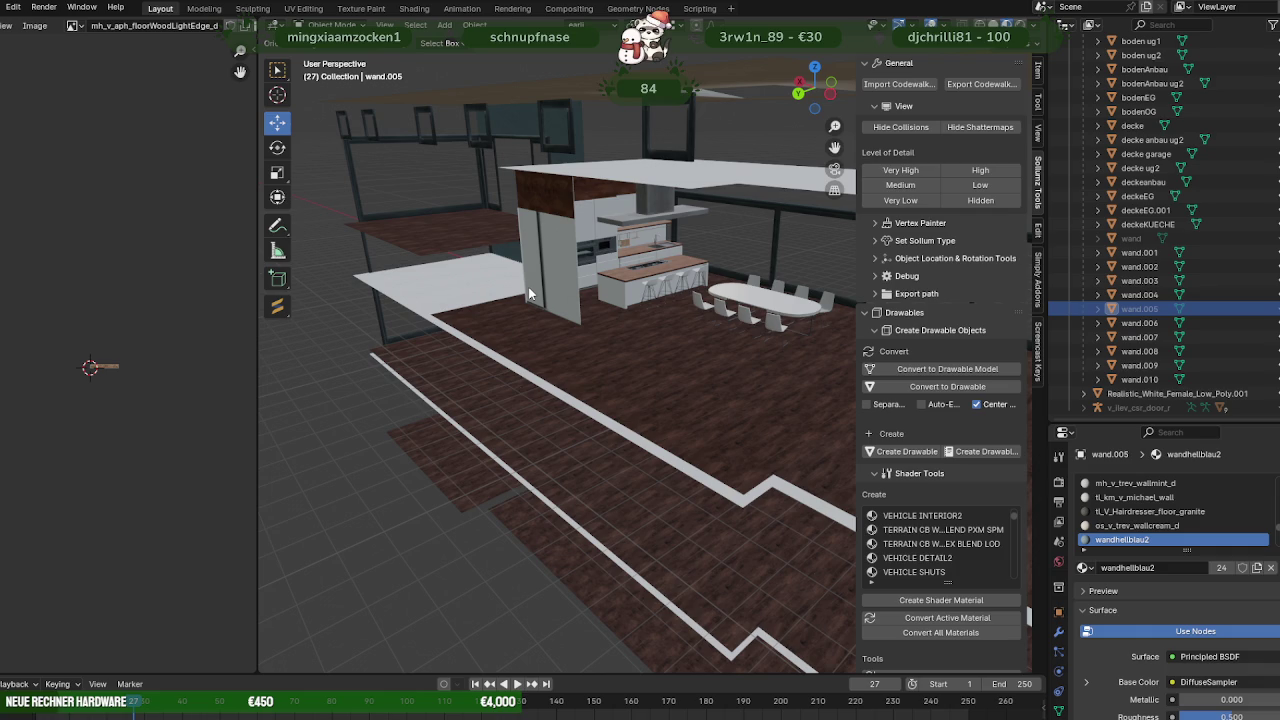
pyautogui.moveTo(528, 287)
pyautogui.mouseDown(button='middle')
pyautogui.moveTo(474, 364)
pyautogui.moveTo(613, 339)
pyautogui.moveTo(532, 342)
pyautogui.moveTo(536, 325)
pyautogui.moveTo(638, 323)
pyautogui.moveTo(680, 386)
pyautogui.moveTo(623, 400)
pyautogui.moveTo(480, 365)
pyautogui.moveTo(758, 370)
pyautogui.moveTo(713, 376)
pyautogui.moveTo(561, 338)
pyautogui.moveTo(636, 407)
pyautogui.moveTo(570, 359)
pyautogui.moveTo(569, 375)
pyautogui.moveTo(590, 386)
pyautogui.moveTo(554, 365)
pyautogui.moveTo(555, 385)
pyautogui.moveTo(642, 394)
pyautogui.moveTo(494, 326)
pyautogui.moveTo(620, 323)
pyautogui.moveTo(584, 364)
pyautogui.moveTo(543, 283)
pyautogui.moveTo(600, 300)
pyautogui.moveTo(741, 277)
pyautogui.mouseUp(button='middle')
# Open the bodenAnbau floor slab in Edit Mode with all faces selected.
pyautogui.click(551, 332)
pyautogui.press('Tab')
pyautogui.press('a')
pyautogui.scroll(3, 605, 340)
pyautogui.scroll(3, 733, 278)
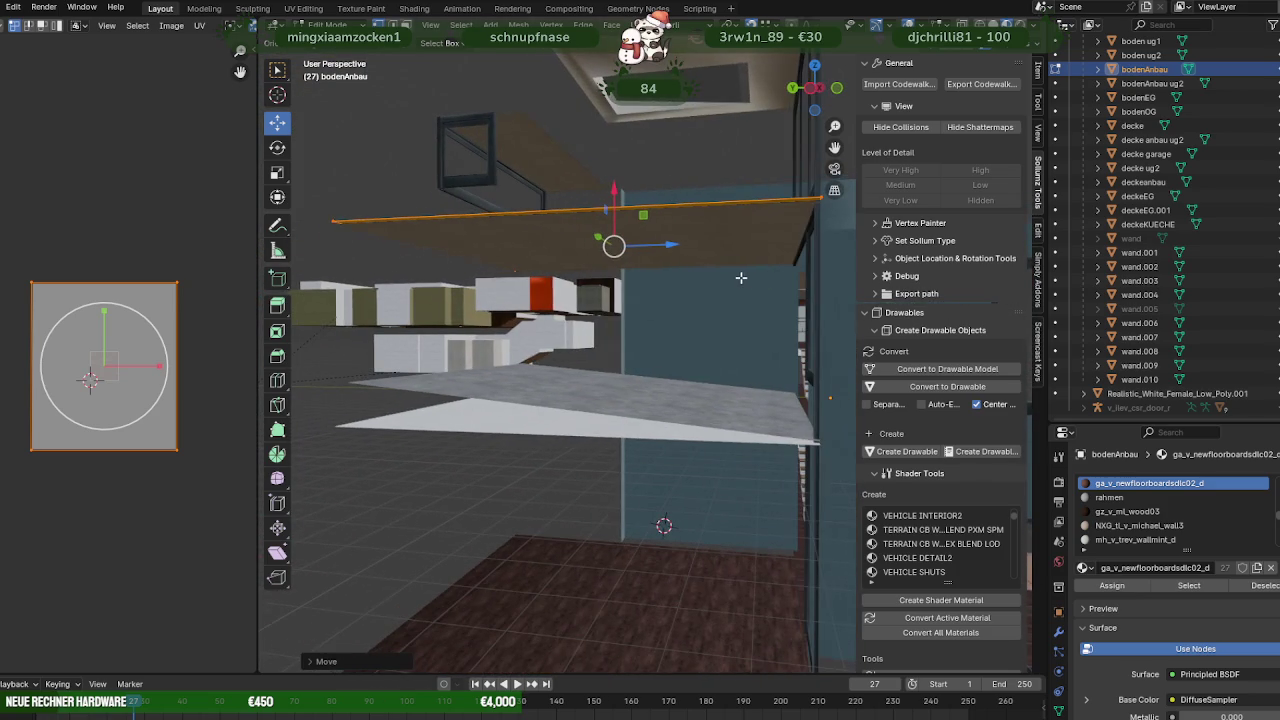
# Select the decke garage ceiling slab and inspect it edge-on and from above.
pyautogui.click(706, 228)
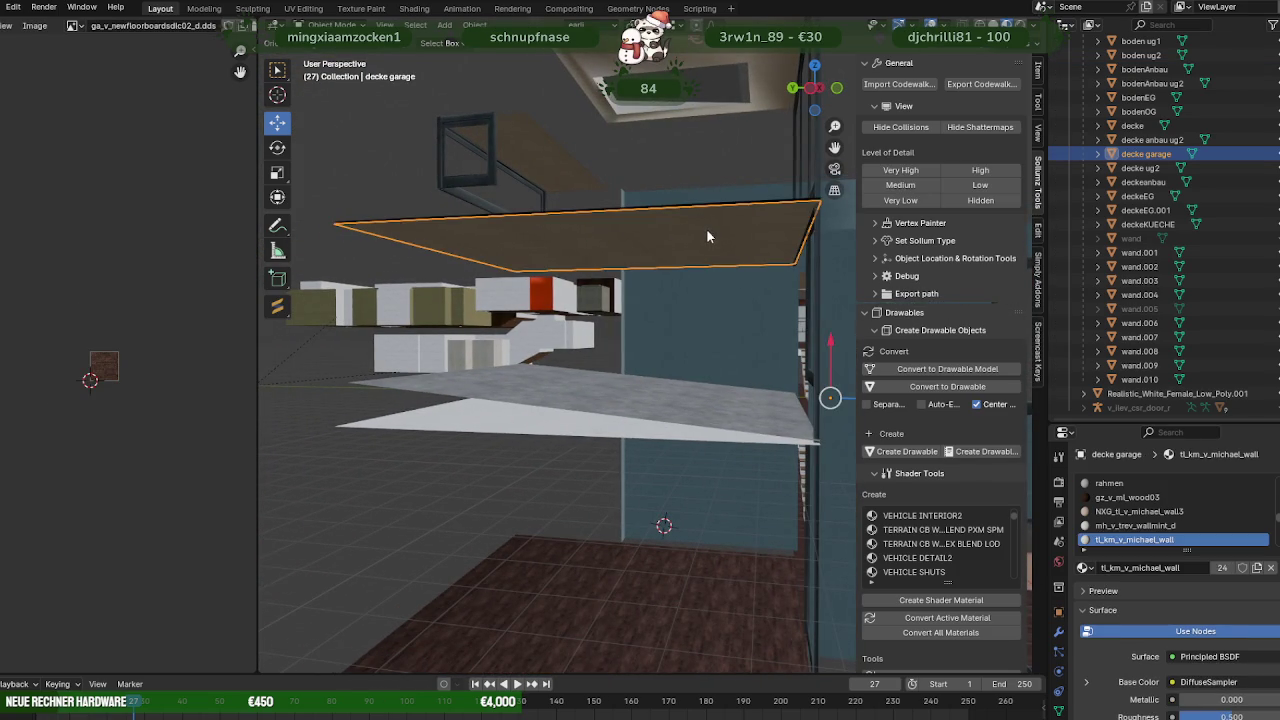
pyautogui.moveTo(715, 241)
pyautogui.mouseDown(button='middle')
pyautogui.moveTo(723, 260)
pyautogui.moveTo(706, 256)
pyautogui.mouseUp(button='middle')
pyautogui.scroll(2, 706, 256)
pyautogui.scroll(1, 686, 251)
pyautogui.scroll(2, 686, 251)
pyautogui.scroll(2, 690, 253)
pyautogui.scroll(2, 694, 258)
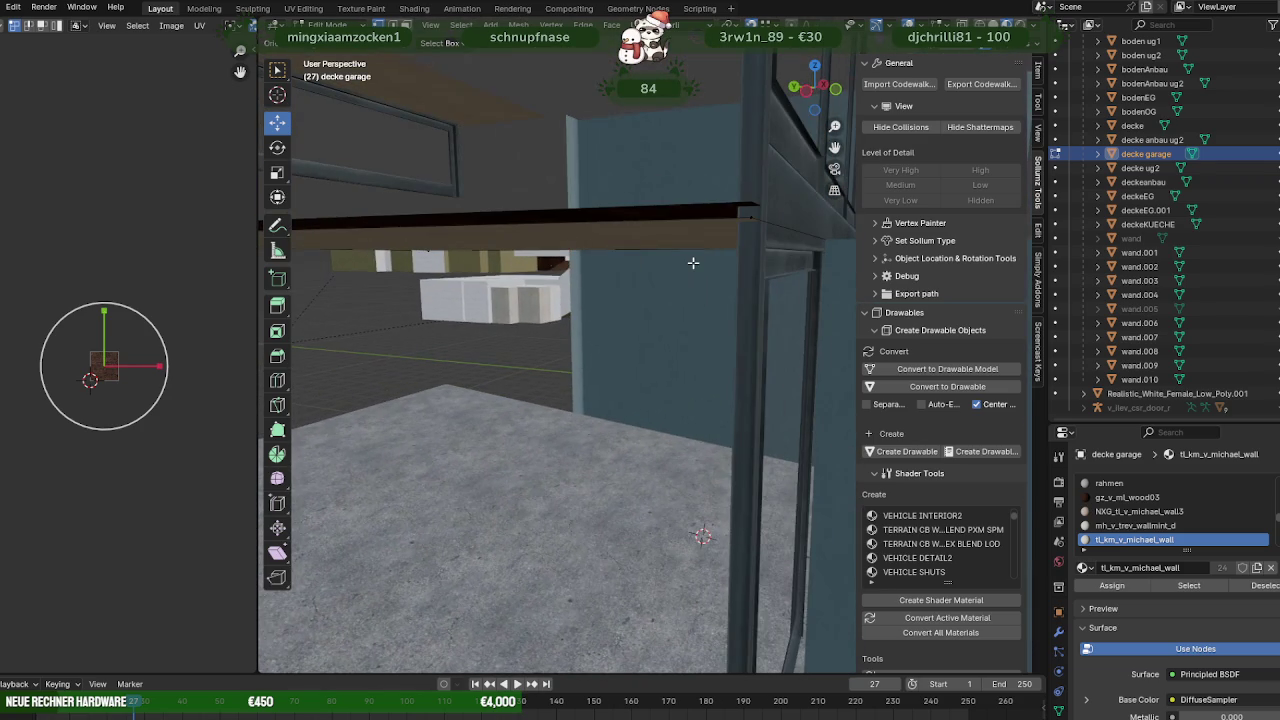
pyautogui.moveTo(693, 262); pyautogui.dragTo(767, 268, button='middle')
pyautogui.scroll(2, 740, 267)
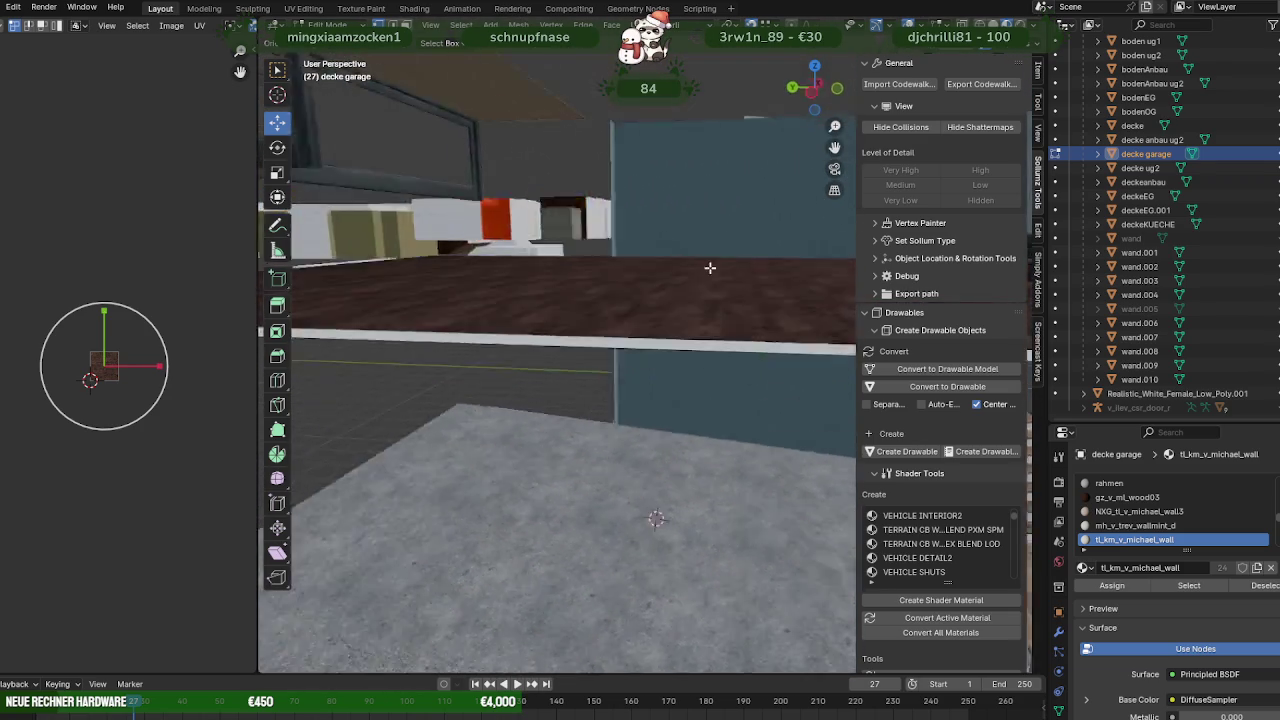
pyautogui.scroll(2, 640, 270)
pyautogui.scroll(2, 540, 274)
# Exit to Object Mode and orbit around to the boden Garage floor.
pyautogui.press('Tab')
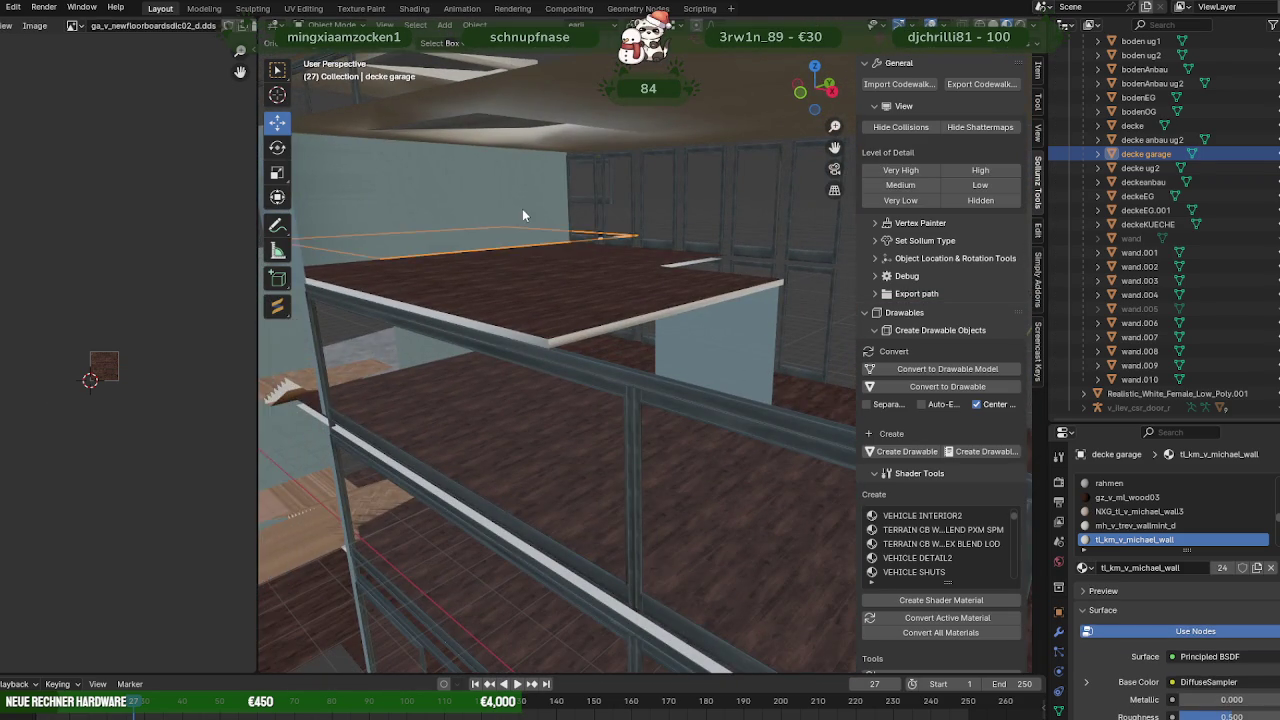
pyautogui.scroll(-2, 540, 220)
pyautogui.moveTo(571, 241)
pyautogui.mouseDown(button='middle')
pyautogui.moveTo(422, 241)
pyautogui.moveTo(467, 262)
pyautogui.moveTo(453, 307)
pyautogui.moveTo(544, 318)
pyautogui.moveTo(652, 291)
pyautogui.moveTo(661, 318)
pyautogui.moveTo(671, 213)
pyautogui.mouseUp(button='middle')
pyautogui.scroll(3, 671, 297)
pyautogui.moveTo(820, 297); pyautogui.dragTo(628, 245, button='middle')
pyautogui.scroll(-2, 690, 265)
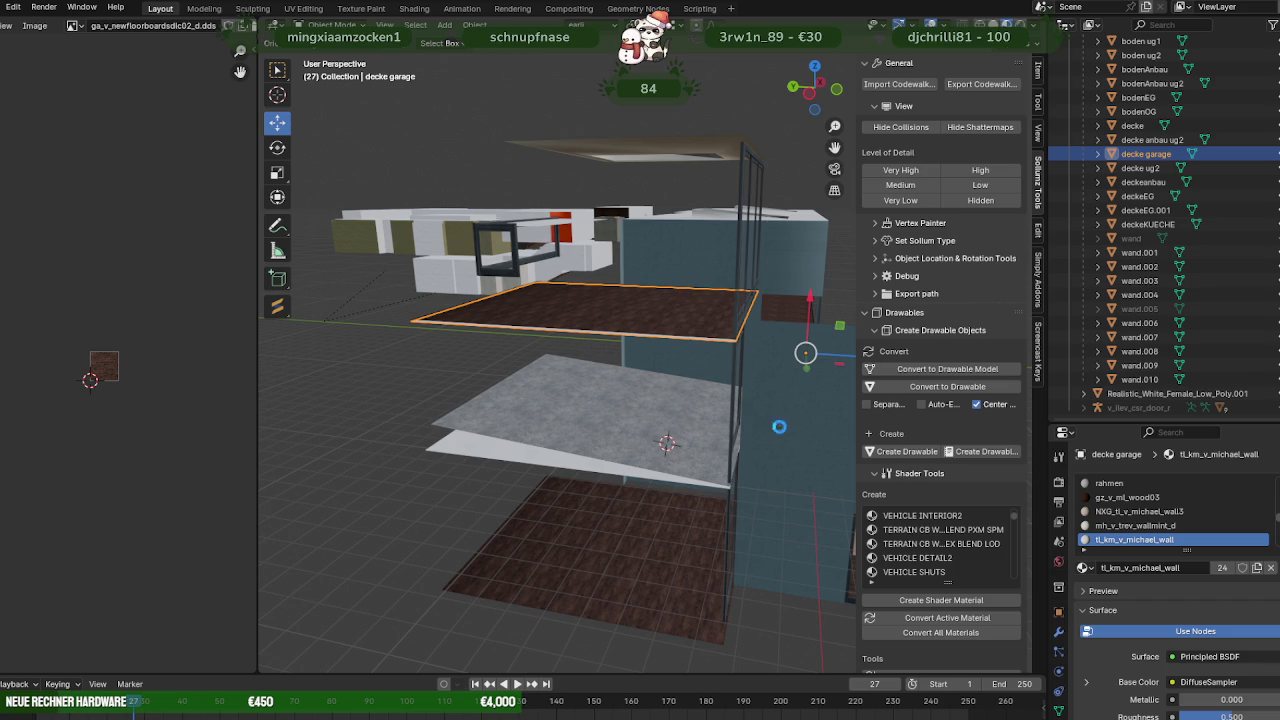
pyautogui.moveTo(675, 447); pyautogui.dragTo(378, 288, button='middle')
pyautogui.moveTo(691, 435)
pyautogui.mouseDown(button='middle')
pyautogui.moveTo(710, 443)
pyautogui.moveTo(527, 404)
pyautogui.moveTo(412, 413)
pyautogui.moveTo(483, 485)
pyautogui.moveTo(510, 449)
pyautogui.moveTo(535, 476)
pyautogui.moveTo(478, 583)
pyautogui.mouseUp(button='middle')
pyautogui.scroll(-5, 412, 413)
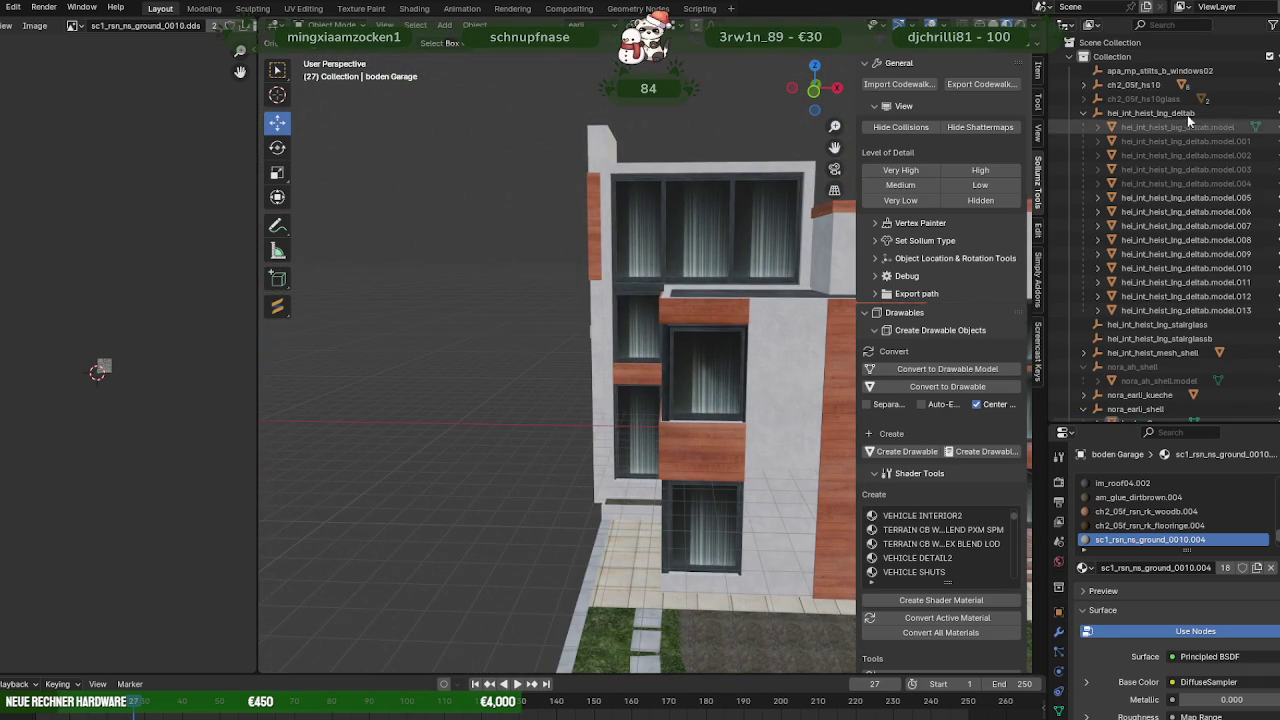
pyautogui.moveTo(767, 212)
pyautogui.mouseDown(button='middle')
pyautogui.moveTo(833, 271)
pyautogui.moveTo(665, 233)
pyautogui.moveTo(594, 337)
pyautogui.moveTo(534, 344)
pyautogui.moveTo(587, 399)
pyautogui.moveTo(520, 389)
pyautogui.moveTo(518, 331)
pyautogui.moveTo(636, 304)
pyautogui.moveTo(659, 320)
pyautogui.mouseUp(button='middle')
pyautogui.scroll(3, 534, 344)
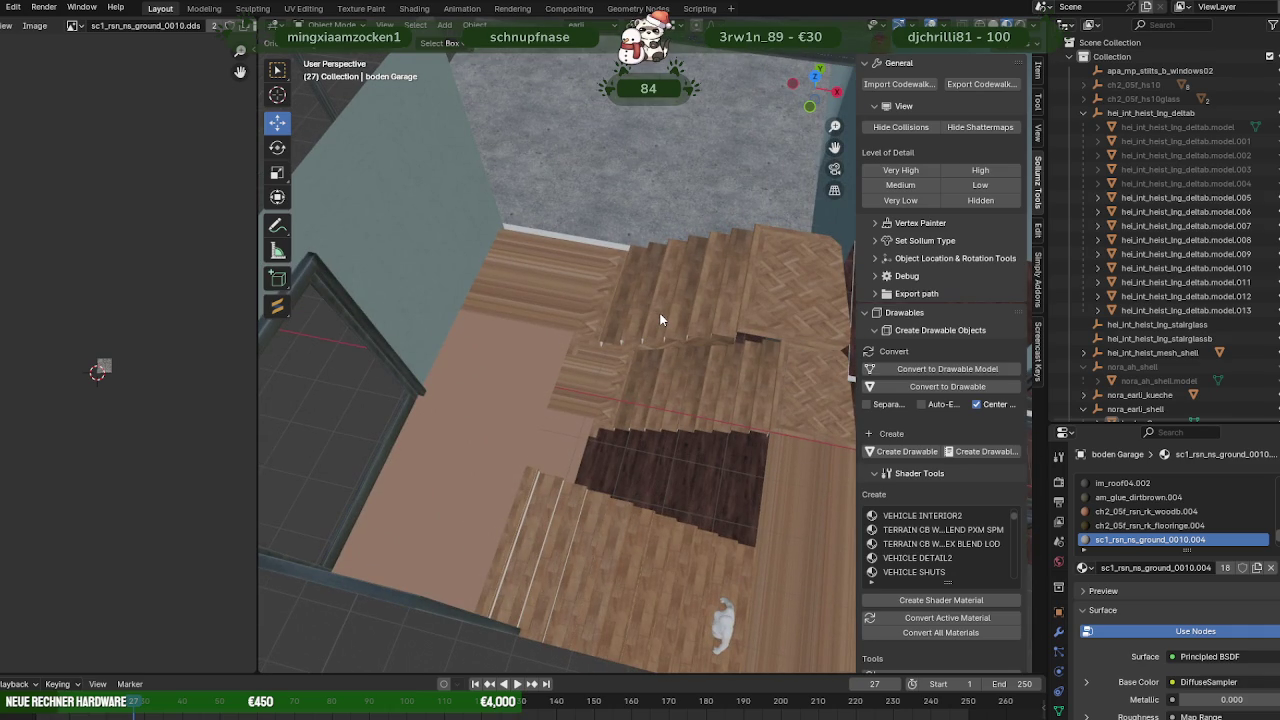
pyautogui.moveTo(688, 315)
pyautogui.mouseDown(button='middle')
pyautogui.moveTo(576, 296)
pyautogui.moveTo(700, 357)
pyautogui.moveTo(731, 313)
pyautogui.mouseUp(button='middle')
# Duplicate the bodenEG floor face and move the copy aside.
pyautogui.click(731, 313)
pyautogui.press('Tab')
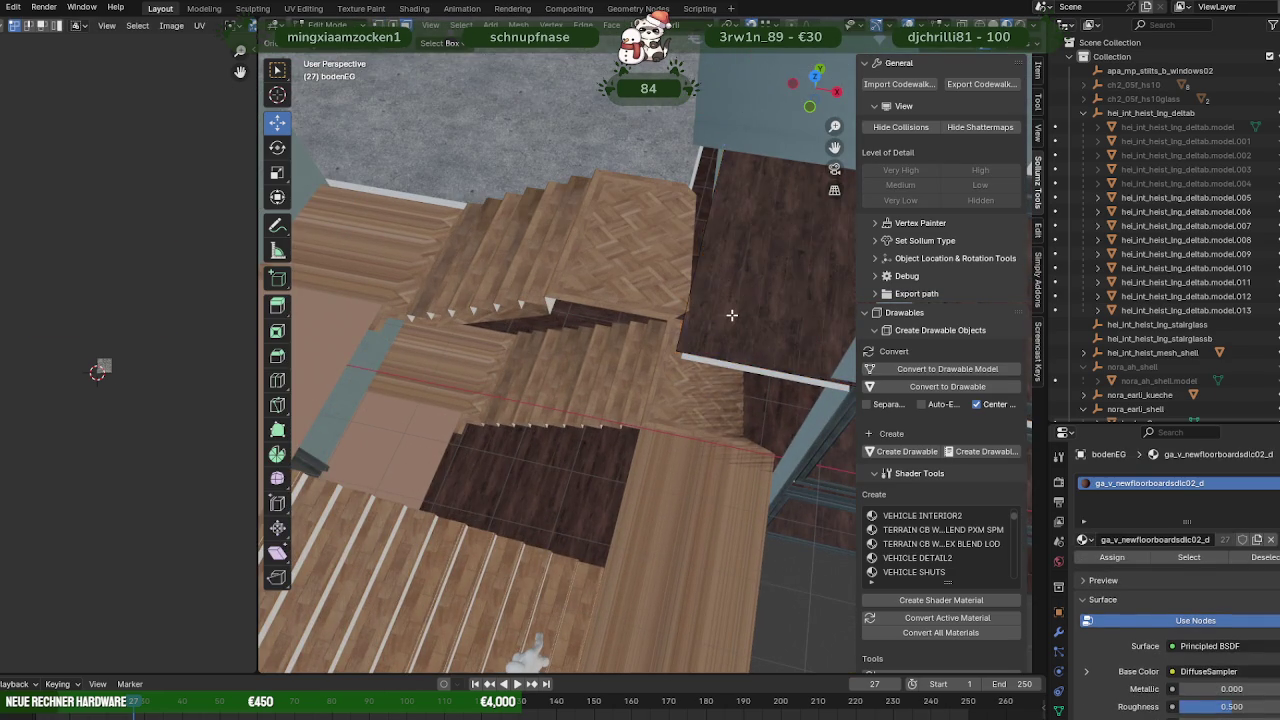
pyautogui.press('a')
pyautogui.scroll(-3, 731, 315)
pyautogui.hotkey('shift', 'd')
pyautogui.scroll(-3, 678, 335)
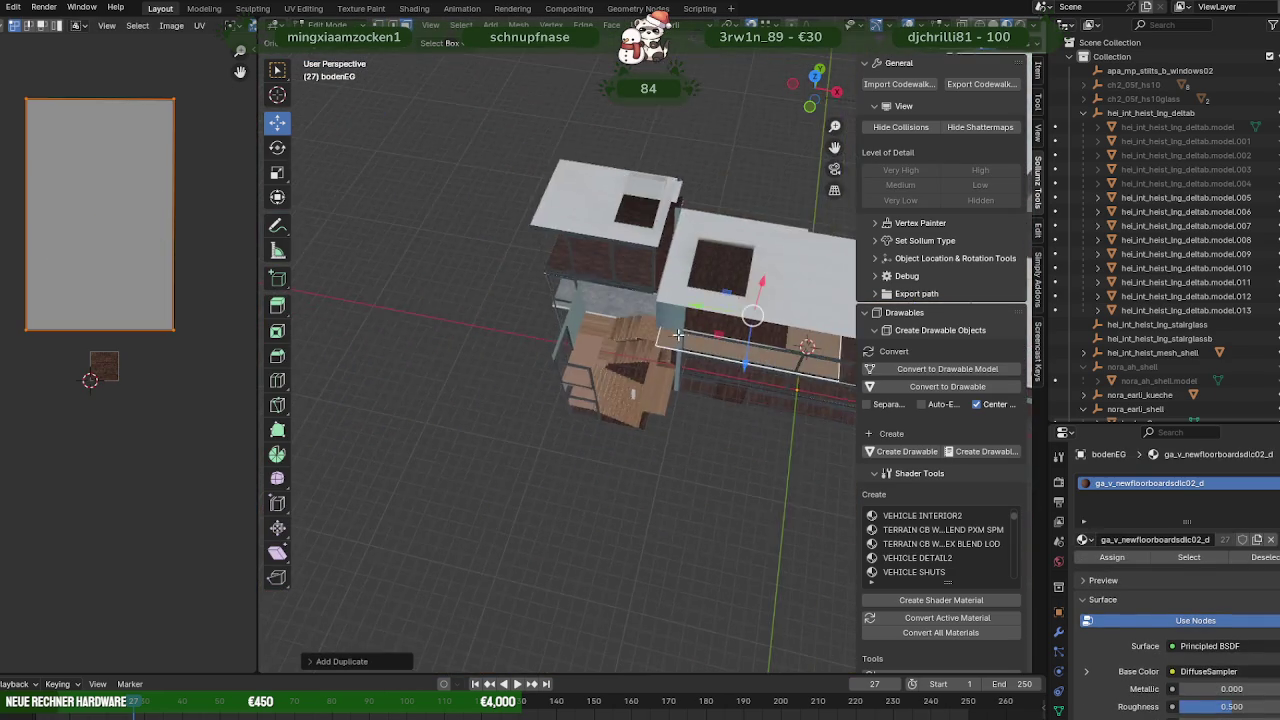
pyautogui.moveTo(678, 335); pyautogui.dragTo(600, 400, button='middle')
pyautogui.press('g')
pyautogui.click(568, 463)
# Separate the copied face into new object bodenEG.001 and select it.
pyautogui.hotkey('ctrl', 'f')
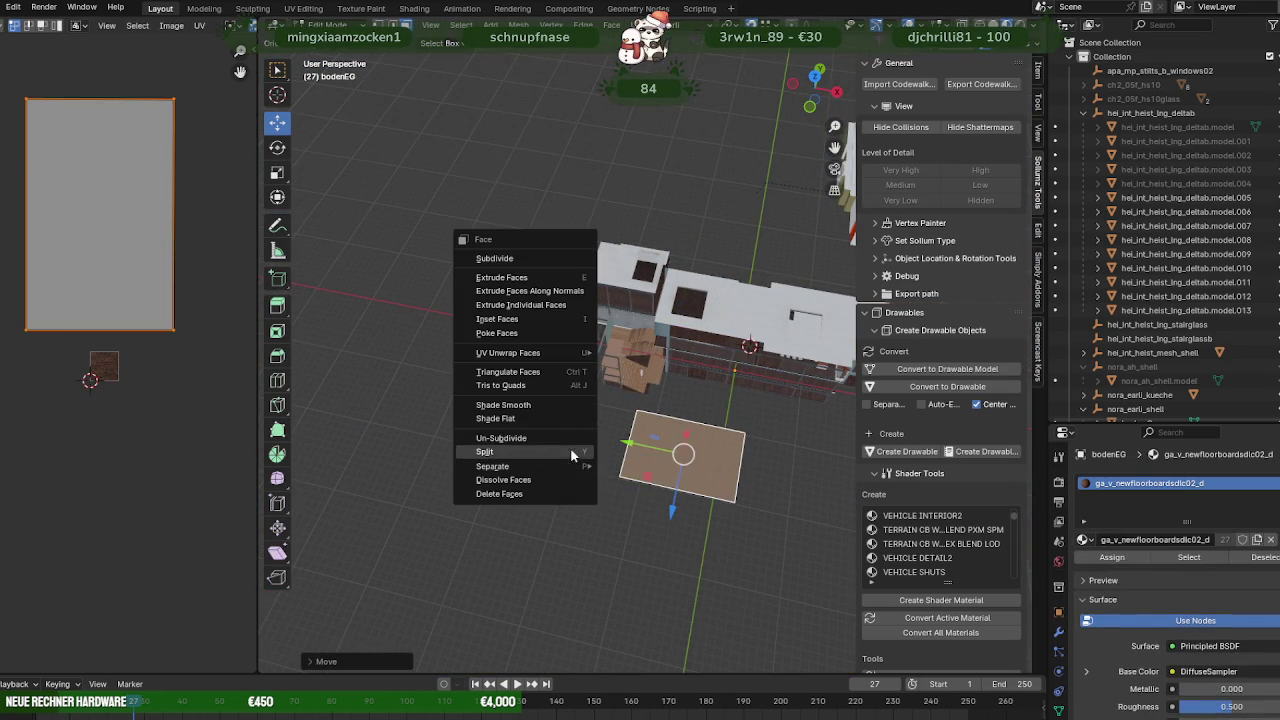
pyautogui.click(575, 462)
pyautogui.press('Tab')
pyautogui.click(650, 435)
# Open staircase model.006 in Edit Mode and select its faces by the current material.
pyautogui.moveTo(648, 428)
pyautogui.mouseDown(button='middle')
pyautogui.moveTo(720, 418)
pyautogui.moveTo(664, 405)
pyautogui.mouseUp(button='middle')
pyautogui.scroll(3, 634, 339)
pyautogui.click(635, 336)
pyautogui.rightClick(635, 380)
pyautogui.press('Escape')
pyautogui.press('Tab')
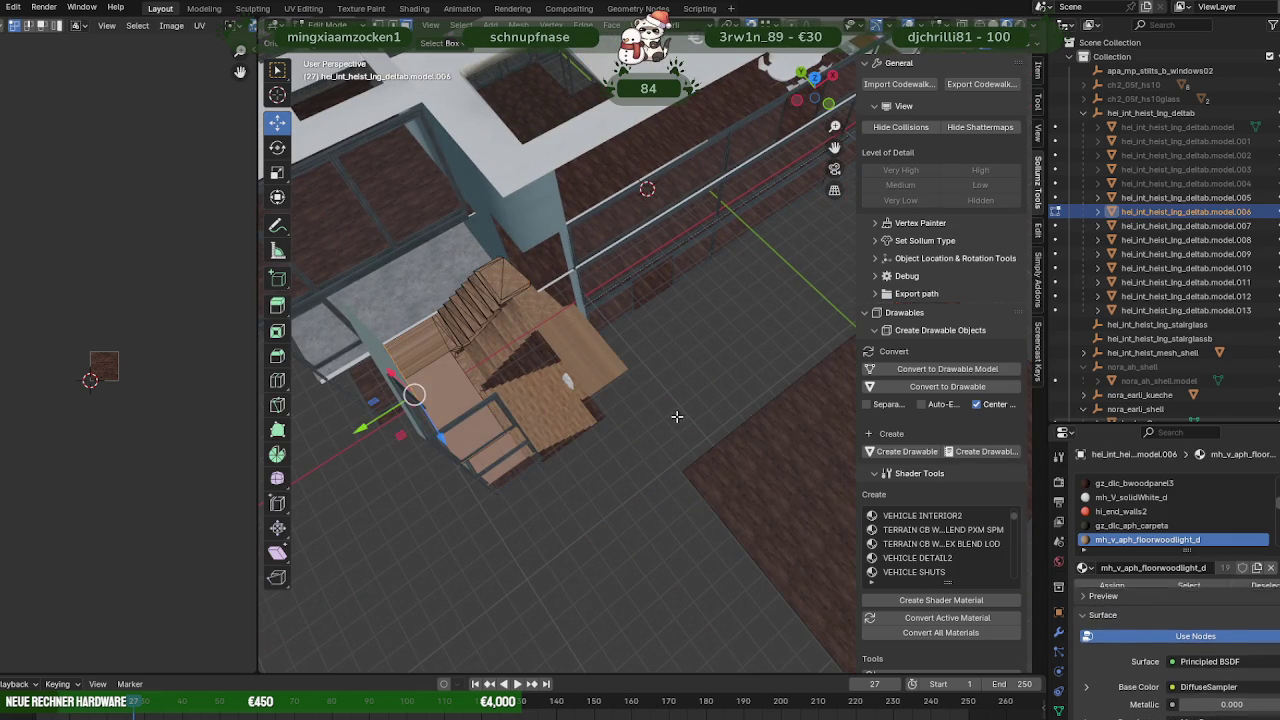
pyautogui.click(1173, 588)
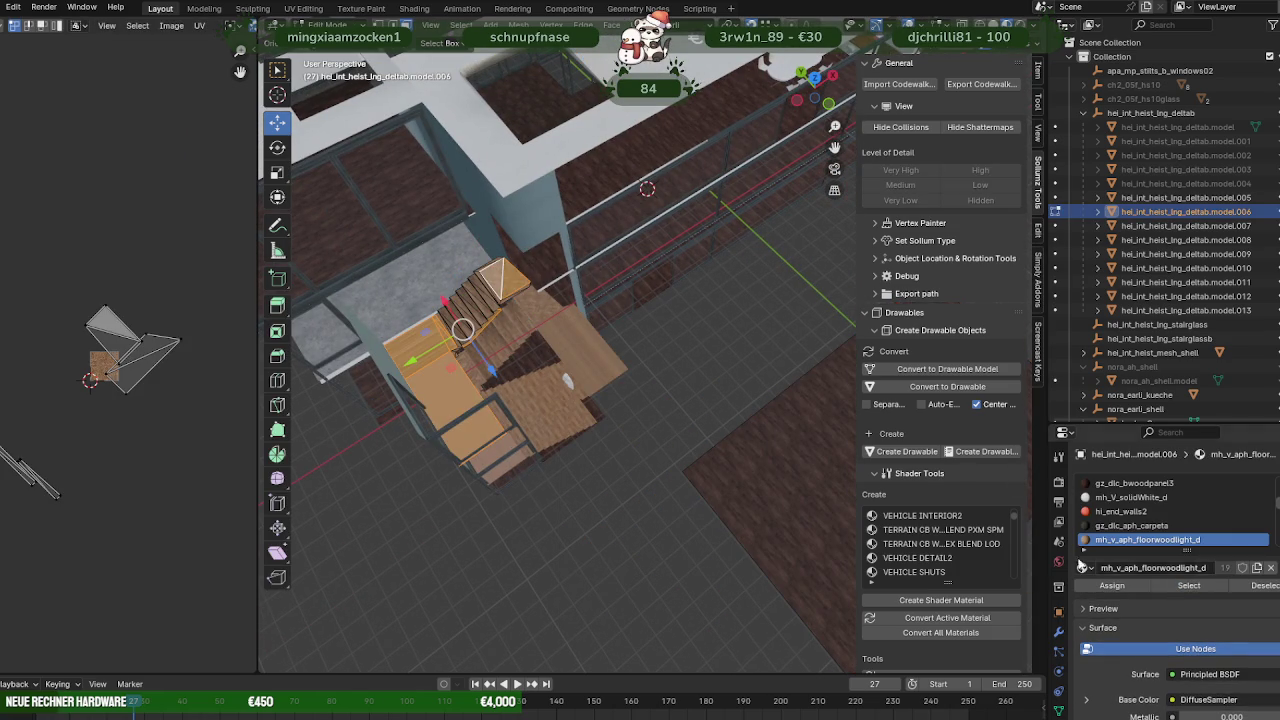
# Zoom in on the stairs and make ga_v_newfloorboardsdlc02_d the active material on a stair step.
pyautogui.scroll(5, 557, 373)
pyautogui.moveTo(627, 372)
pyautogui.mouseDown(button='middle')
pyautogui.moveTo(585, 368)
pyautogui.moveTo(716, 303)
pyautogui.mouseUp(button='middle')
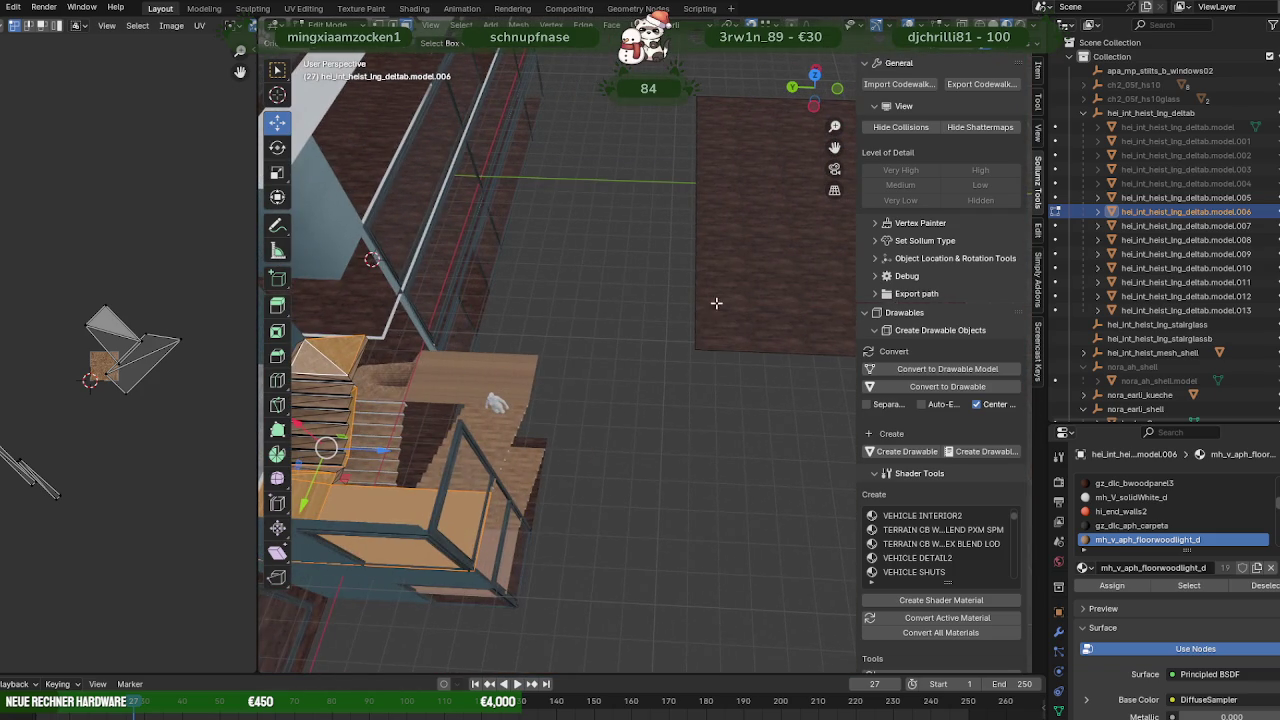
pyautogui.click(730, 301)
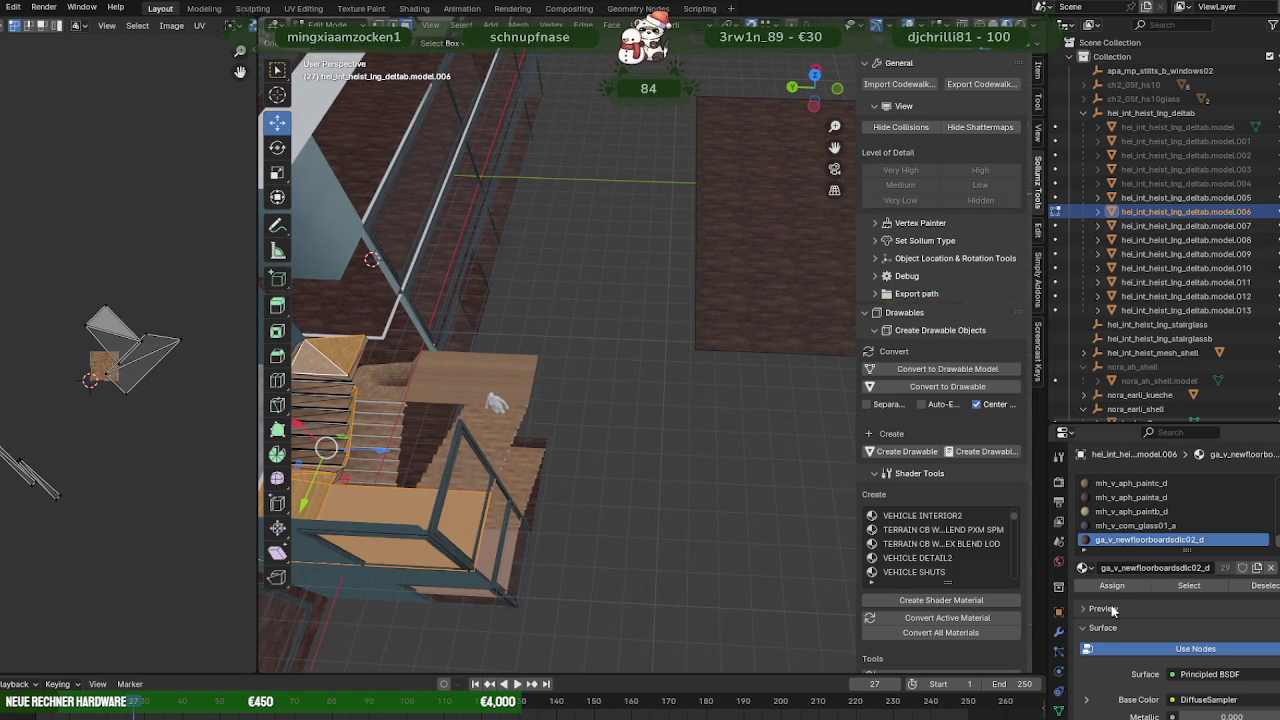
pyautogui.scroll(2, 509, 443)
pyautogui.scroll(2, 509, 443)
pyautogui.scroll(2, 509, 443)
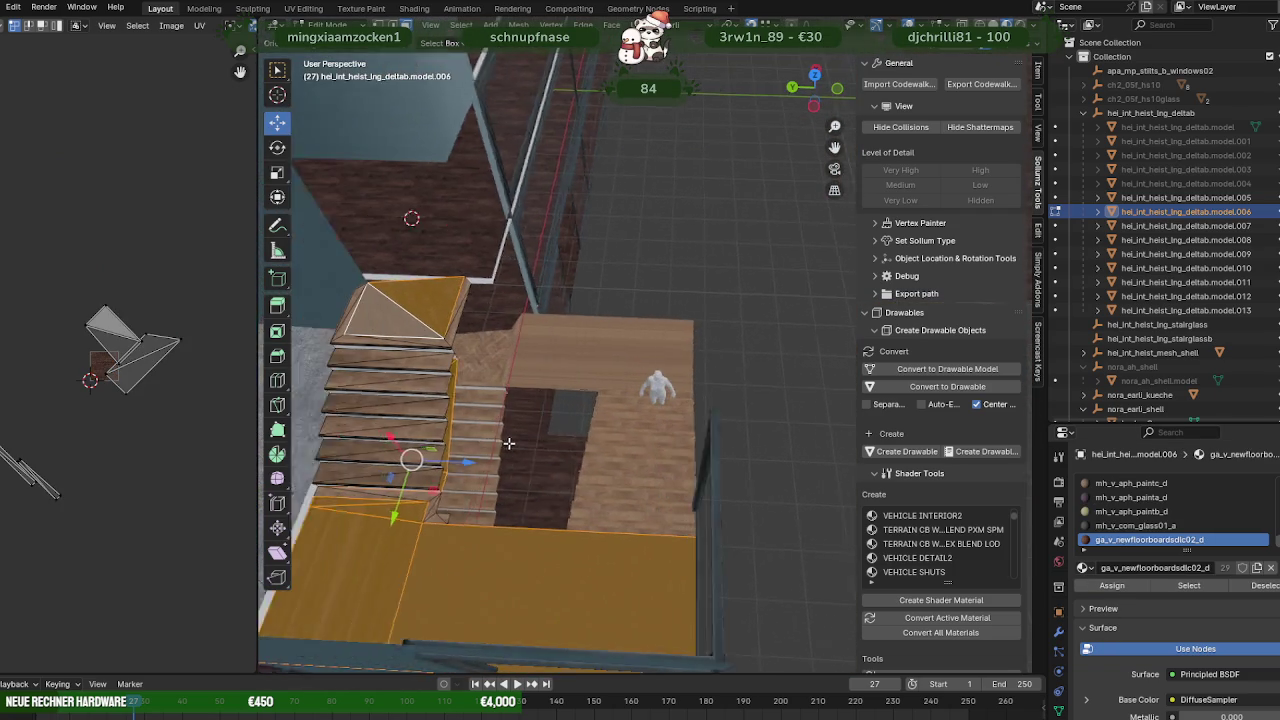
pyautogui.keyDown('shift'); pyautogui.moveTo(509, 443); pyautogui.dragTo(467, 378, button='middle'); pyautogui.keyUp('shift')
pyautogui.click(487, 361)
pyautogui.scroll(-3, 487, 361)
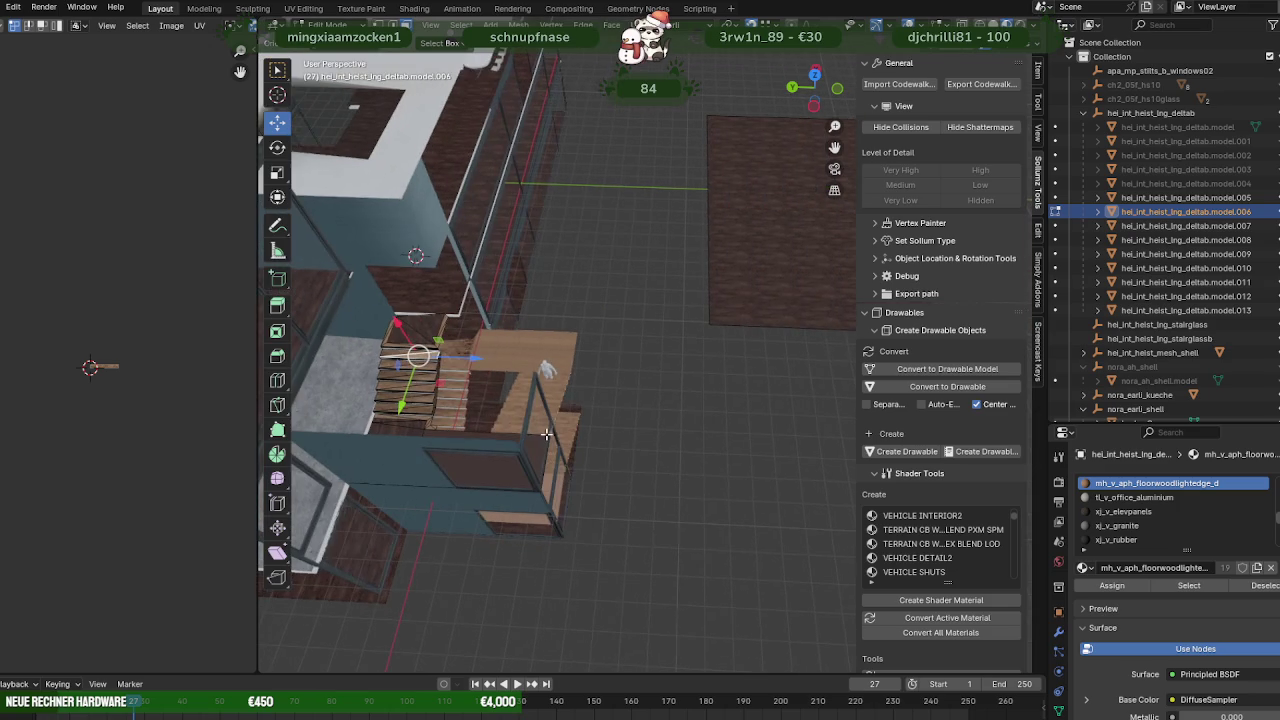
# Select every thin wood edge strip along the treads by their shared material.
pyautogui.click(791, 314)
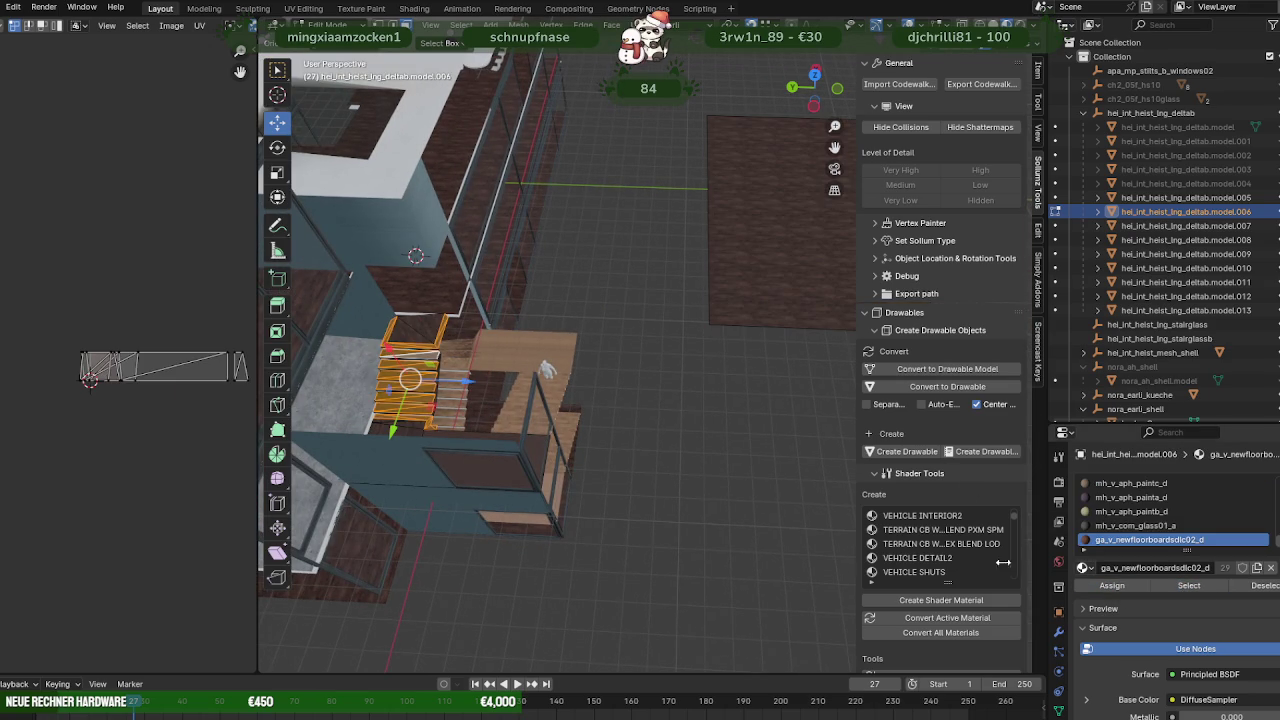
pyautogui.scroll(5, 531, 432)
pyautogui.scroll(4, 531, 432)
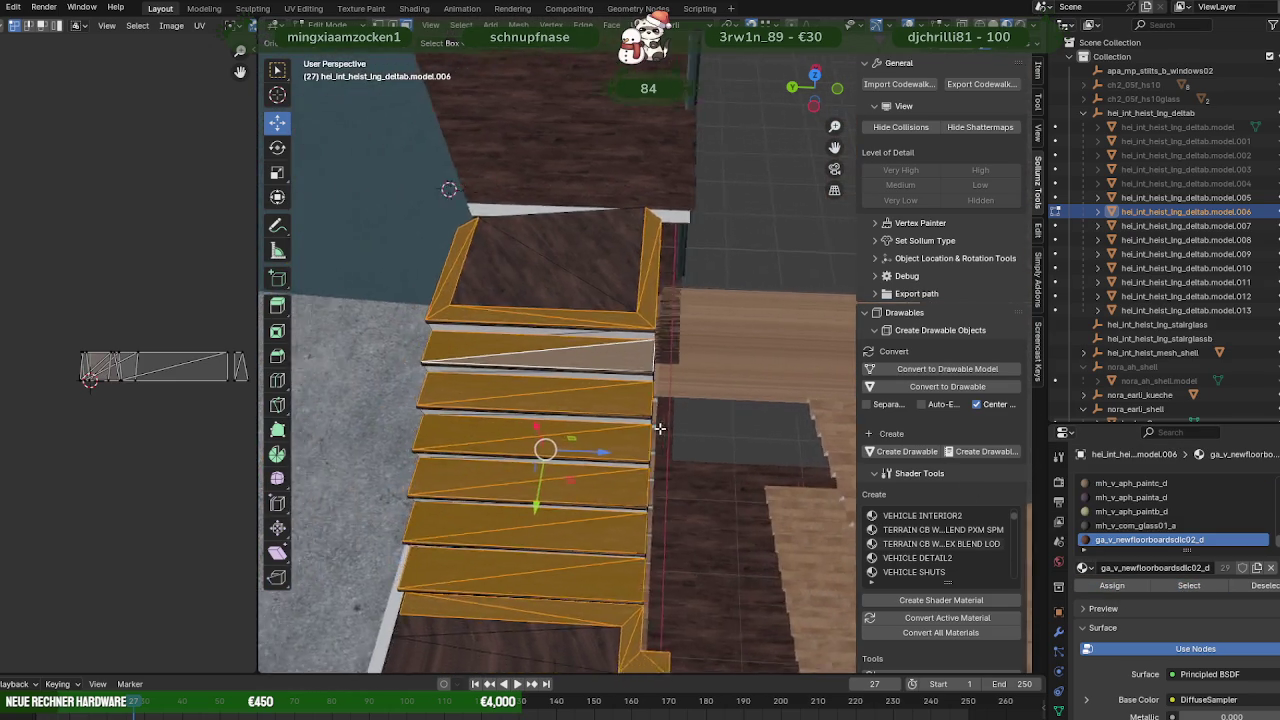
pyautogui.scroll(3, 543, 443)
pyautogui.click(582, 535)
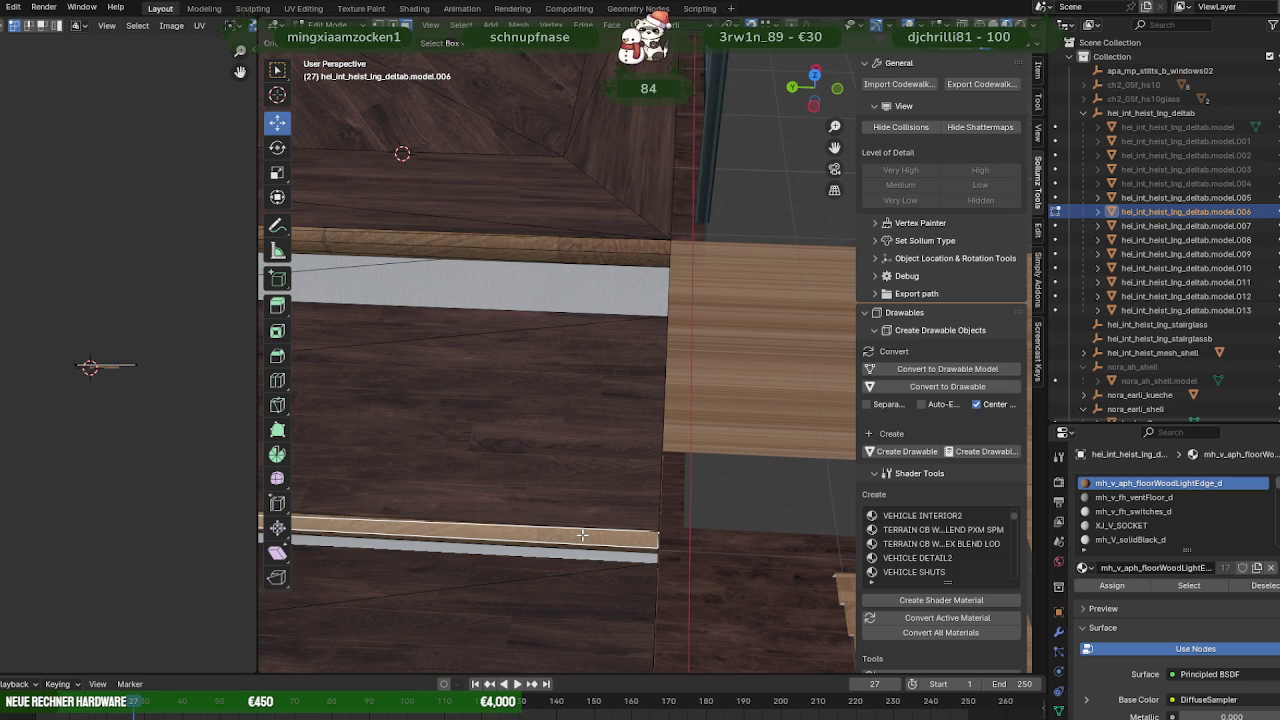
pyautogui.scroll(4, 159, 370)
pyautogui.scroll(6, 159, 370)
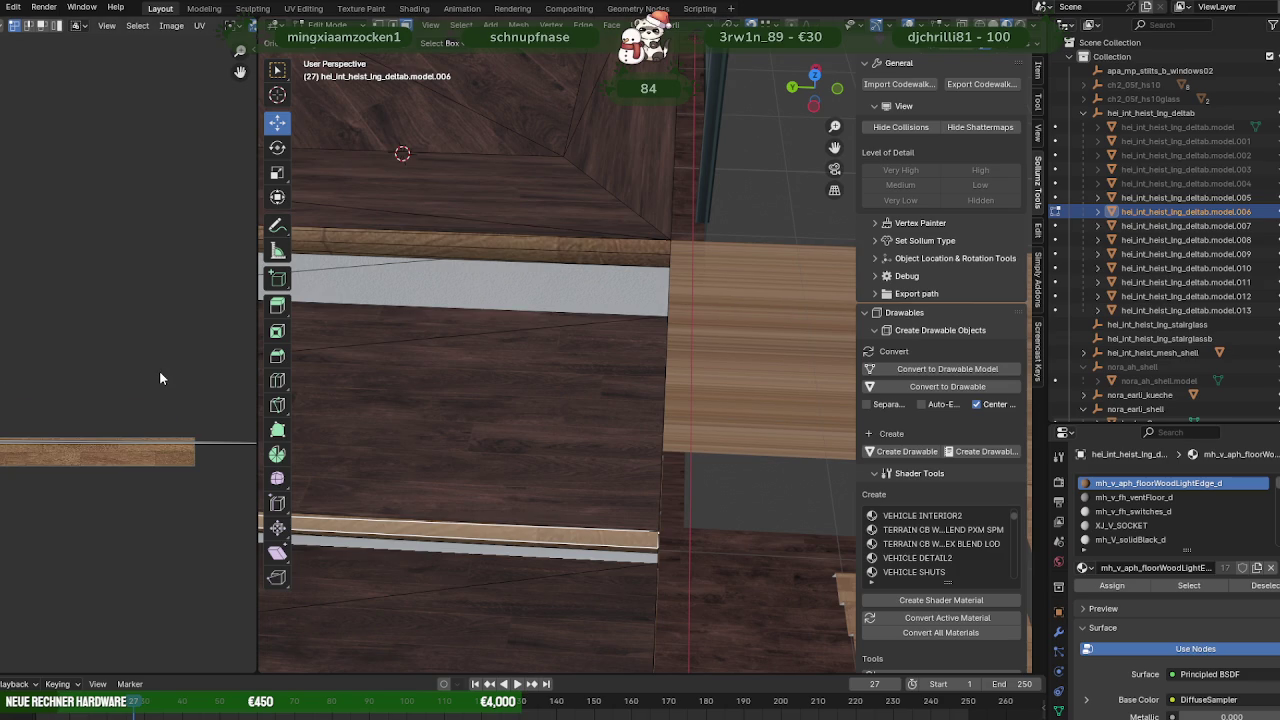
pyautogui.click(404, 397)
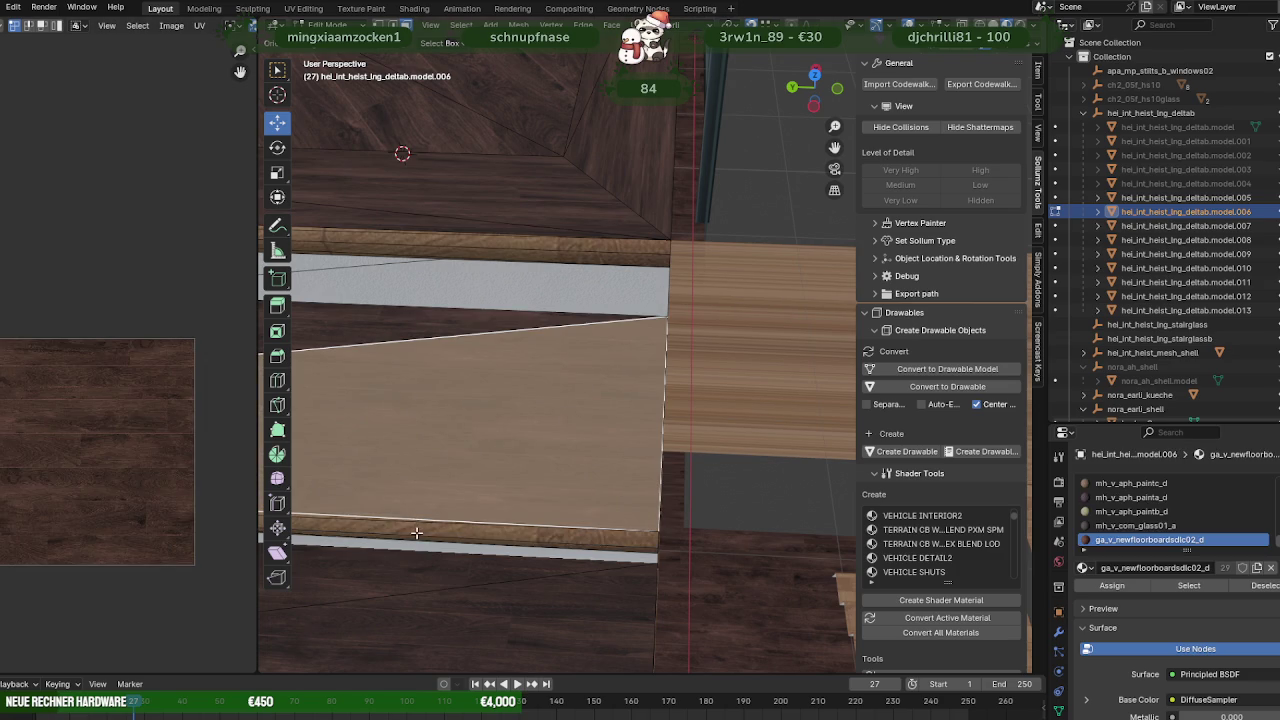
pyautogui.click(416, 533)
pyautogui.click(1190, 586)
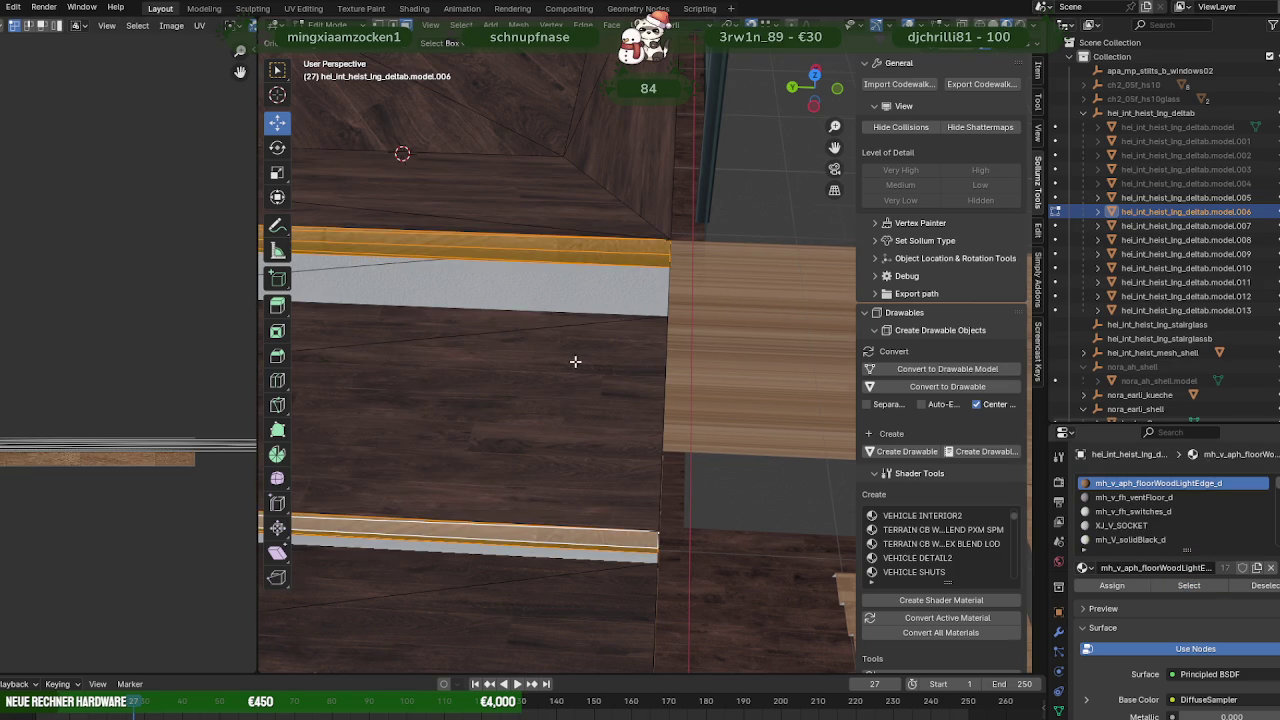
# Frame the selected edge strips and briefly preview the stairs in Object Mode.
pyautogui.scroll(-5, 575, 361)
pyautogui.moveTo(575, 361); pyautogui.dragTo(758, 252, button='middle')
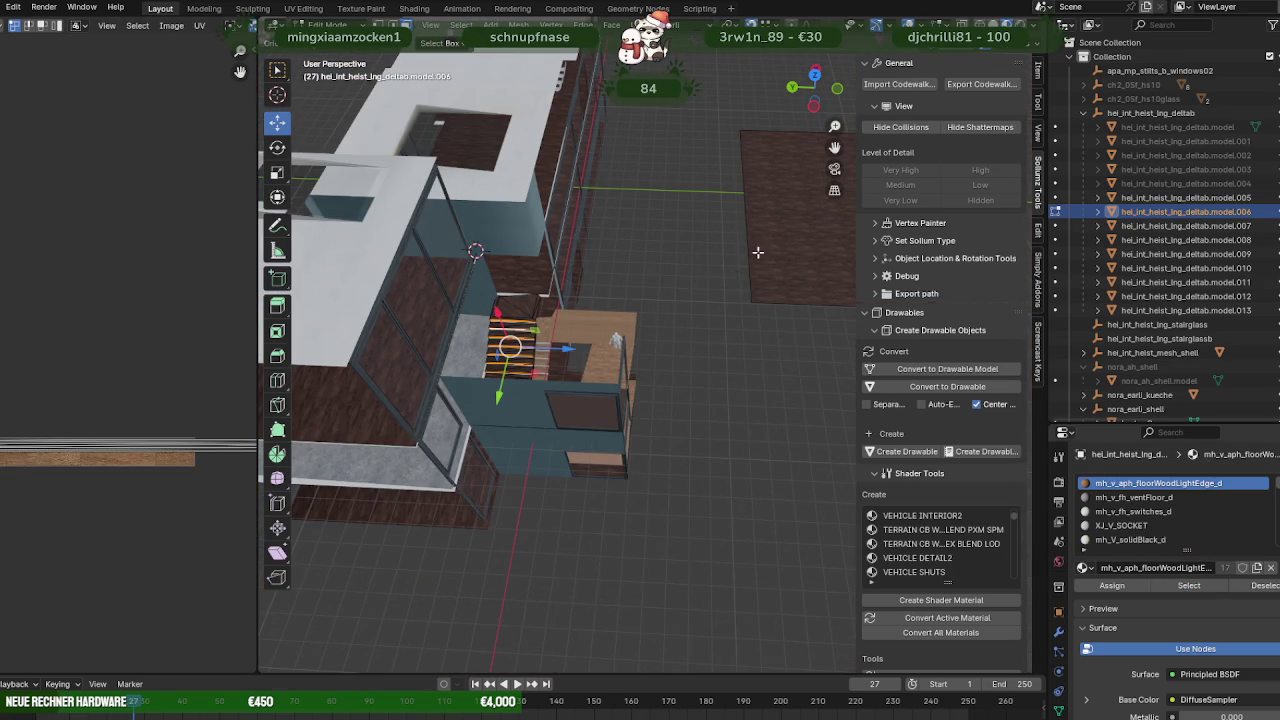
pyautogui.click(758, 252)
pyautogui.hotkey('ctrl', 'z')
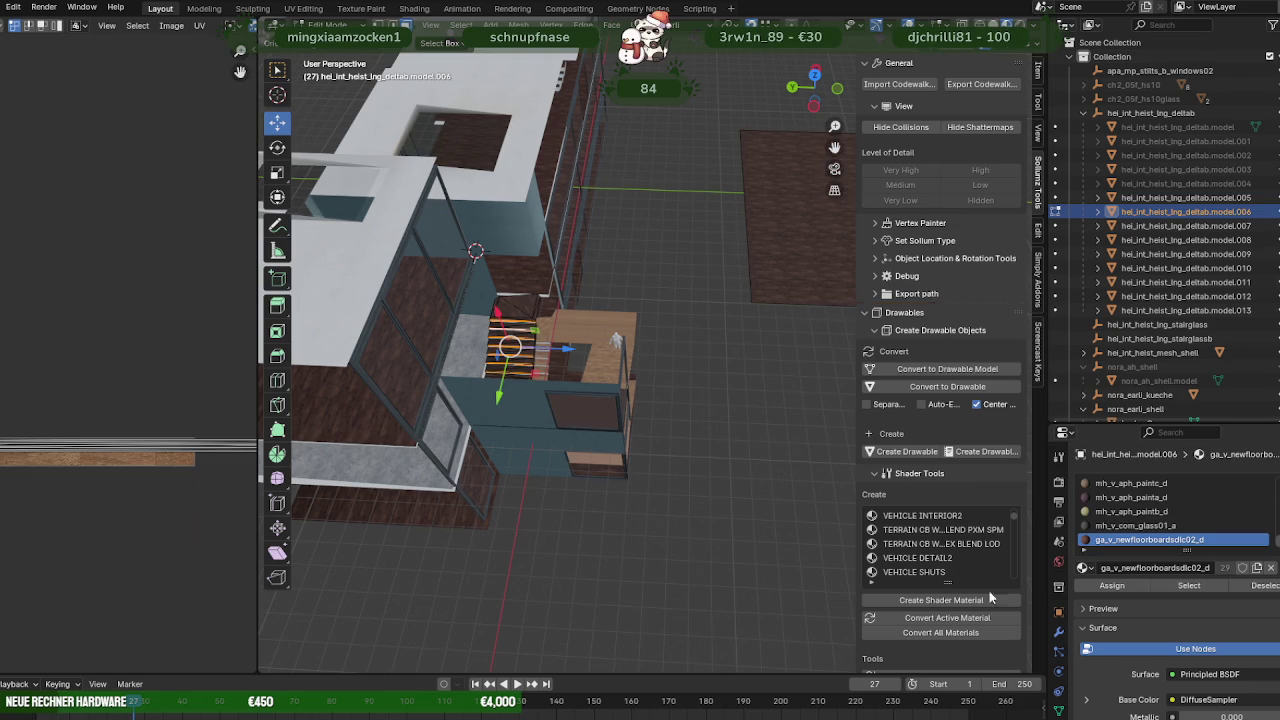
pyautogui.scroll(5, 213, 446)
pyautogui.moveTo(290, 434)
pyautogui.mouseDown(button='middle')
pyautogui.moveTo(480, 393)
pyautogui.moveTo(597, 402)
pyautogui.mouseUp(button='middle')
pyautogui.press('KP_Decimal')
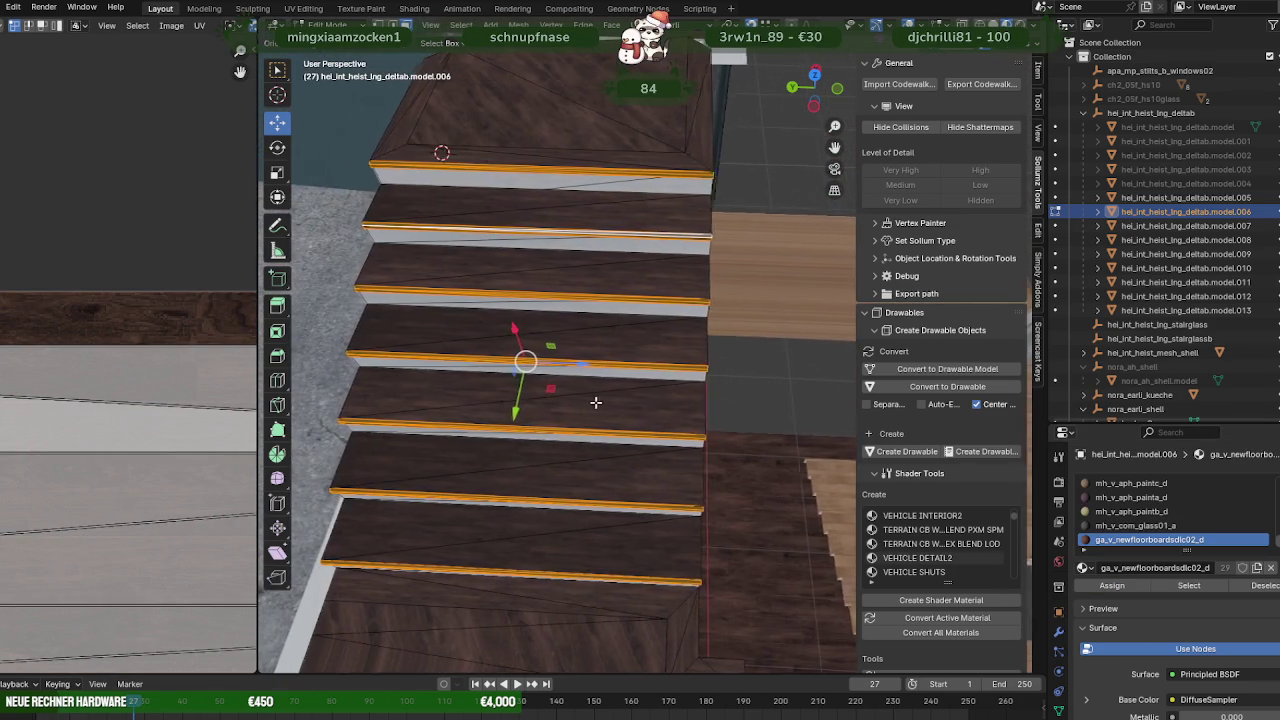
pyautogui.press('Tab')
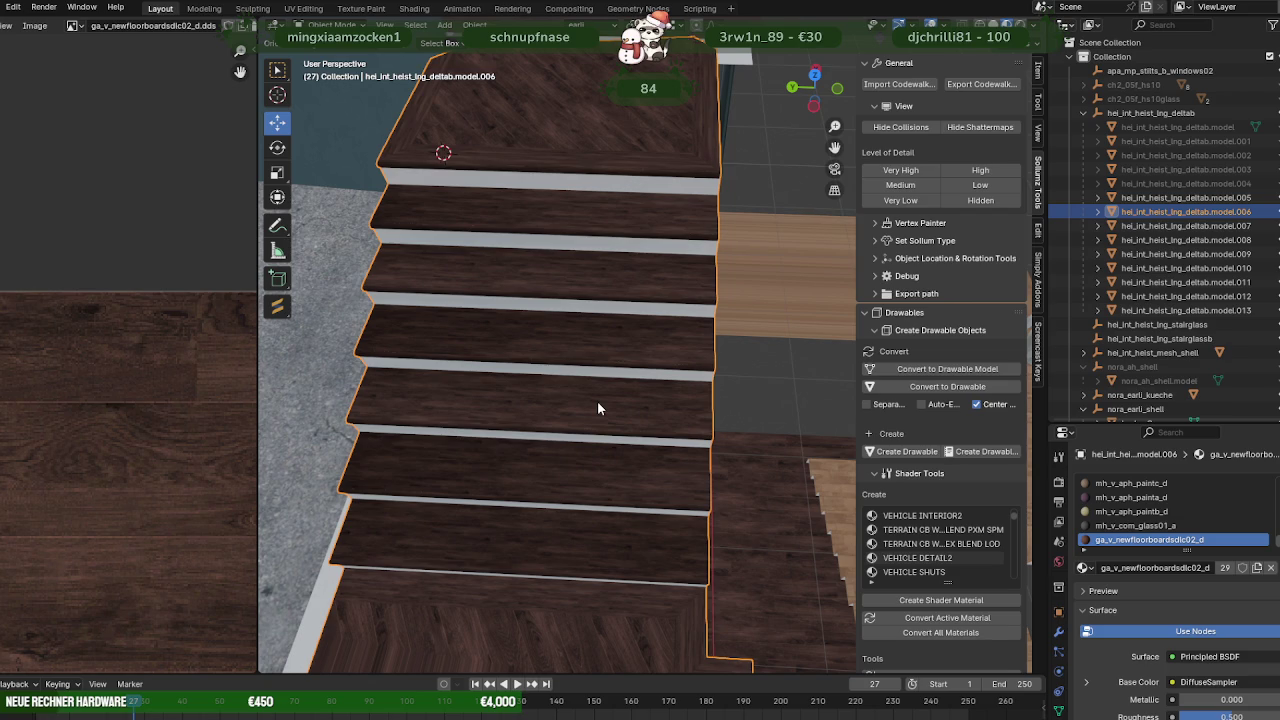
pyautogui.press('Tab')
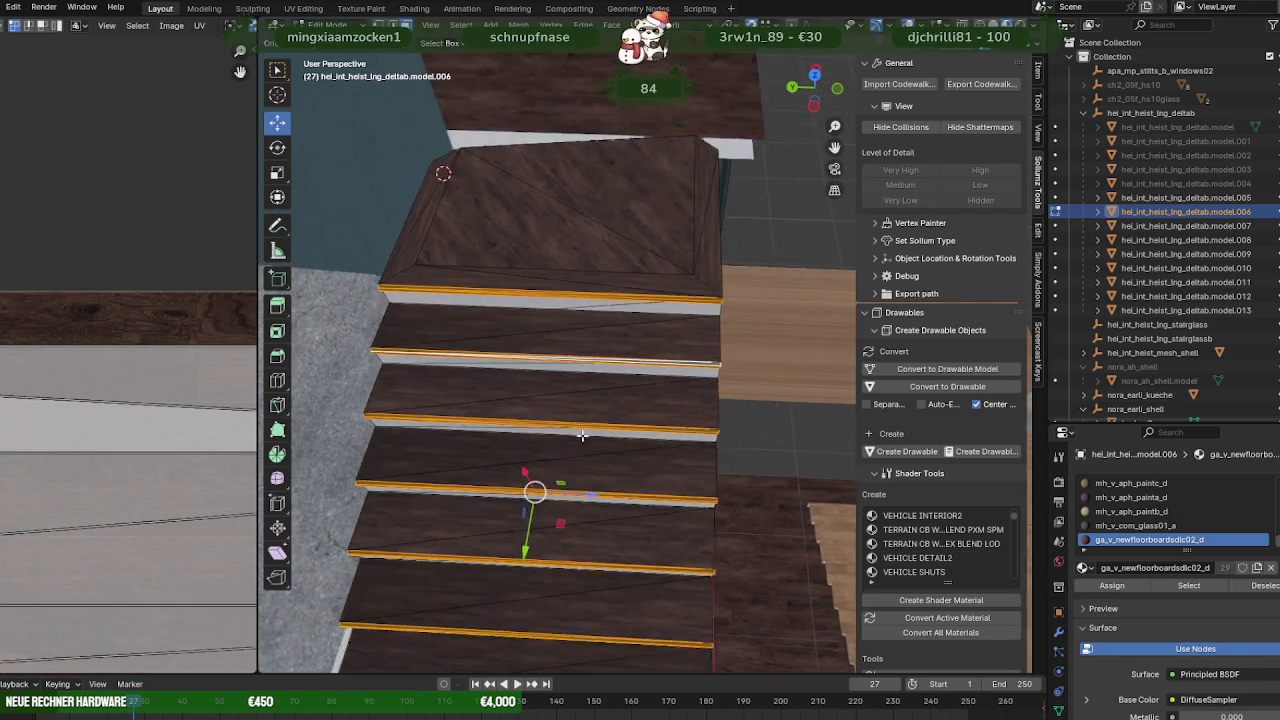
pyautogui.moveTo(597, 399); pyautogui.dragTo(598, 463, button='middle')
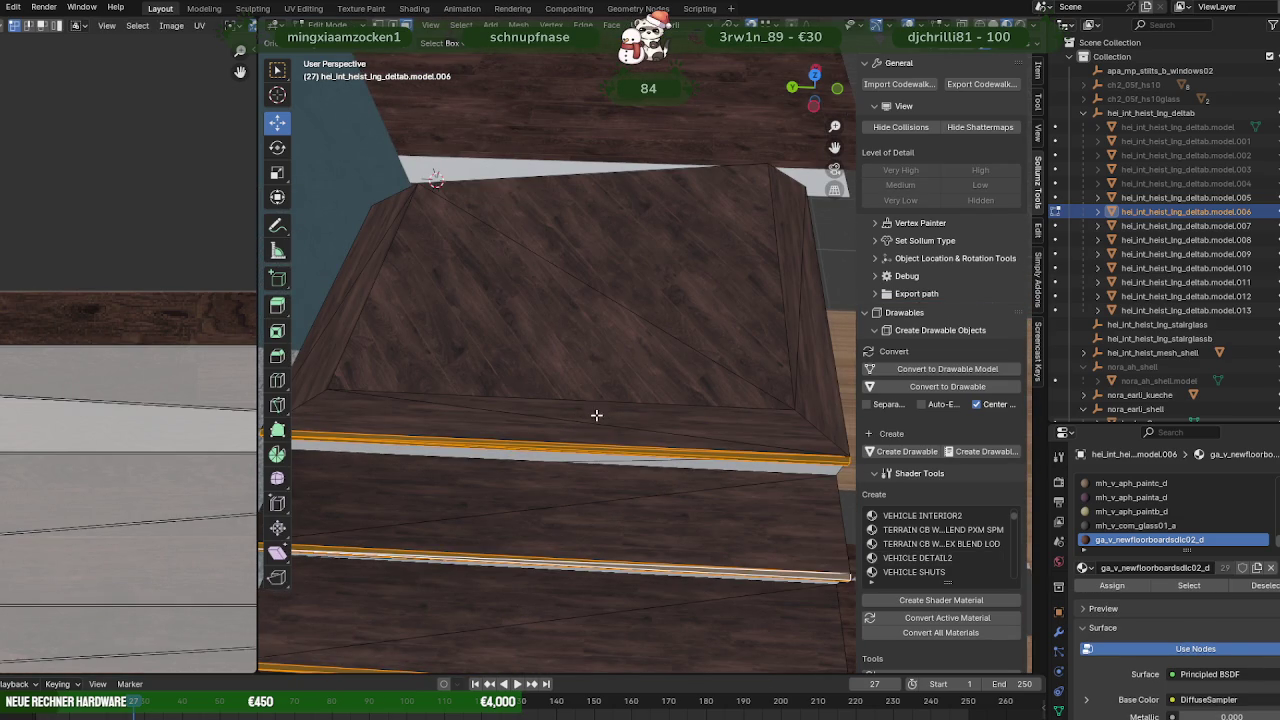
pyautogui.scroll(-3, 578, 398)
# In Object Mode, select the lower flight, landing and upper flight (model.005, model.012, model.011).
pyautogui.press('Tab')
pyautogui.moveTo(615, 470)
pyautogui.mouseDown(button='middle')
pyautogui.moveTo(543, 432)
pyautogui.moveTo(500, 451)
pyautogui.moveTo(427, 441)
pyautogui.moveTo(532, 449)
pyautogui.moveTo(470, 437)
pyautogui.moveTo(539, 419)
pyautogui.moveTo(500, 370)
pyautogui.moveTo(507, 356)
pyautogui.mouseUp(button='middle')
pyautogui.scroll(-3, 510, 447)
pyautogui.scroll(2, 468, 435)
pyautogui.scroll(-2, 539, 419)
pyautogui.click(520, 355)
pyautogui.keyDown('shift'); pyautogui.click(614, 299); pyautogui.keyUp('shift')
pyautogui.keyDown('shift'); pyautogui.click(512, 272); pyautogui.keyUp('shift')
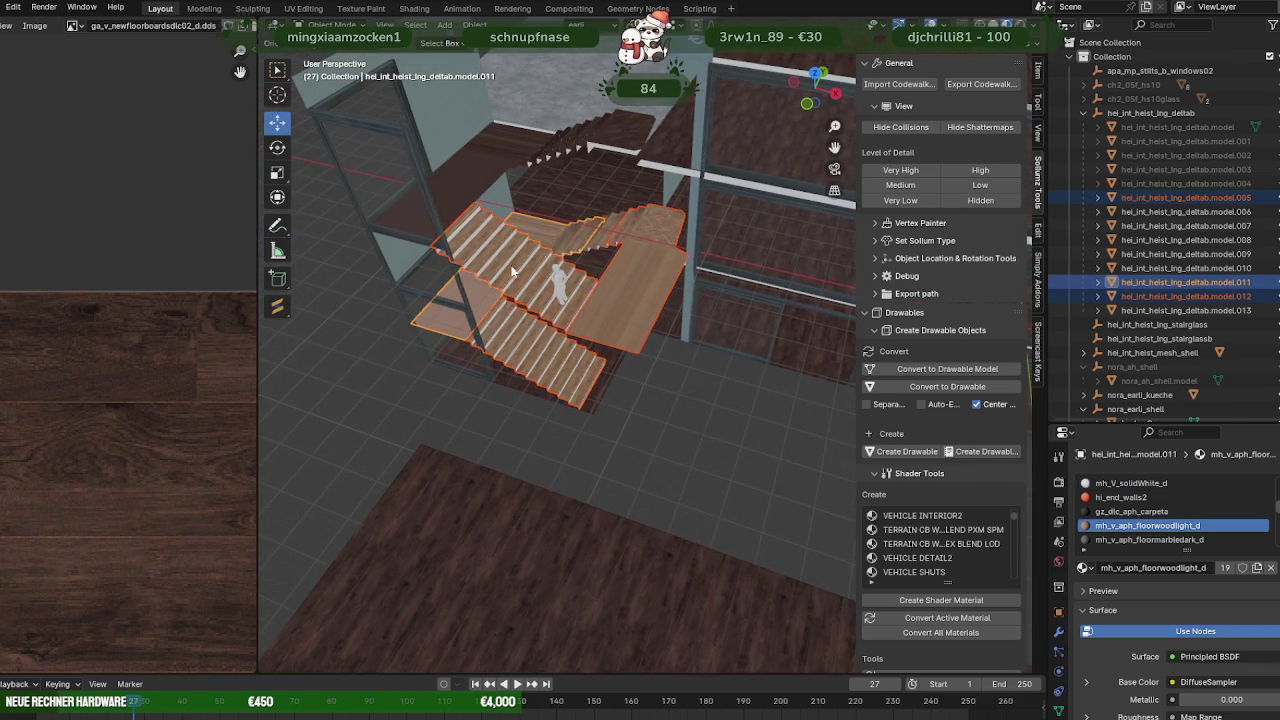
# Join the selected stair pieces into model.006 as the active object.
pyautogui.moveTo(487, 320)
pyautogui.mouseDown(button='middle')
pyautogui.moveTo(495, 339)
pyautogui.moveTo(658, 367)
pyautogui.moveTo(654, 401)
pyautogui.moveTo(637, 222)
pyautogui.mouseUp(button='middle')
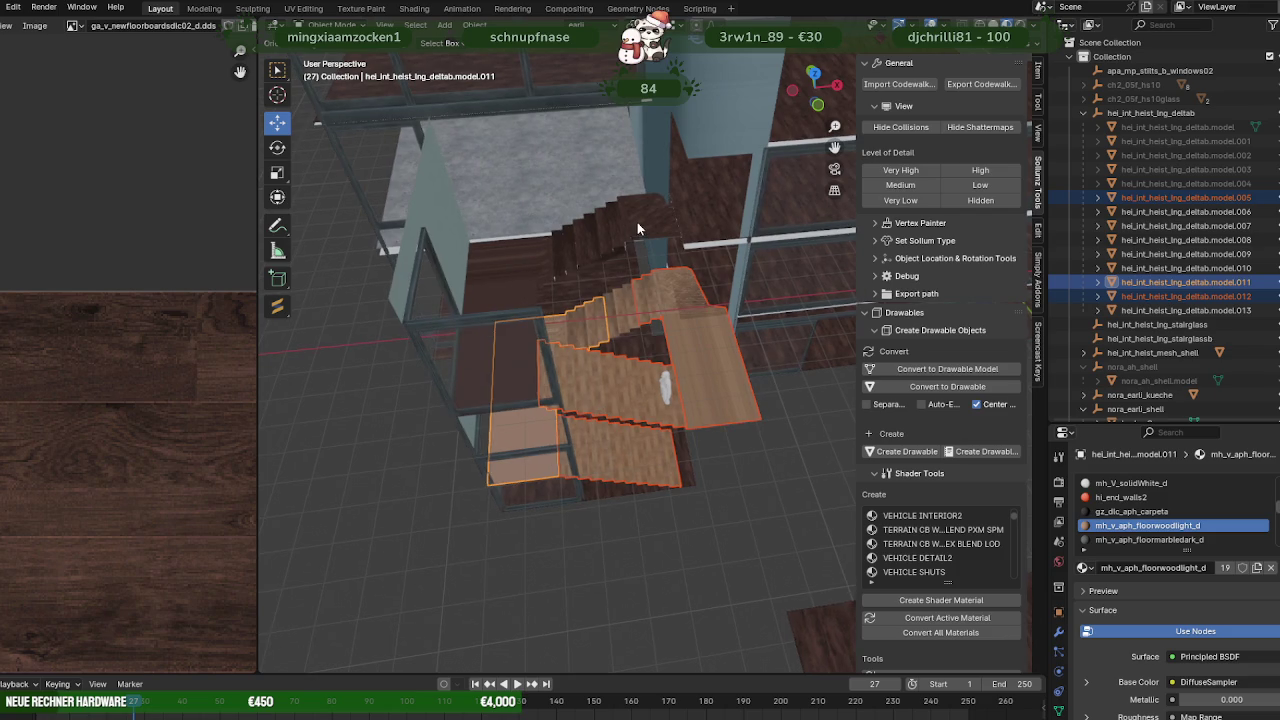
pyautogui.keyDown('shift'); pyautogui.click(608, 250); pyautogui.keyUp('shift')
pyautogui.rightClick(506, 236)
pyautogui.click(488, 244)
pyautogui.moveTo(488, 244)
pyautogui.mouseDown(button='middle')
pyautogui.moveTo(567, 330)
pyautogui.moveTo(679, 541)
pyautogui.mouseUp(button='middle')
# Delete the stray floor face and give the stair faces the floorboard material.
pyautogui.press('Tab')
pyautogui.click(663, 523)
pyautogui.press('x')
pyautogui.click(663, 523)
pyautogui.click(597, 291)
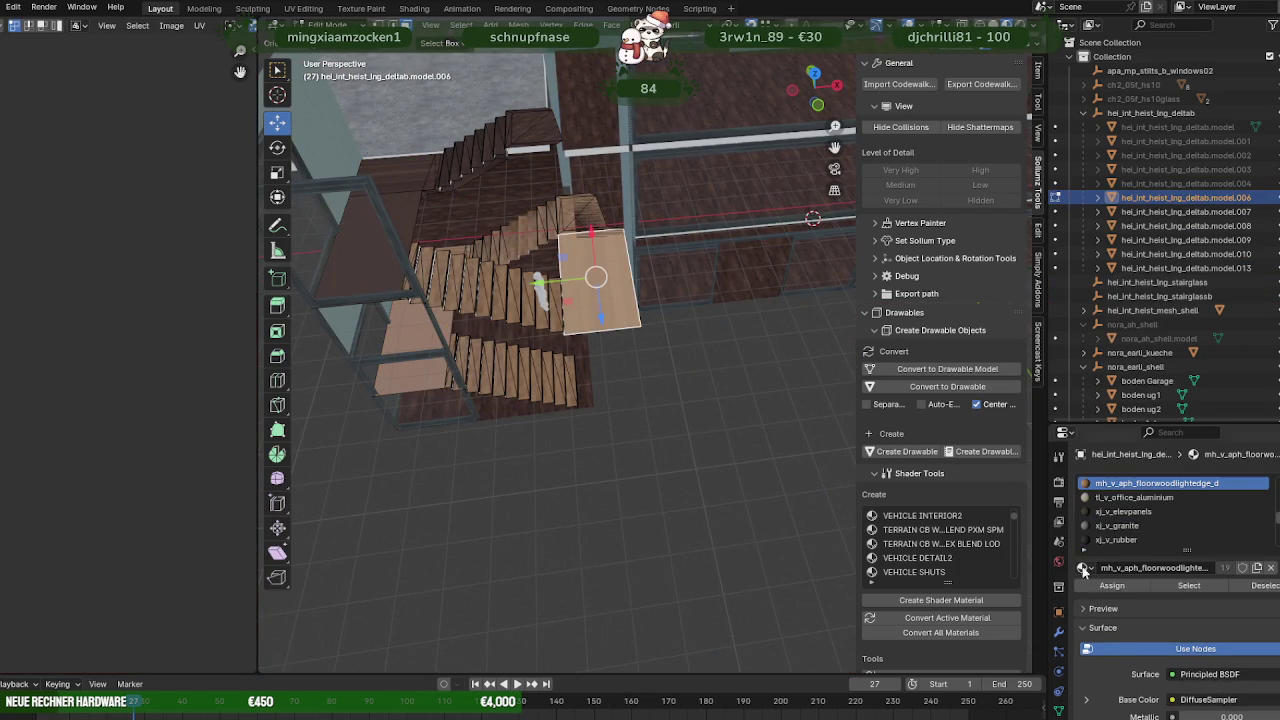
pyautogui.click(1189, 585)
pyautogui.moveTo(634, 363); pyautogui.dragTo(652, 421, button='middle')
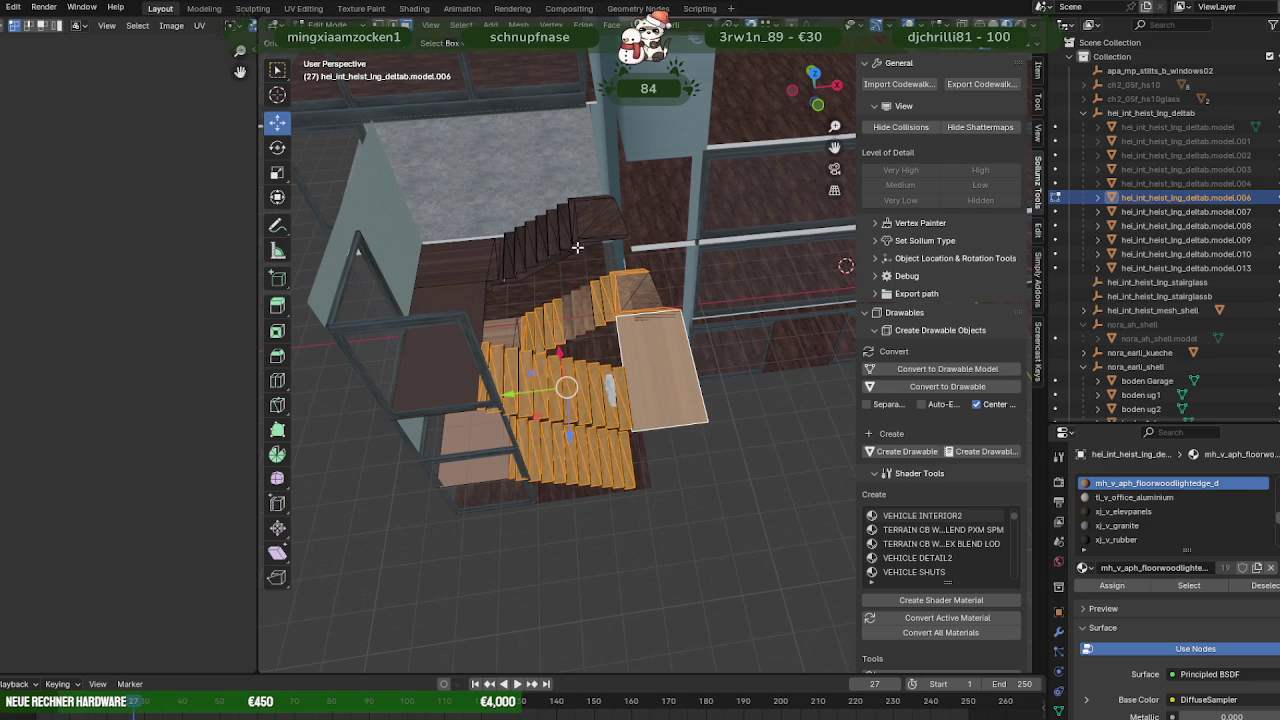
pyautogui.click(600, 224)
pyautogui.keyDown('alt'); pyautogui.click(609, 355); pyautogui.keyUp('alt')
pyautogui.click(1147, 586)
# Merge the leftover piece model.013 into stair object model.006 with Ctrl+J.
pyautogui.press('Tab')
pyautogui.click(579, 323)
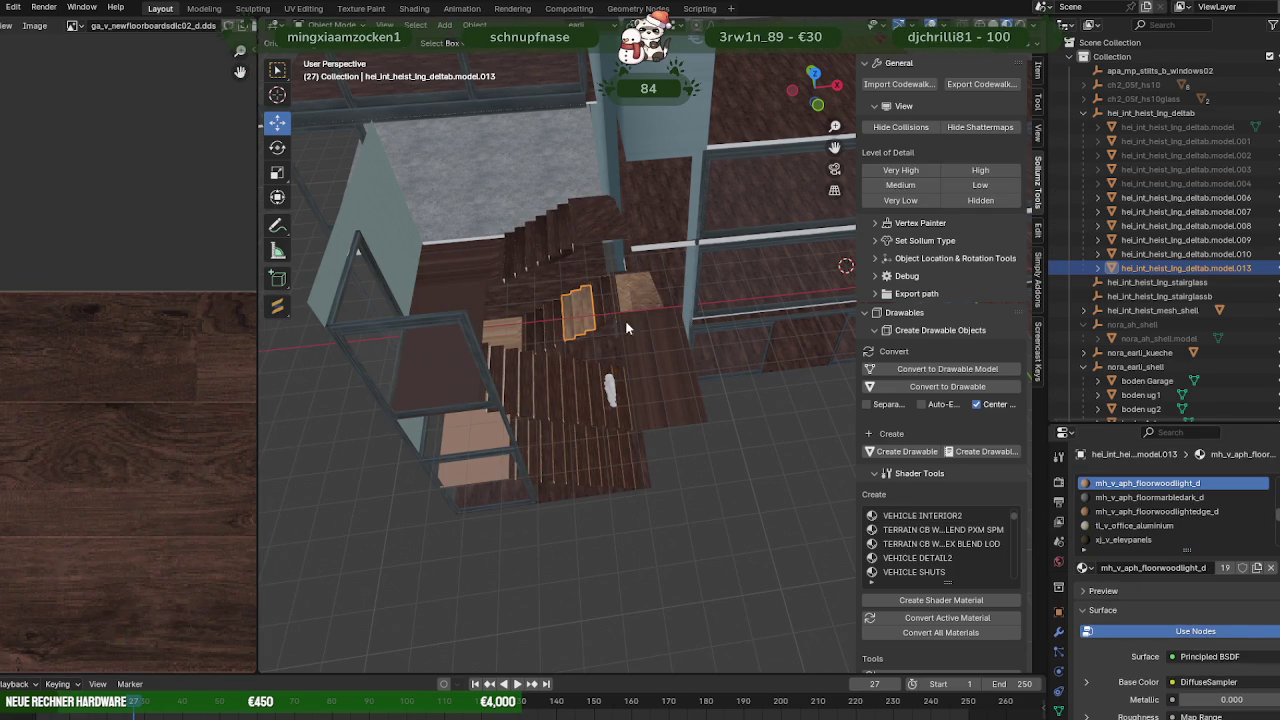
pyautogui.keyDown('shift'); pyautogui.click(640, 352); pyautogui.keyUp('shift')
pyautogui.rightClick(640, 351)
pyautogui.hotkey('ctrl', 'j')
pyautogui.press('Tab')
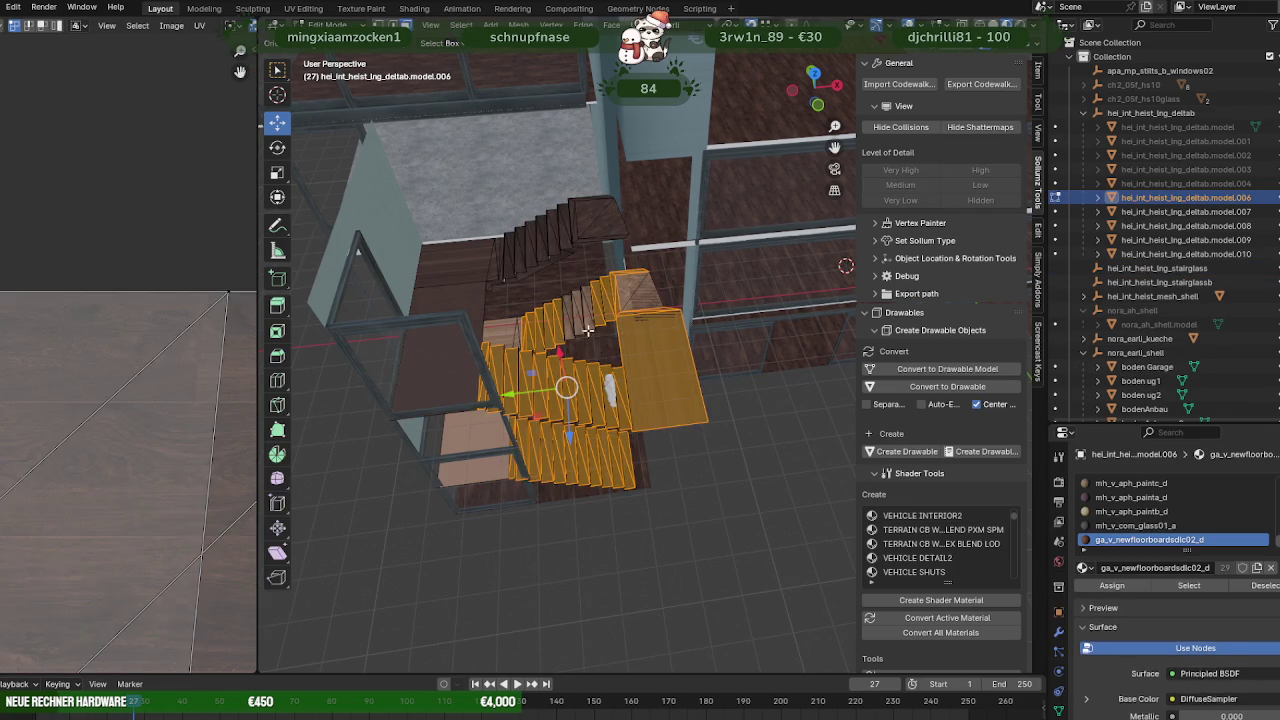
# Assign ga_v_newfloorboardsdlc02_d to all faces that used the light wood material.
pyautogui.click(588, 330)
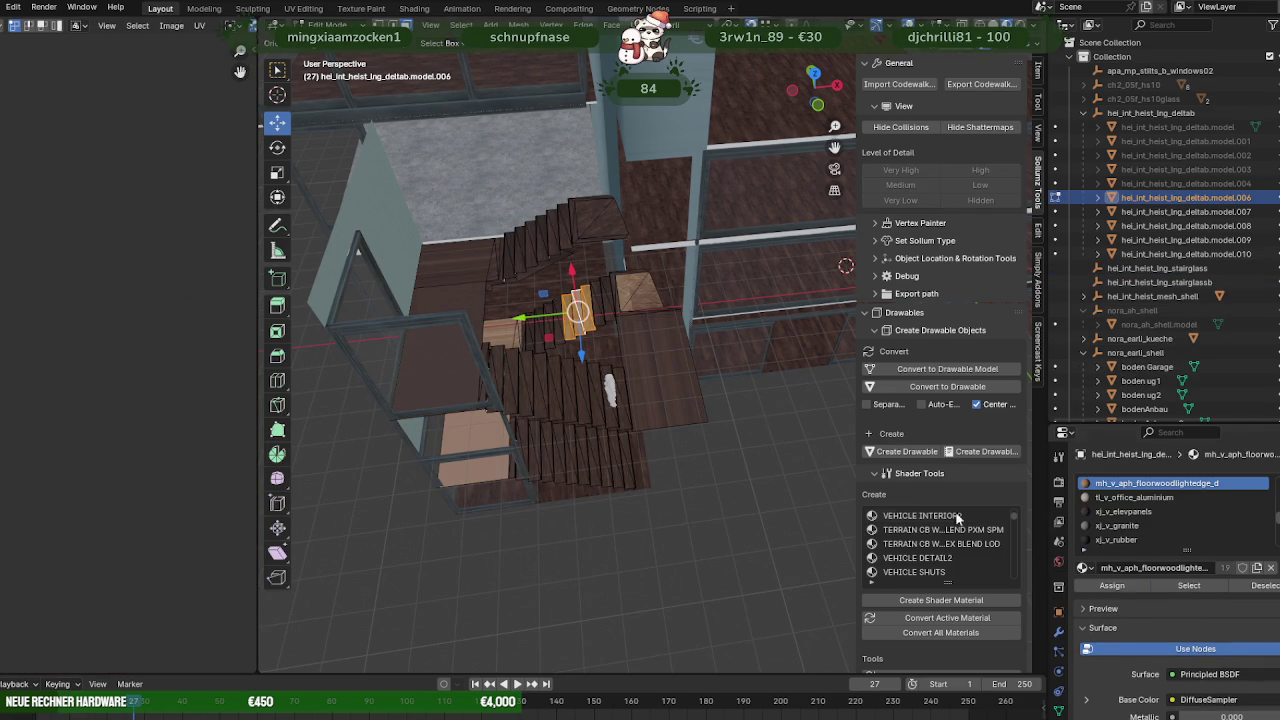
pyautogui.click(664, 382)
pyautogui.click(830, 458)
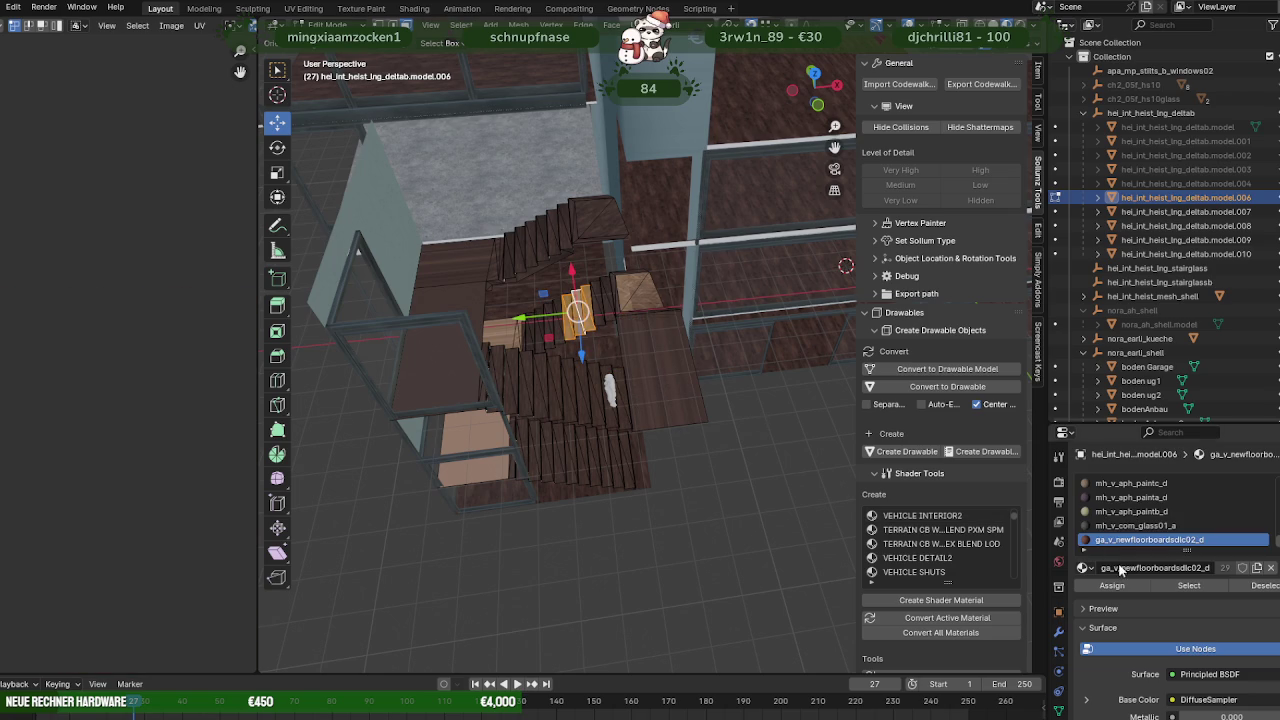
pyautogui.click(628, 285)
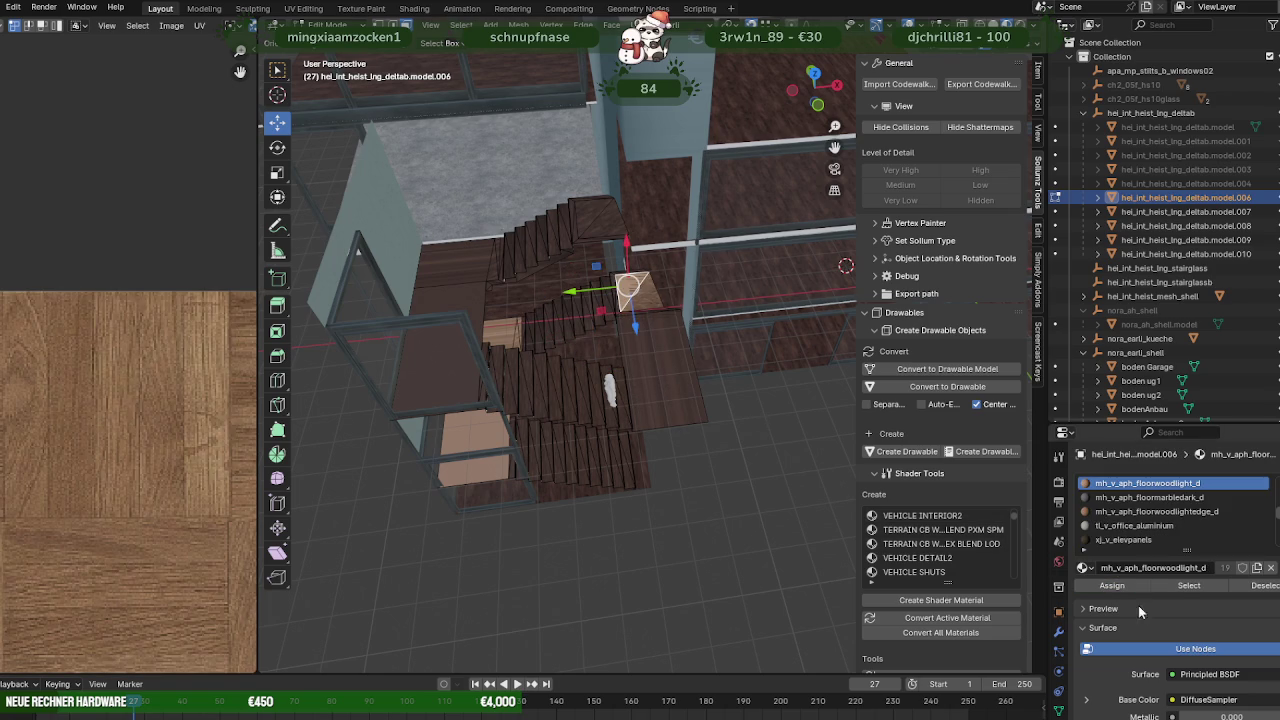
pyautogui.click(1187, 586)
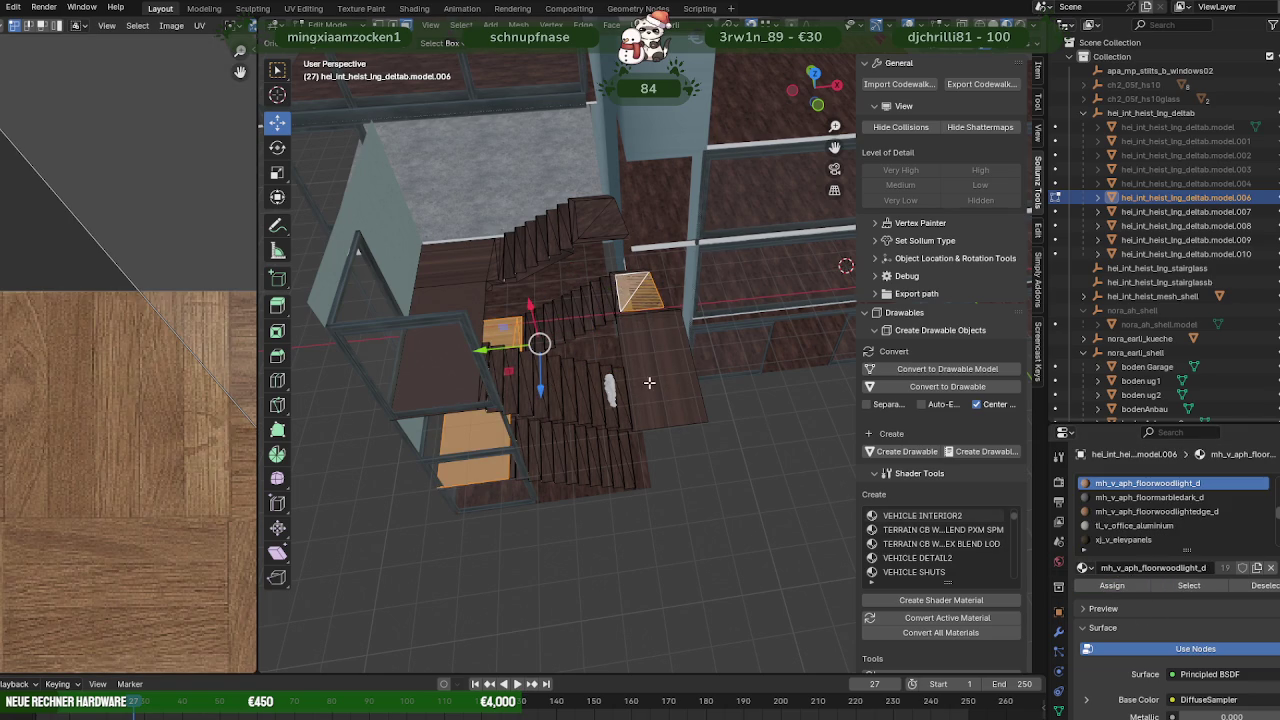
pyautogui.click(649, 382)
pyautogui.hotkey('ctrl', 'z')
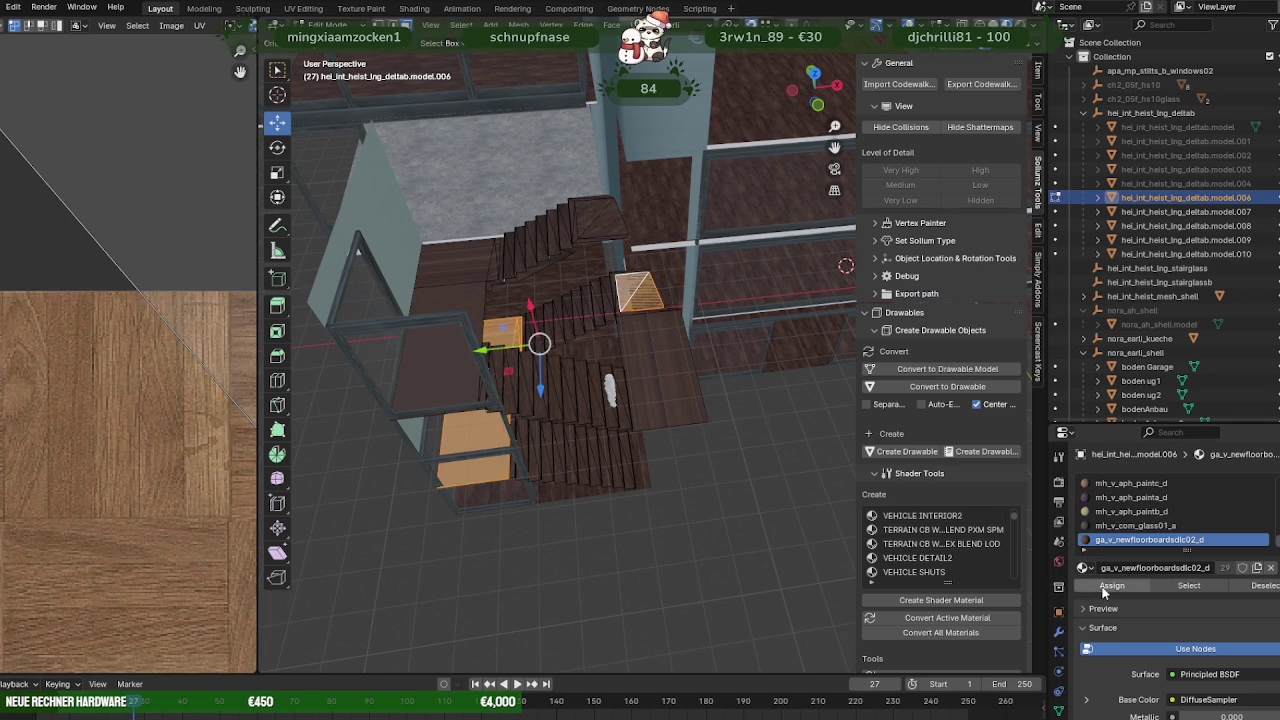
pyautogui.click(1107, 588)
pyautogui.scroll(2, 585, 399)
pyautogui.scroll(2, 585, 399)
pyautogui.scroll(2, 585, 399)
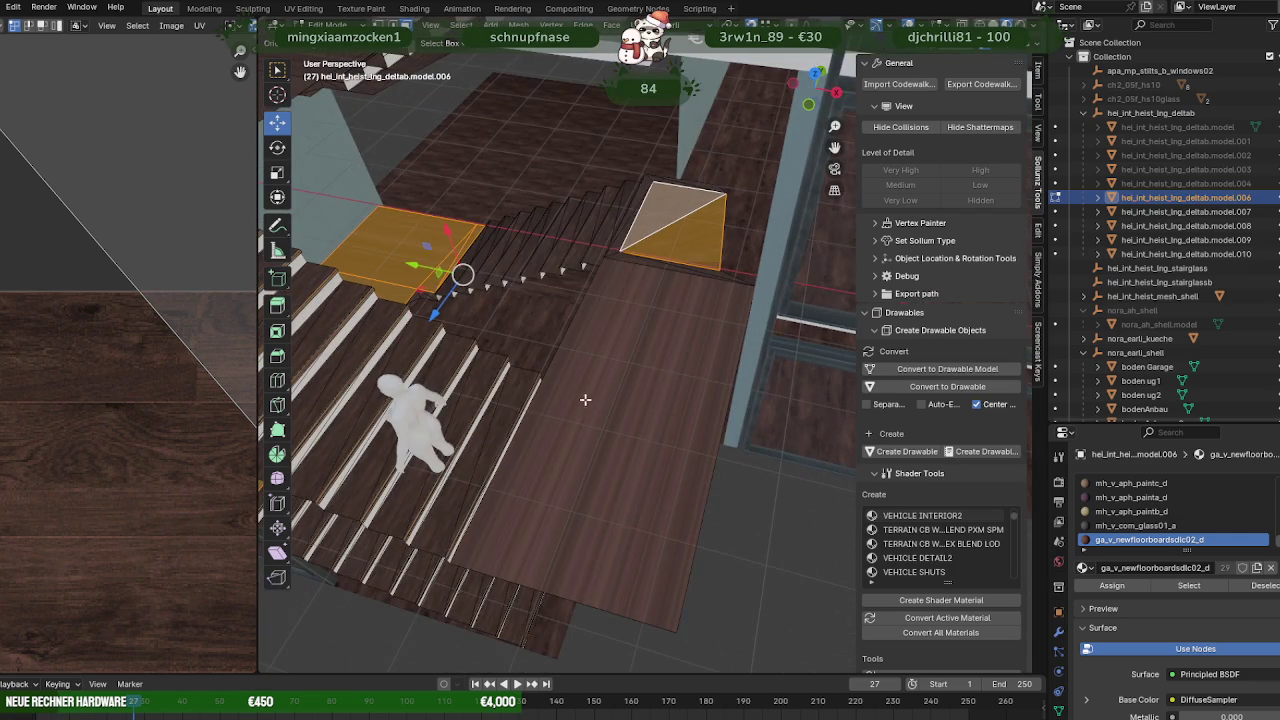
pyautogui.scroll(2, 585, 399)
pyautogui.scroll(2, 628, 420)
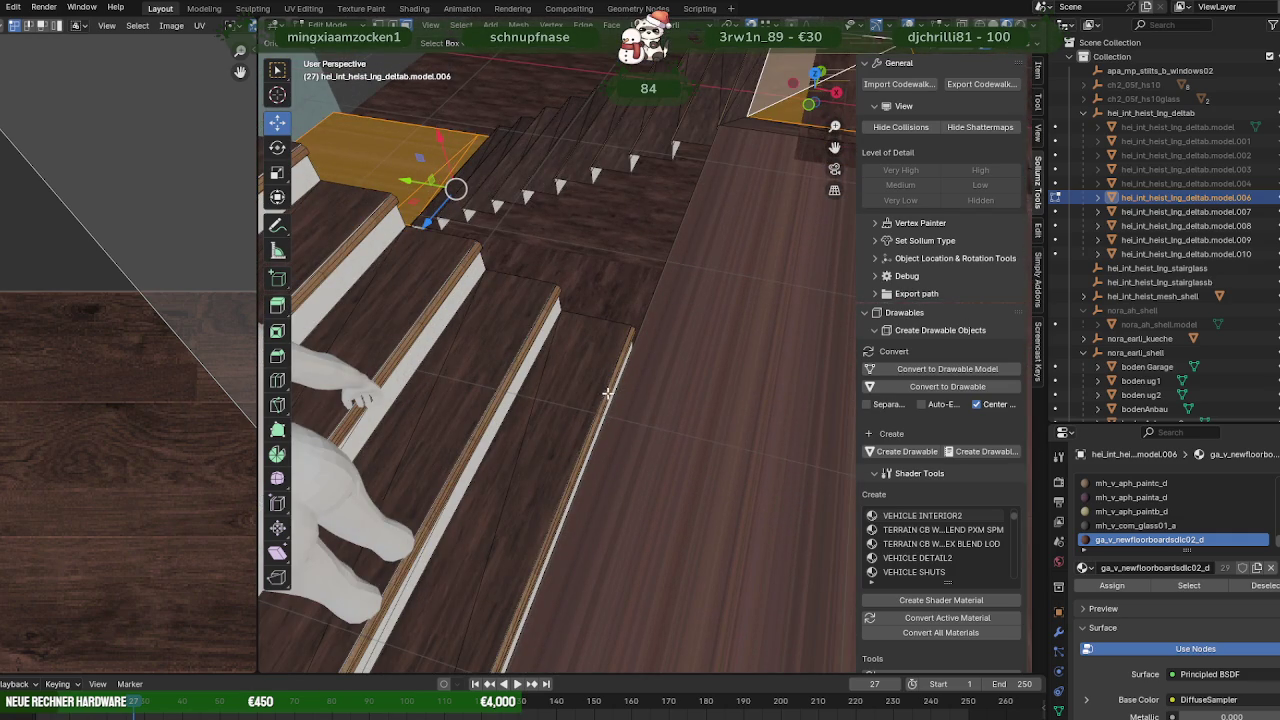
# Select the faces using the edge wood material to check them.
pyautogui.hotkey('alt', 'a')
pyautogui.click(1157, 483)
pyautogui.click(1189, 585)
pyautogui.scroll(-5, 715, 389)
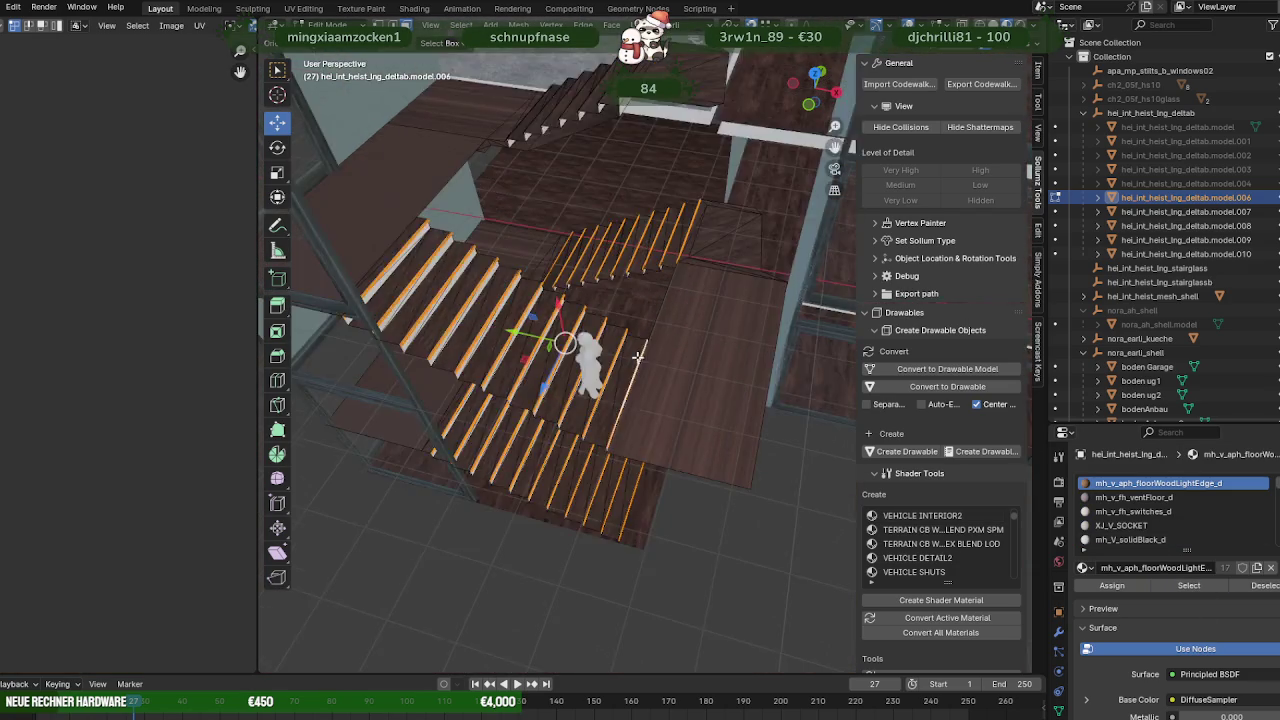
pyautogui.scroll(-3, 637, 357)
pyautogui.click(667, 361)
pyautogui.hotkey('ctrl', 'z')
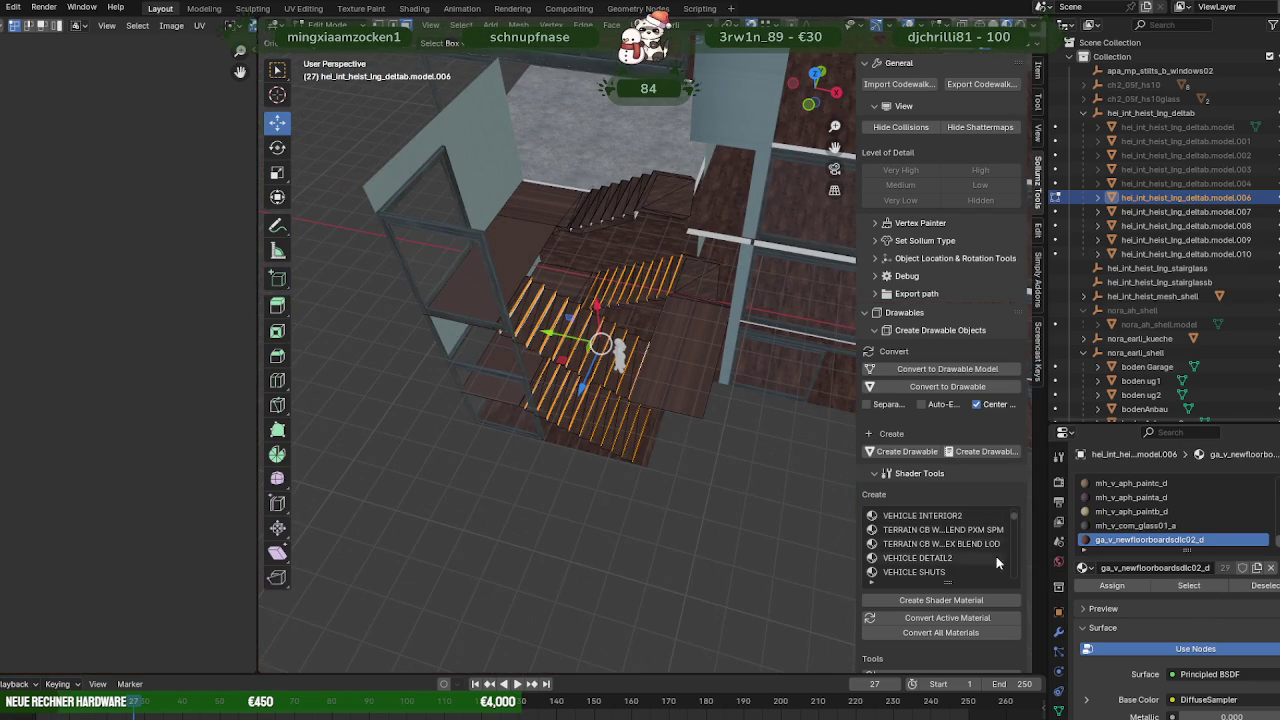
# Preview the stairs, then select every face carrying the floorboard material.
pyautogui.press('Tab')
pyautogui.scroll(5, 680, 420)
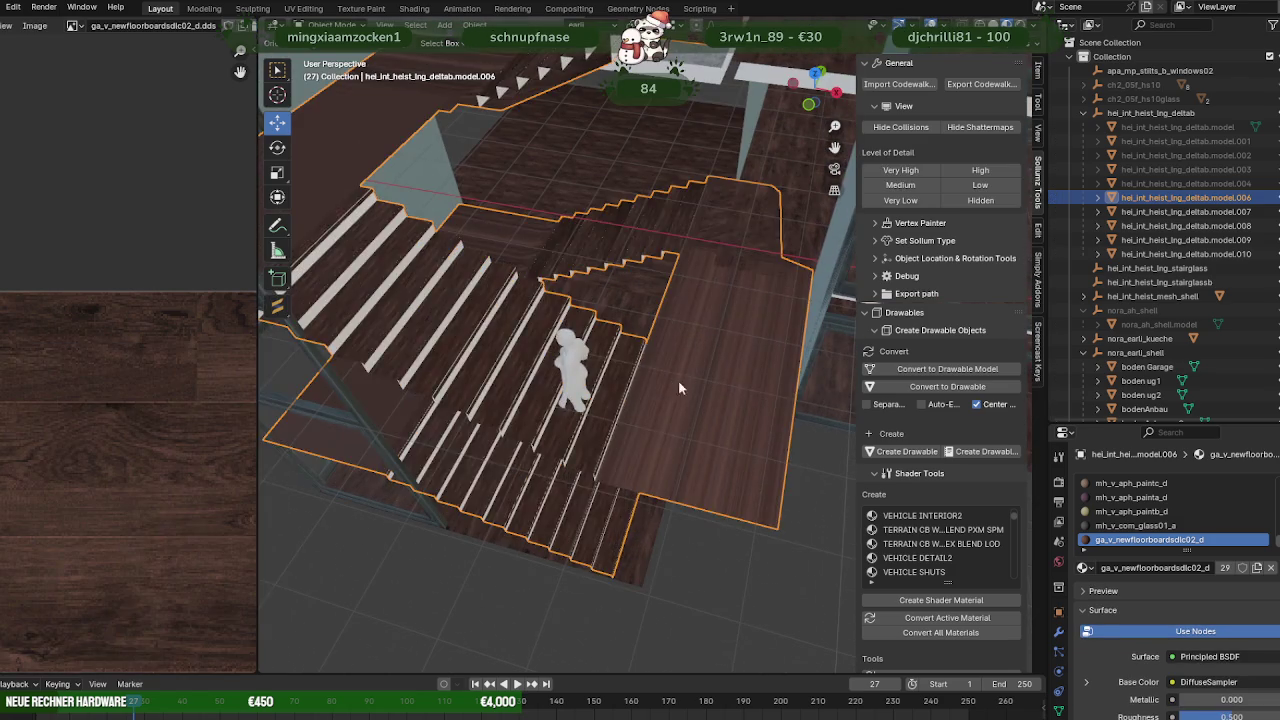
pyautogui.moveTo(678, 388); pyautogui.dragTo(663, 387, button='middle')
pyautogui.press('Tab')
pyautogui.click(690, 420)
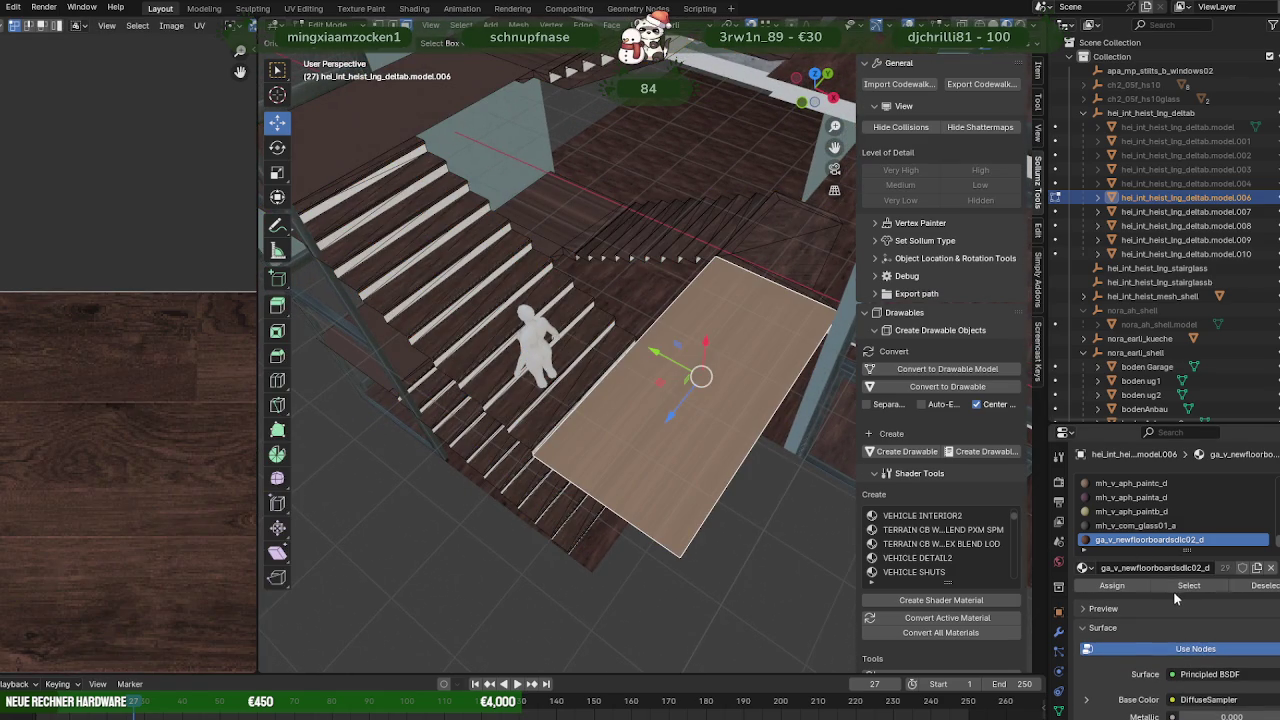
pyautogui.click(1175, 590)
pyautogui.scroll(-3, 544, 287)
pyautogui.rightClick(473, 350)
pyautogui.moveTo(397, 232)
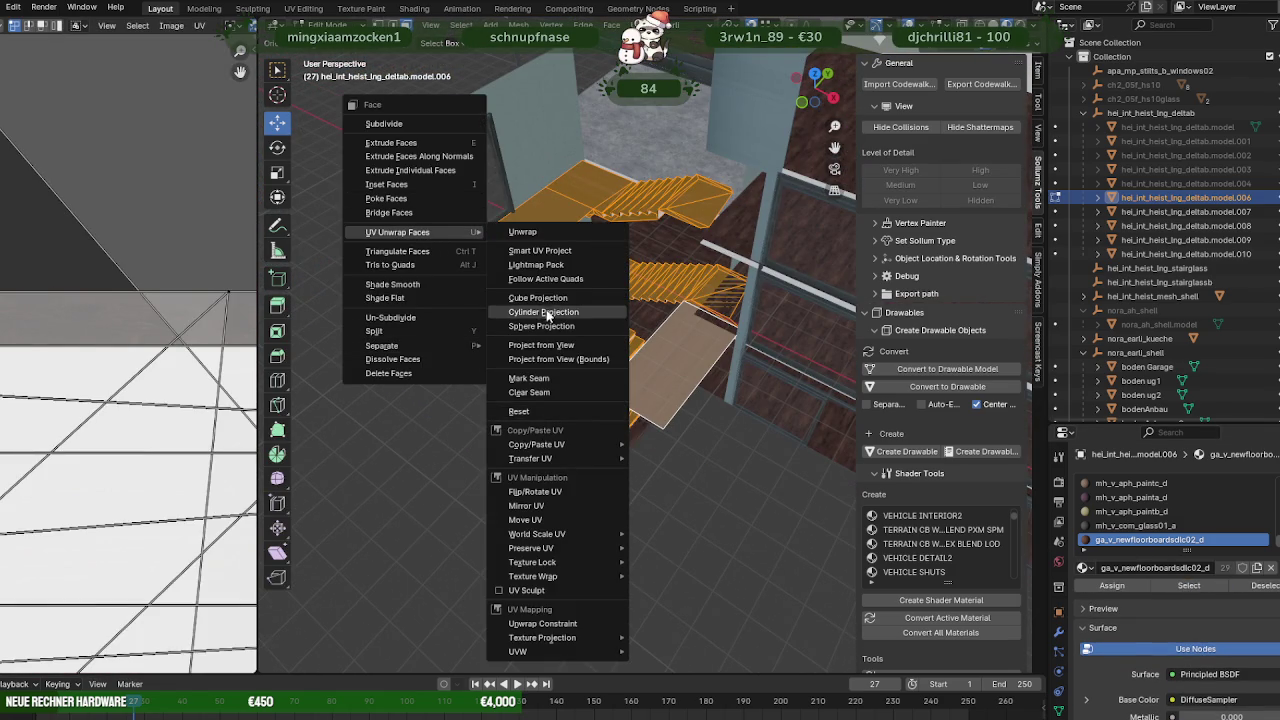
# Cube-project the floorboard faces and scale their UV island about 1.8 times.
pyautogui.click(538, 297)
pyautogui.scroll(-3, 190, 310)
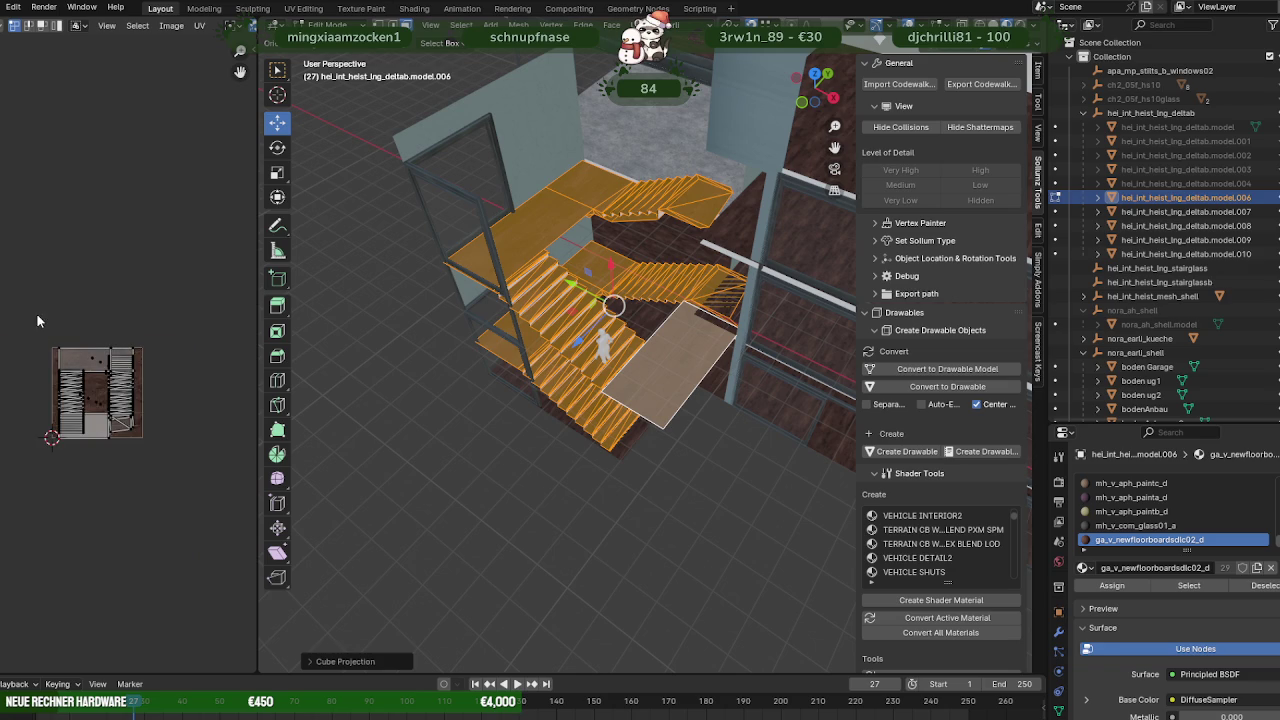
pyautogui.moveTo(37, 314); pyautogui.dragTo(188, 490)
pyautogui.press('s')
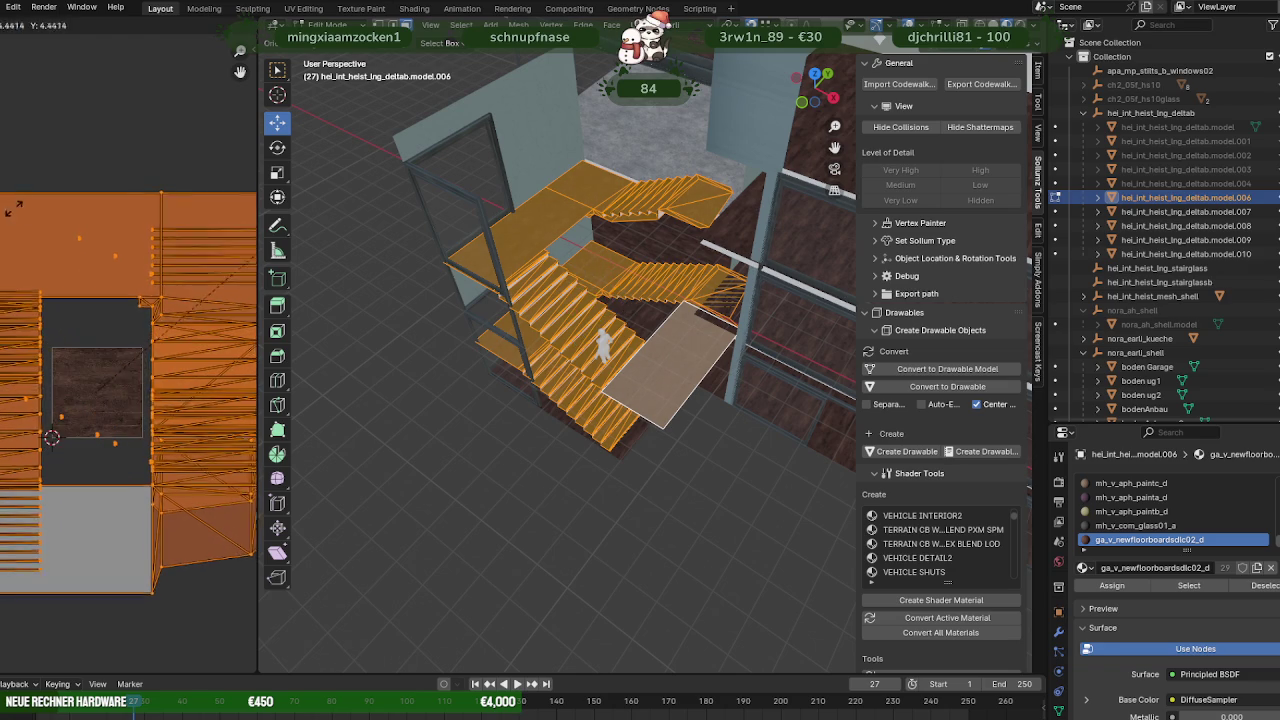
pyautogui.click(360, 428)
pyautogui.scroll(3, 360, 428)
pyautogui.scroll(3, 572, 388)
# Return to Object Mode and select stair piece model.007 in the Outliner.
pyautogui.moveTo(572, 388)
pyautogui.mouseDown(button='middle')
pyautogui.moveTo(386, 543)
pyautogui.moveTo(414, 523)
pyautogui.moveTo(551, 589)
pyautogui.mouseUp(button='middle')
pyautogui.press('Tab')
pyautogui.moveTo(622, 406)
pyautogui.mouseDown(button='middle')
pyautogui.moveTo(611, 386)
pyautogui.moveTo(642, 343)
pyautogui.moveTo(730, 353)
pyautogui.moveTo(491, 366)
pyautogui.moveTo(522, 371)
pyautogui.moveTo(505, 393)
pyautogui.moveTo(474, 343)
pyautogui.moveTo(501, 321)
pyautogui.moveTo(542, 317)
pyautogui.moveTo(594, 365)
pyautogui.moveTo(553, 403)
pyautogui.mouseUp(button='middle')
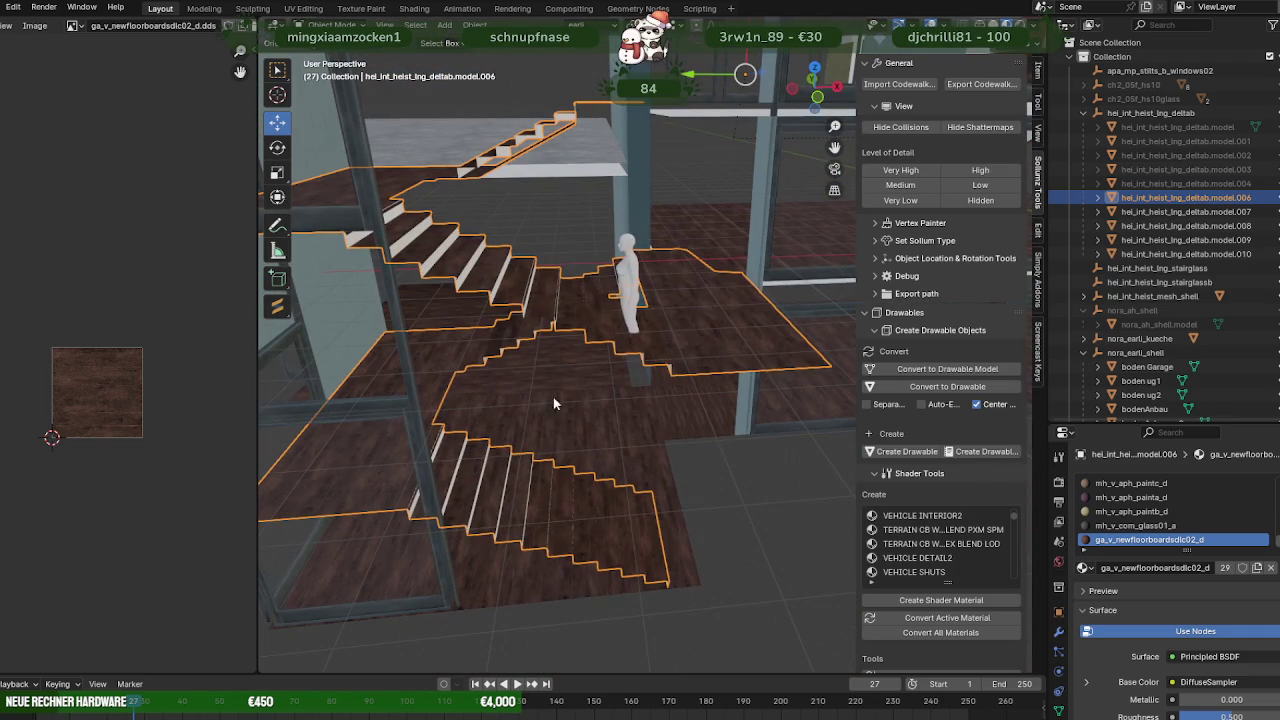
pyautogui.click(1157, 213)
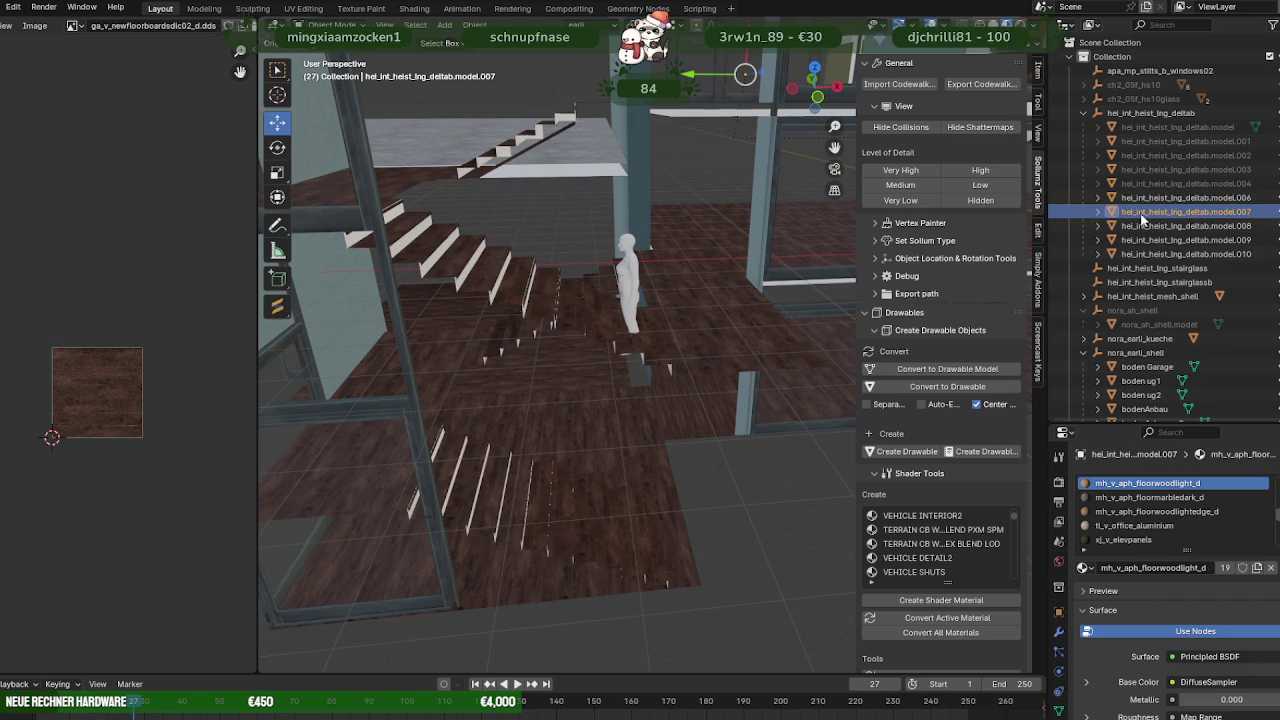
# Hide the duplicate model.007 and delete it from the Outliner.
pyautogui.scroll(-5, 649, 243)
pyautogui.scroll(-2, 649, 243)
pyautogui.press('Tab')
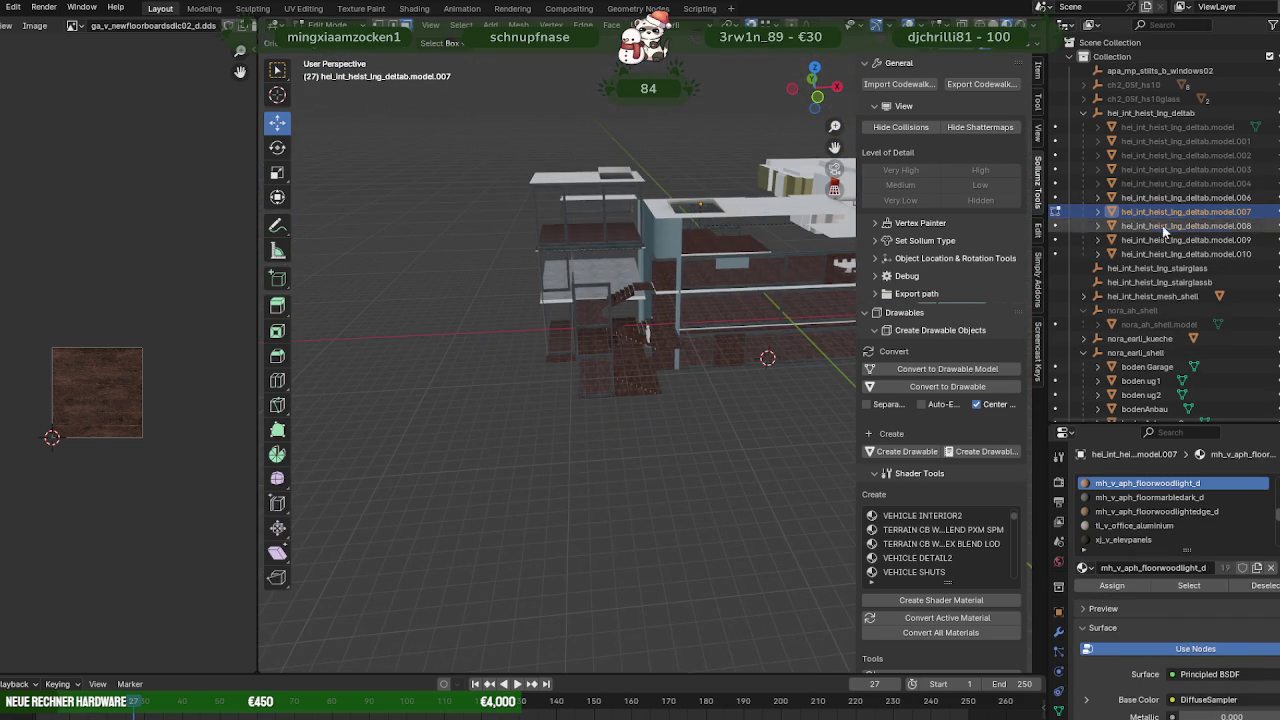
pyautogui.press('Tab')
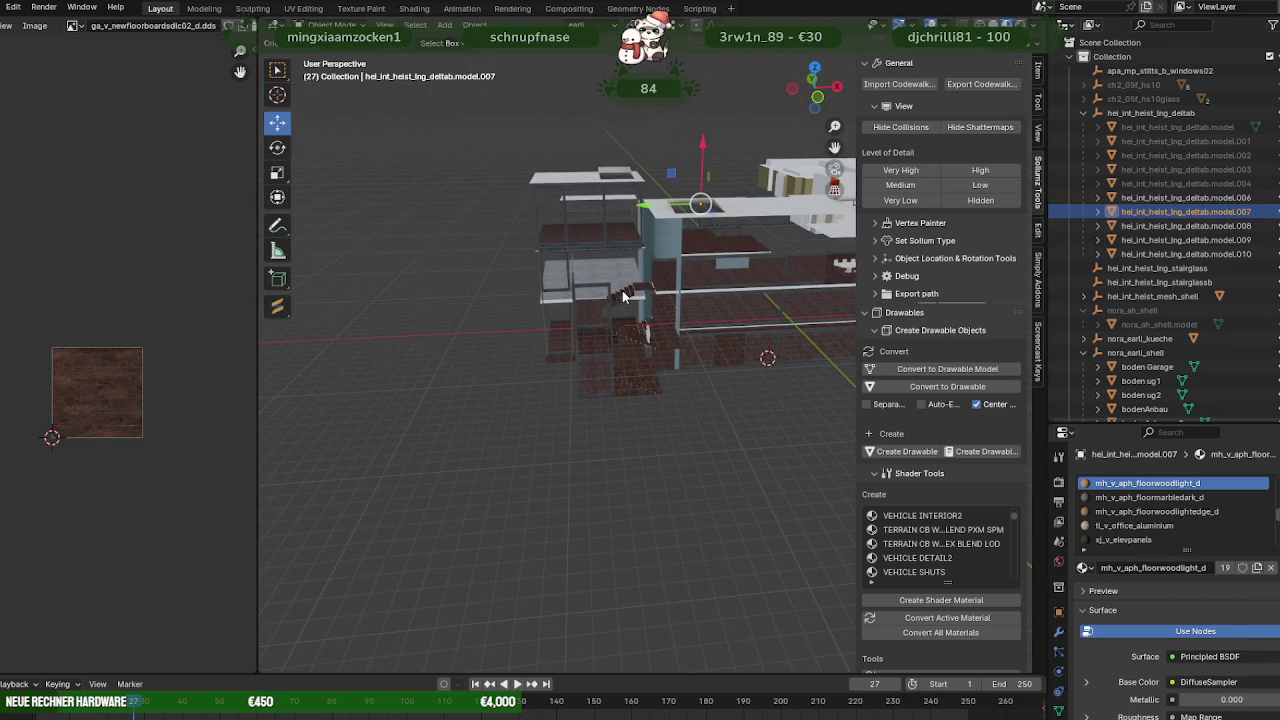
pyautogui.click(627, 295)
pyautogui.click(1160, 212)
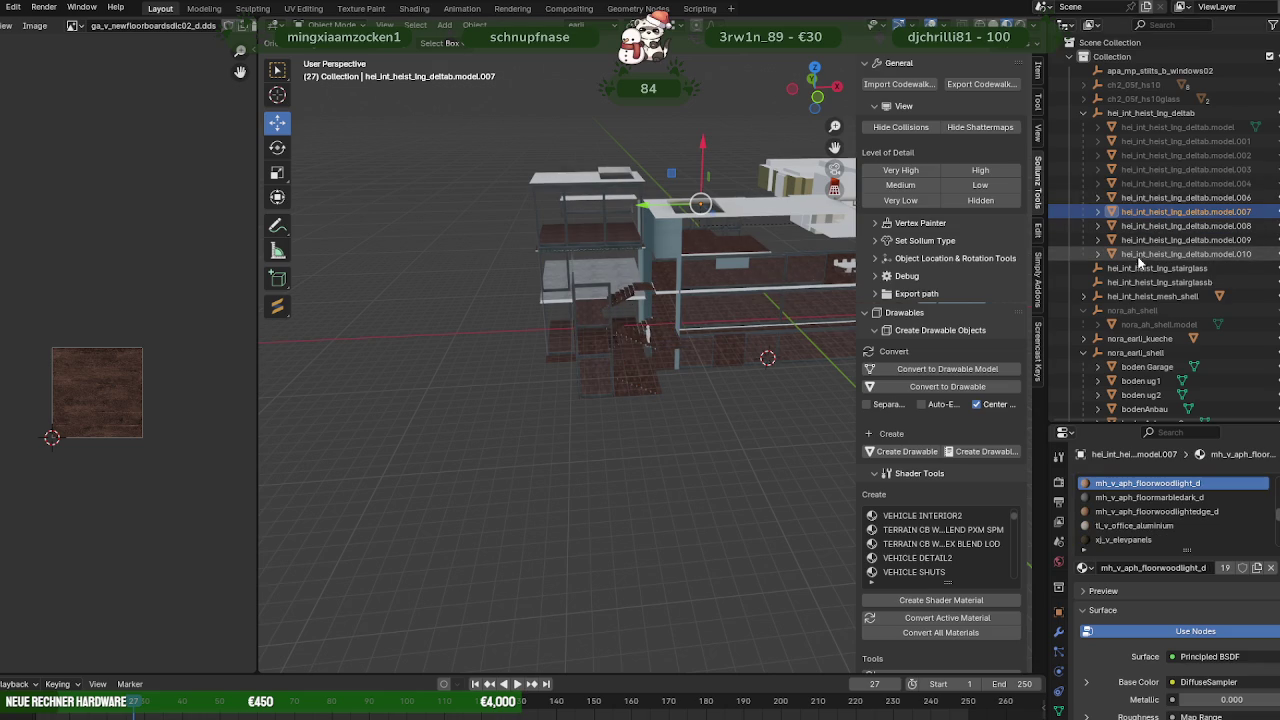
pyautogui.press('h')
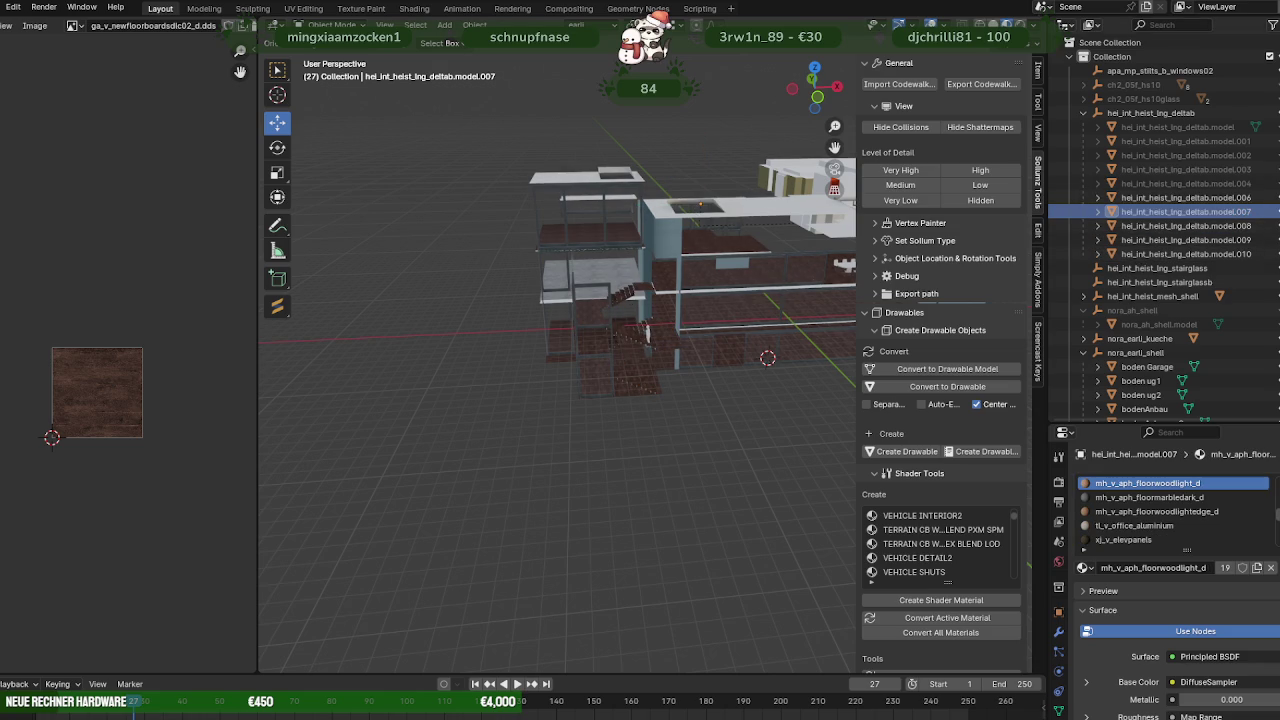
pyautogui.press('h')
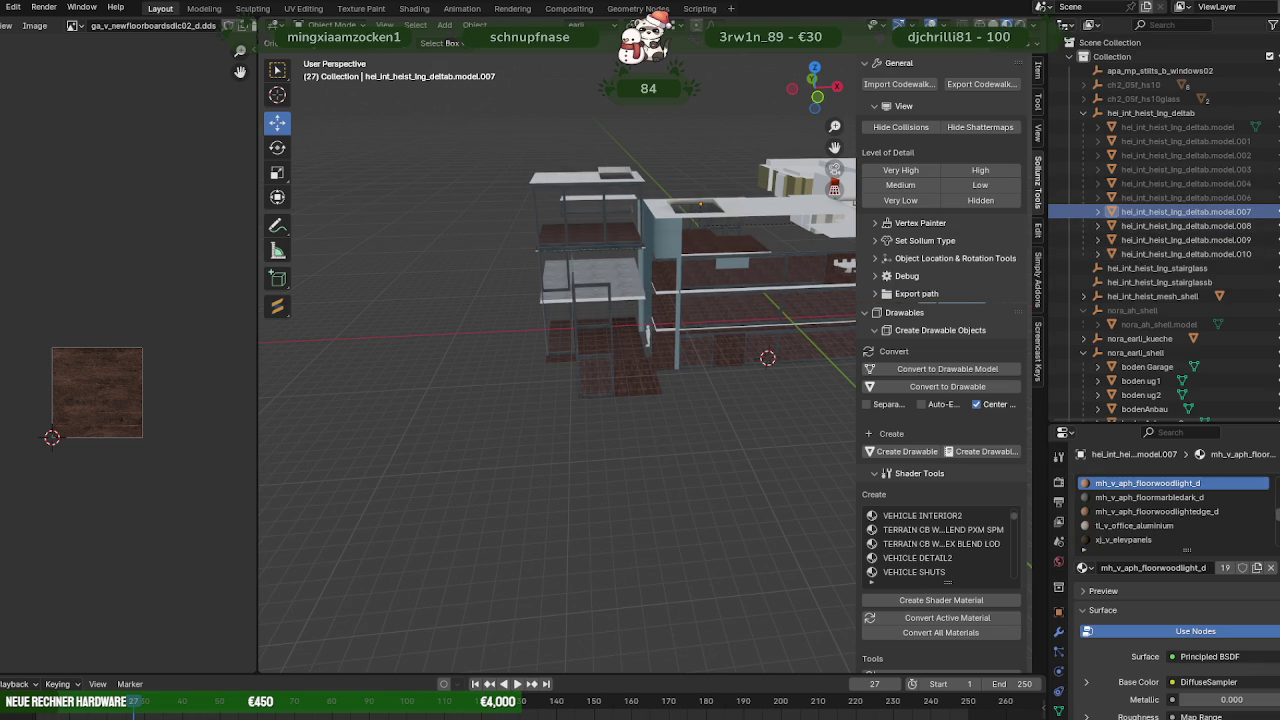
pyautogui.rightClick(1188, 218)
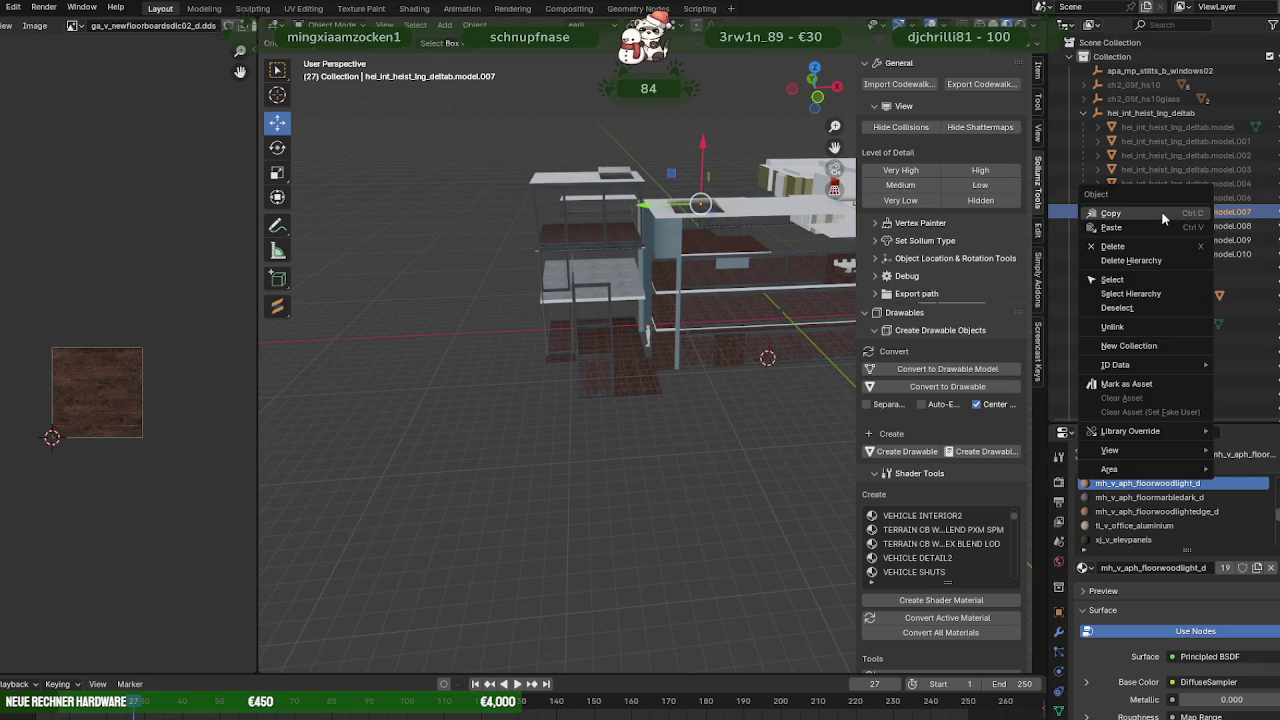
pyautogui.click(1155, 252)
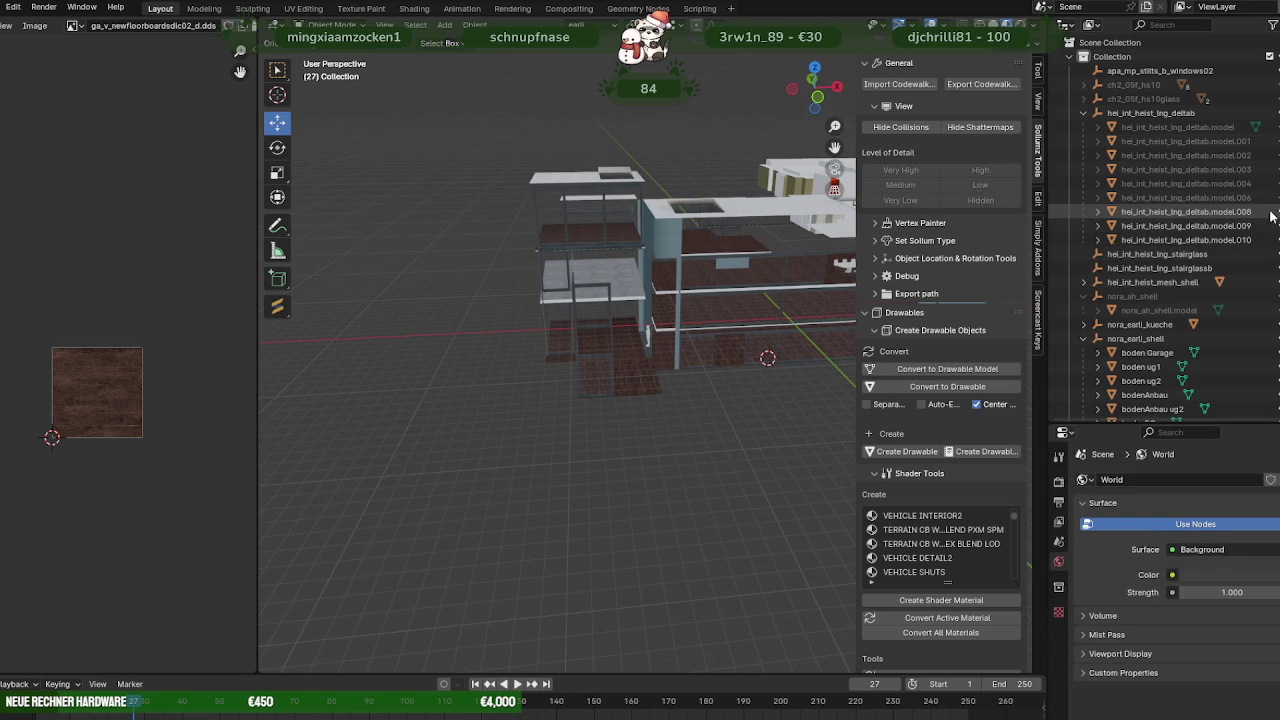
# Delete the duplicate stair objects model.008, model.009 and model.010.
pyautogui.click(1193, 214)
pyautogui.rightClick(1224, 216)
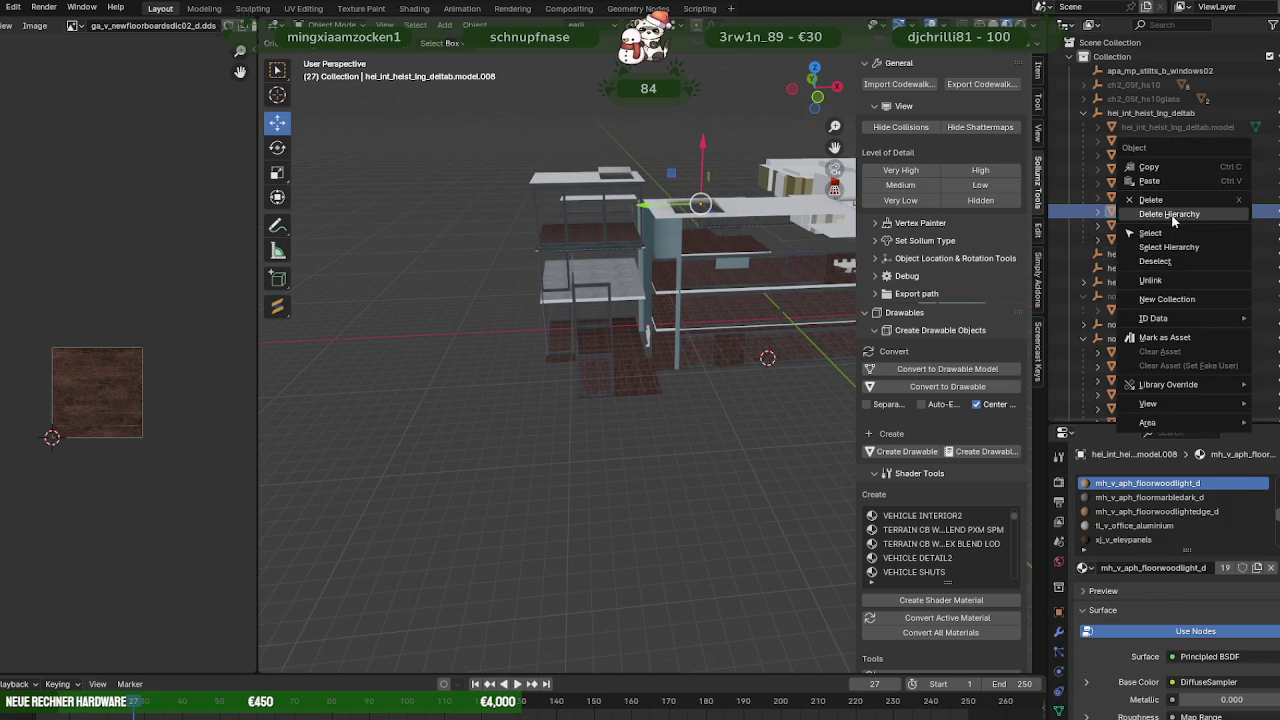
pyautogui.click(1170, 214)
pyautogui.click(1222, 214)
pyautogui.rightClick(1222, 214)
pyautogui.click(1188, 214)
pyautogui.click(1266, 212)
pyautogui.click(1268, 213)
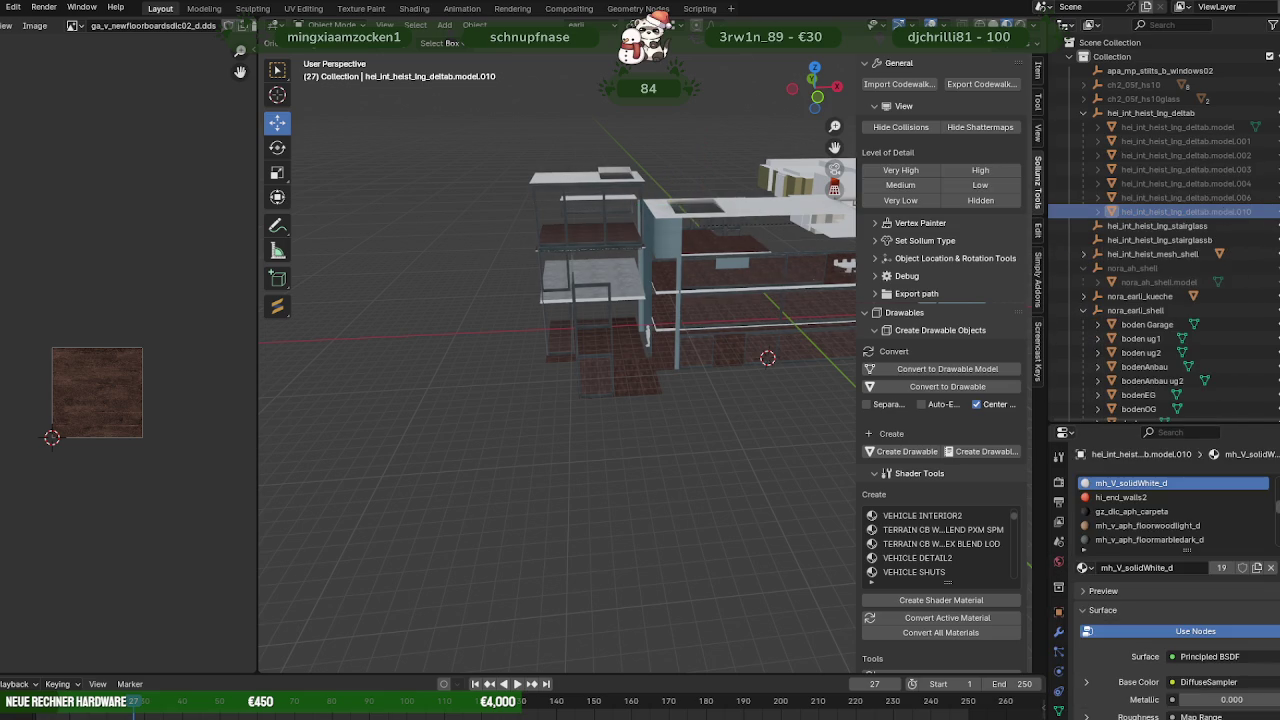
pyautogui.click(1216, 208)
pyautogui.rightClick(1216, 208)
pyautogui.click(1190, 210)
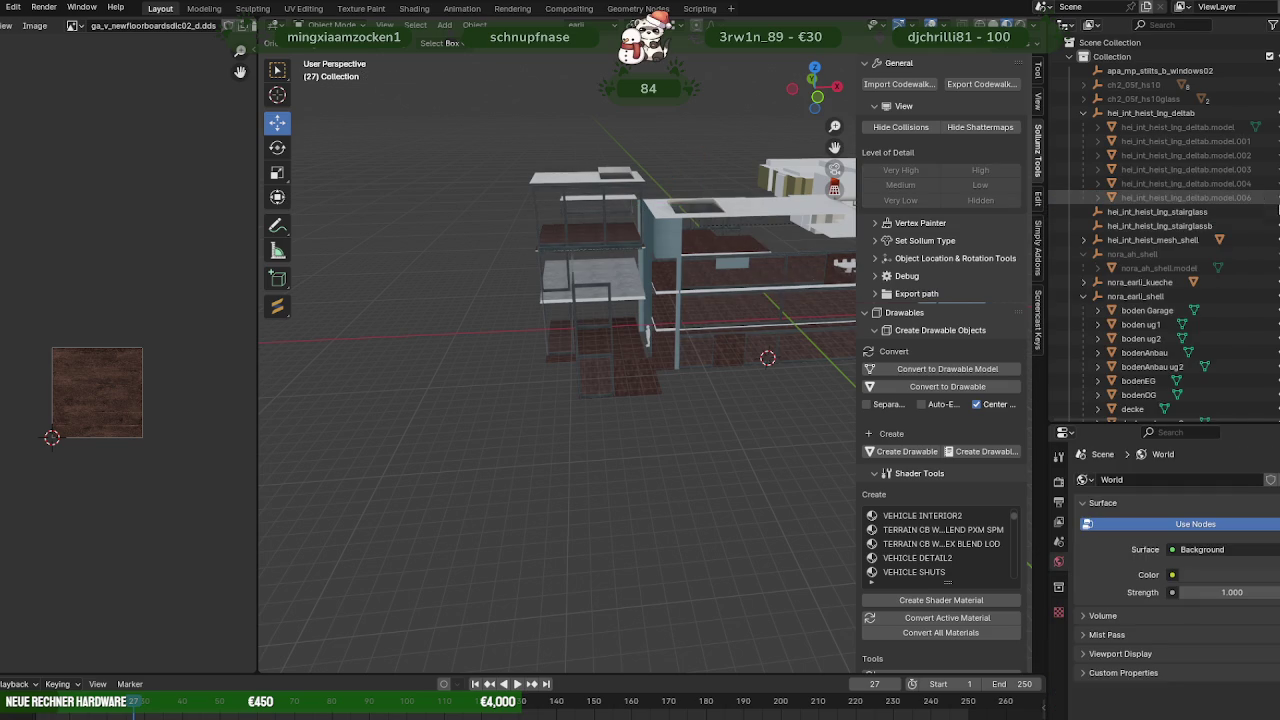
# Hide white stair piece model.004 and unhide model.003, model.001 and model.002.
pyautogui.click(1185, 184)
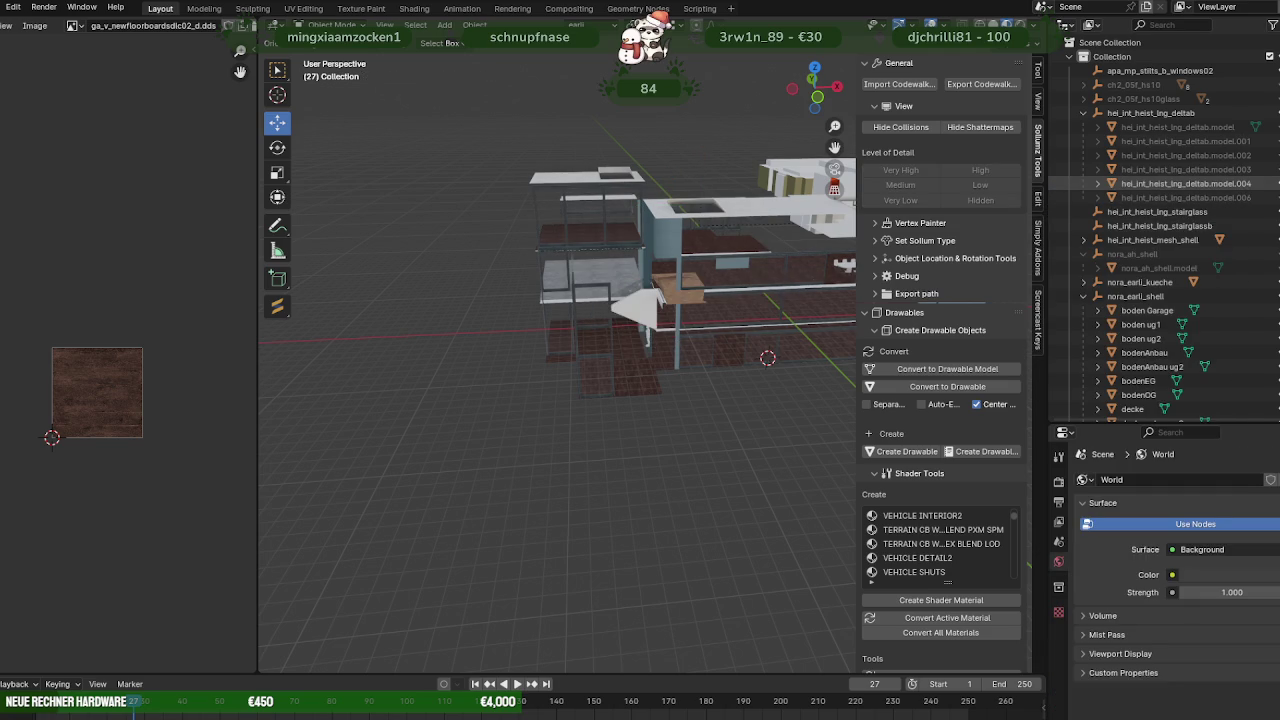
pyautogui.scroll(3, 805, 280)
pyautogui.scroll(3, 790, 270)
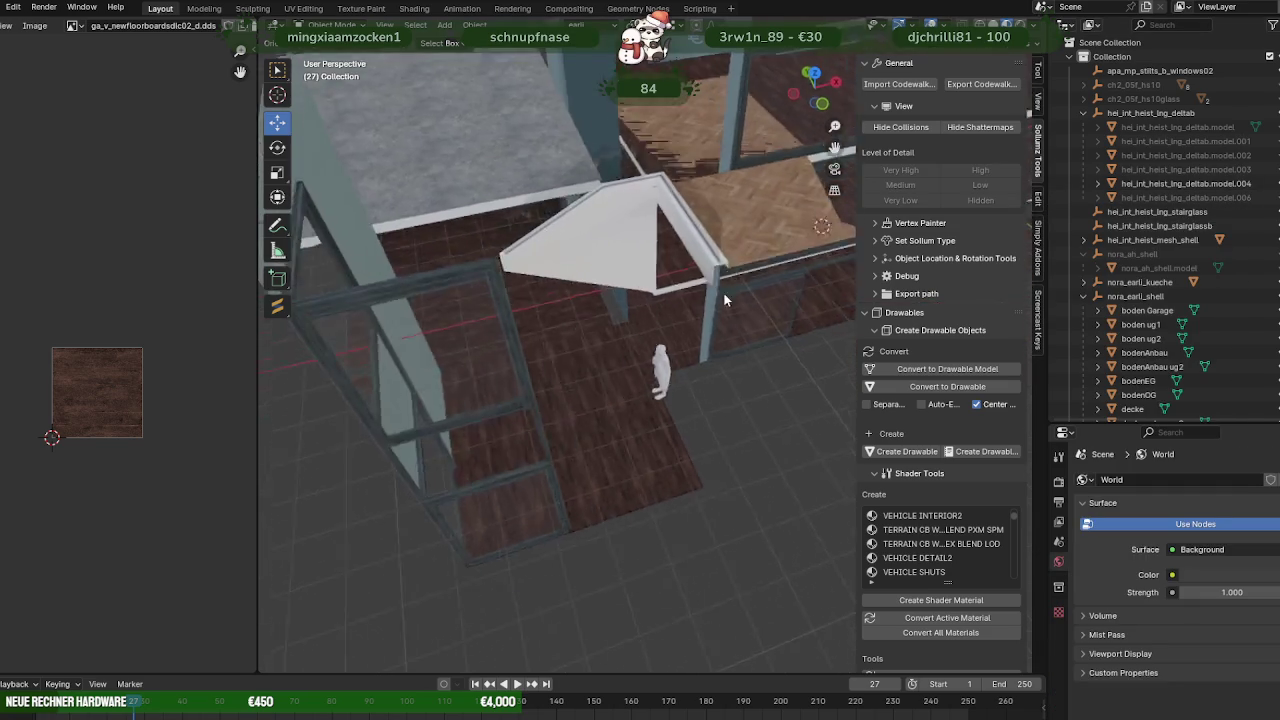
pyautogui.scroll(2, 795, 279)
pyautogui.click(1277, 184)
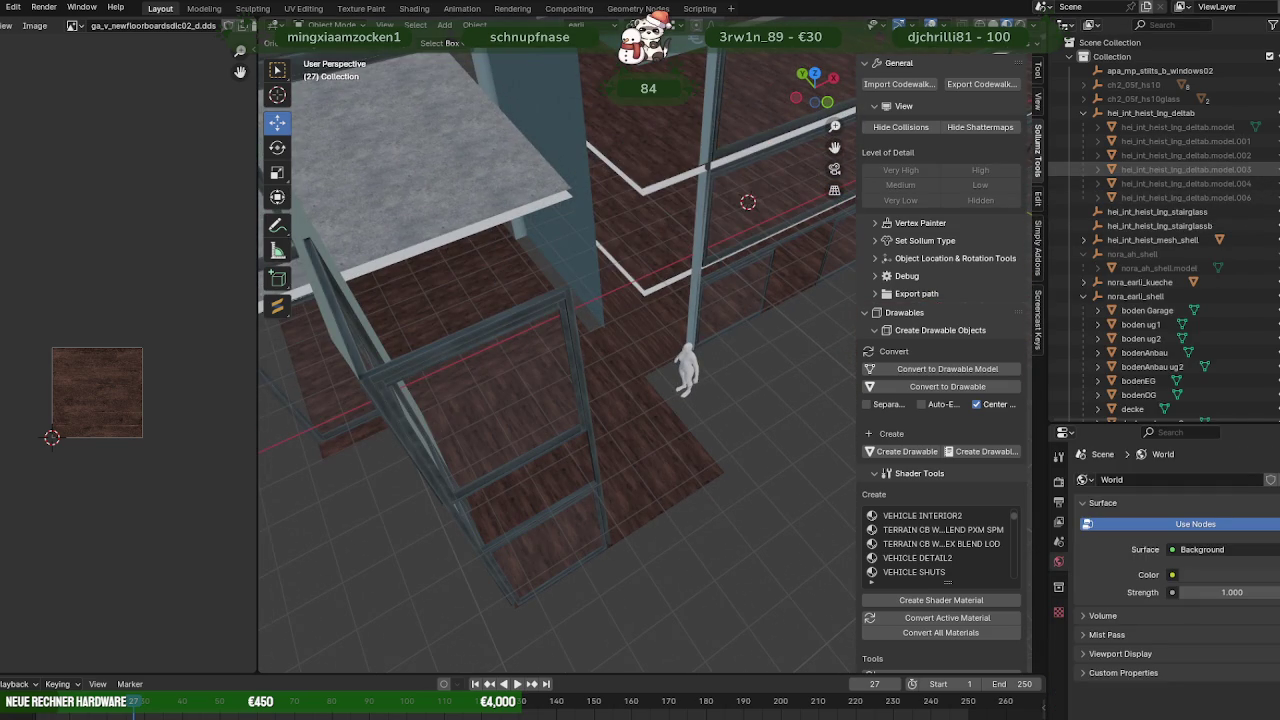
pyautogui.click(1277, 170)
pyautogui.click(1277, 155)
pyautogui.click(1277, 141)
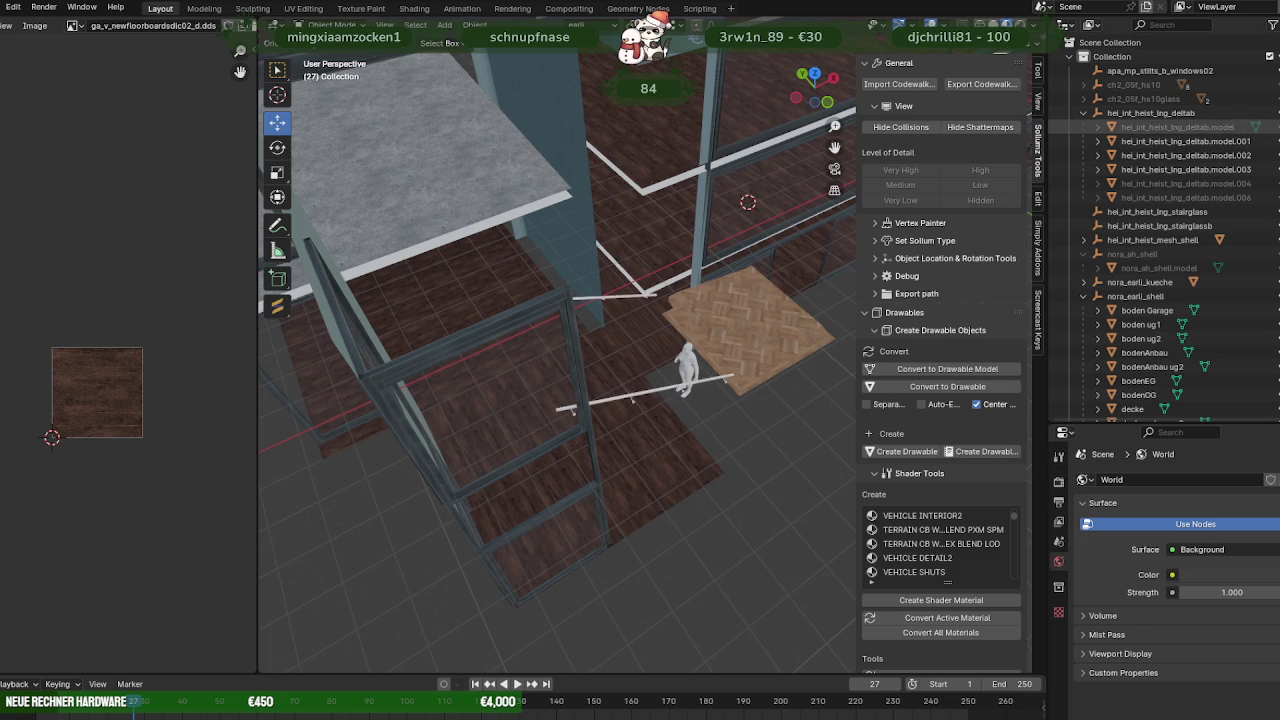
# Delete deltab.model, model.002 and model.003, then unhide all remaining stair pieces.
pyautogui.click(1185, 141)
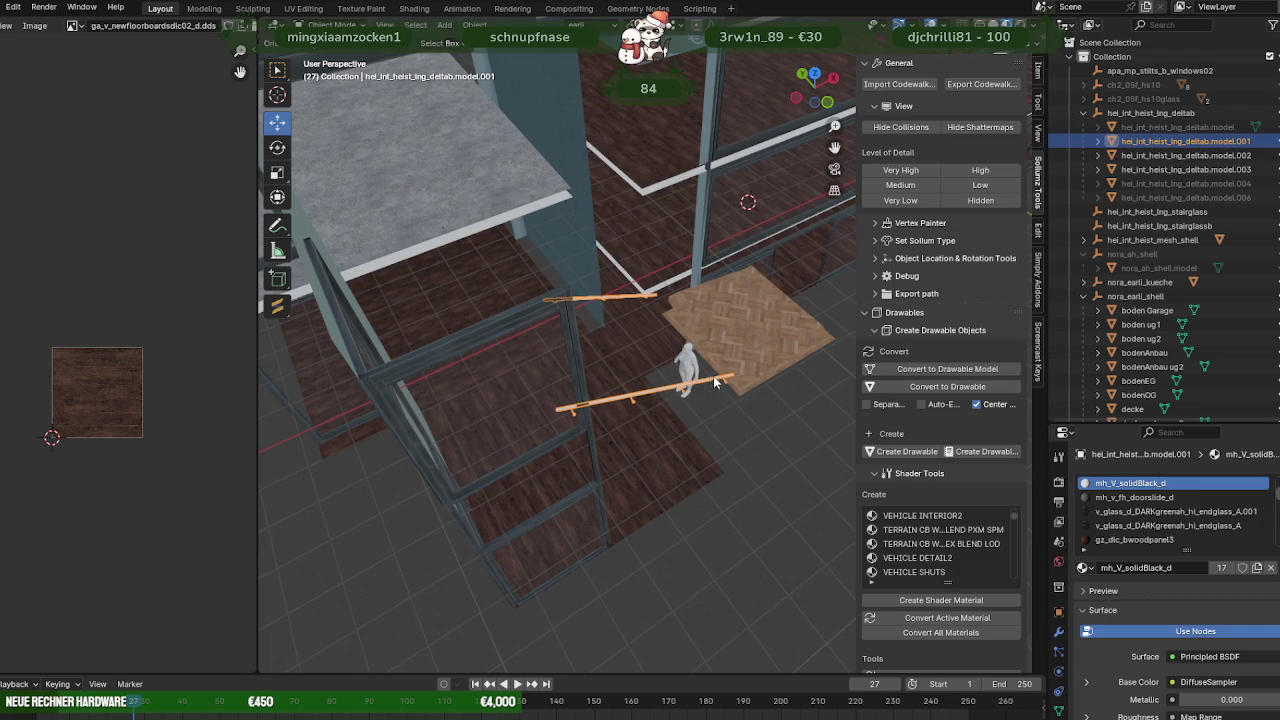
pyautogui.click(1200, 127)
pyautogui.rightClick(1218, 133)
pyautogui.click(1185, 134)
pyautogui.click(1200, 141)
pyautogui.keyDown('ctrl'); pyautogui.click(1188, 156); pyautogui.keyUp('ctrl')
pyautogui.rightClick(1187, 160)
pyautogui.click(1155, 163)
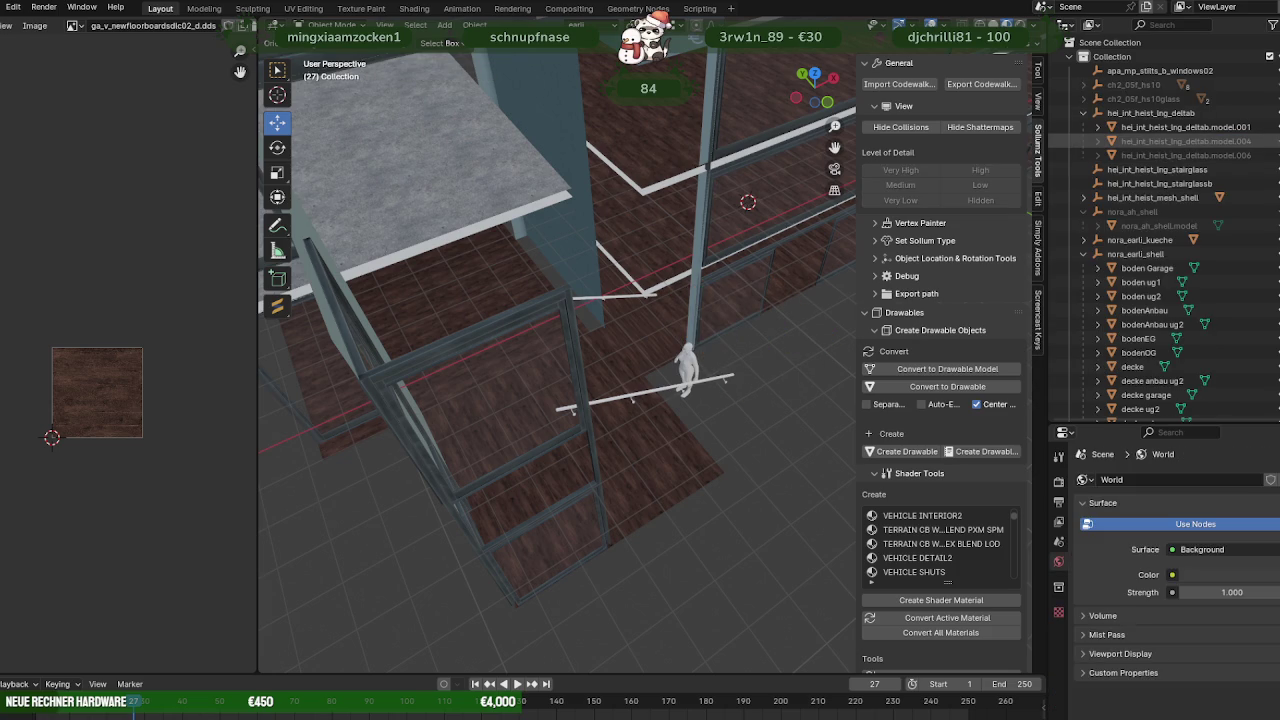
pyautogui.hotkey('alt', 'h')
pyautogui.hotkey('alt', 'h')
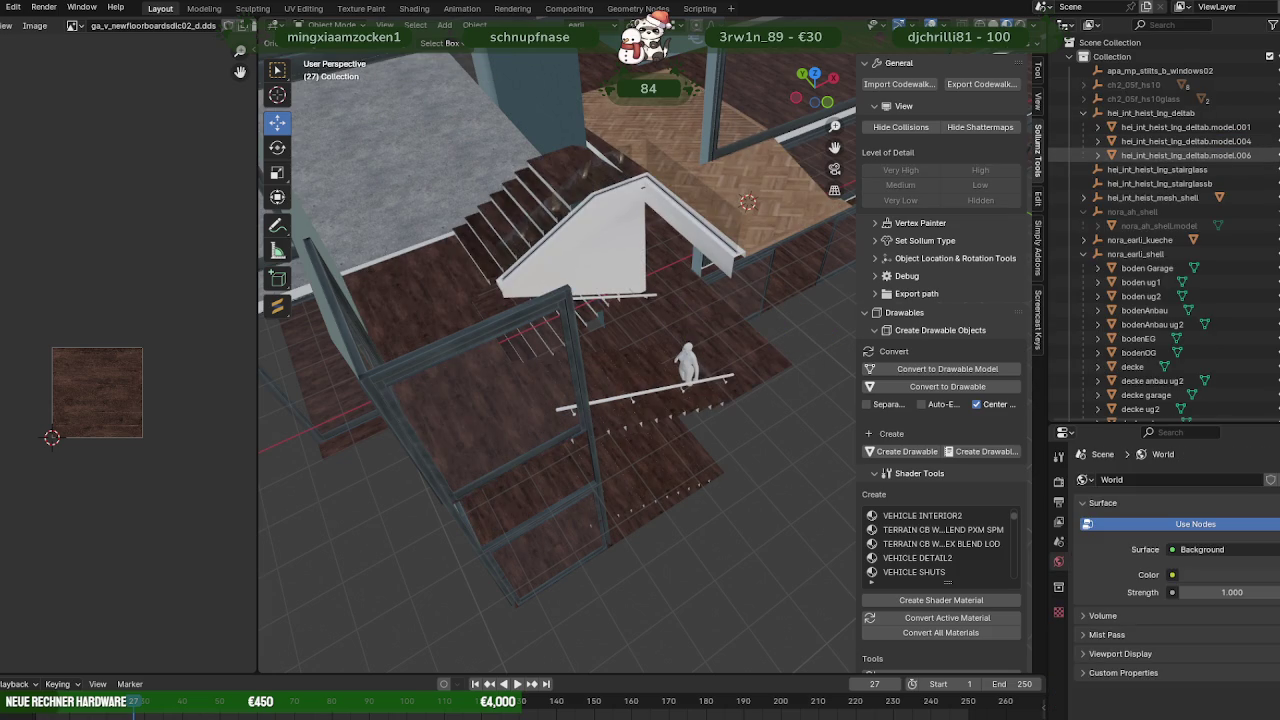
pyautogui.moveTo(629, 186)
pyautogui.mouseDown(button='middle')
pyautogui.moveTo(710, 204)
pyautogui.moveTo(709, 239)
pyautogui.moveTo(623, 225)
pyautogui.mouseUp(button='middle')
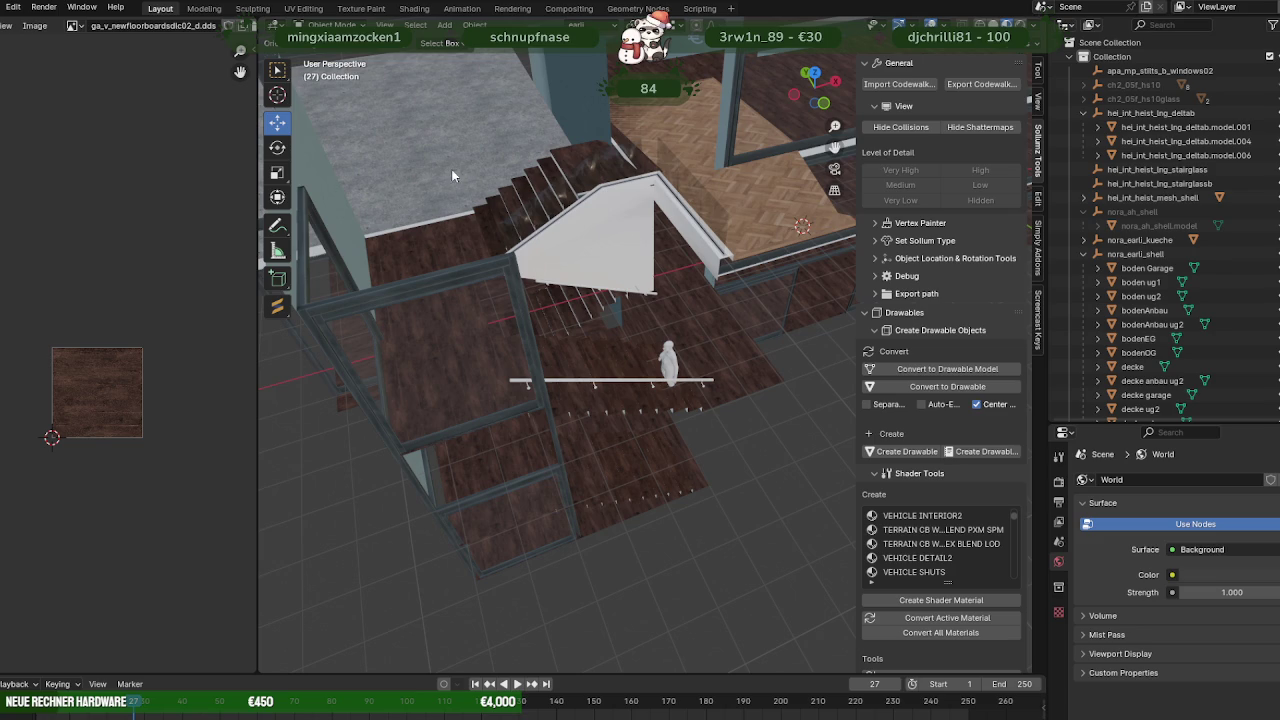
# Move the copied railing model.004 along Z to fit the lower flight.
pyautogui.moveTo(451, 175); pyautogui.dragTo(632, 174, button='middle')
pyautogui.click(632, 174)
pyautogui.press('Tab')
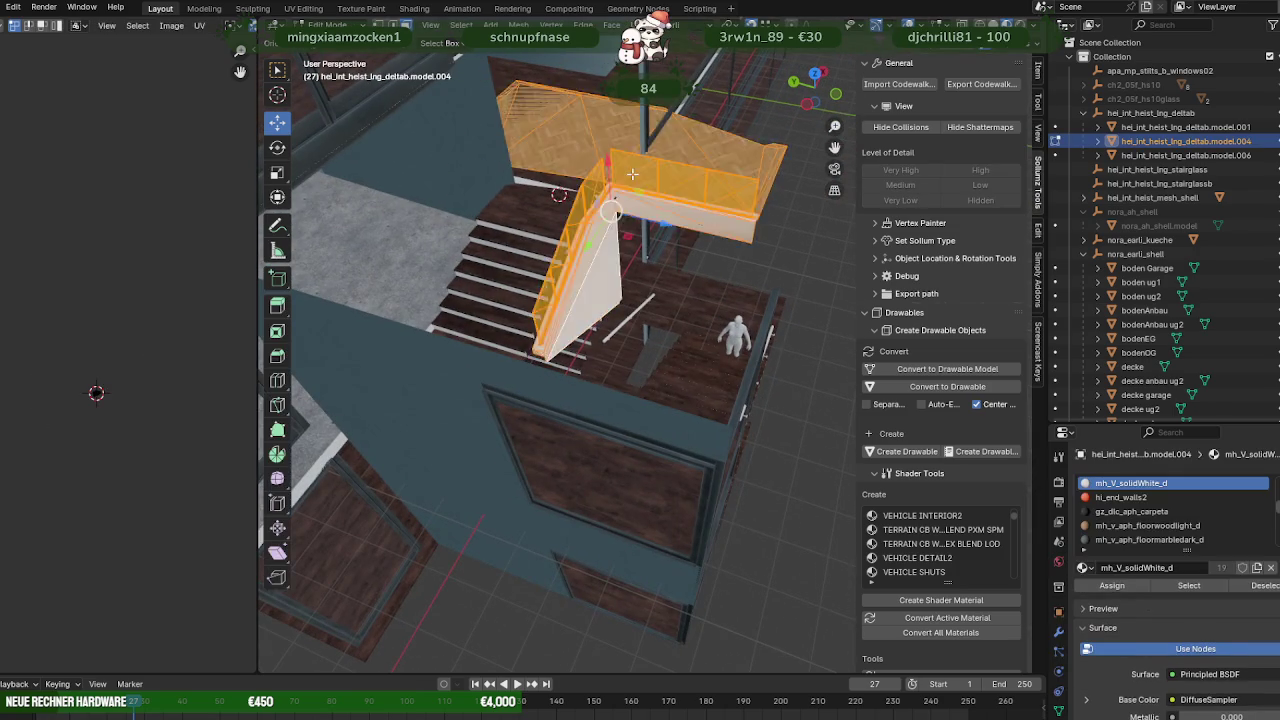
pyautogui.scroll(-5, 632, 174)
pyautogui.press('g')
pyautogui.press('z')
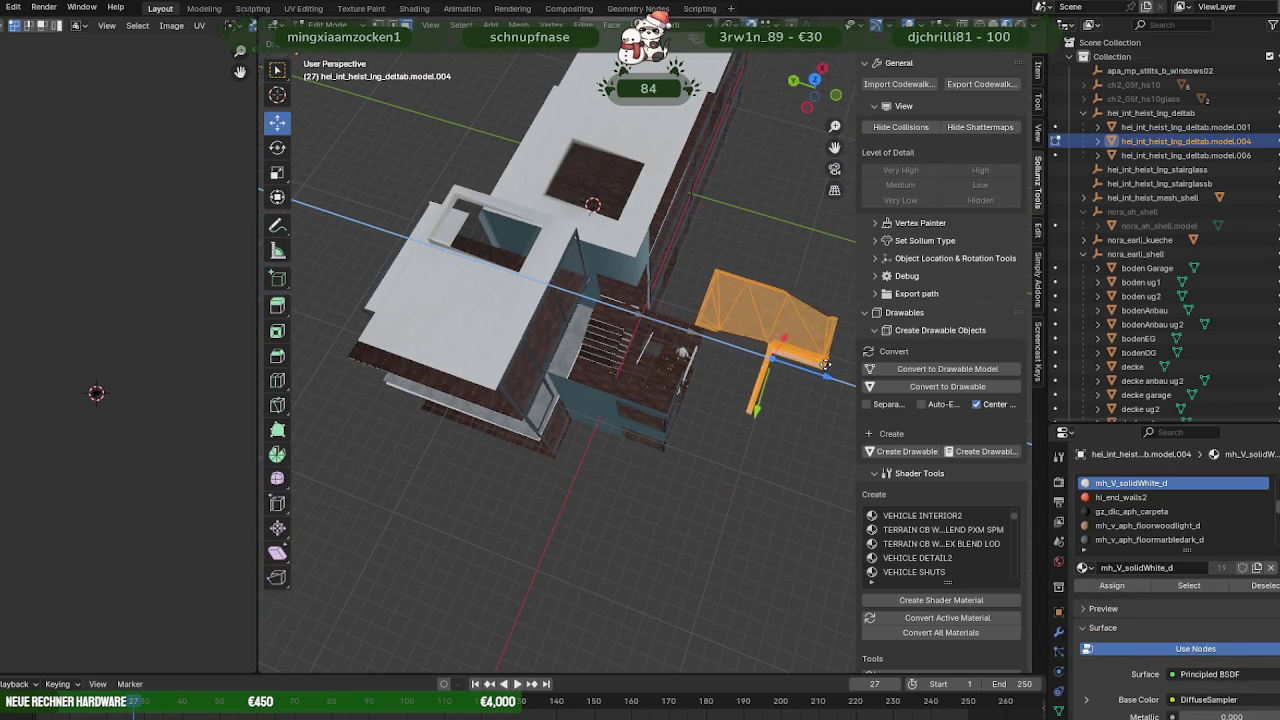
pyautogui.click(824, 364)
pyautogui.scroll(2, 680, 348)
pyautogui.scroll(4, 665, 347)
# Shift the handrail bars of model.001 along one axis to match the lower flight.
pyautogui.moveTo(665, 347)
pyautogui.mouseDown(button='middle')
pyautogui.moveTo(611, 343)
pyautogui.moveTo(631, 371)
pyautogui.moveTo(600, 330)
pyautogui.moveTo(530, 311)
pyautogui.moveTo(577, 261)
pyautogui.moveTo(620, 323)
pyautogui.moveTo(551, 363)
pyautogui.moveTo(266, 274)
pyautogui.mouseUp(button='middle')
pyautogui.click(530, 311)
pyautogui.click(530, 311)
pyautogui.click(530, 311)
pyautogui.scroll(2, 560, 362)
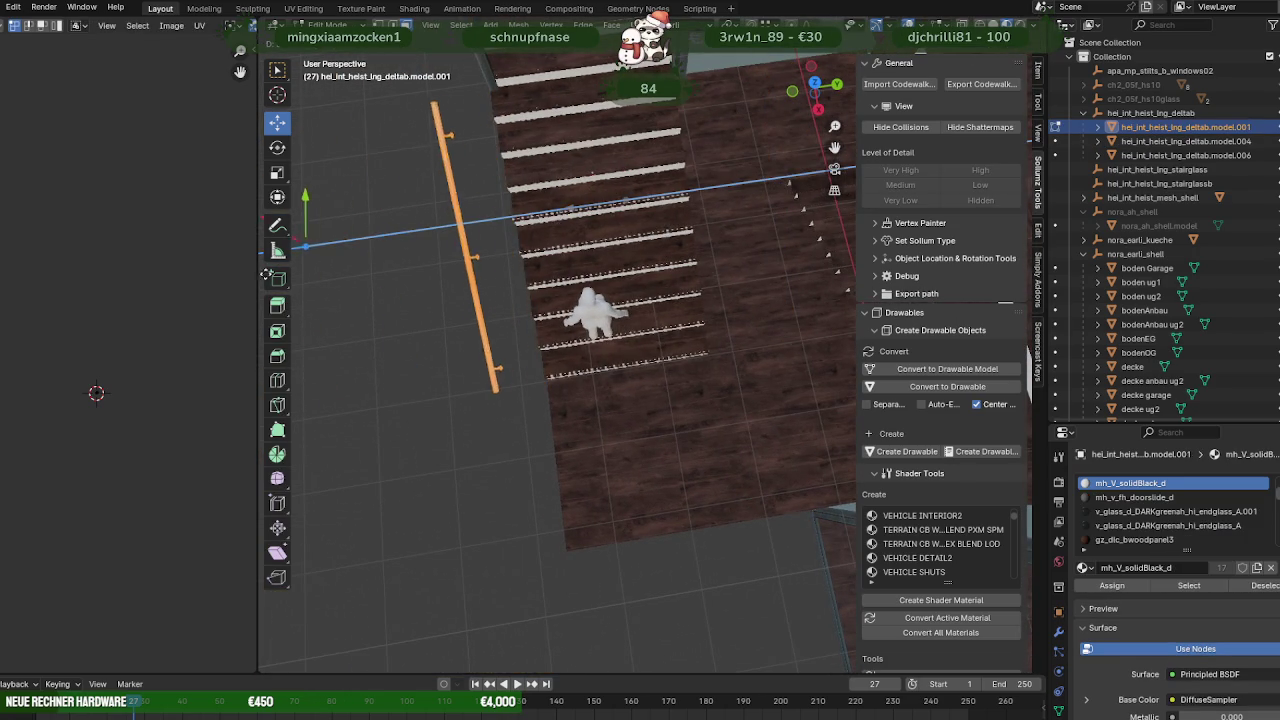
pyautogui.click(266, 274)
pyautogui.moveTo(694, 349); pyautogui.dragTo(769, 377, button='middle')
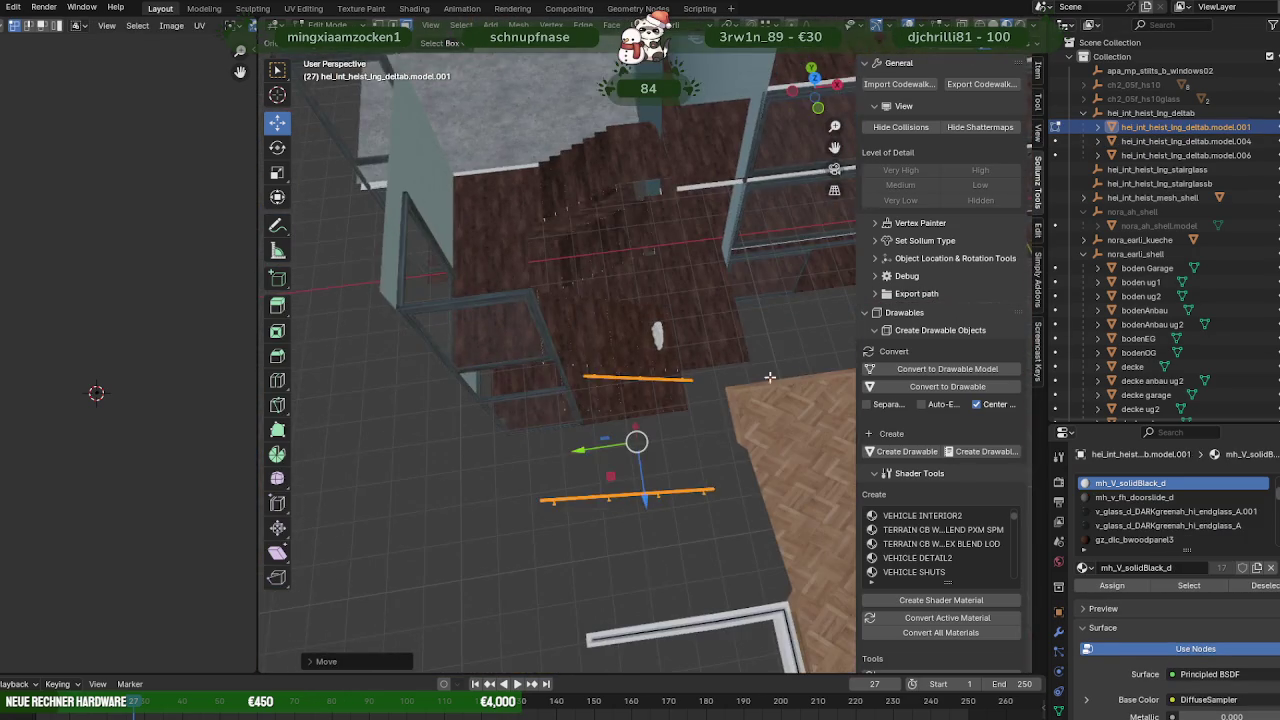
pyautogui.press('Tab')
# Select all white-material faces of model.004 in Edit Mode.
pyautogui.moveTo(709, 433)
pyautogui.mouseDown(button='middle')
pyautogui.moveTo(734, 382)
pyautogui.moveTo(710, 345)
pyautogui.moveTo(714, 296)
pyautogui.mouseUp(button='middle')
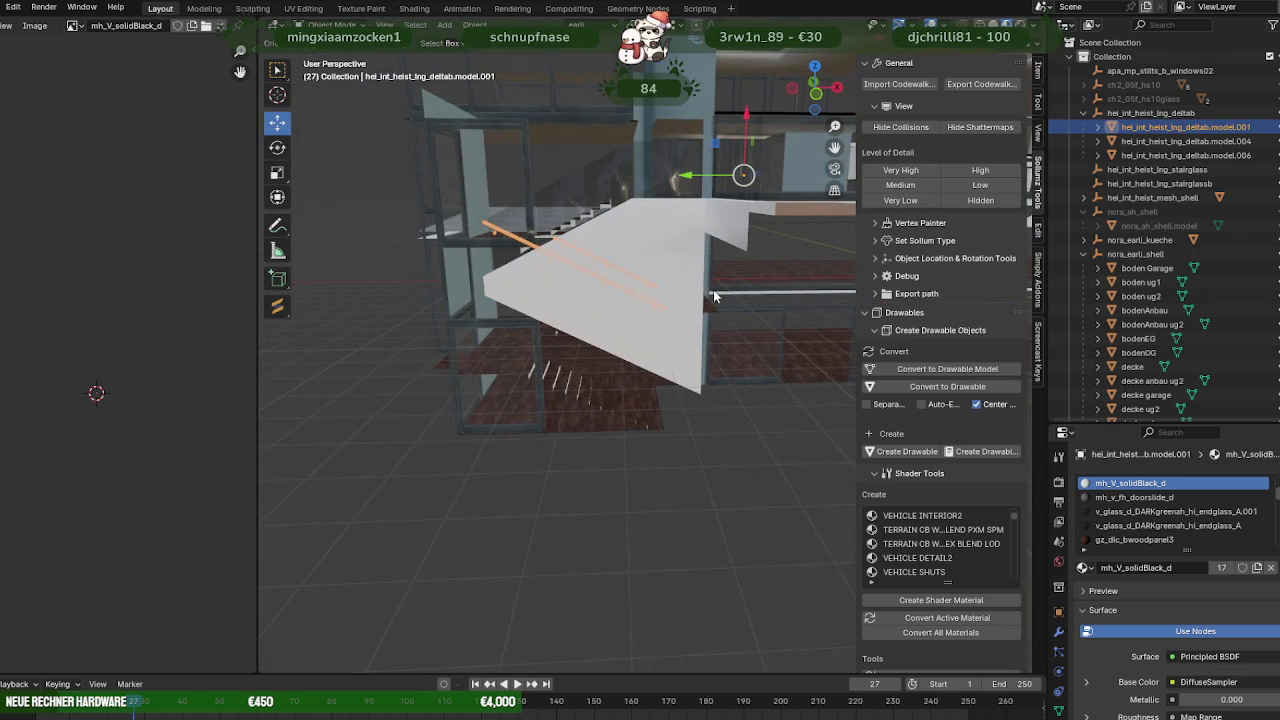
pyautogui.click(677, 235)
pyautogui.press('Tab')
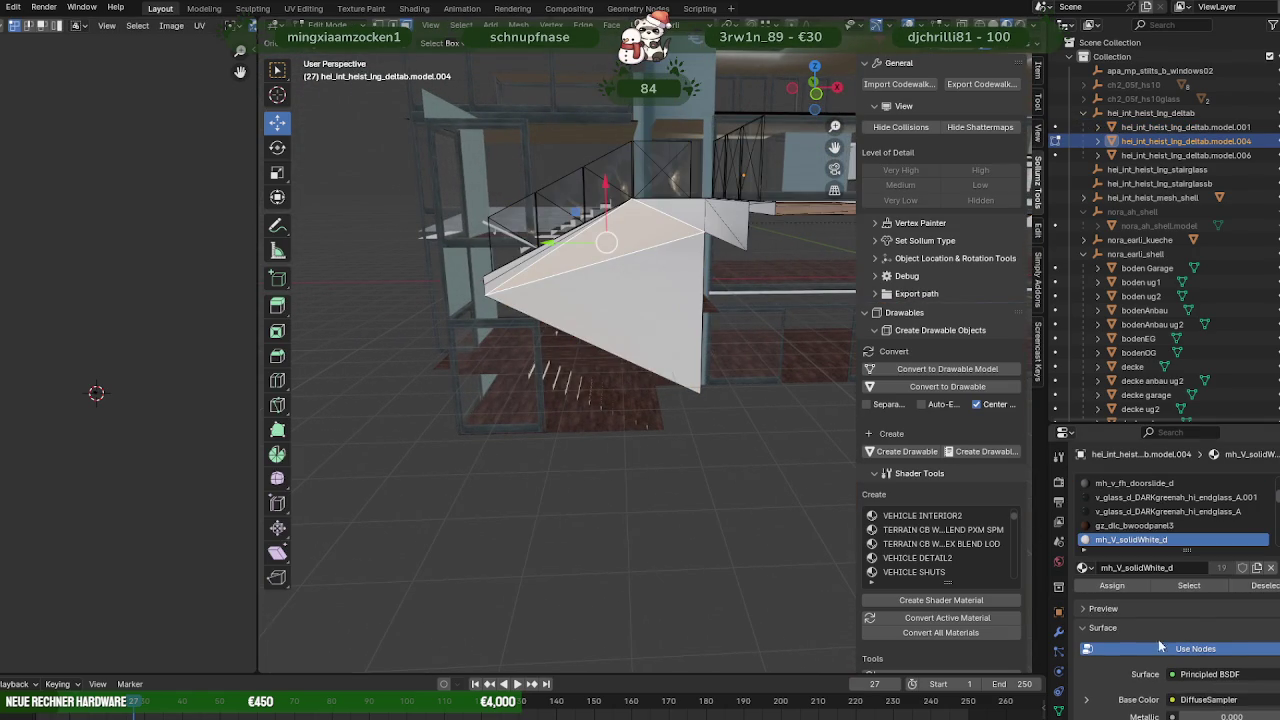
pyautogui.click(1192, 588)
pyautogui.moveTo(700, 420); pyautogui.dragTo(644, 470, button='middle')
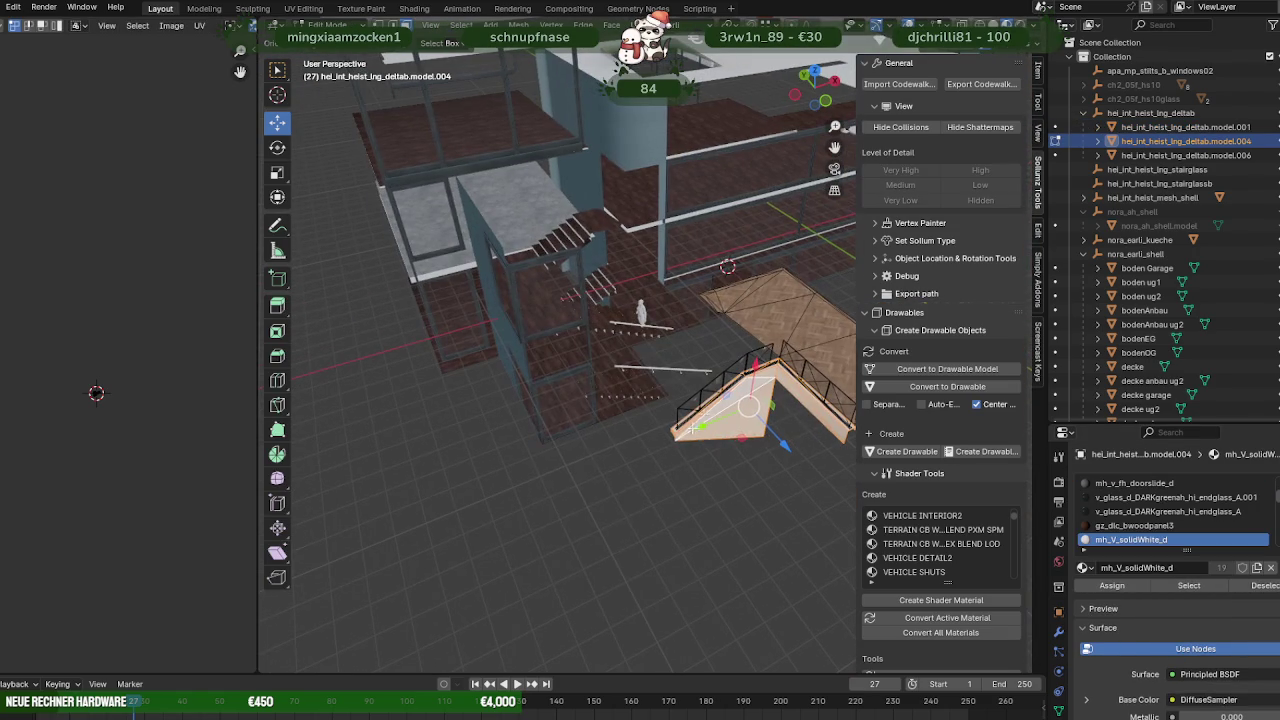
# Separate the selected white faces into their own object.
pyautogui.rightClick(644, 470)
pyautogui.moveTo(568, 584)
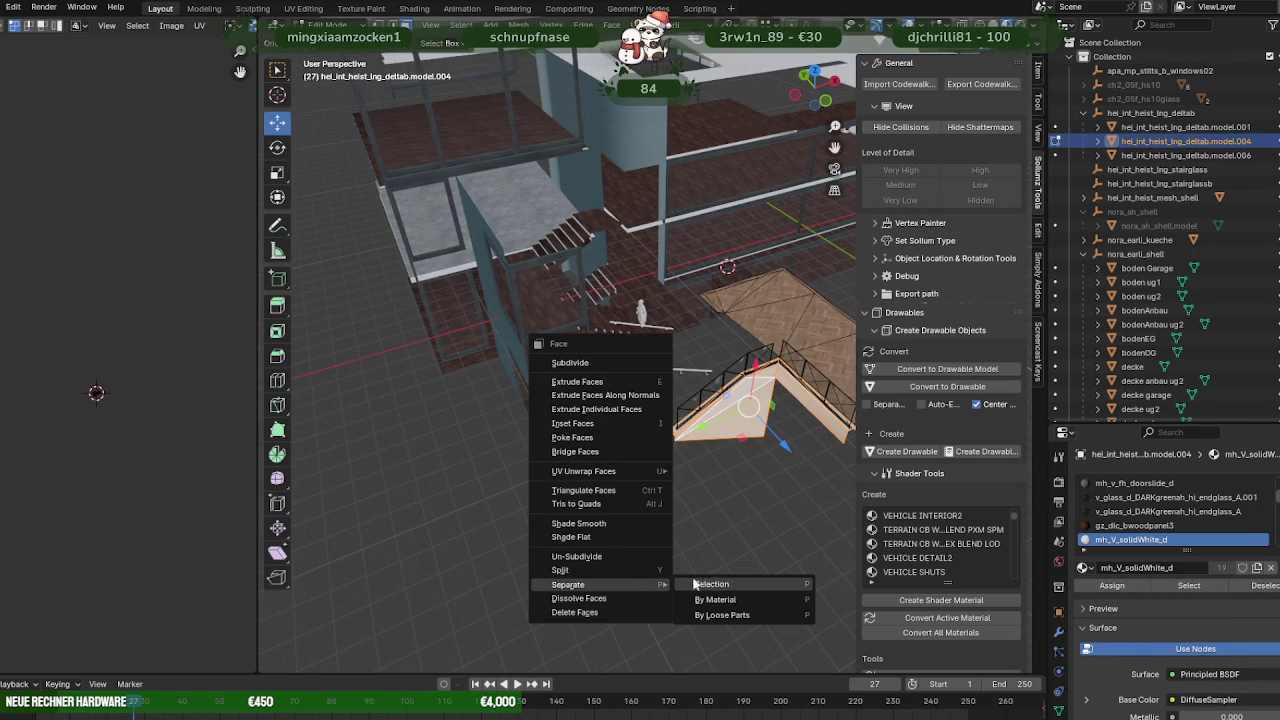
pyautogui.click(714, 587)
pyautogui.press('Tab')
pyautogui.moveTo(723, 504)
pyautogui.mouseDown(button='middle')
pyautogui.moveTo(664, 445)
pyautogui.moveTo(725, 340)
pyautogui.mouseUp(button='middle')
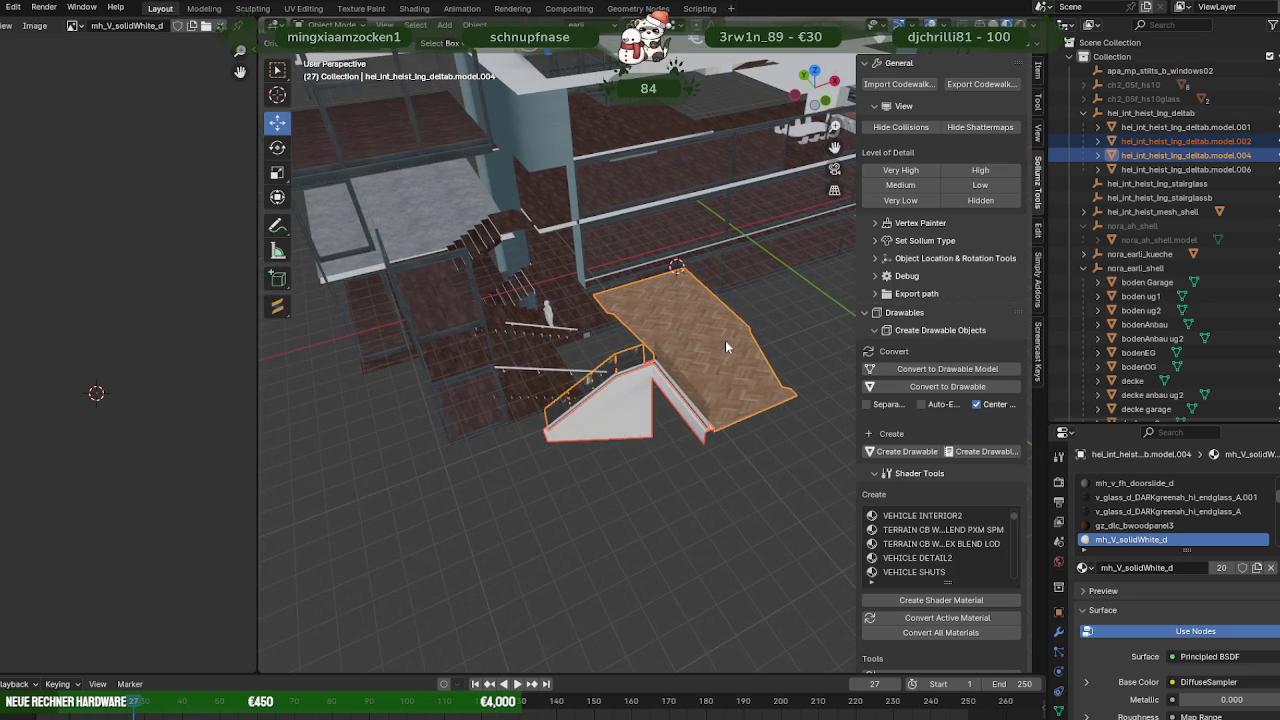
# Delete the linked wooden floor piece from the mesh.
pyautogui.press('Tab')
pyautogui.press('l')
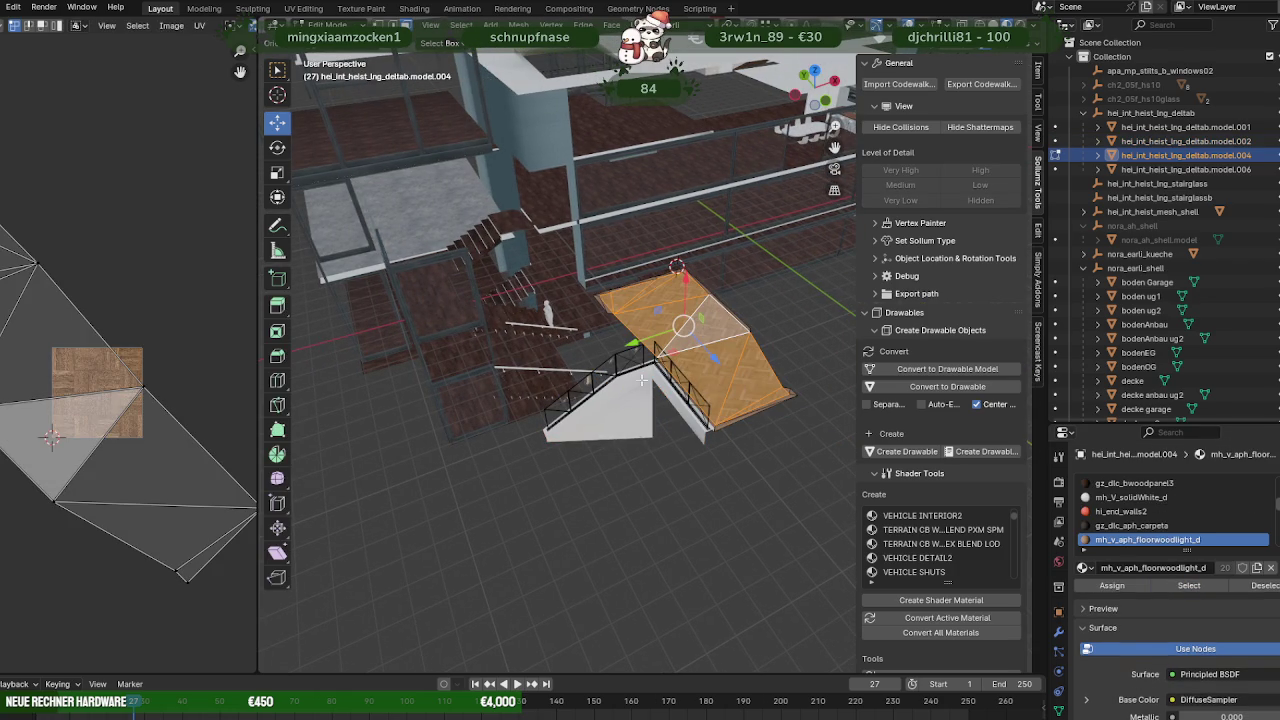
pyautogui.press('x')
pyautogui.click(641, 381)
pyautogui.press('Tab')
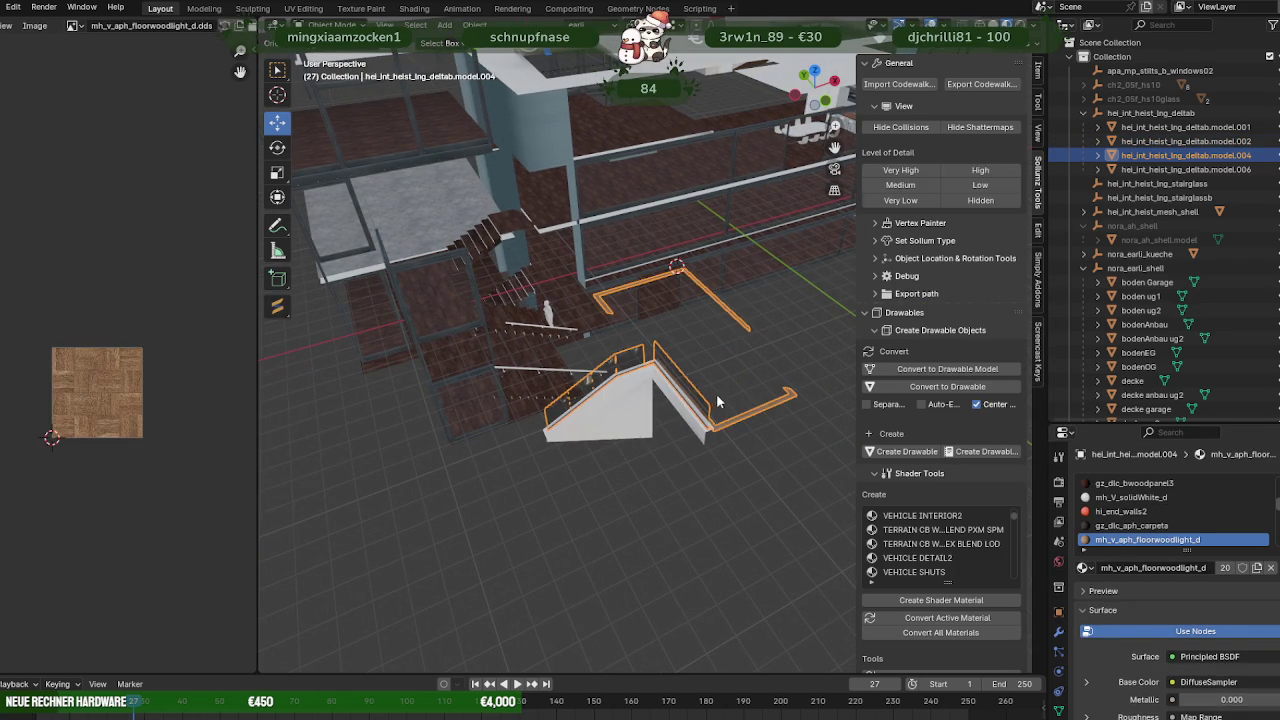
pyautogui.press('Tab')
# Delete all wood-edge material faces from the white stringer.
pyautogui.click(767, 408)
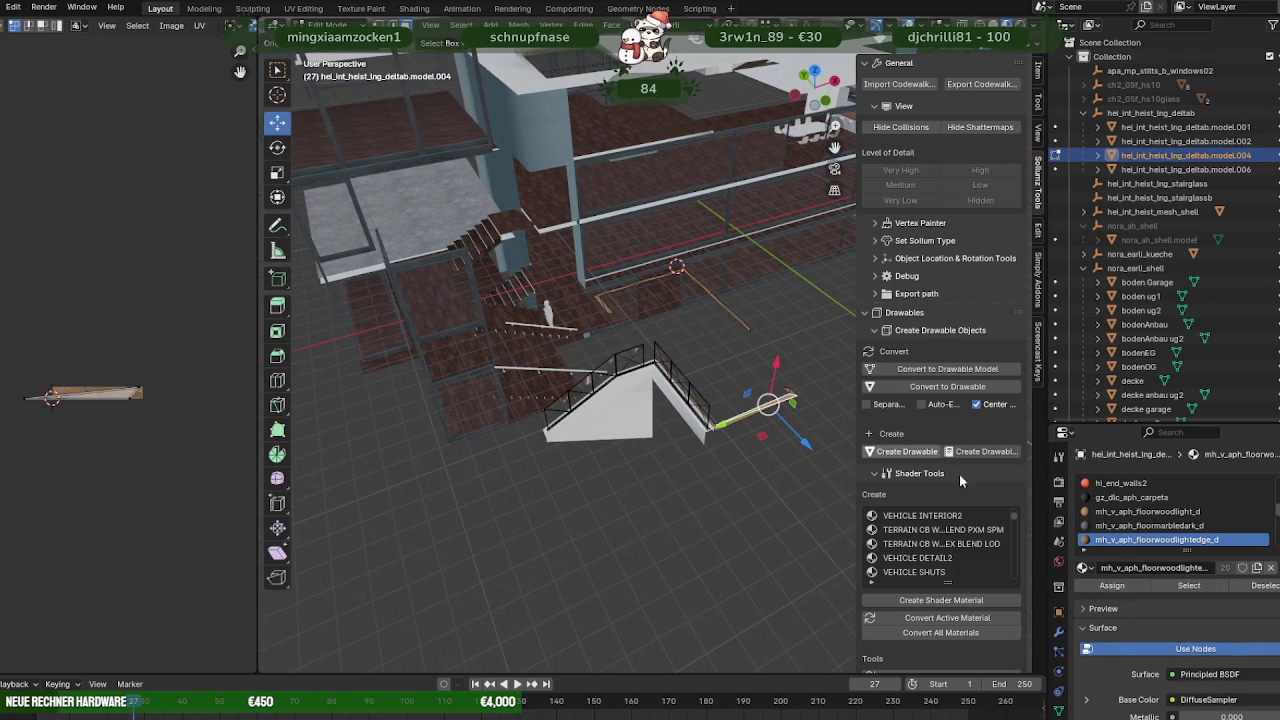
pyautogui.click(1189, 585)
pyautogui.press('x')
pyautogui.click(626, 428)
pyautogui.press('Tab')
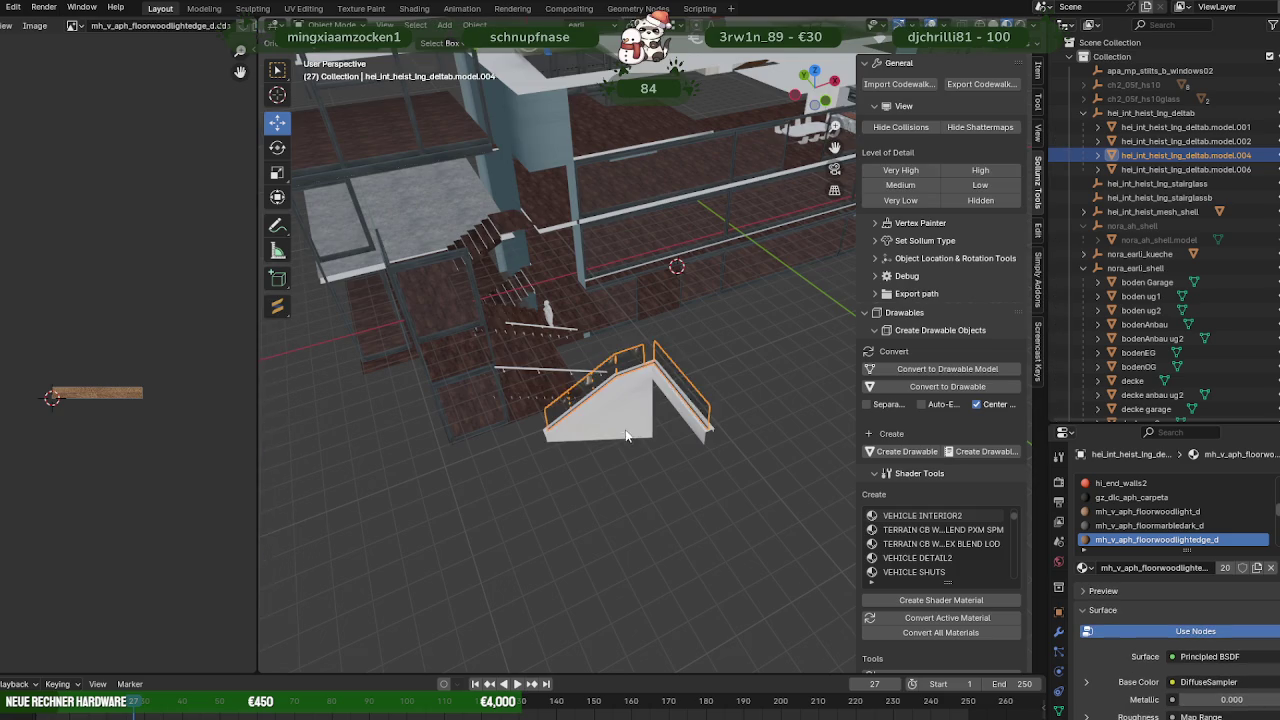
# Hide the floor and wall shell objects so the stairs stand alone.
pyautogui.press('KP_Decimal')
pyautogui.moveTo(624, 420); pyautogui.dragTo(619, 397, button='middle')
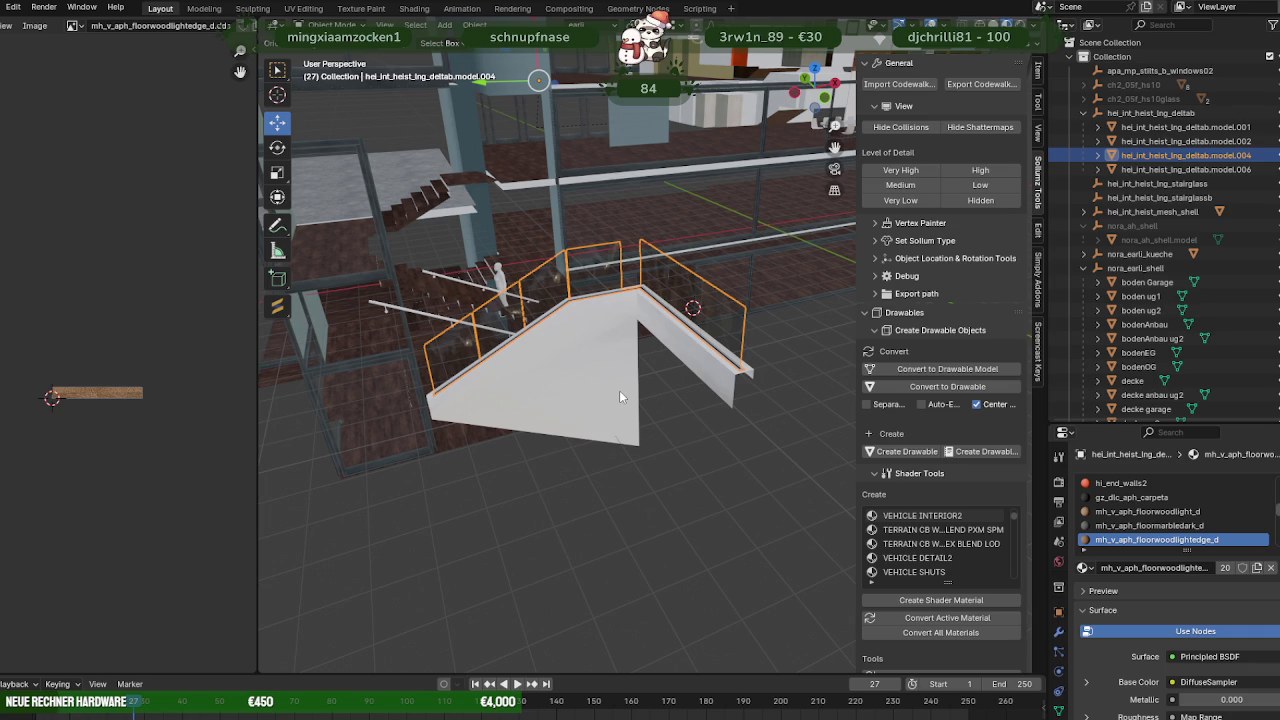
pyautogui.moveTo(619, 397); pyautogui.dragTo(748, 363, button='middle')
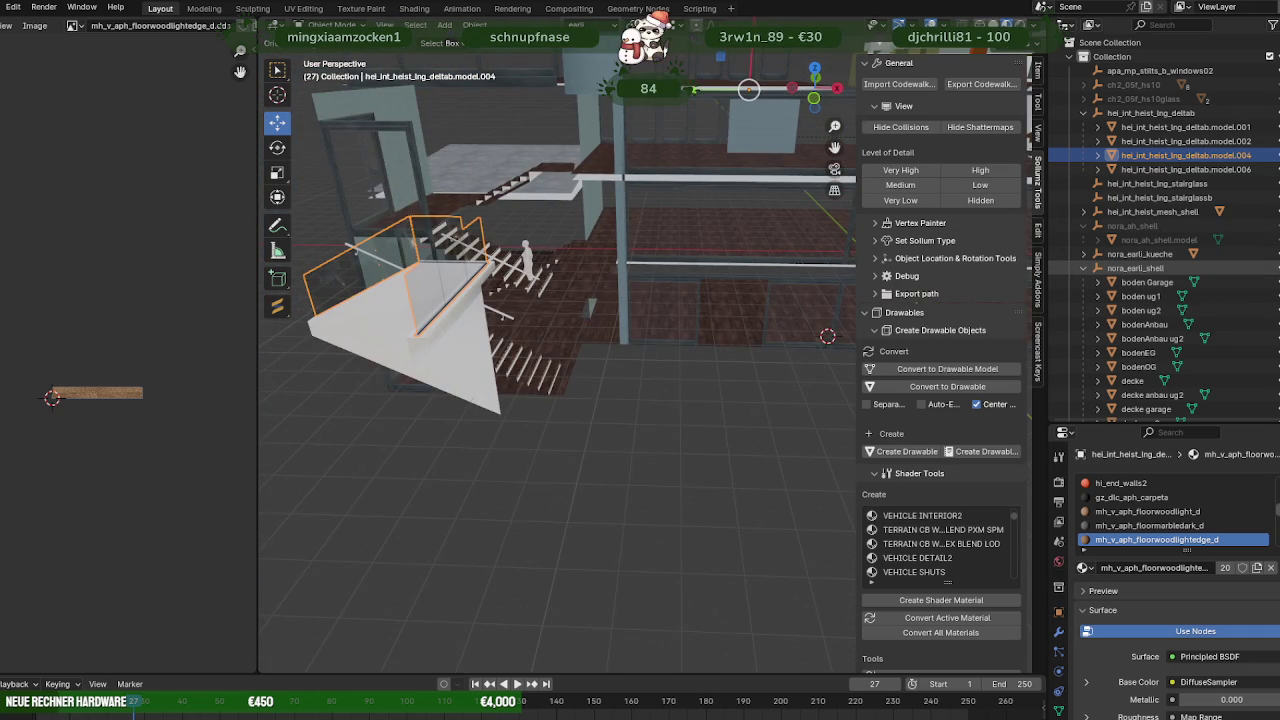
pyautogui.press('h')
pyautogui.moveTo(693, 254)
pyautogui.mouseDown(button='middle')
pyautogui.moveTo(631, 196)
pyautogui.moveTo(623, 211)
pyautogui.moveTo(671, 190)
pyautogui.mouseUp(button='middle')
pyautogui.scroll(2, 671, 197)
pyautogui.moveTo(660, 248); pyautogui.dragTo(621, 261, button='middle')
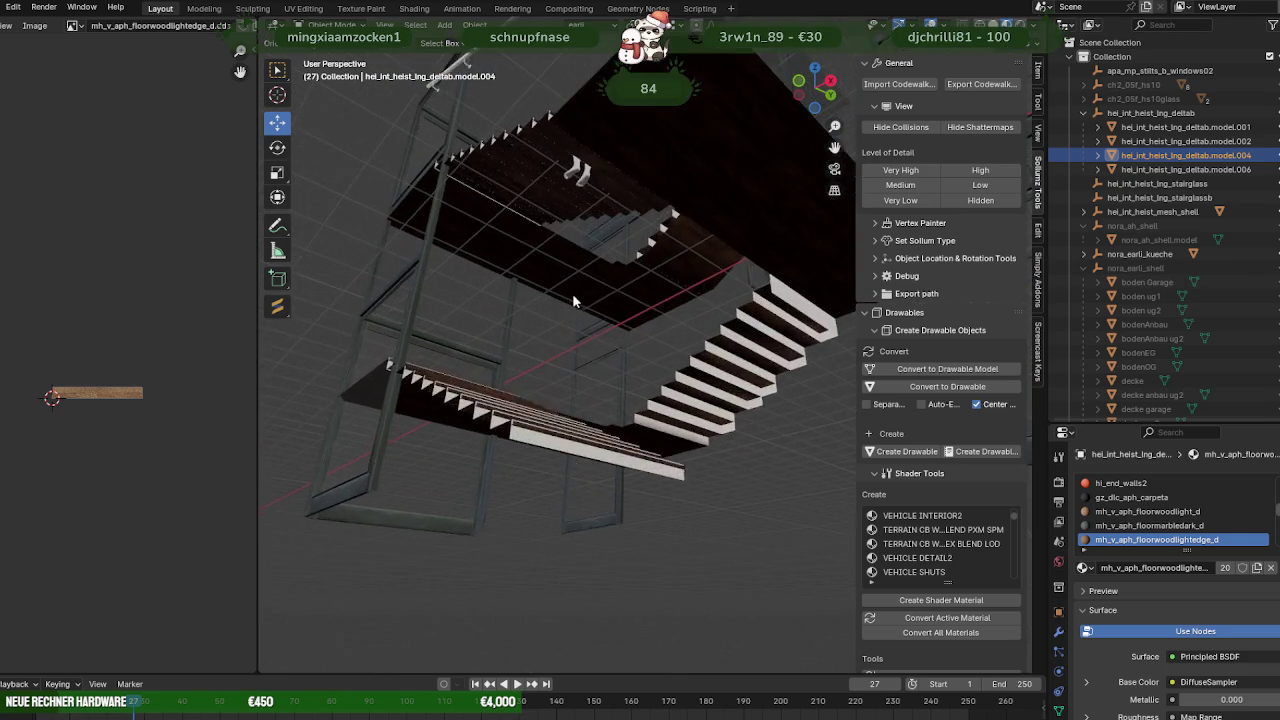
# Select the two triangular faces of the sloped strip under model.006's stairs.
pyautogui.scroll(4, 621, 261)
pyautogui.click(519, 370)
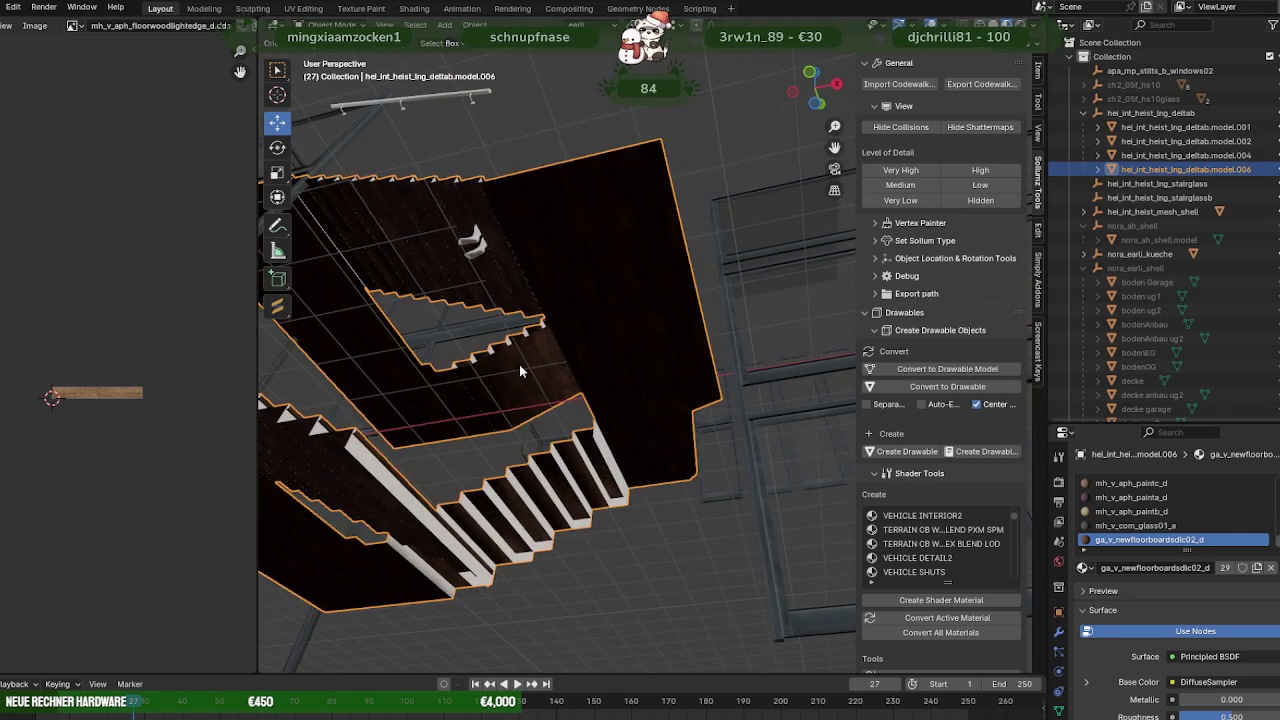
pyautogui.press('Tab')
pyautogui.click(520, 370)
pyautogui.keyDown('shift'); pyautogui.click(545, 370); pyautogui.keyUp('shift')
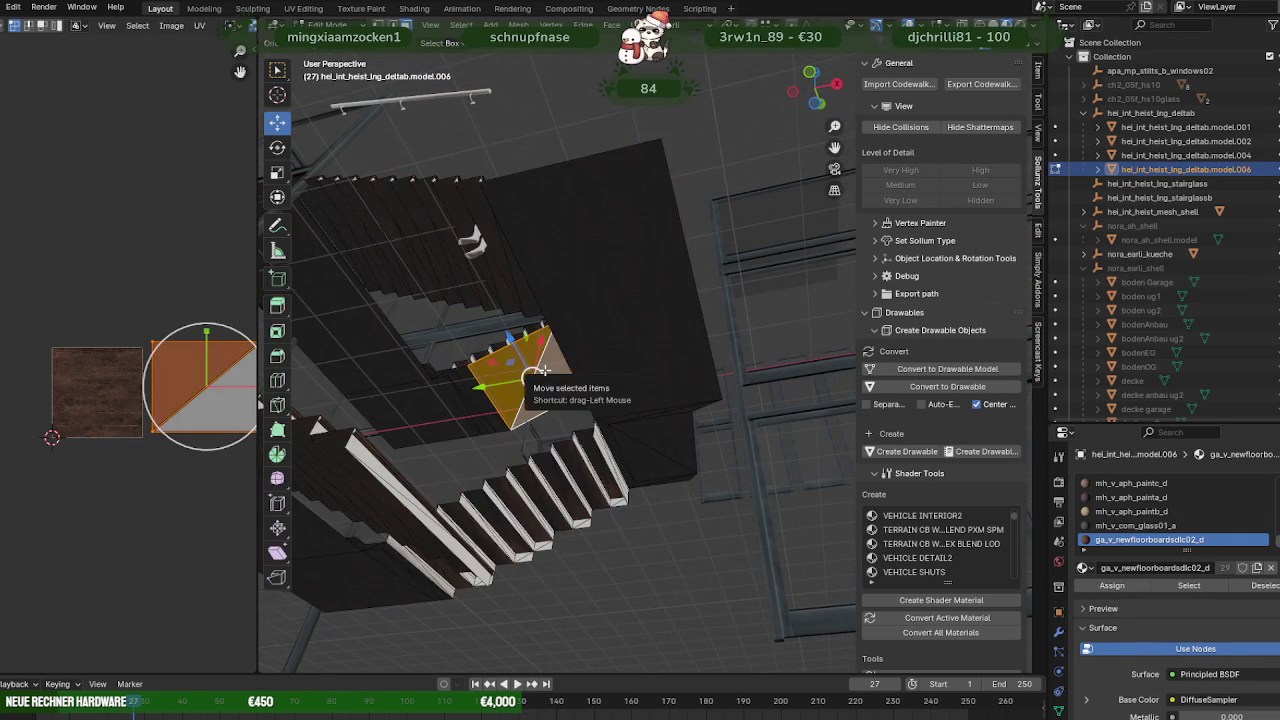
pyautogui.press('KP_Decimal')
pyautogui.moveTo(560, 371)
pyautogui.mouseDown(button='middle')
pyautogui.moveTo(639, 368)
pyautogui.moveTo(654, 337)
pyautogui.moveTo(608, 333)
pyautogui.moveTo(613, 397)
pyautogui.moveTo(636, 399)
pyautogui.mouseUp(button='middle')
# Duplicate the sloped strip and separate the copy into its own object.
pyautogui.press('g')
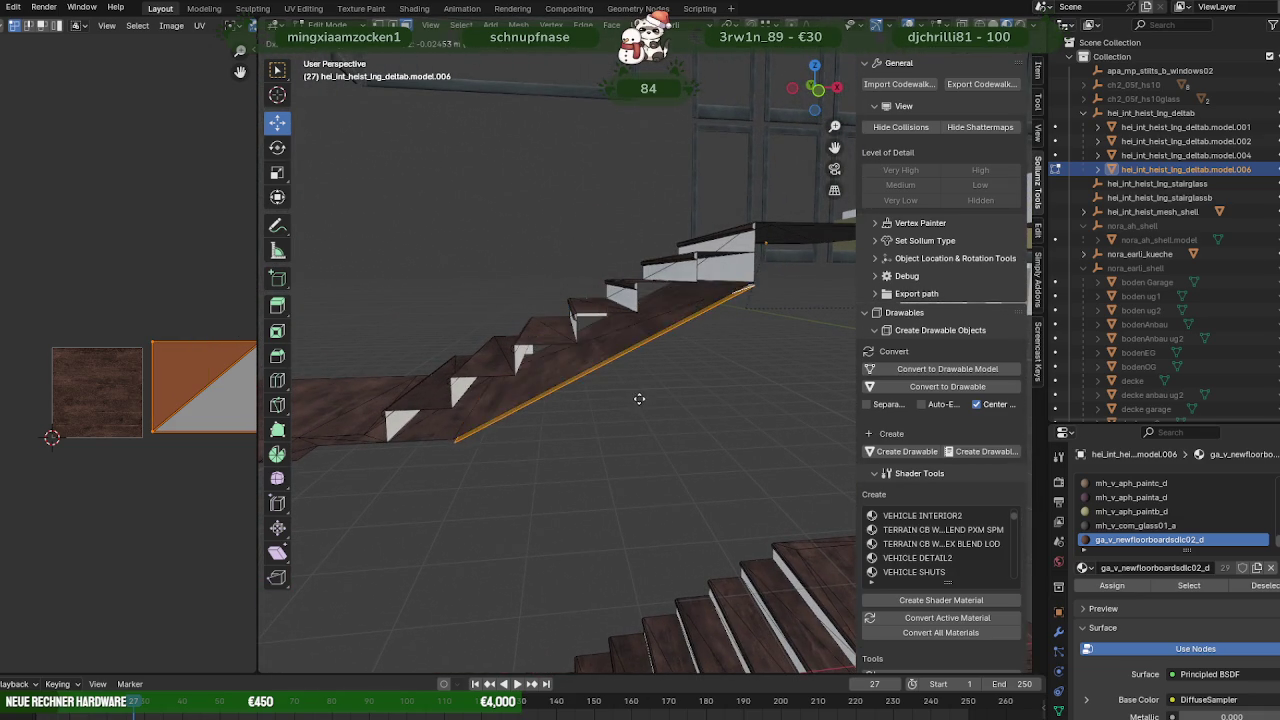
pyautogui.click(639, 398)
pyautogui.moveTo(599, 297); pyautogui.dragTo(596, 305)
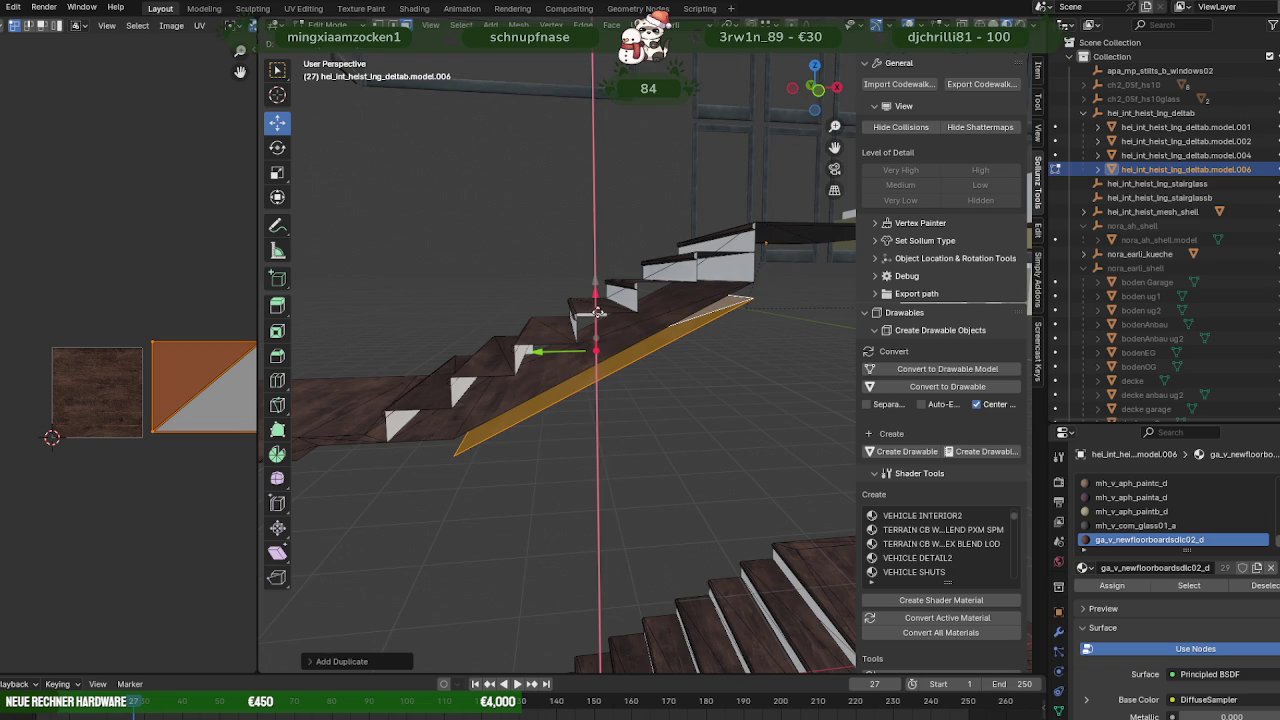
pyautogui.moveTo(596, 320)
pyautogui.mouseDown(button='middle')
pyautogui.moveTo(645, 307)
pyautogui.moveTo(651, 356)
pyautogui.moveTo(514, 328)
pyautogui.moveTo(438, 336)
pyautogui.mouseUp(button='middle')
pyautogui.moveTo(629, 367)
pyautogui.mouseDown(button='middle')
pyautogui.moveTo(660, 360)
pyautogui.moveTo(606, 382)
pyautogui.moveTo(596, 375)
pyautogui.moveTo(649, 375)
pyautogui.moveTo(518, 340)
pyautogui.moveTo(451, 418)
pyautogui.moveTo(612, 369)
pyautogui.moveTo(714, 469)
pyautogui.mouseUp(button='middle')
pyautogui.hotkey('ctrl', 'f')
pyautogui.click(664, 377)
pyautogui.press('Tab')
# Merge model.006's vertices by distance and reset its custom normal vectors.
pyautogui.click(724, 476)
pyautogui.press('Tab')
pyautogui.press('a')
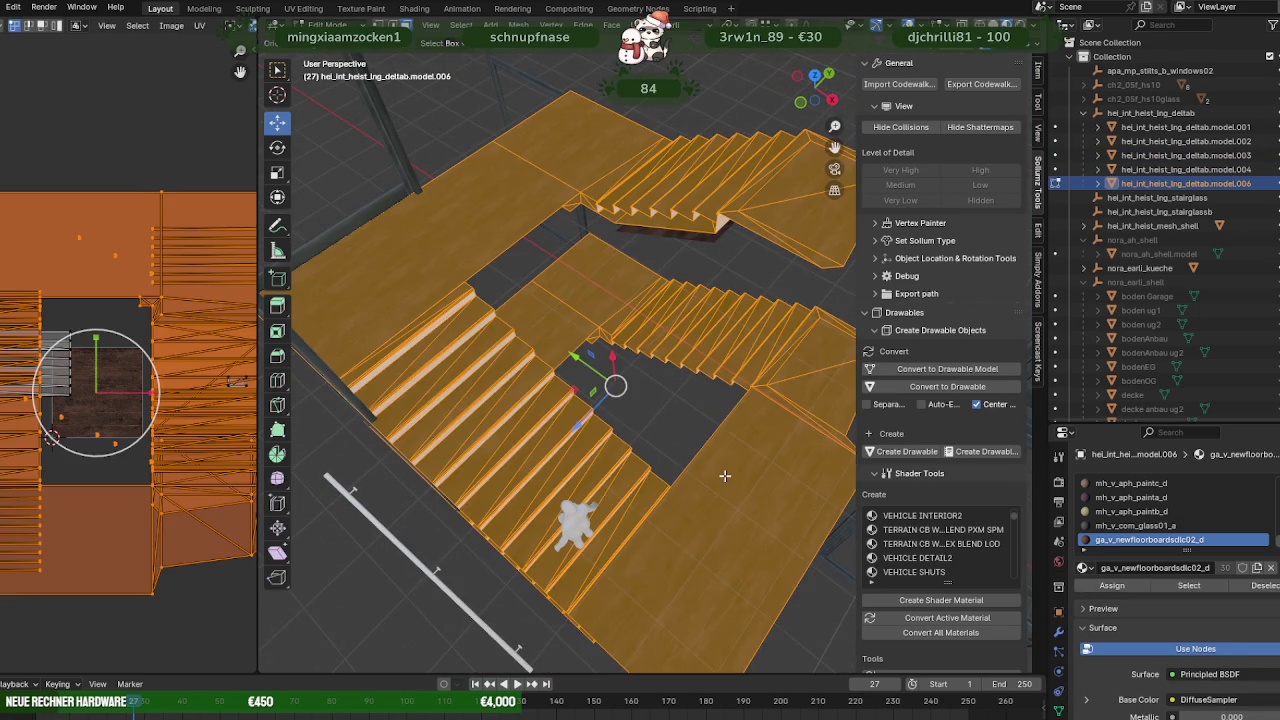
pyautogui.rightClick(672, 408)
pyautogui.moveTo(589, 406)
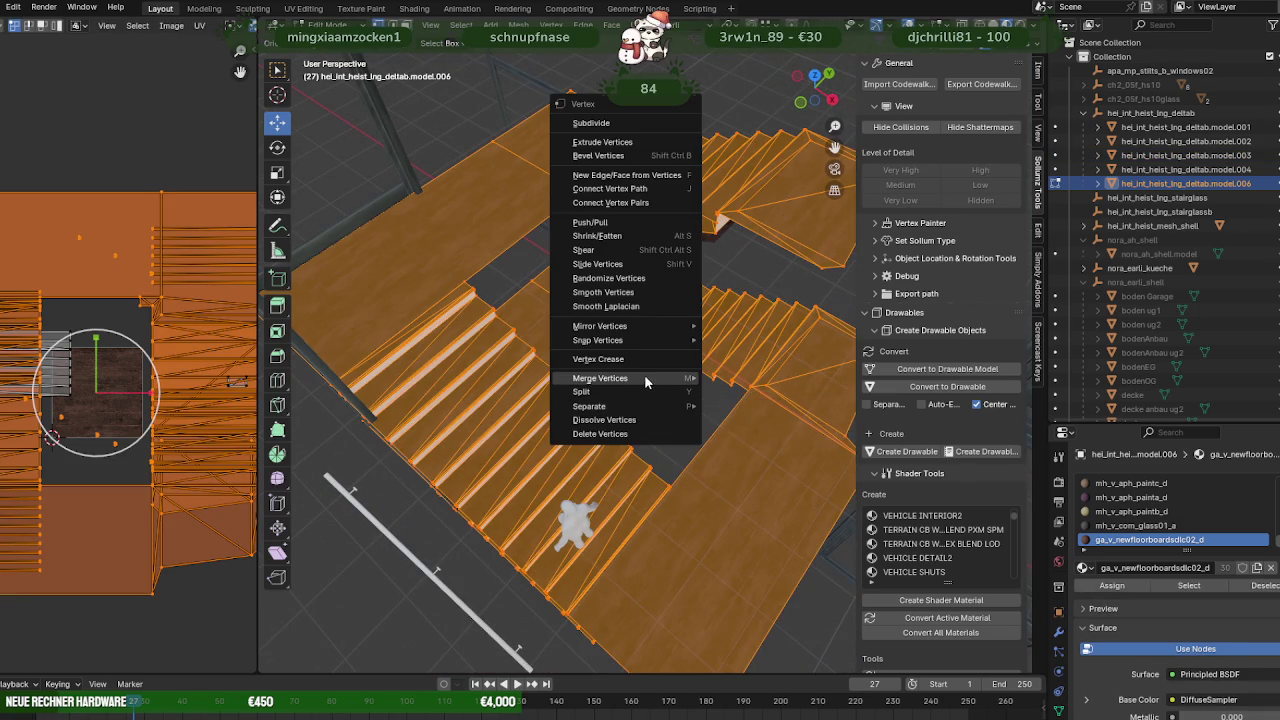
pyautogui.click(769, 431)
pyautogui.hotkey('alt', 'n')
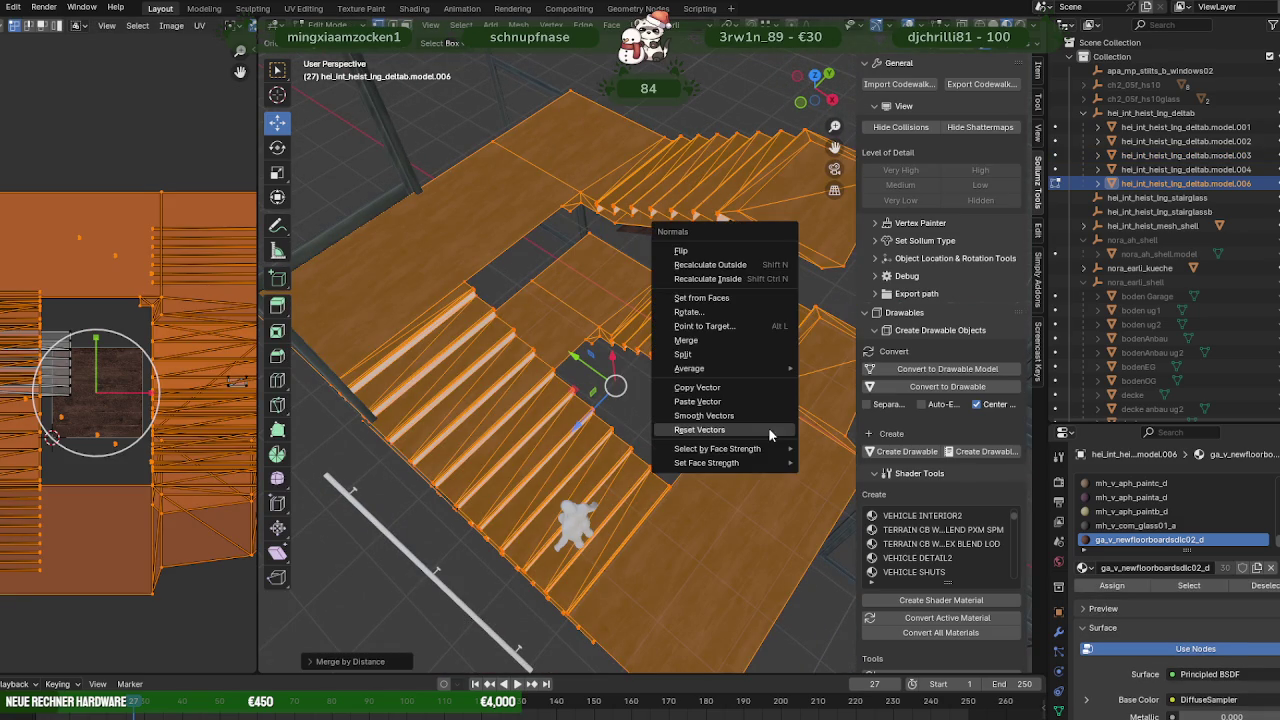
pyautogui.click(697, 430)
# Unhide the boden ug1 and boden ug2 floors.
pyautogui.moveTo(720, 432); pyautogui.dragTo(539, 344, button='middle')
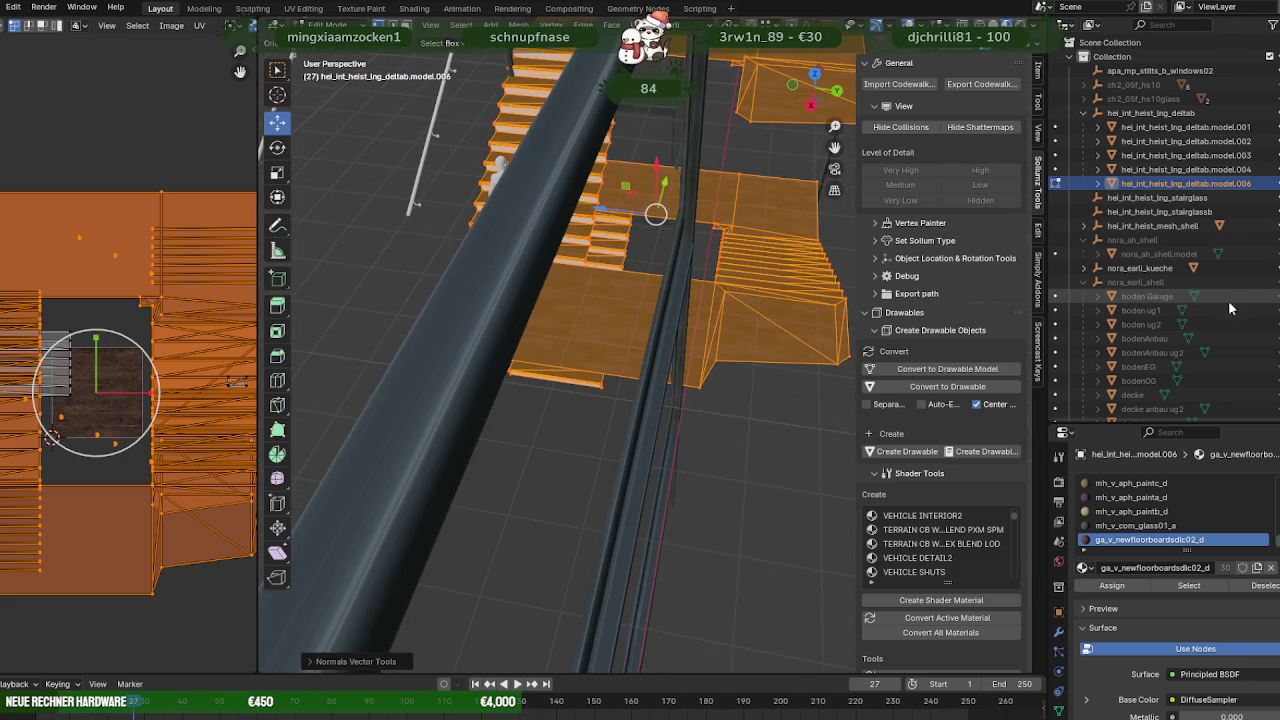
pyautogui.click(1140, 310)
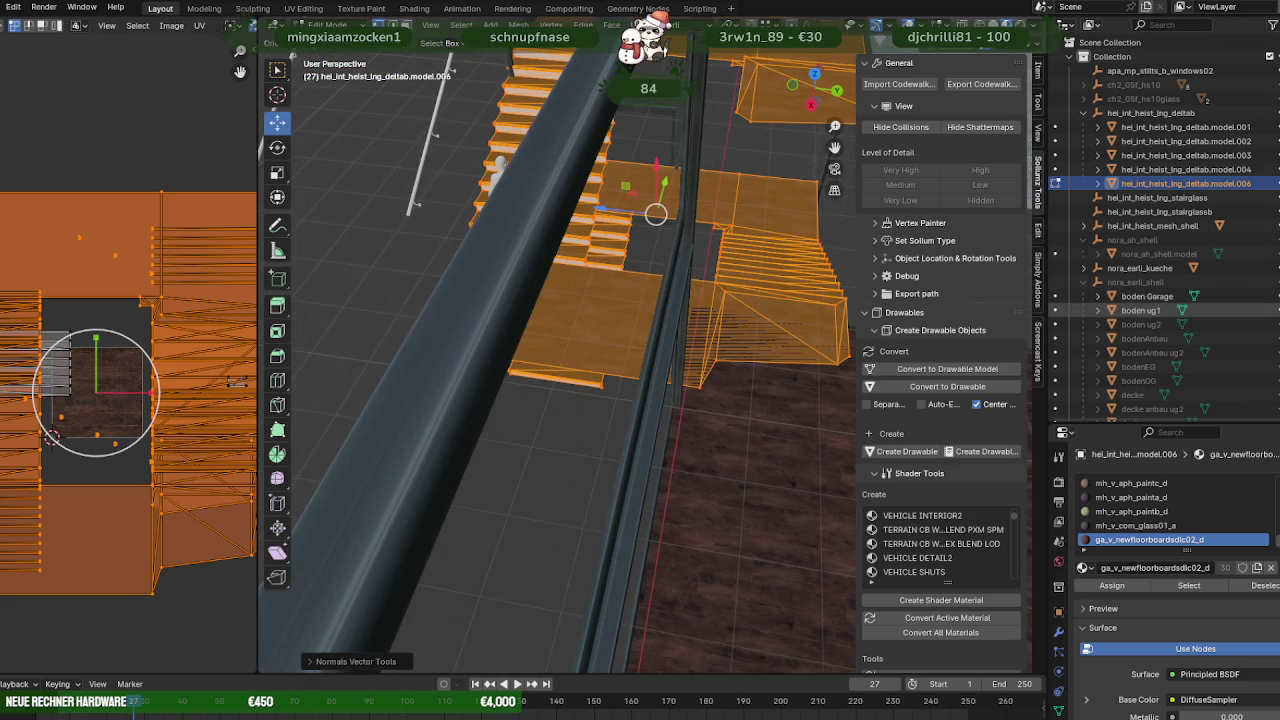
pyautogui.click(1140, 324)
pyautogui.moveTo(600, 380); pyautogui.dragTo(580, 337, button='middle')
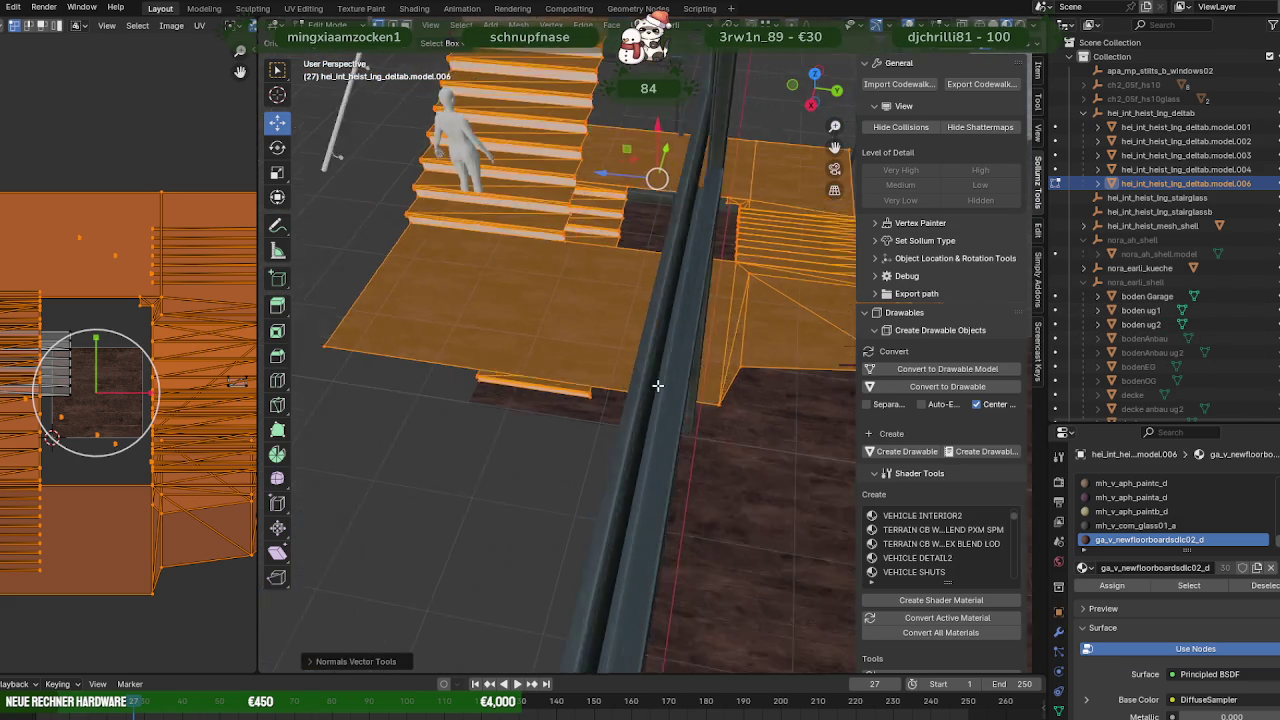
pyautogui.press('Tab')
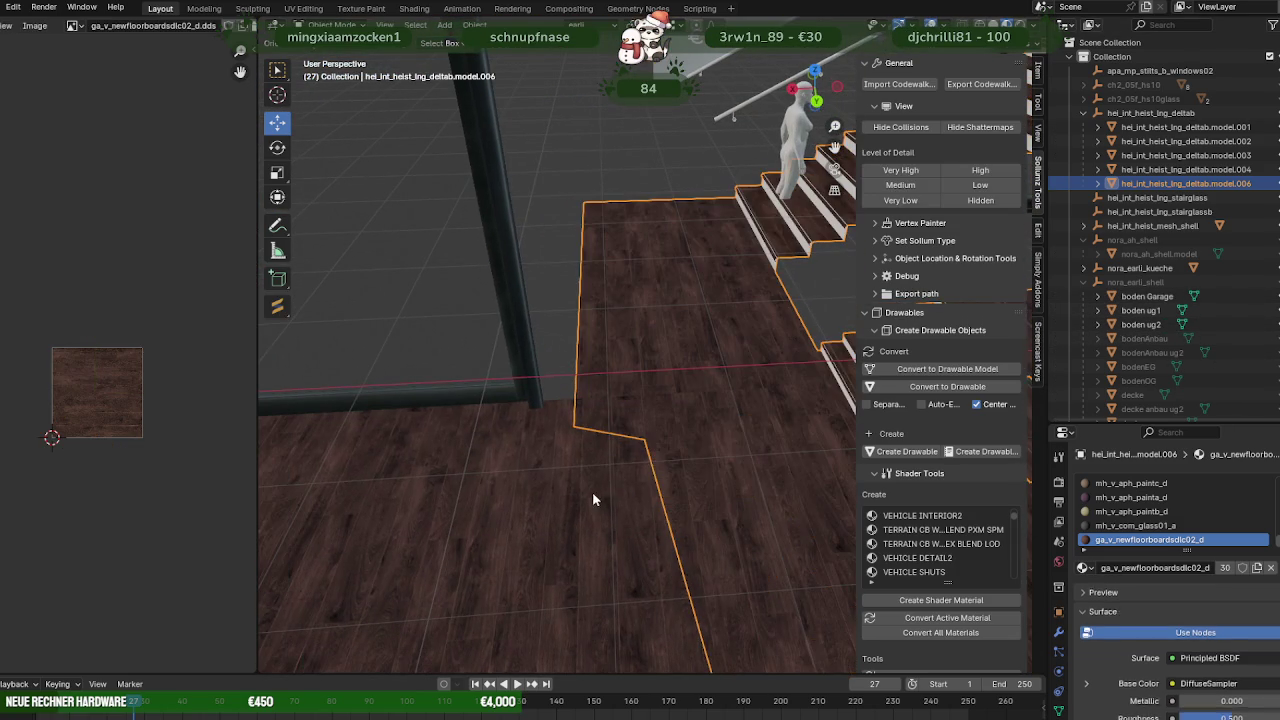
# Pick a corner vertex of floor piece model.006 with wireframe shading on.
pyautogui.click(656, 440)
pyautogui.click(659, 374)
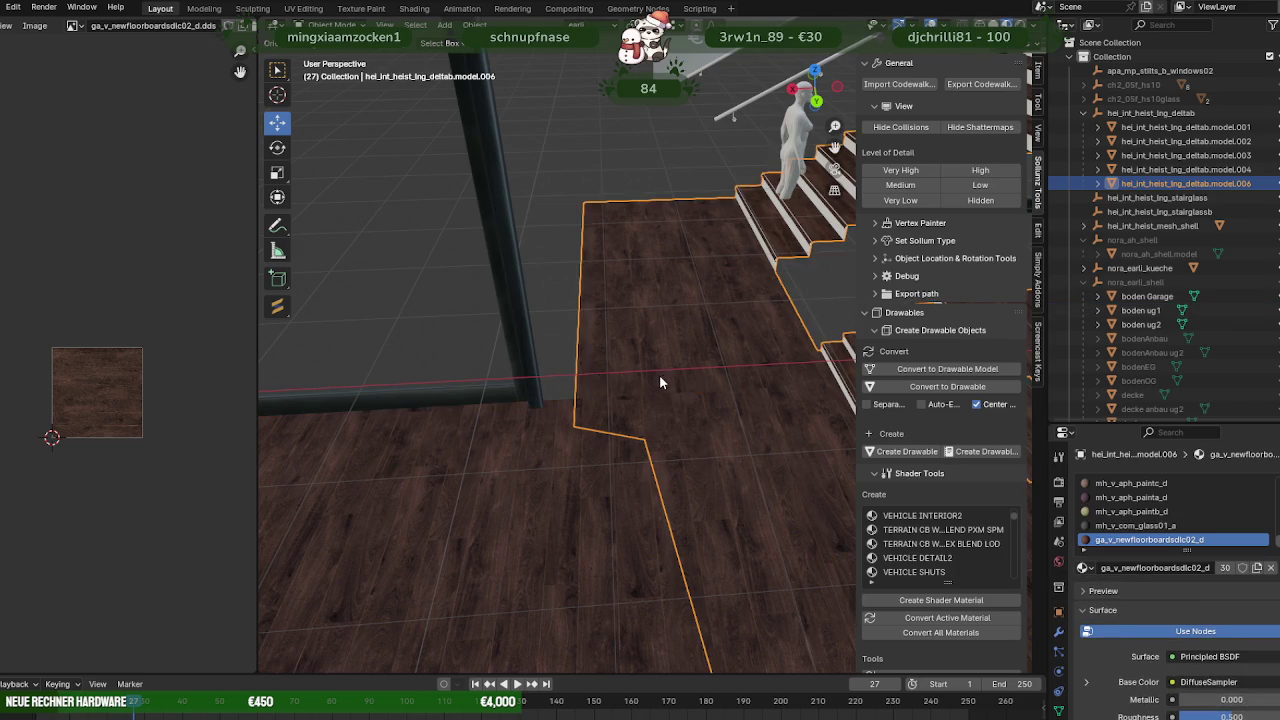
pyautogui.press('Tab')
pyautogui.click(586, 427)
pyautogui.moveTo(589, 427)
pyautogui.mouseDown(button='middle')
pyautogui.moveTo(648, 426)
pyautogui.moveTo(657, 443)
pyautogui.moveTo(623, 443)
pyautogui.moveTo(631, 414)
pyautogui.mouseUp(button='middle')
pyautogui.hotkey('shift', 'z')
pyautogui.hotkey('shift', 'z')
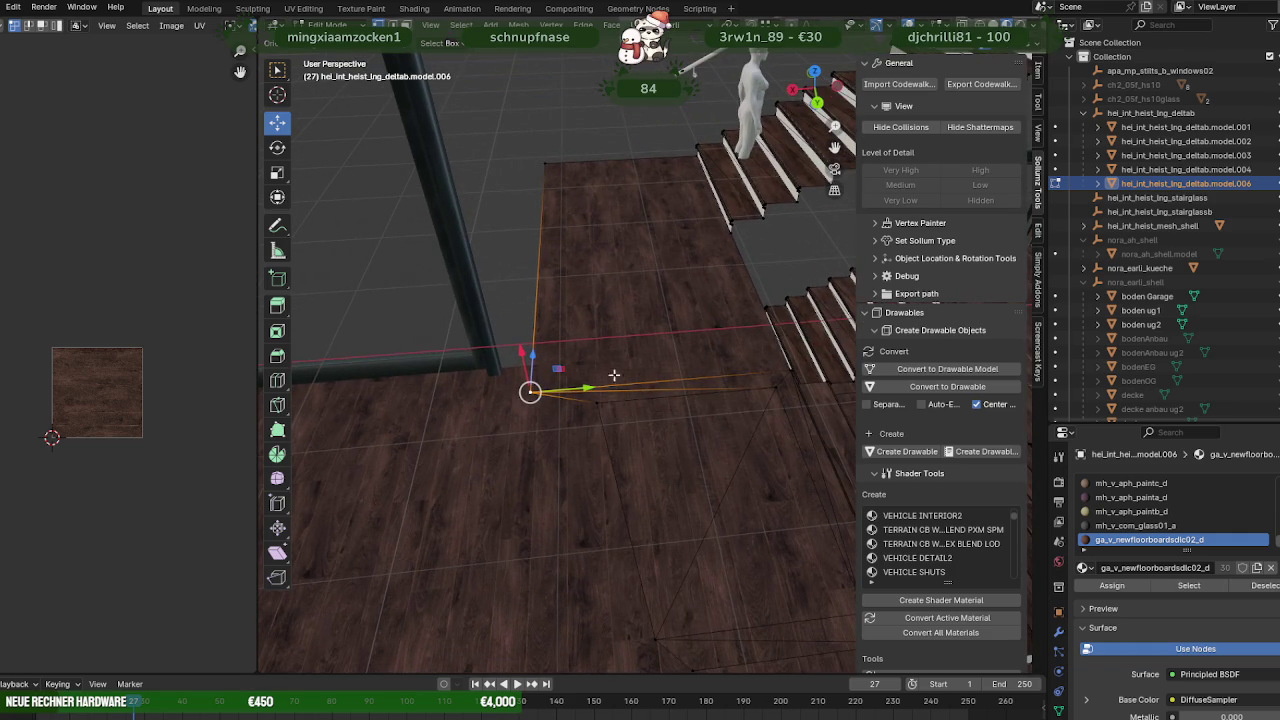
pyautogui.press('Tab')
# Slide a lower floor corner vertex along Y toward the wall frame.
pyautogui.moveTo(600, 335); pyautogui.dragTo(640, 347, button='middle')
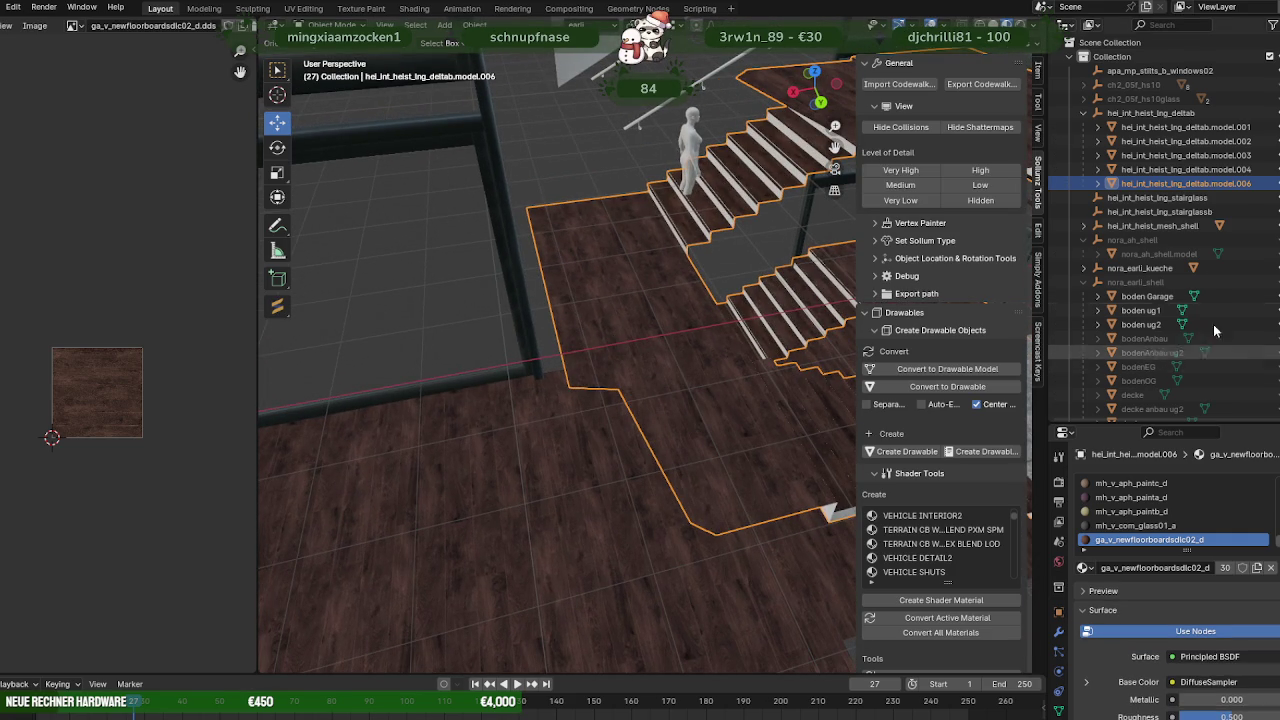
pyautogui.press('Tab')
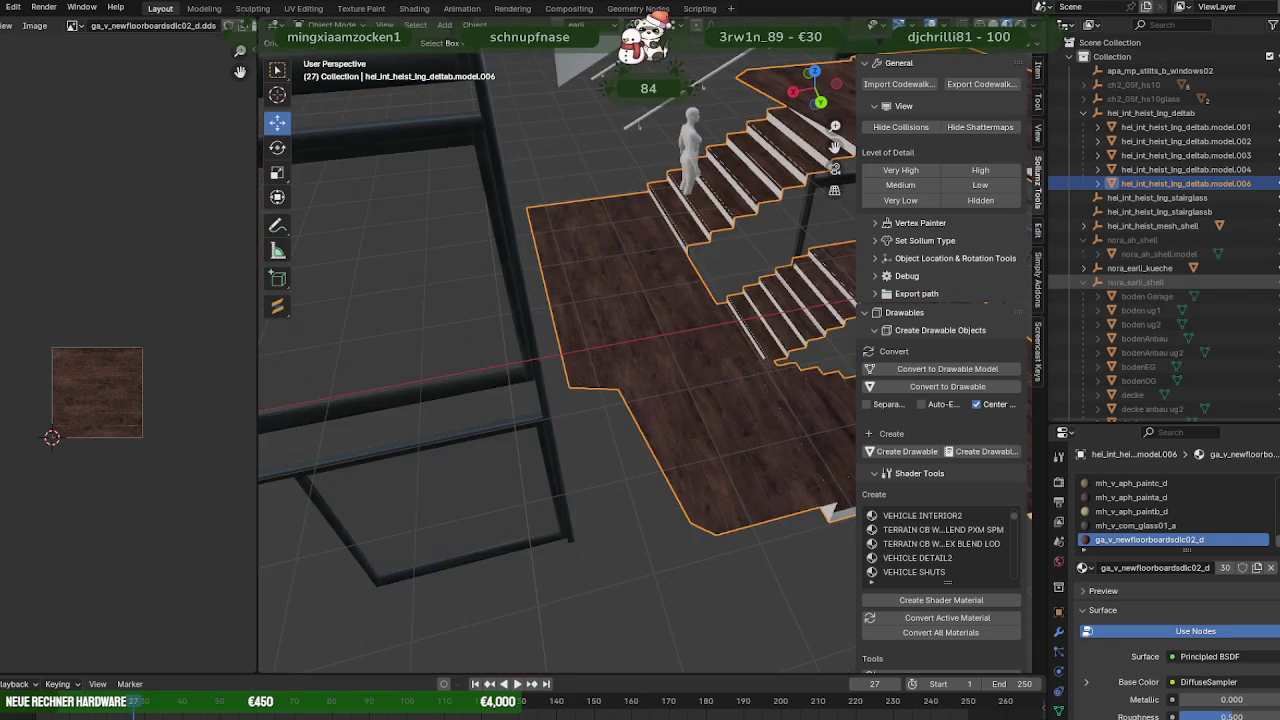
pyautogui.moveTo(686, 366); pyautogui.dragTo(641, 394, button='middle')
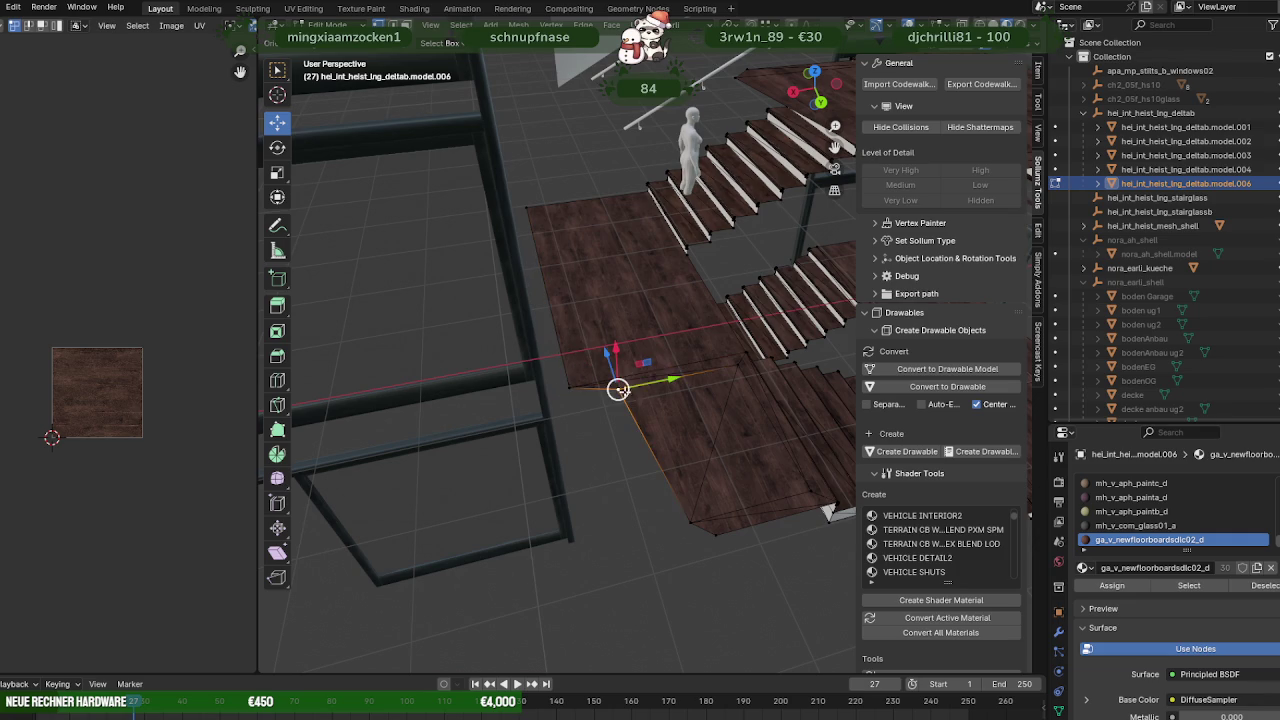
pyautogui.moveTo(647, 378); pyautogui.dragTo(585, 384)
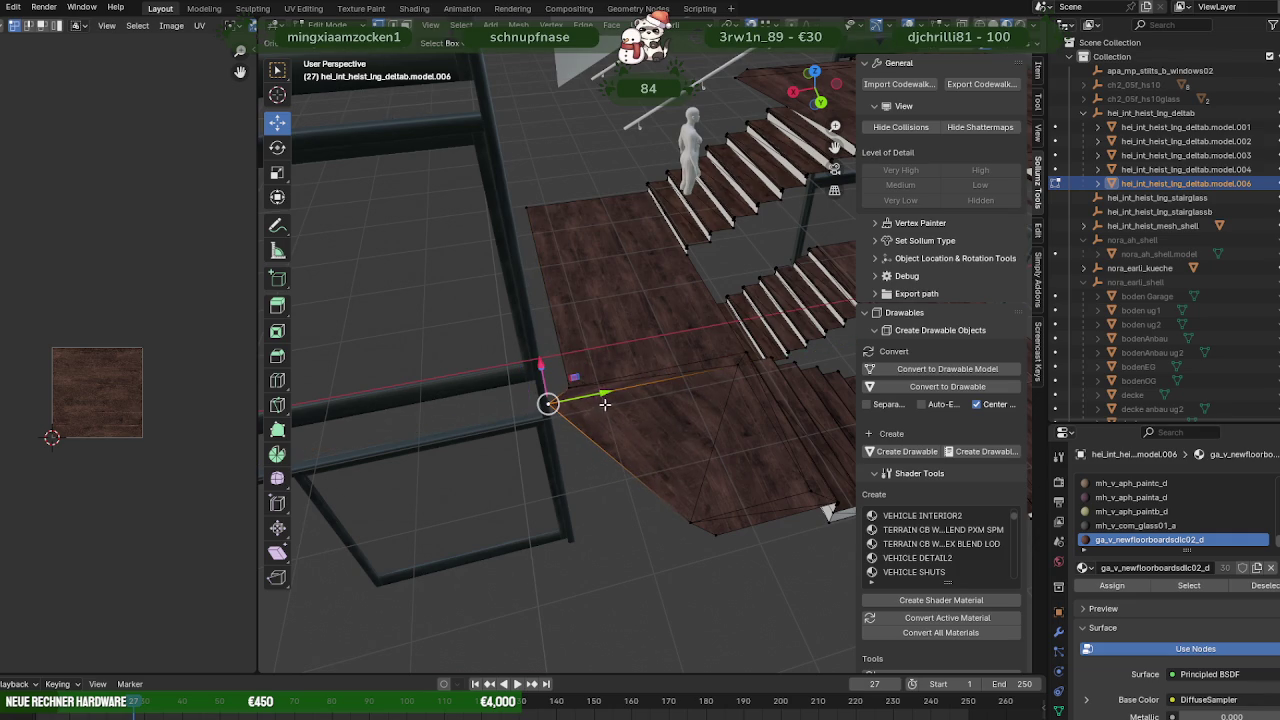
pyautogui.press('g')
pyautogui.press('y')
pyautogui.press('Escape')
pyautogui.click(694, 524)
pyautogui.press('g')
pyautogui.press('y')
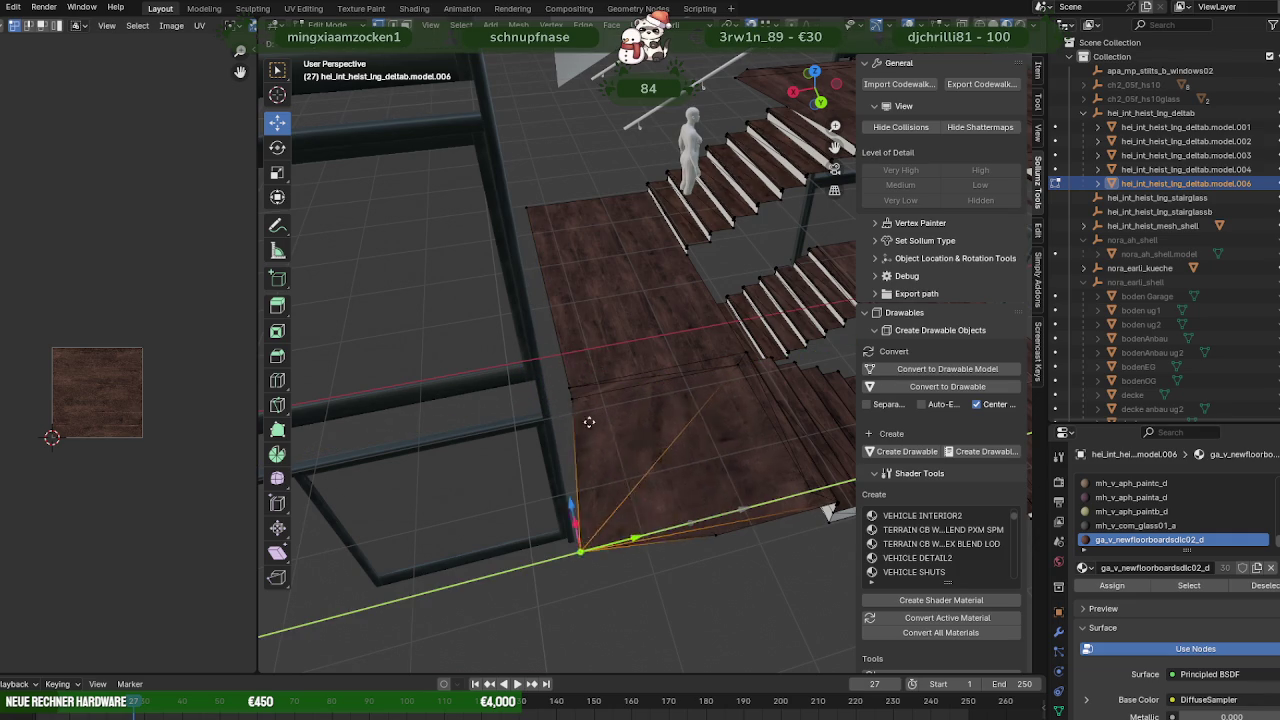
pyautogui.click(579, 400)
# Move the neighbouring floor vertices along Y to align the floor edge.
pyautogui.click(722, 537)
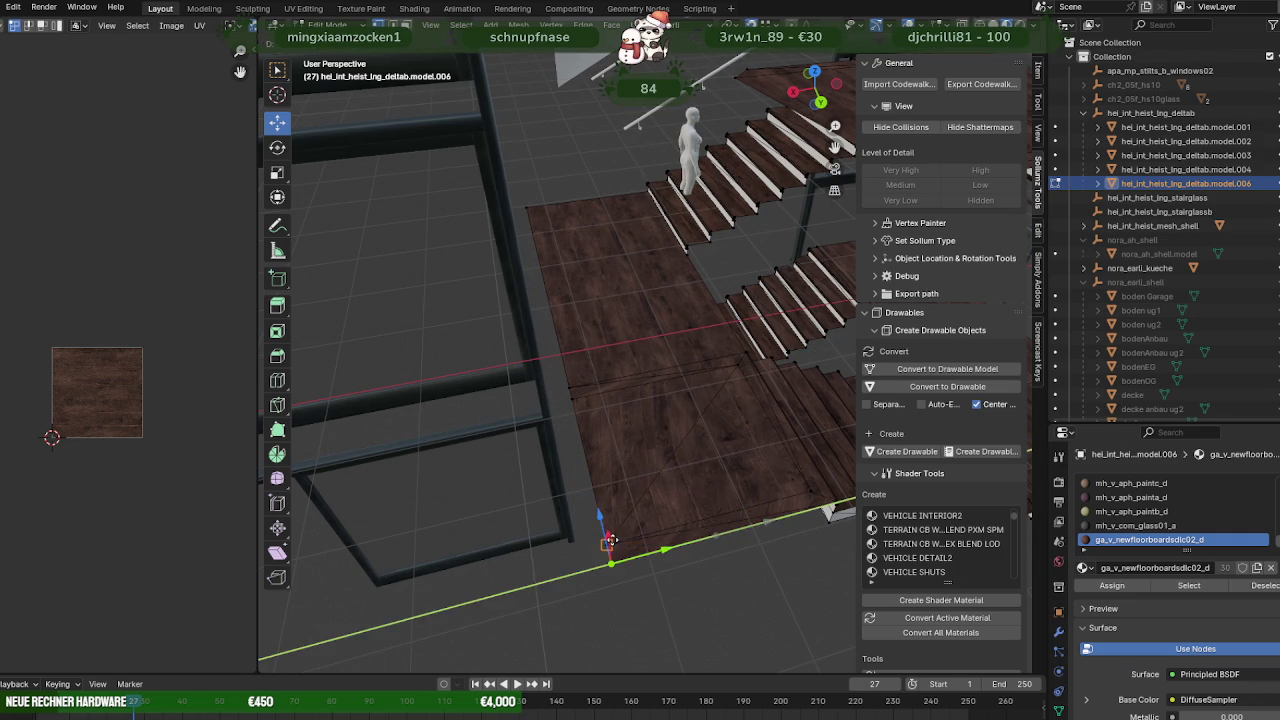
pyautogui.moveTo(611, 540)
pyautogui.mouseDown(button='middle')
pyautogui.moveTo(640, 451)
pyautogui.moveTo(620, 440)
pyautogui.moveTo(598, 371)
pyautogui.mouseUp(button='middle')
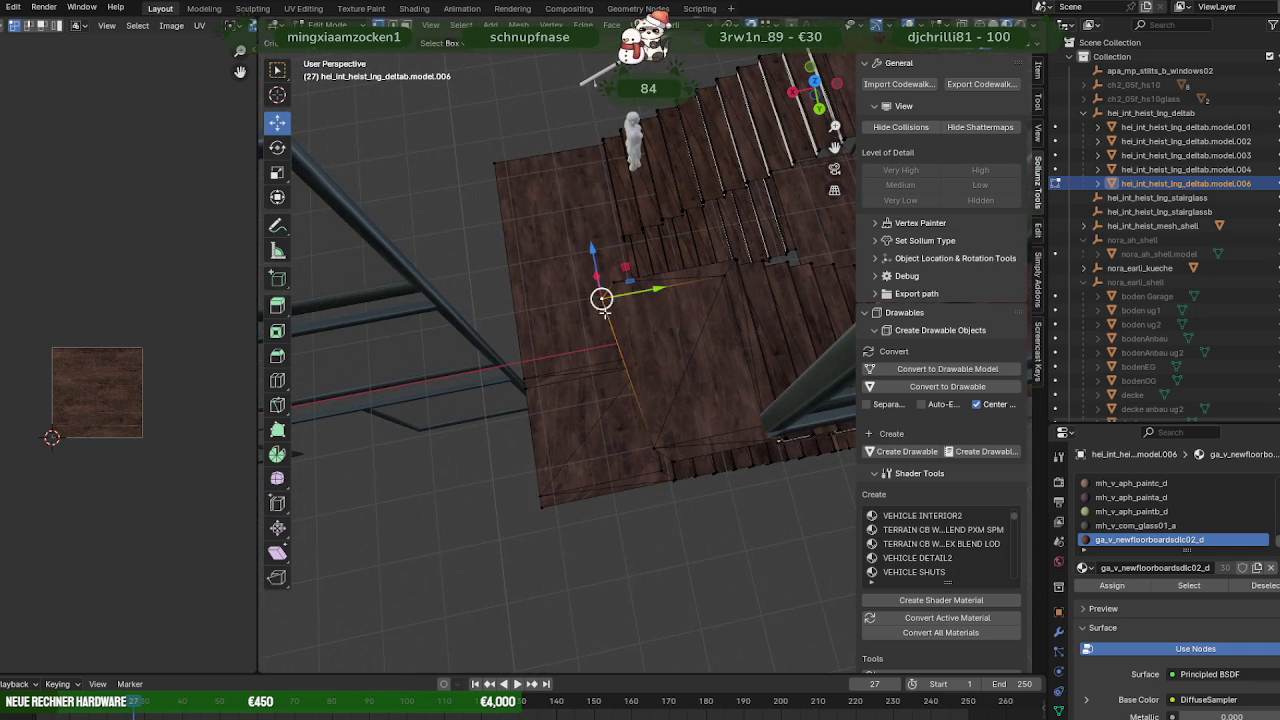
pyautogui.moveTo(643, 298)
pyautogui.mouseDown()
pyautogui.moveTo(614, 283)
pyautogui.moveTo(548, 505)
pyautogui.mouseUp()
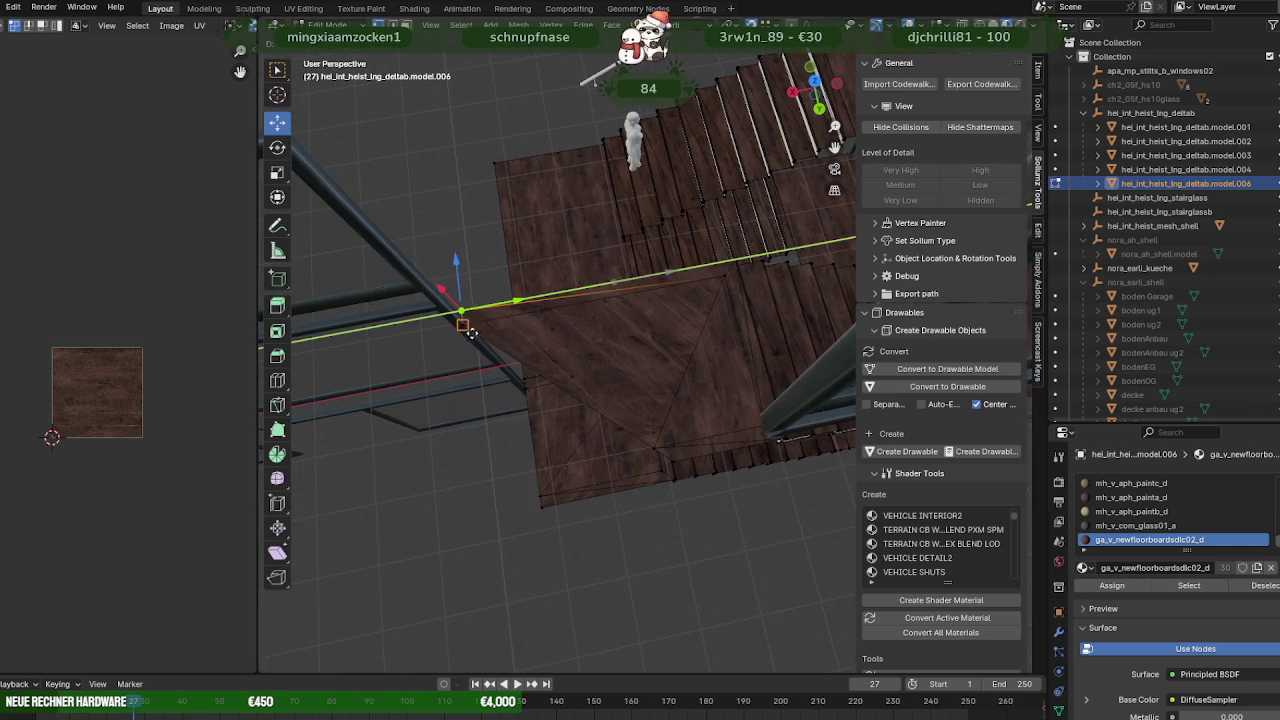
pyautogui.click(674, 462)
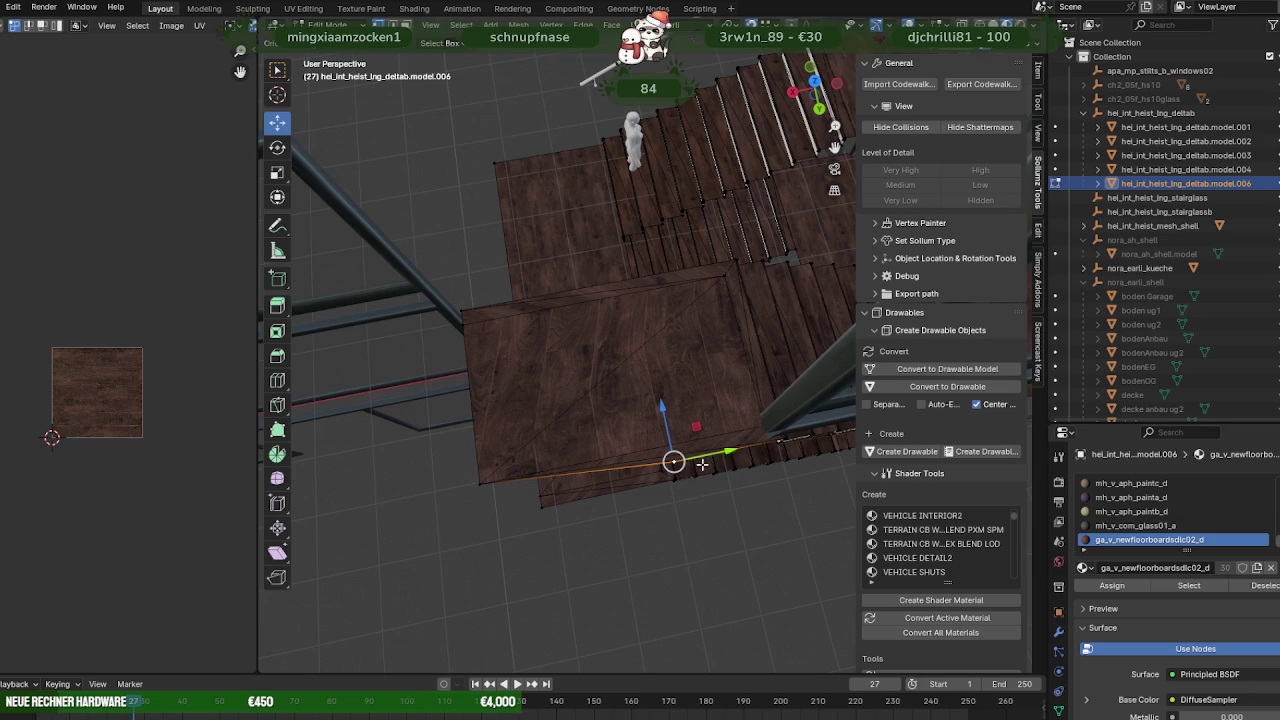
pyautogui.moveTo(541, 520); pyautogui.dragTo(491, 494)
pyautogui.moveTo(491, 494)
pyautogui.mouseDown(button='middle')
pyautogui.moveTo(678, 480)
pyautogui.moveTo(670, 410)
pyautogui.moveTo(740, 449)
pyautogui.moveTo(629, 457)
pyautogui.mouseUp(button='middle')
# Stretch the floor face beside the stairs up toward the landing.
pyautogui.click(670, 471)
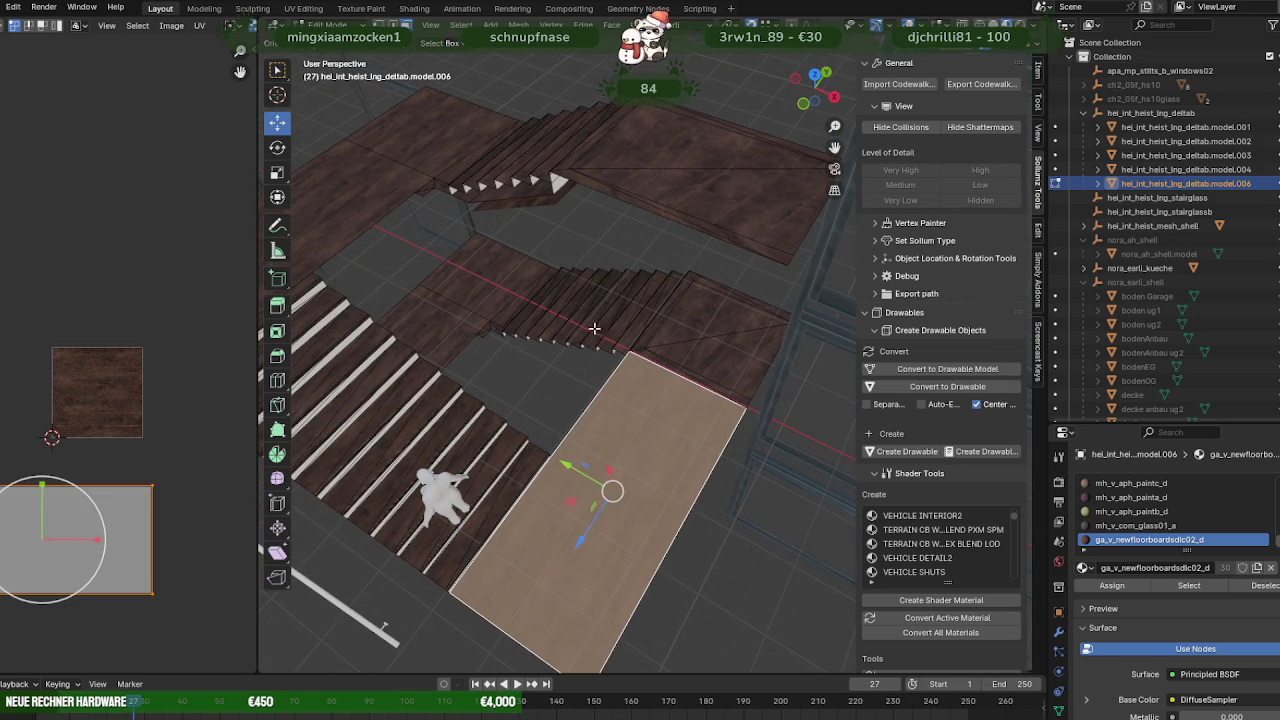
pyautogui.hotkey('alt', 'a')
pyautogui.click(629, 200)
pyautogui.click(629, 200)
pyautogui.moveTo(629, 200)
pyautogui.mouseDown(button='middle')
pyautogui.moveTo(614, 286)
pyautogui.moveTo(701, 312)
pyautogui.mouseUp(button='middle')
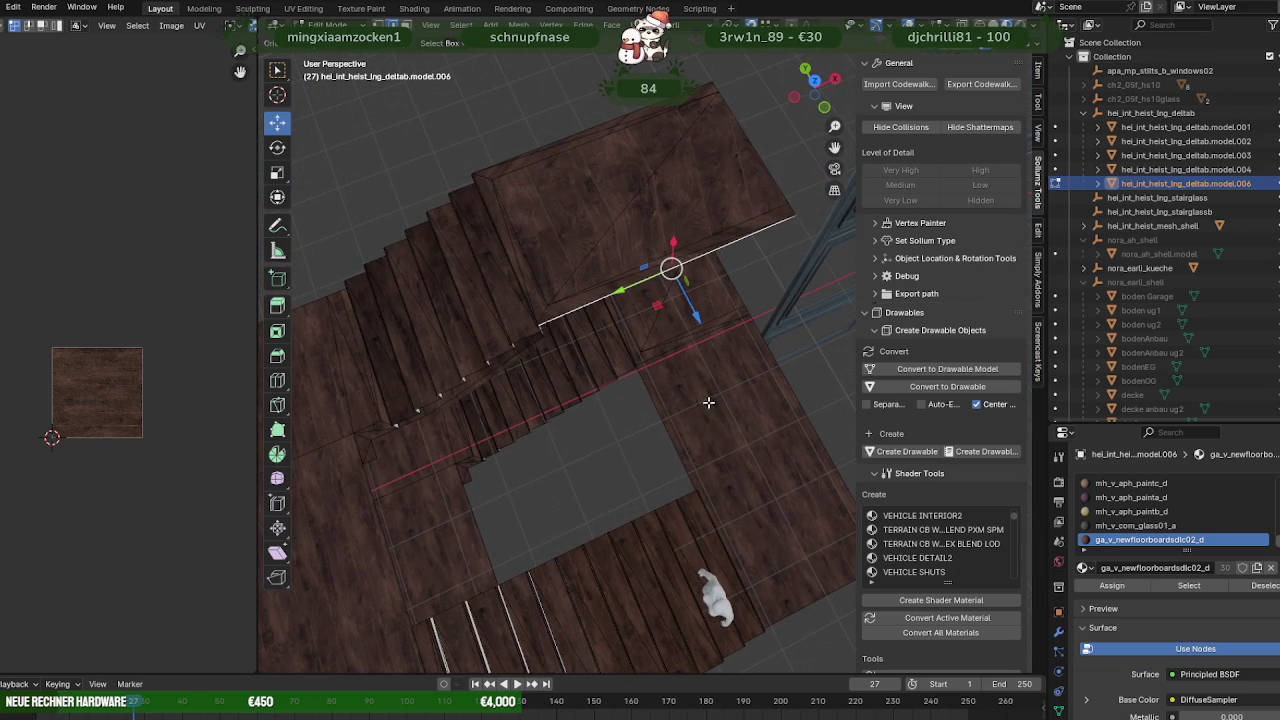
pyautogui.moveTo(685, 401); pyautogui.dragTo(722, 262, button='middle')
pyautogui.click(673, 403)
pyautogui.click(674, 401)
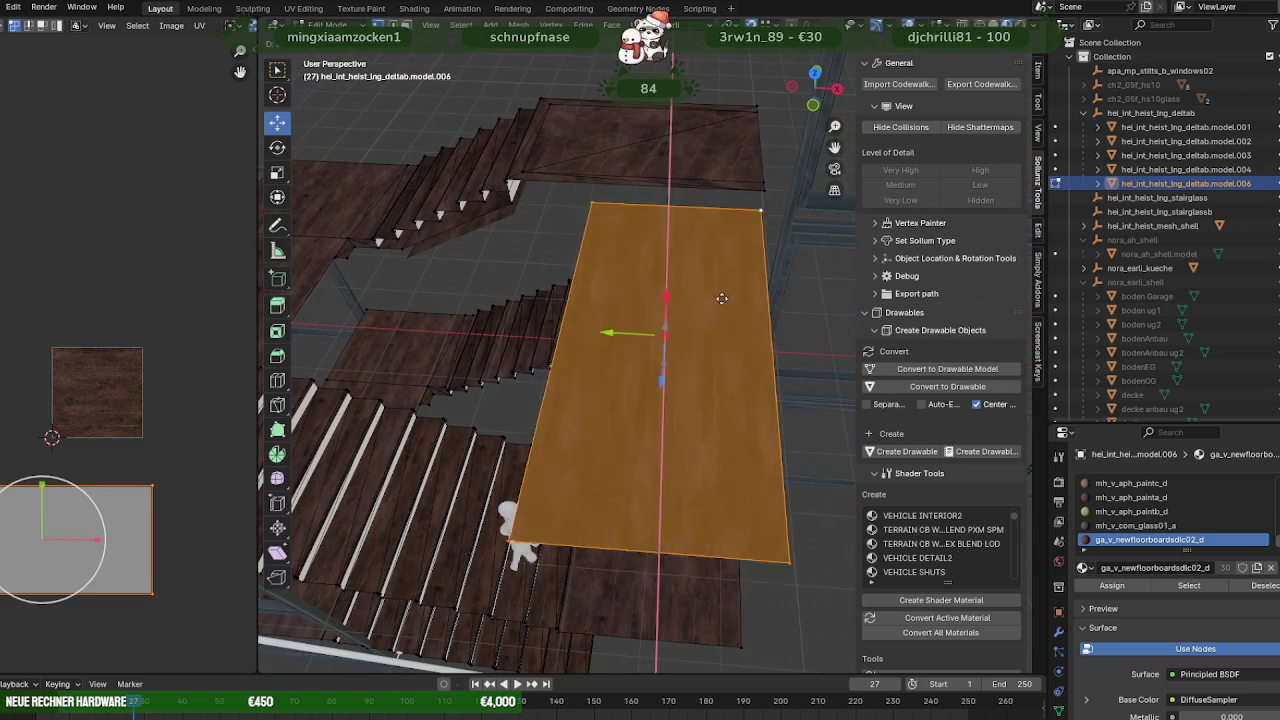
pyautogui.moveTo(753, 237); pyautogui.dragTo(756, 186)
# Pull back to view the whole staircase in Object Mode.
pyautogui.moveTo(756, 186); pyautogui.dragTo(803, 286, button='middle')
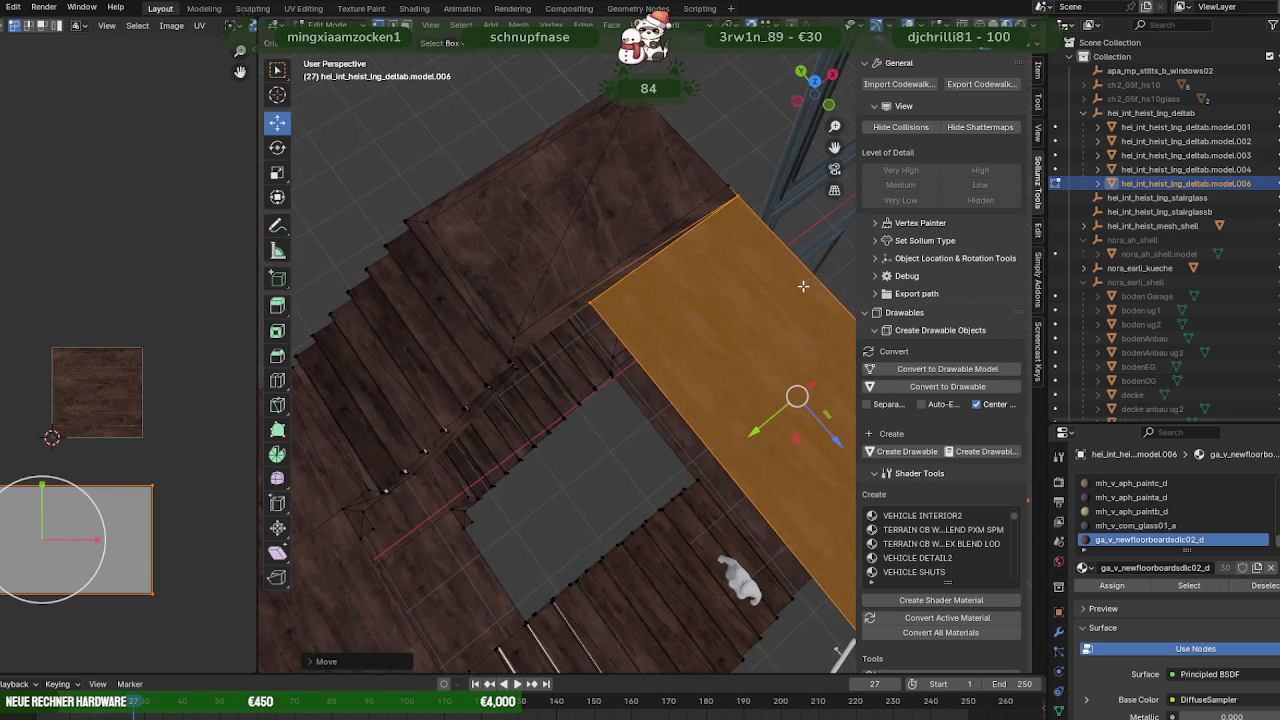
pyautogui.moveTo(705, 305); pyautogui.dragTo(671, 352, button='middle')
pyautogui.scroll(-3, 690, 330)
pyautogui.press('Tab')
pyautogui.moveTo(608, 521)
pyautogui.mouseDown(button='middle')
pyautogui.moveTo(686, 499)
pyautogui.moveTo(700, 427)
pyautogui.mouseUp(button='middle')
pyautogui.scroll(-2, 687, 496)
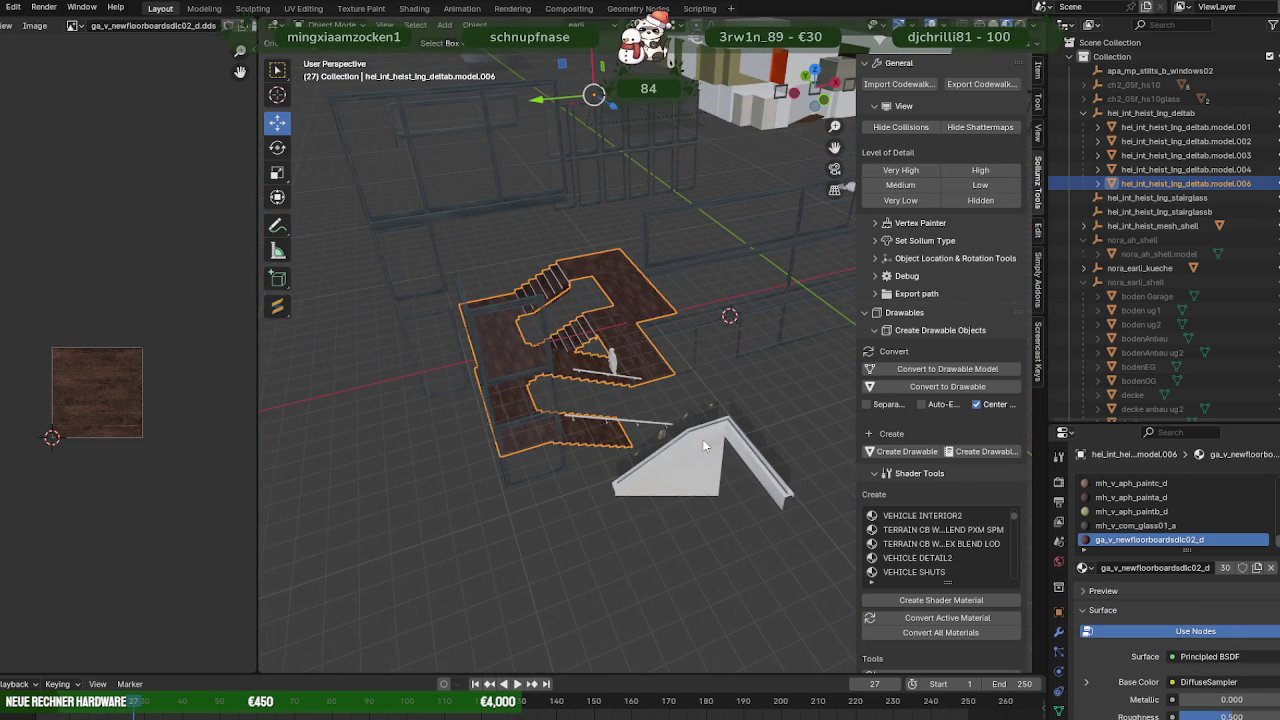
# Extrude the end of white stringer model.002 downward to lengthen the beam.
pyautogui.click(702, 439)
pyautogui.press('Tab')
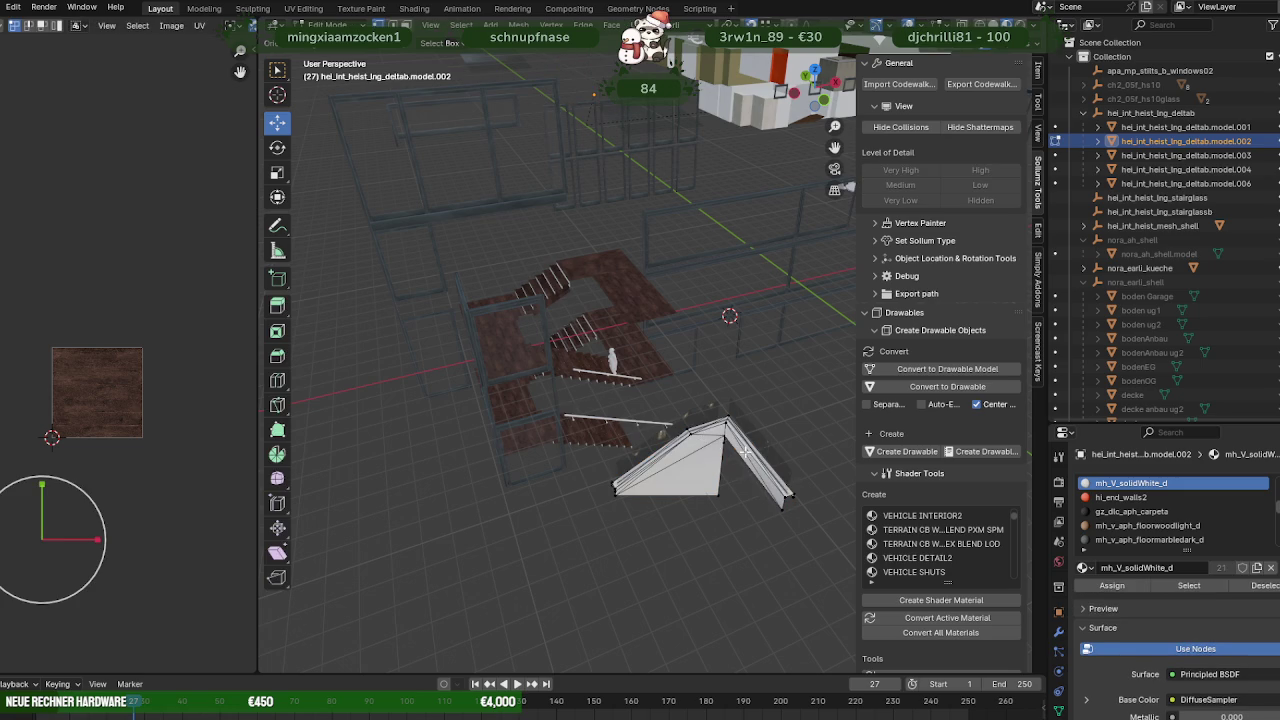
pyautogui.press('KP_Decimal')
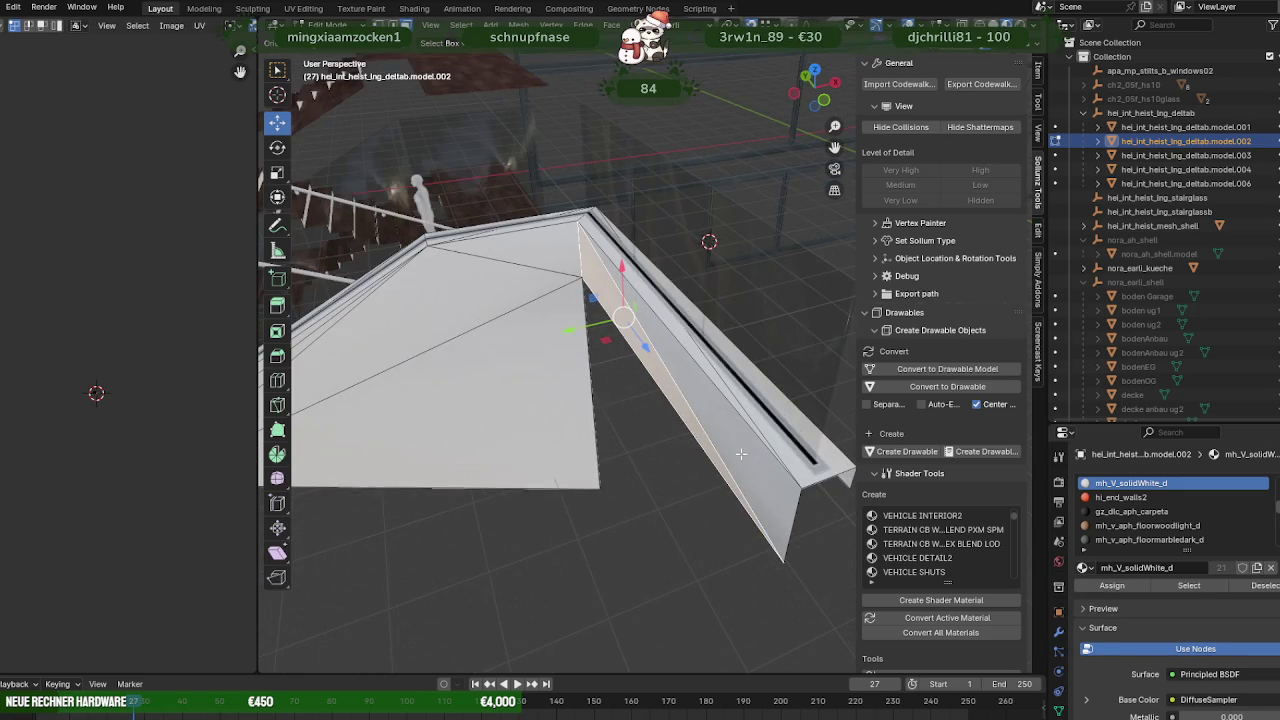
pyautogui.moveTo(645, 390)
pyautogui.mouseDown(button='middle')
pyautogui.moveTo(537, 380)
pyautogui.moveTo(687, 349)
pyautogui.moveTo(709, 387)
pyautogui.mouseUp(button='middle')
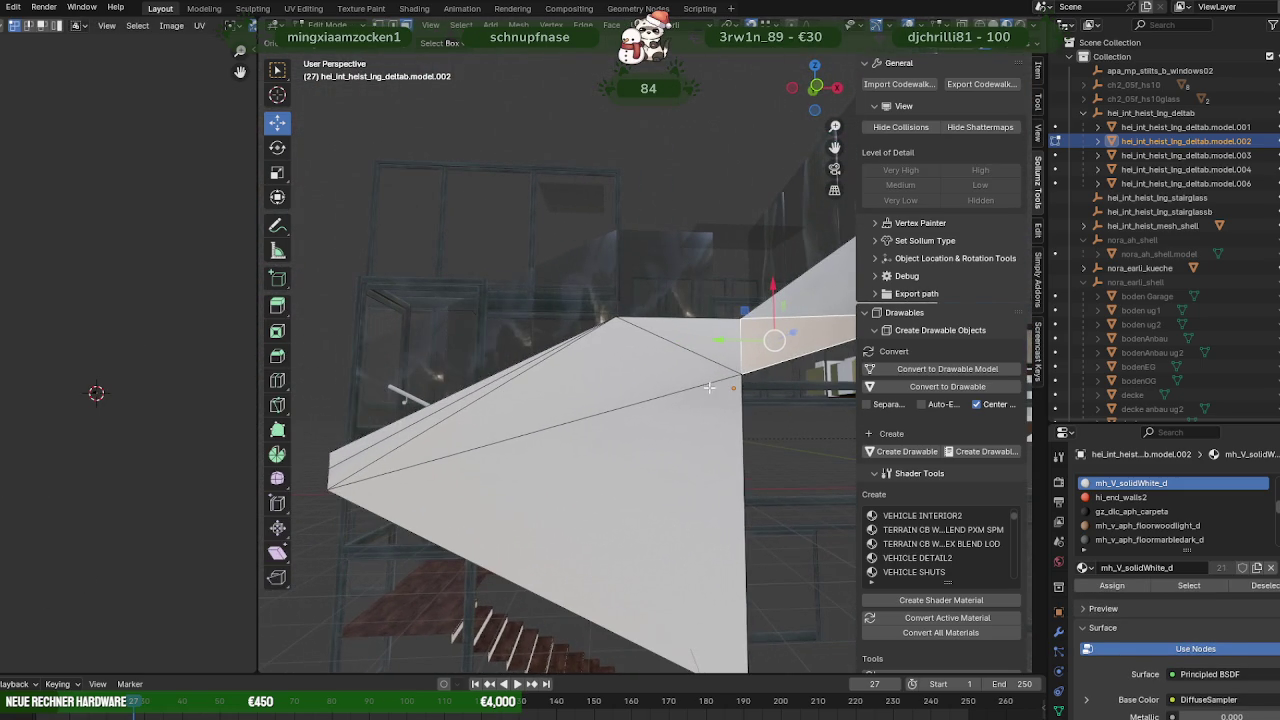
pyautogui.moveTo(566, 401)
pyautogui.mouseDown(button='middle')
pyautogui.moveTo(560, 510)
pyautogui.moveTo(632, 499)
pyautogui.mouseUp(button='middle')
pyautogui.hotkey('ctrl', 'l')
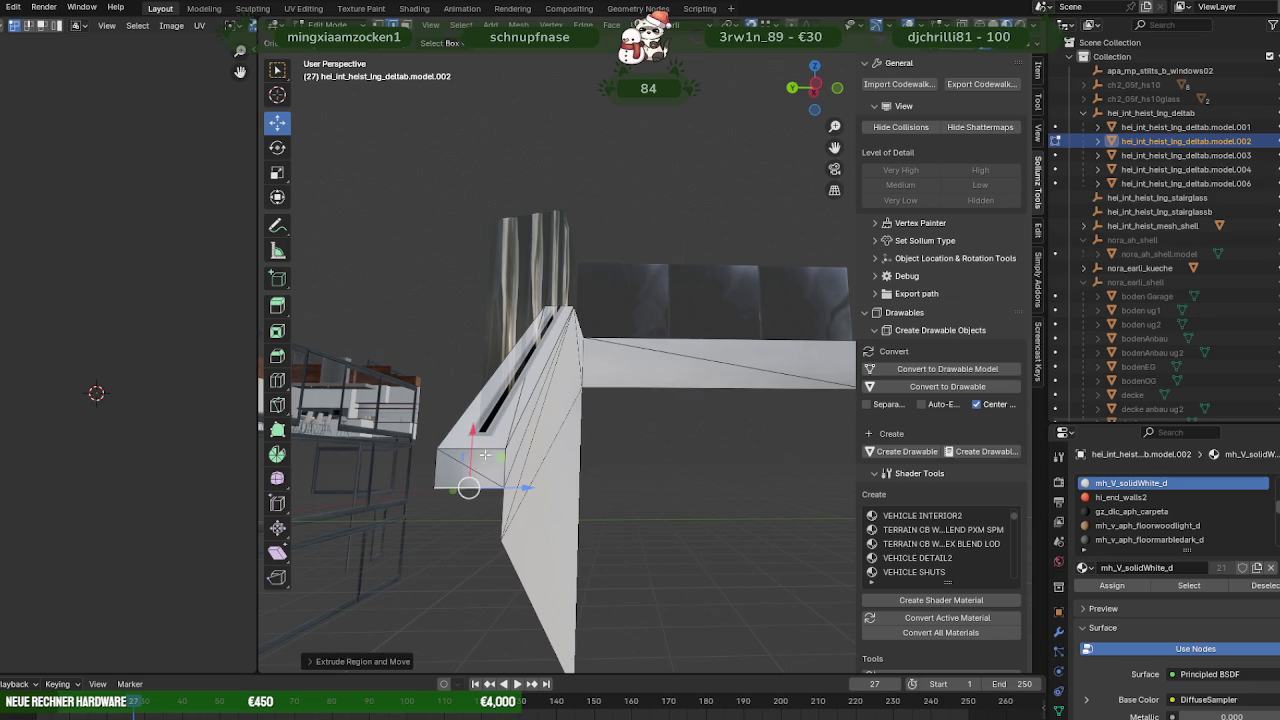
pyautogui.moveTo(468, 440); pyautogui.dragTo(497, 535)
pyautogui.moveTo(490, 561)
pyautogui.mouseDown(button='middle')
pyautogui.moveTo(594, 523)
pyautogui.moveTo(415, 517)
pyautogui.moveTo(606, 525)
pyautogui.moveTo(589, 525)
pyautogui.mouseUp(button='middle')
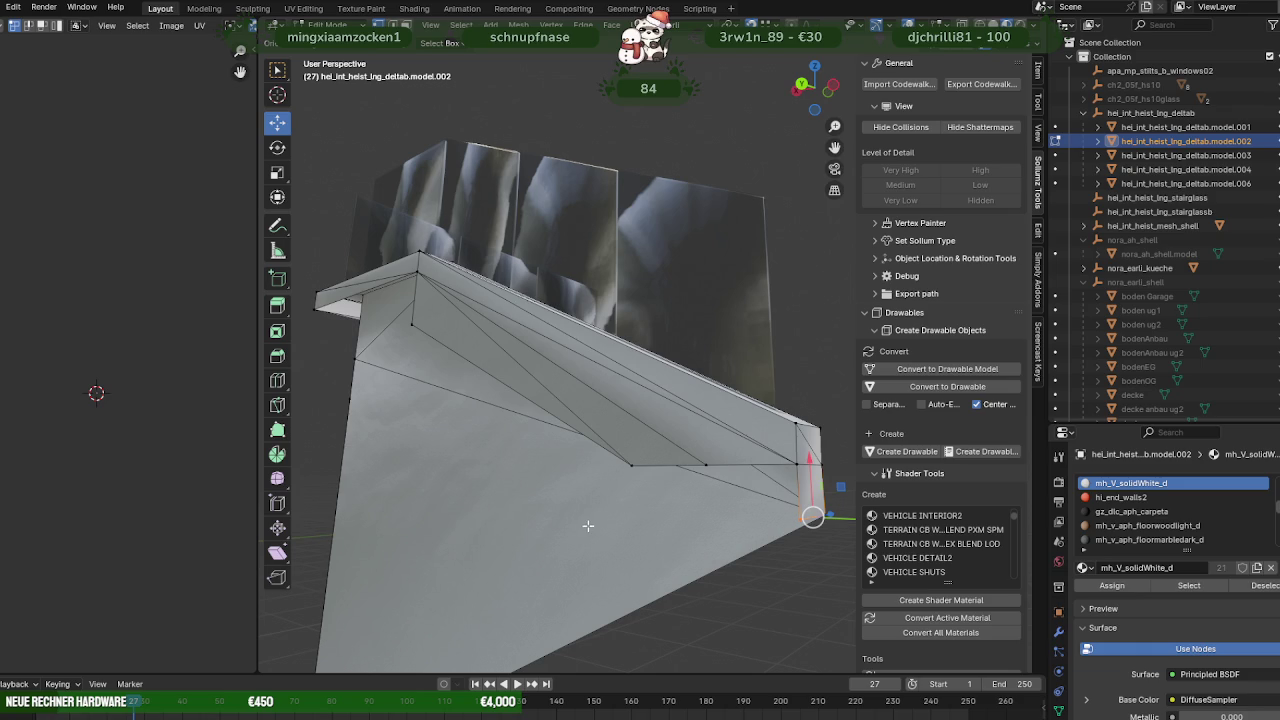
# Select the sloped stringer's underside faces and remove them.
pyautogui.click(631, 405)
pyautogui.keyDown('shift'); pyautogui.click(607, 409); pyautogui.keyUp('shift')
pyautogui.keyDown('shift'); pyautogui.click(561, 408); pyautogui.keyUp('shift')
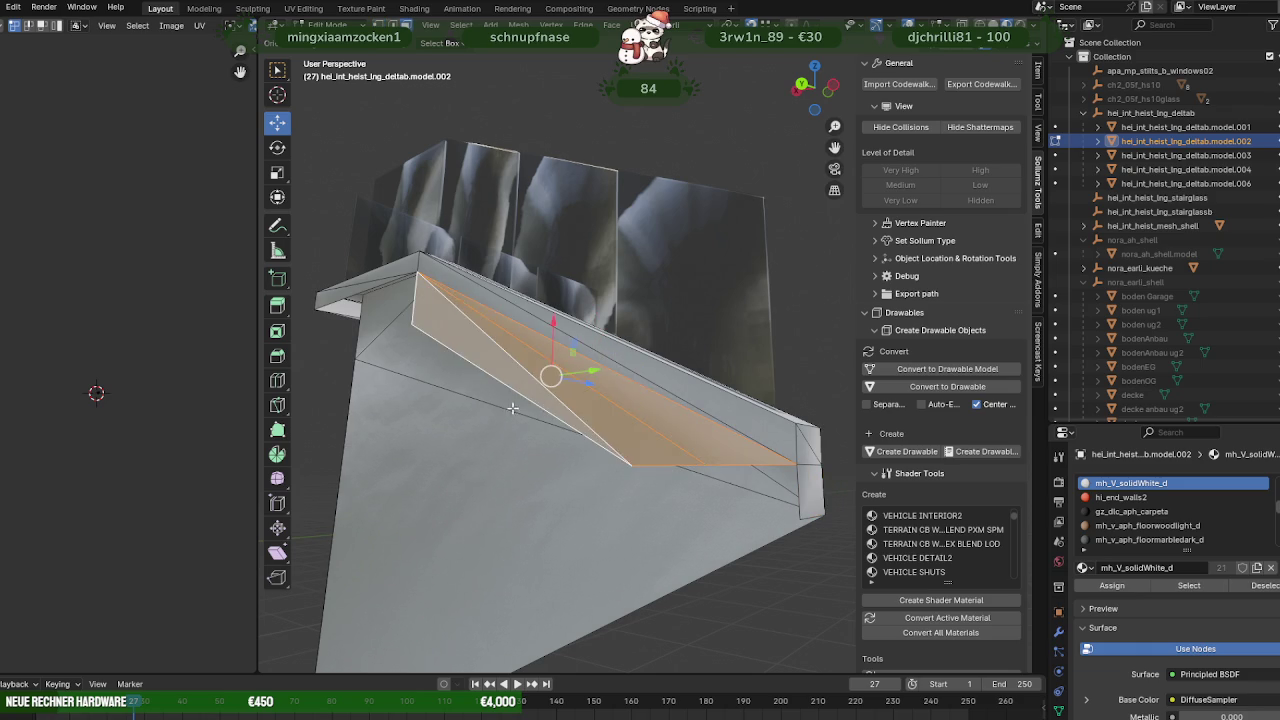
pyautogui.scroll(3, 555, 405)
pyautogui.scroll(-1, 555, 405)
pyautogui.scroll(-2, 520, 418)
pyautogui.scroll(-5, 669, 452)
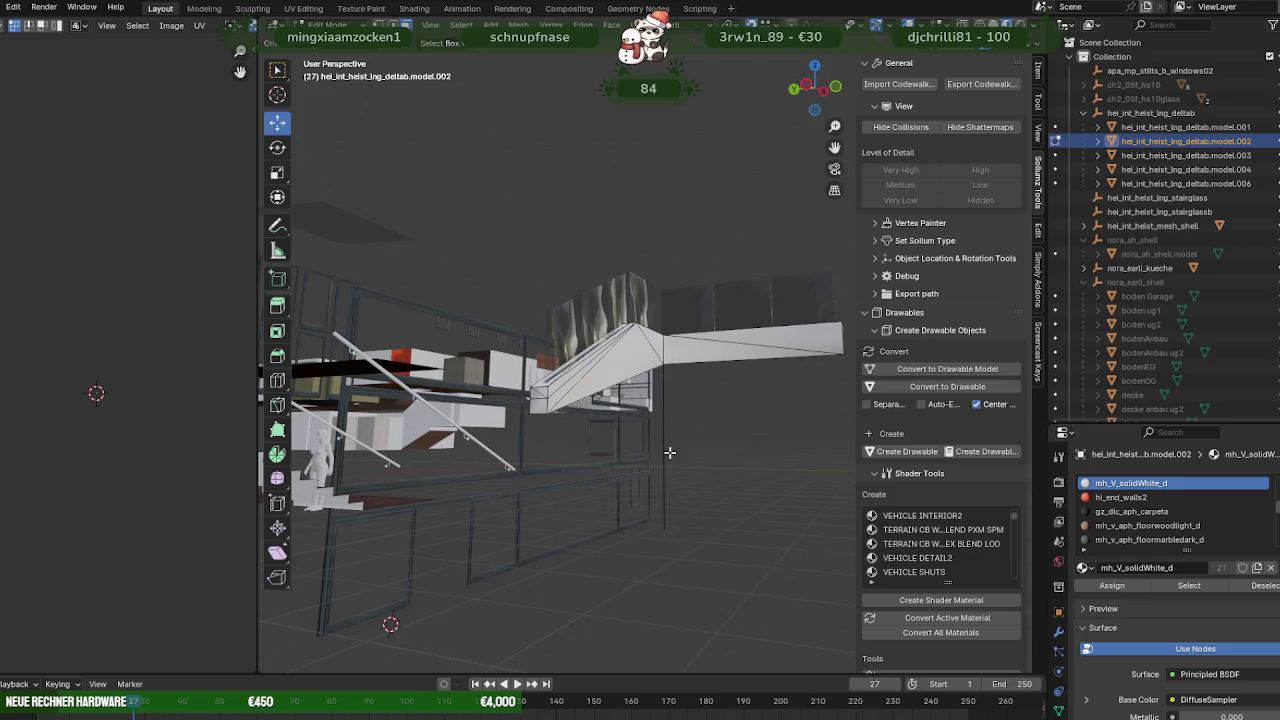
pyautogui.moveTo(644, 360)
pyautogui.mouseDown(button='middle')
pyautogui.moveTo(522, 429)
pyautogui.moveTo(474, 430)
pyautogui.mouseUp(button='middle')
pyautogui.scroll(2, 522, 429)
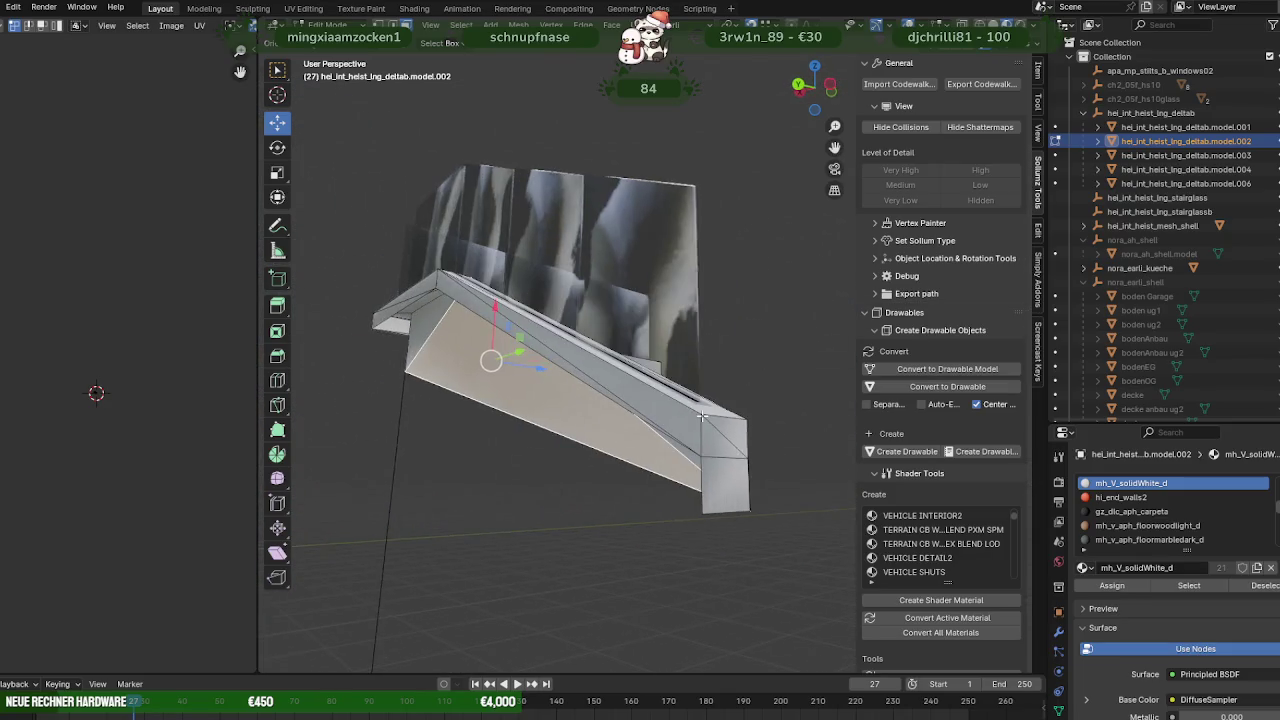
pyautogui.moveTo(492, 449); pyautogui.dragTo(532, 433, button='middle')
pyautogui.moveTo(678, 332); pyautogui.dragTo(660, 410, button='middle')
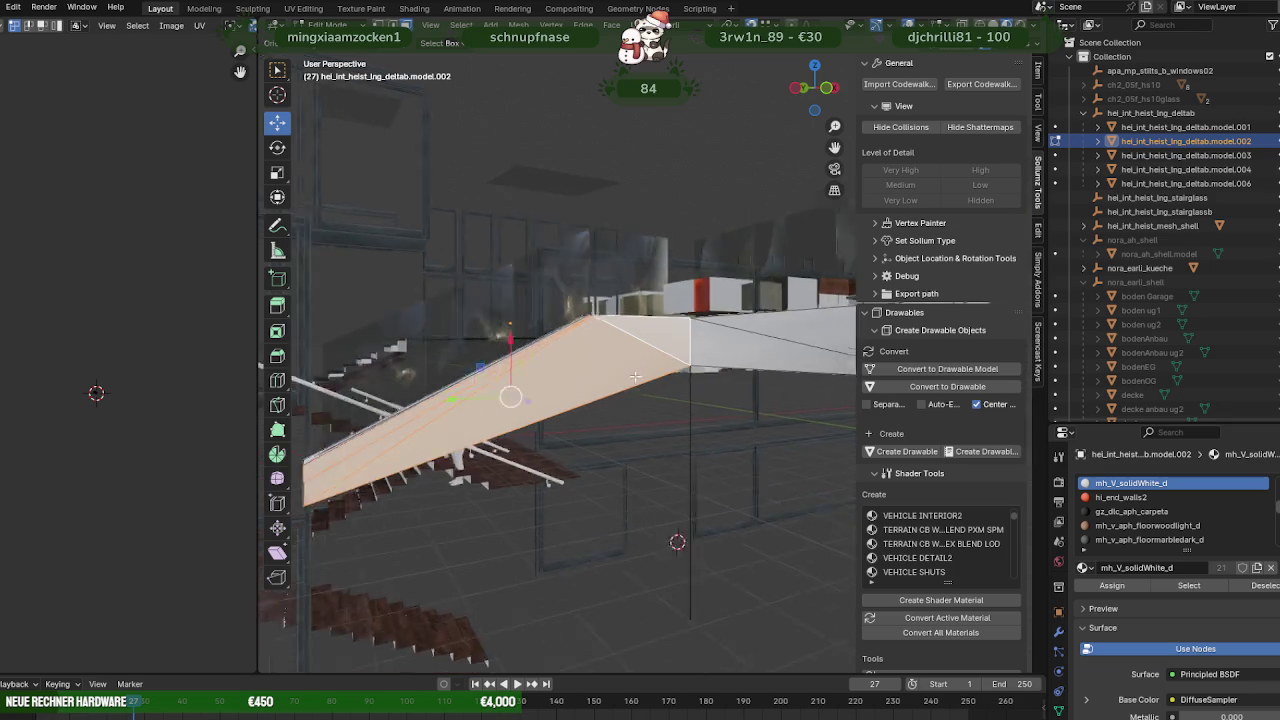
pyautogui.press('h')
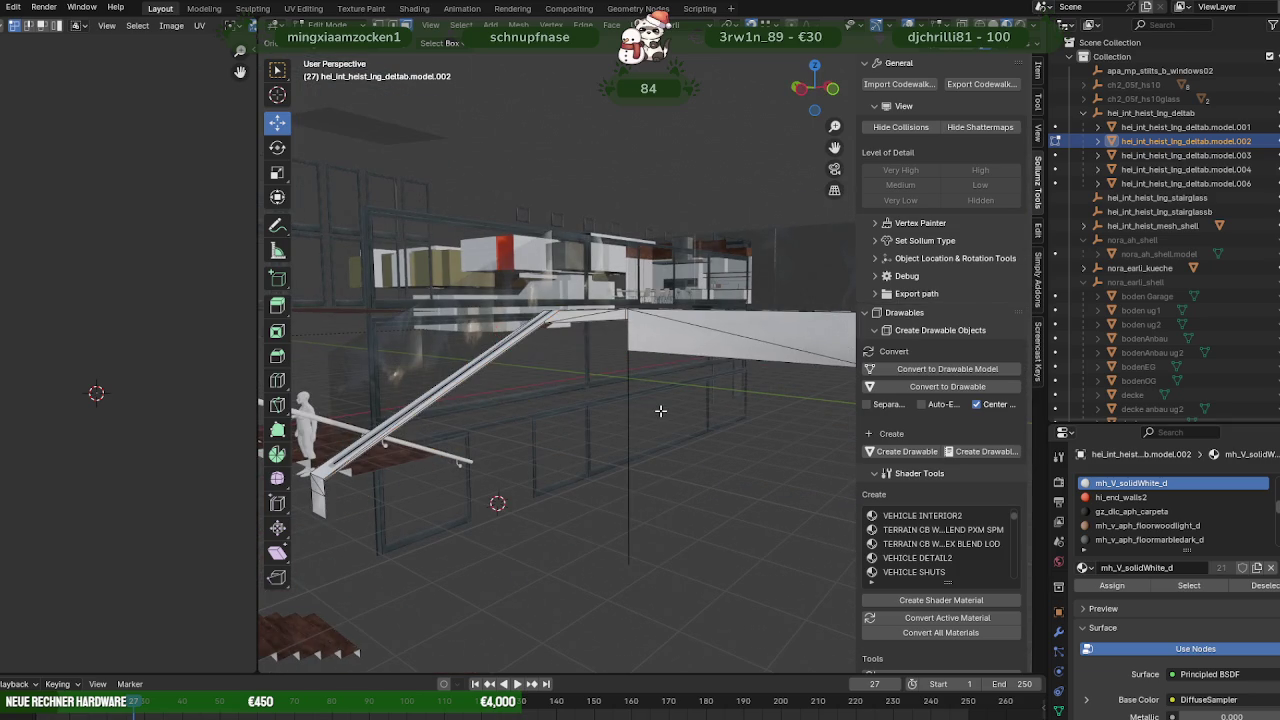
pyautogui.scroll(5, 540, 412)
pyautogui.moveTo(540, 412)
pyautogui.mouseDown(button='middle')
pyautogui.moveTo(497, 313)
pyautogui.moveTo(600, 370)
pyautogui.moveTo(549, 376)
pyautogui.mouseUp(button='middle')
# Duplicate the long sloped beam strip and move it along Z to sit under the grey beam.
pyautogui.click(600, 368)
pyautogui.hotkey('shift', 'd')
pyautogui.rightClick(540, 383)
pyautogui.press('g')
pyautogui.press('z')
pyautogui.click(452, 275)
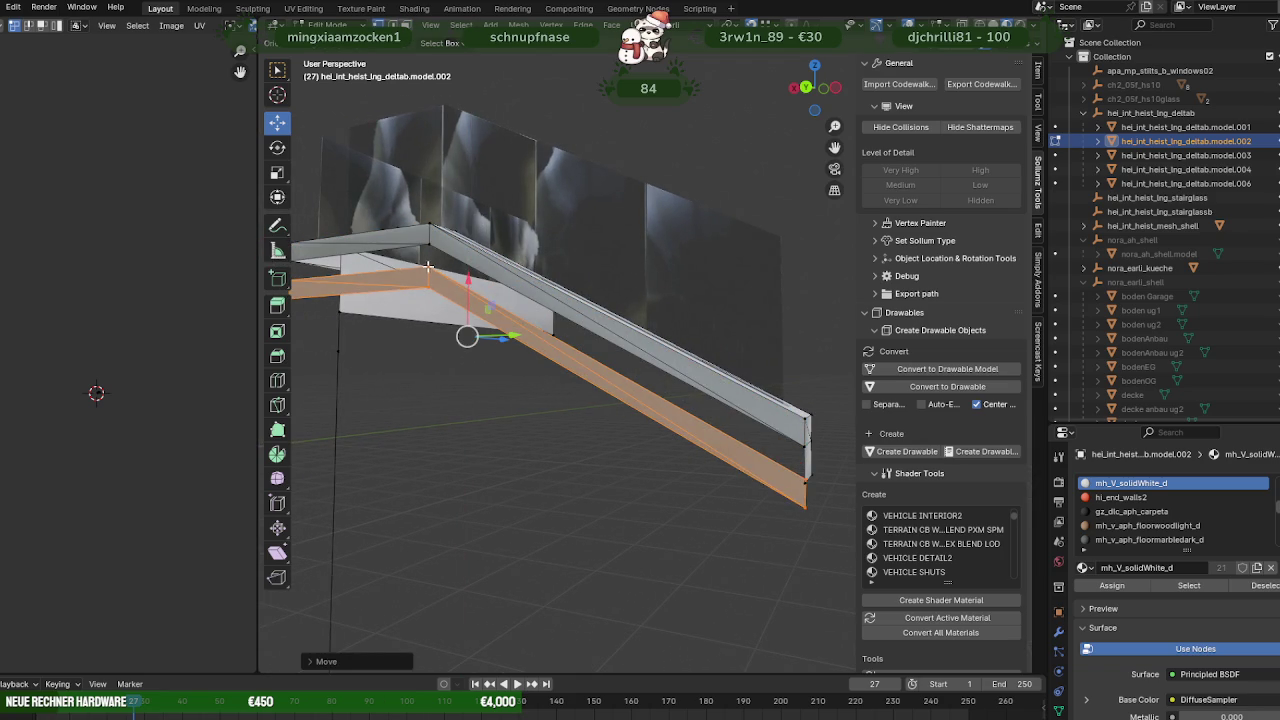
pyautogui.press('g')
pyautogui.press('z')
pyautogui.click(428, 250)
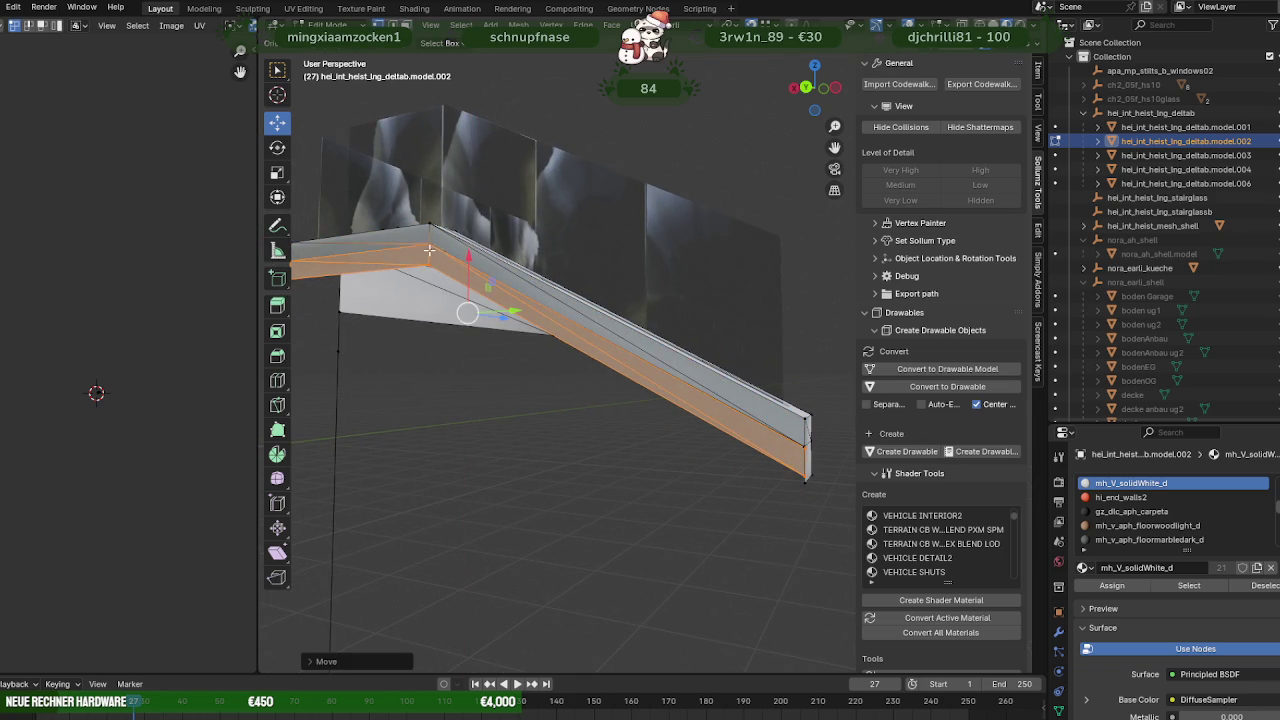
pyautogui.moveTo(538, 313); pyautogui.dragTo(515, 297, button='middle')
pyautogui.scroll(5, 515, 297)
# Slide the beam's lower-end vertices along X and Y so the end is clean.
pyautogui.moveTo(566, 331); pyautogui.dragTo(670, 404, button='middle')
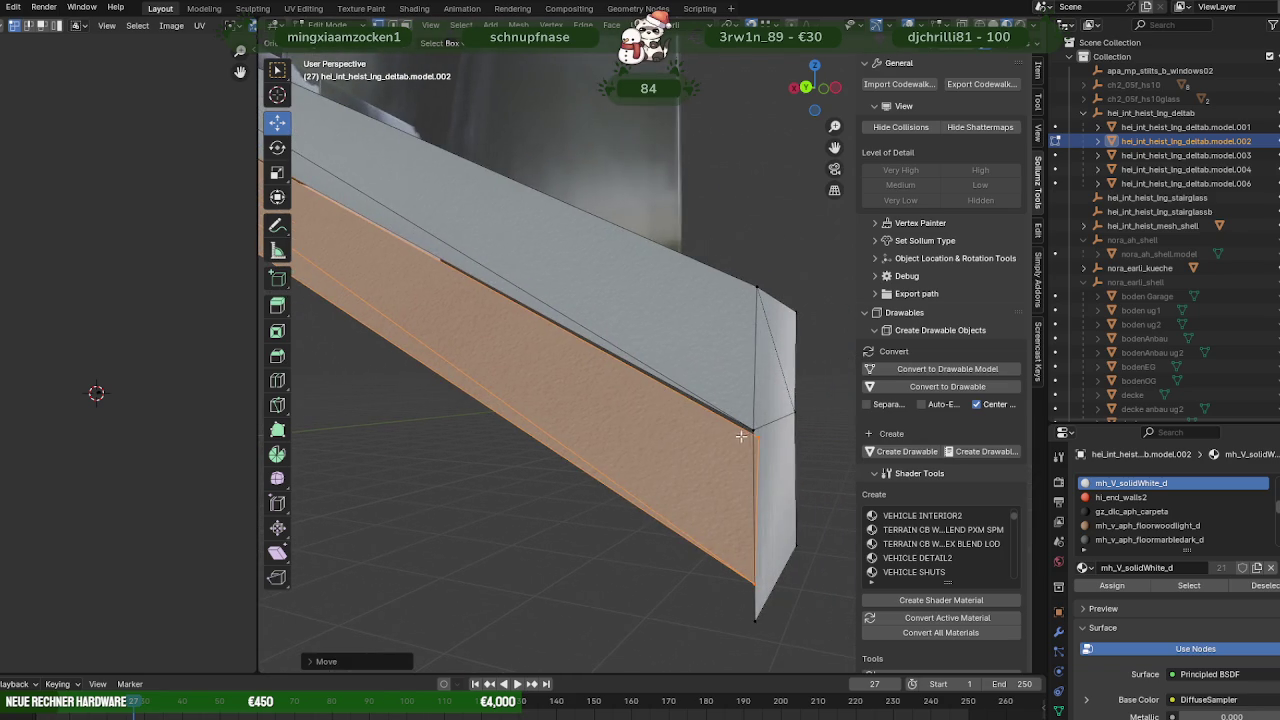
pyautogui.click(758, 438)
pyautogui.click(753, 430)
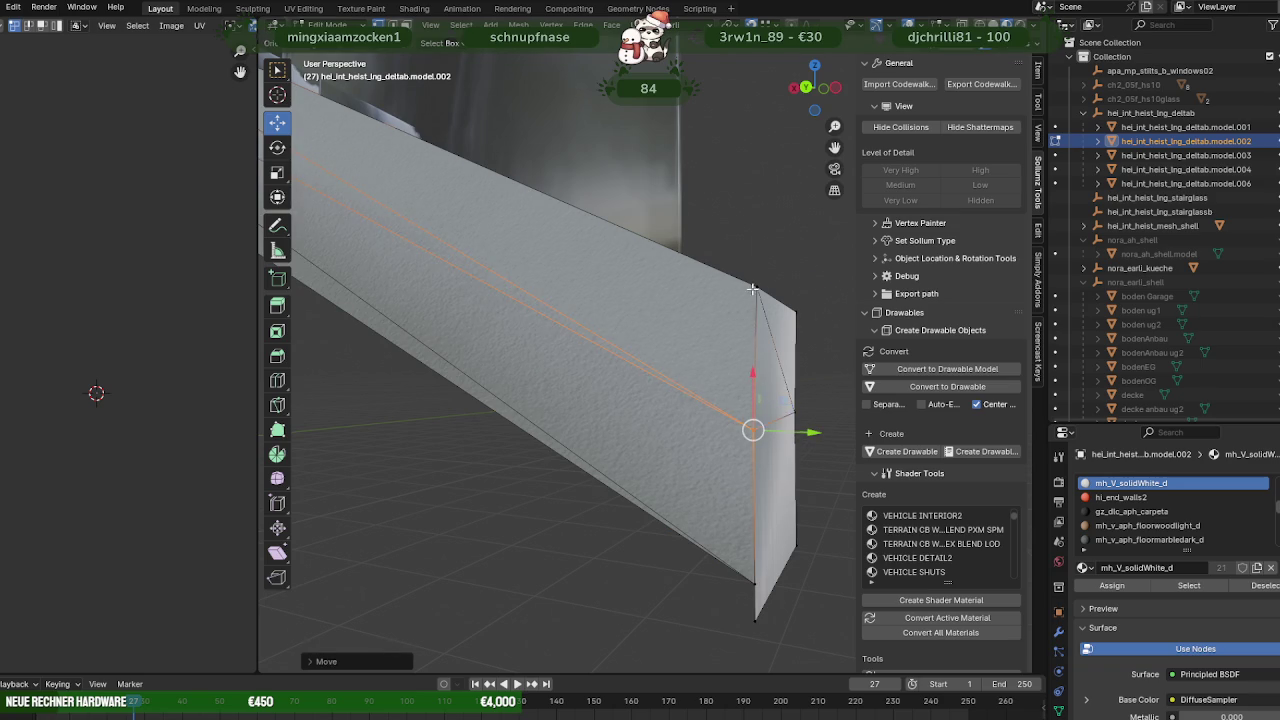
pyautogui.moveTo(753, 289); pyautogui.dragTo(720, 420, button='middle')
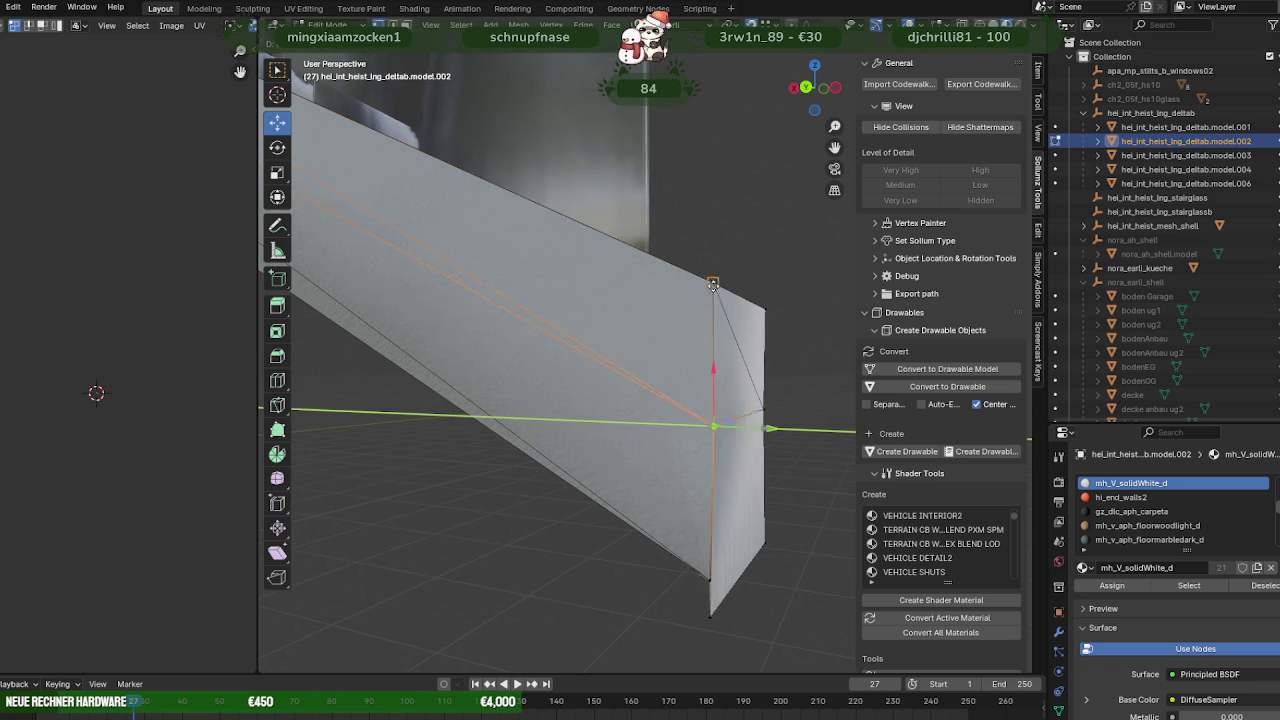
pyautogui.click(760, 410)
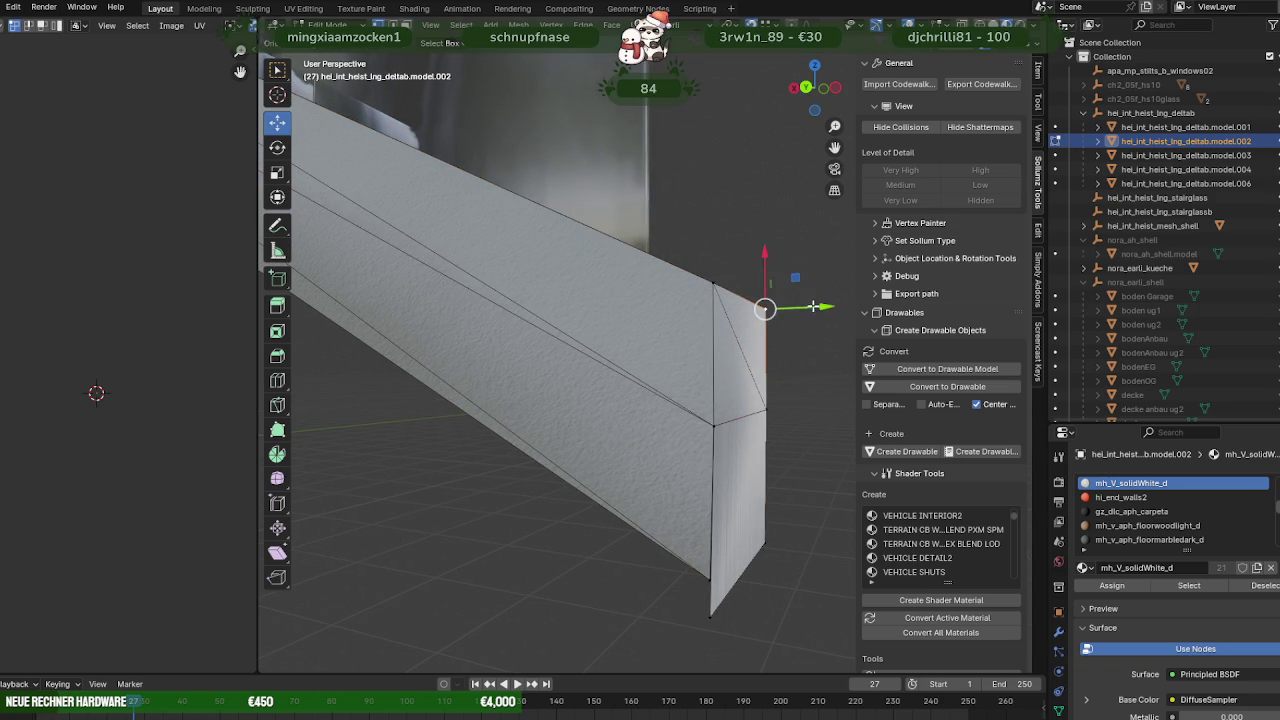
pyautogui.click(715, 278)
pyautogui.press('g')
pyautogui.press('y')
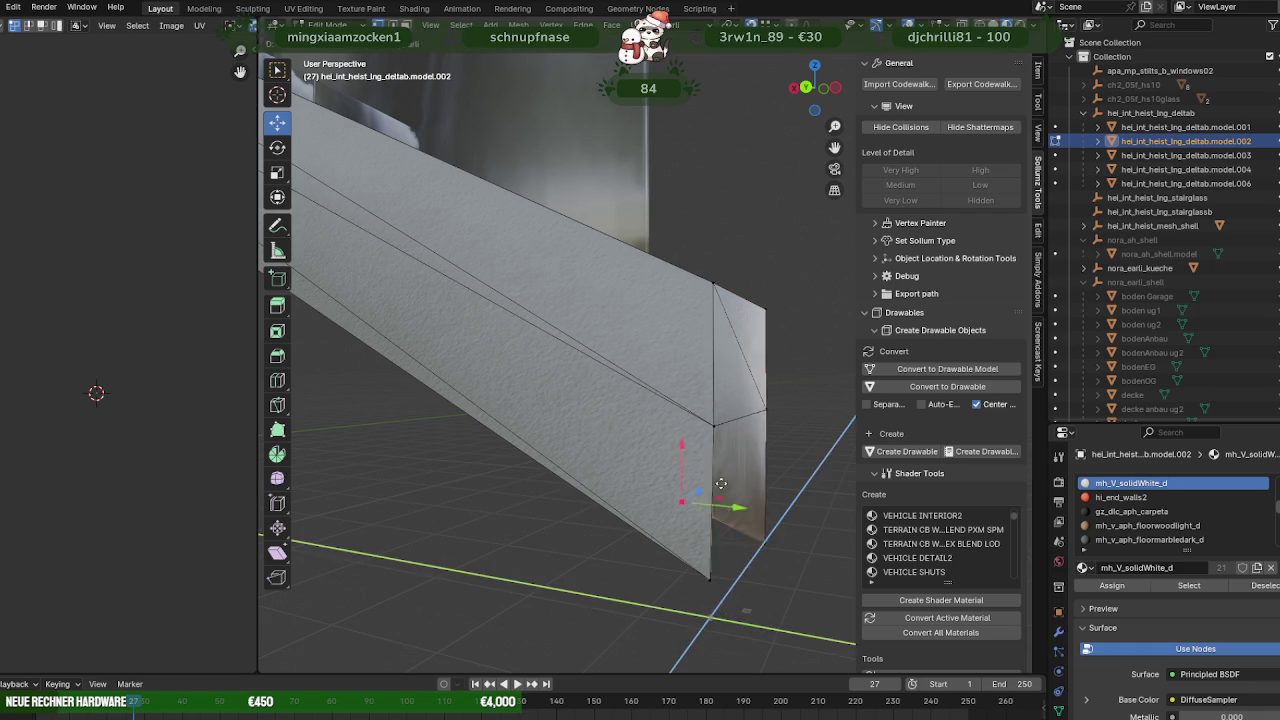
pyautogui.click(755, 535)
pyautogui.press('g')
pyautogui.press('y')
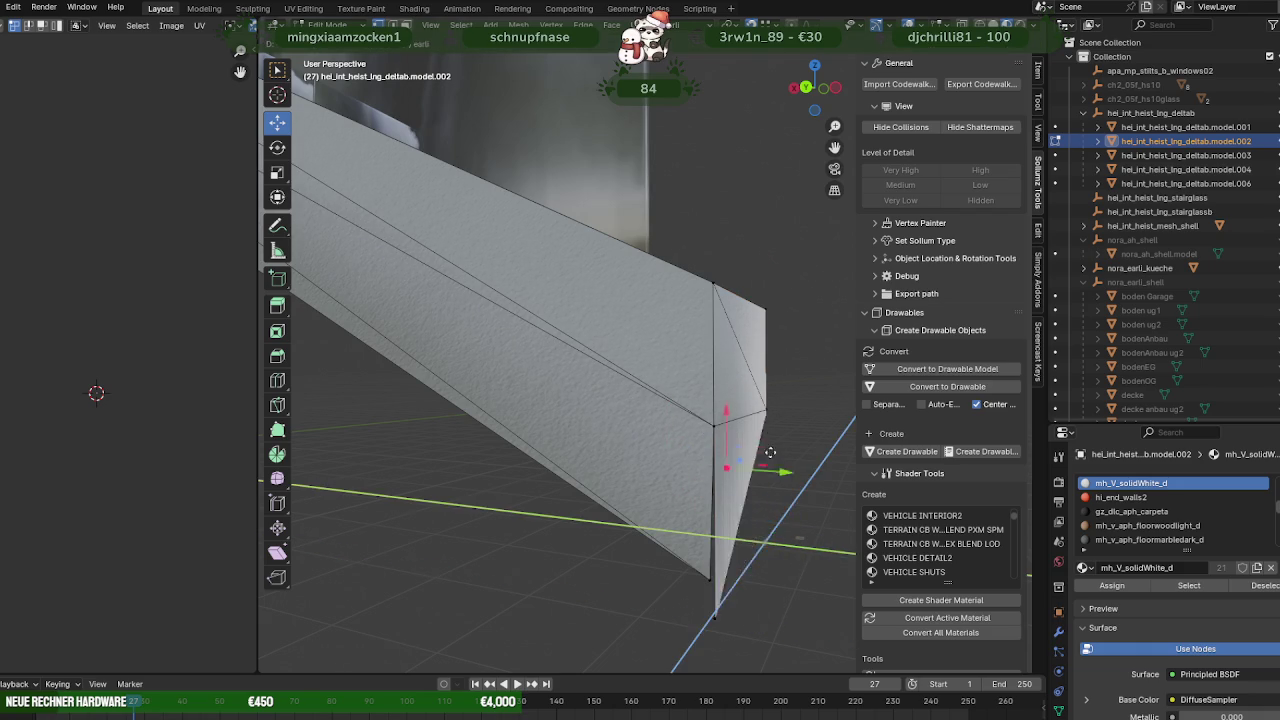
pyautogui.click(753, 426)
# Select the bottom vertex of the beam end, frame it and inspect the reshaped beam.
pyautogui.click(703, 574)
pyautogui.moveTo(694, 534); pyautogui.dragTo(618, 525, button='middle')
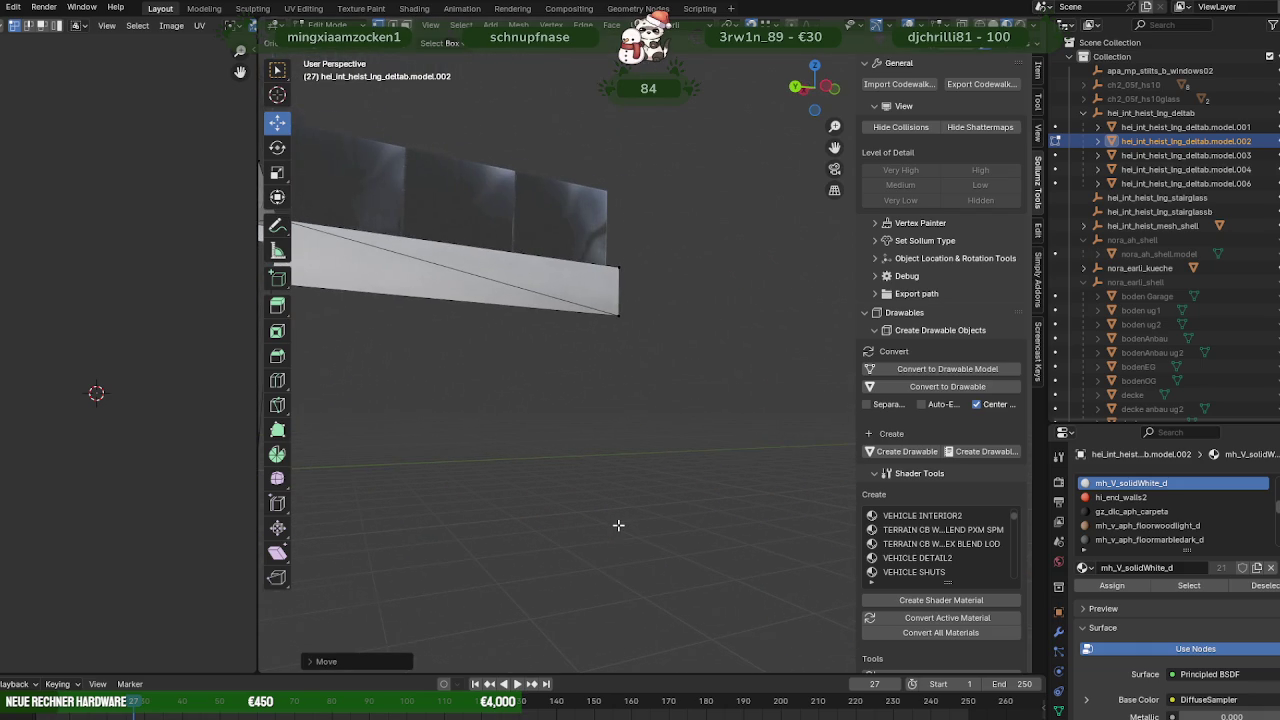
pyautogui.press('KP_Decimal')
pyautogui.scroll(-3, 701, 378)
pyautogui.moveTo(701, 378)
pyautogui.mouseDown(button='middle')
pyautogui.moveTo(634, 383)
pyautogui.moveTo(651, 374)
pyautogui.moveTo(643, 391)
pyautogui.moveTo(723, 400)
pyautogui.moveTo(646, 355)
pyautogui.mouseUp(button='middle')
pyautogui.moveTo(684, 451)
pyautogui.mouseDown(button='middle')
pyautogui.moveTo(732, 381)
pyautogui.moveTo(715, 400)
pyautogui.moveTo(649, 374)
pyautogui.moveTo(694, 371)
pyautogui.moveTo(497, 380)
pyautogui.moveTo(643, 411)
pyautogui.moveTo(580, 432)
pyautogui.mouseUp(button='middle')
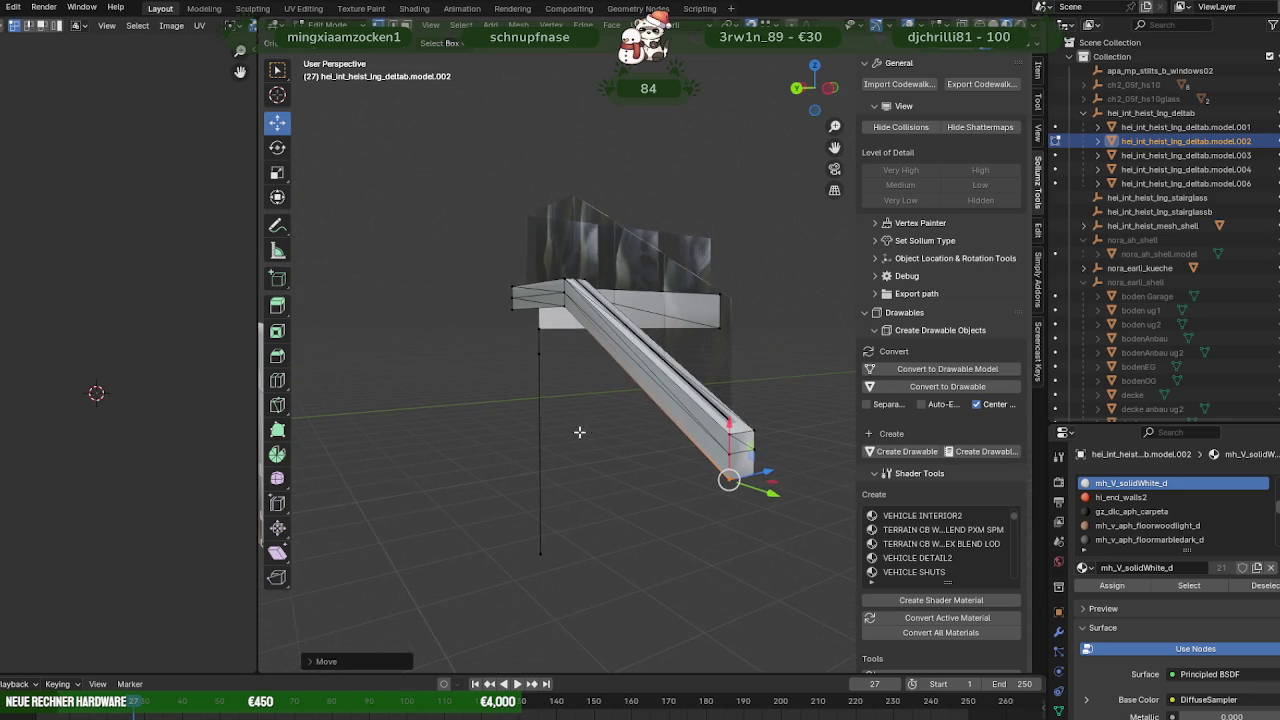
# Move the small end face off the beam and separate it into its own object.
pyautogui.click(677, 461)
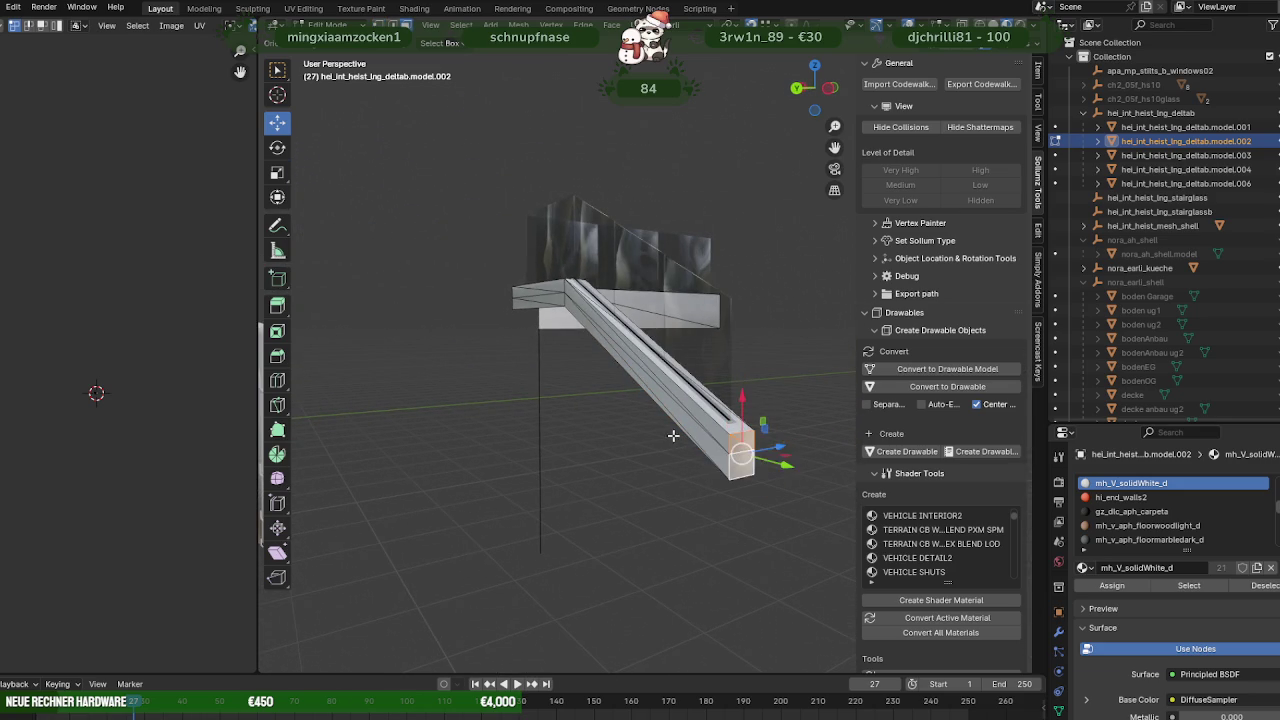
pyautogui.moveTo(673, 435); pyautogui.dragTo(700, 446, button='middle')
pyautogui.moveTo(694, 449); pyautogui.dragTo(522, 408)
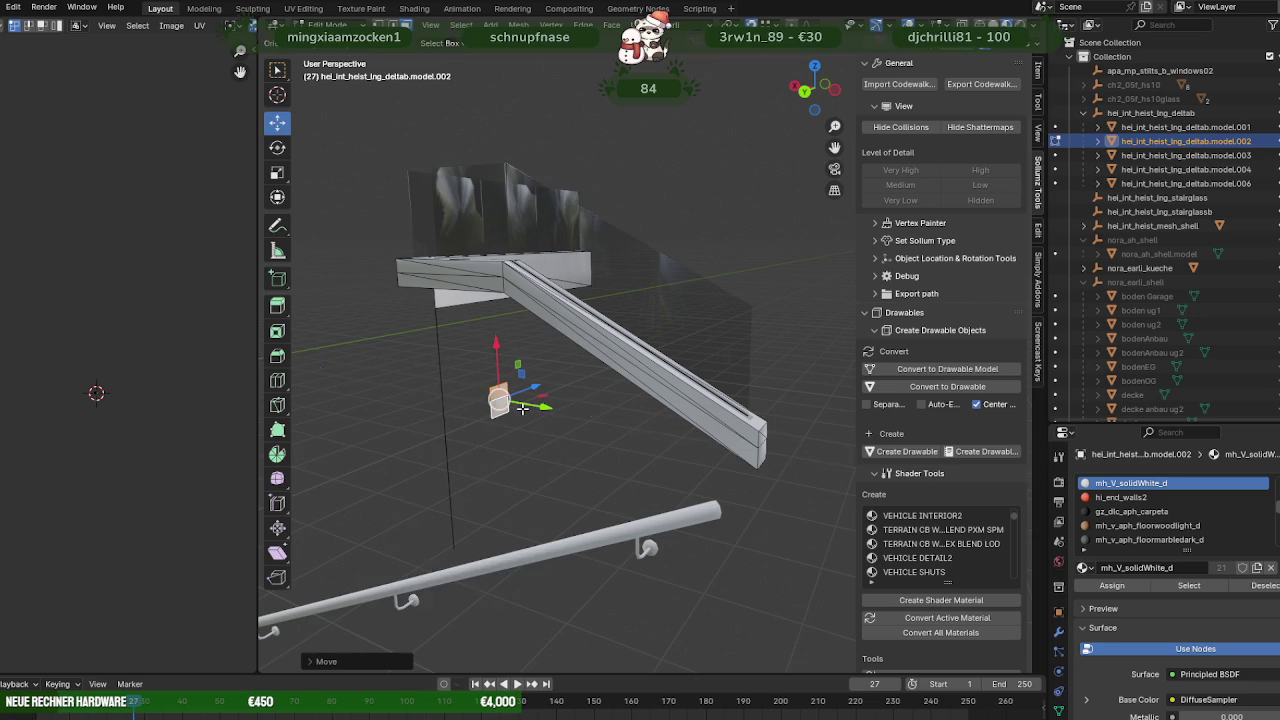
pyautogui.rightClick(495, 440)
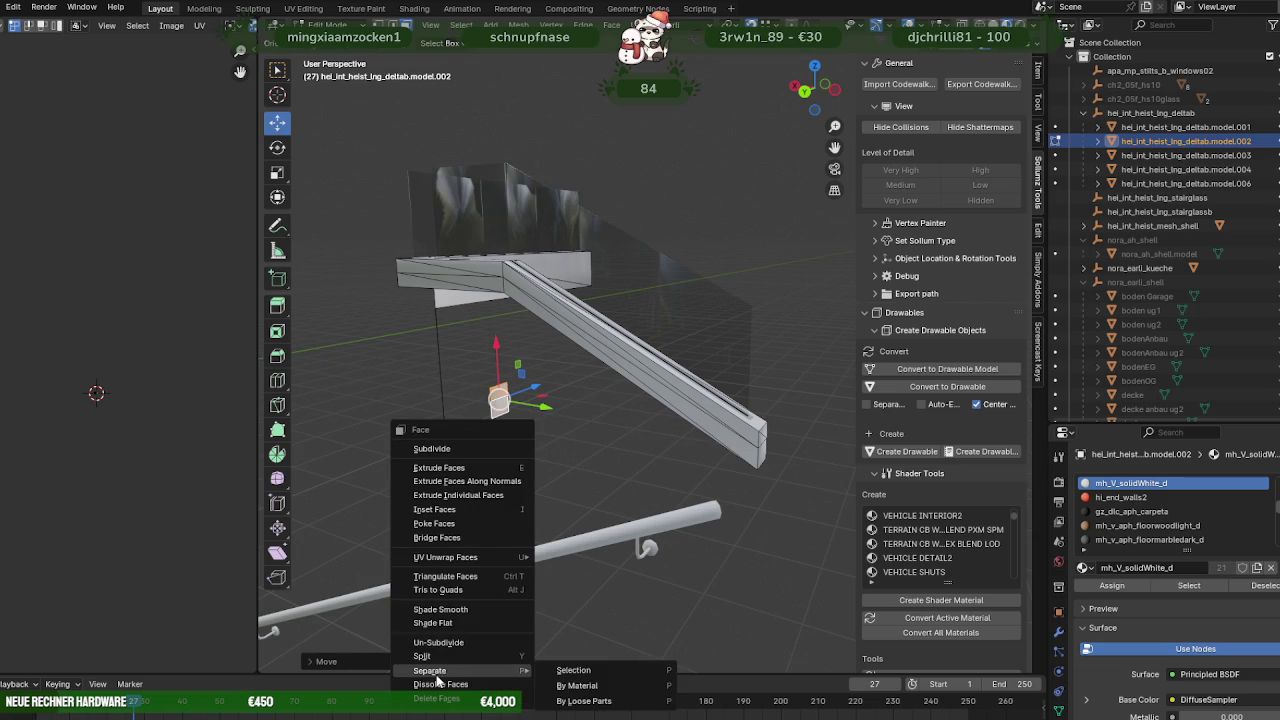
pyautogui.click(572, 670)
pyautogui.press('Tab')
pyautogui.click(498, 400)
pyautogui.press('Tab')
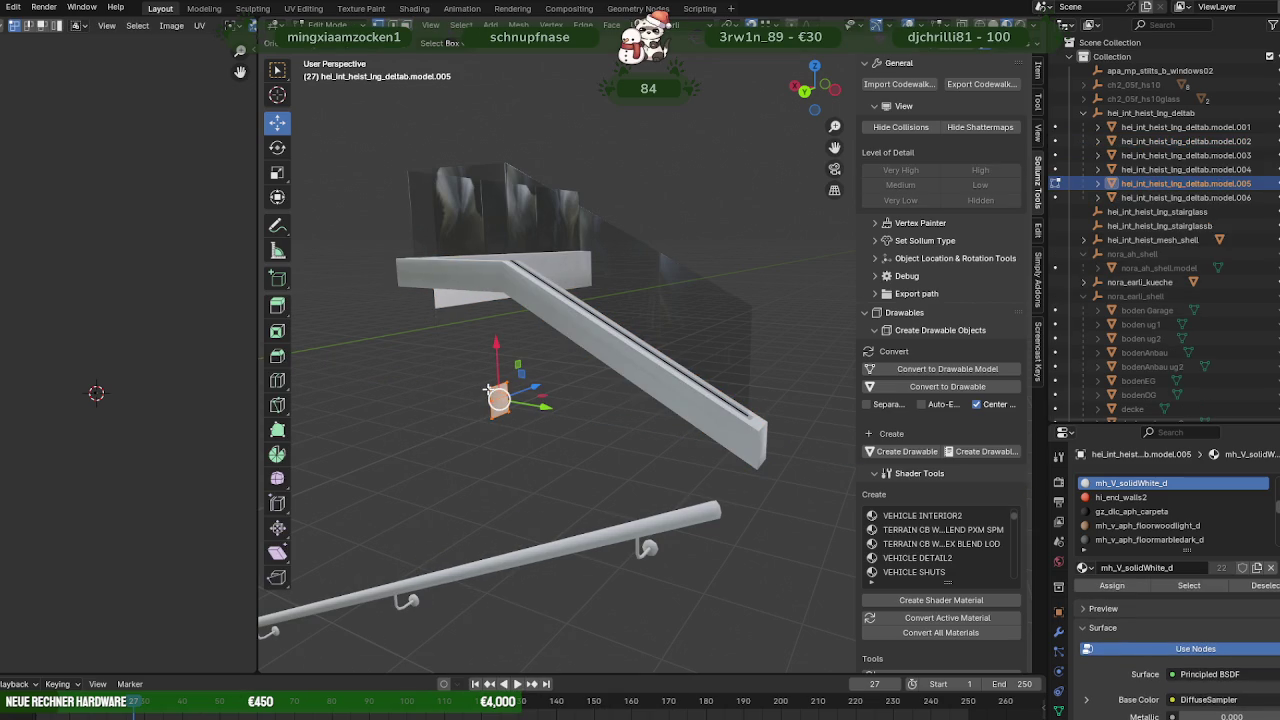
# In wireframe, raise the separated face upward, then return to Object Mode and select the stringer.
pyautogui.hotkey('shift', 'z')
pyautogui.moveTo(490, 387); pyautogui.dragTo(505, 423, button='middle')
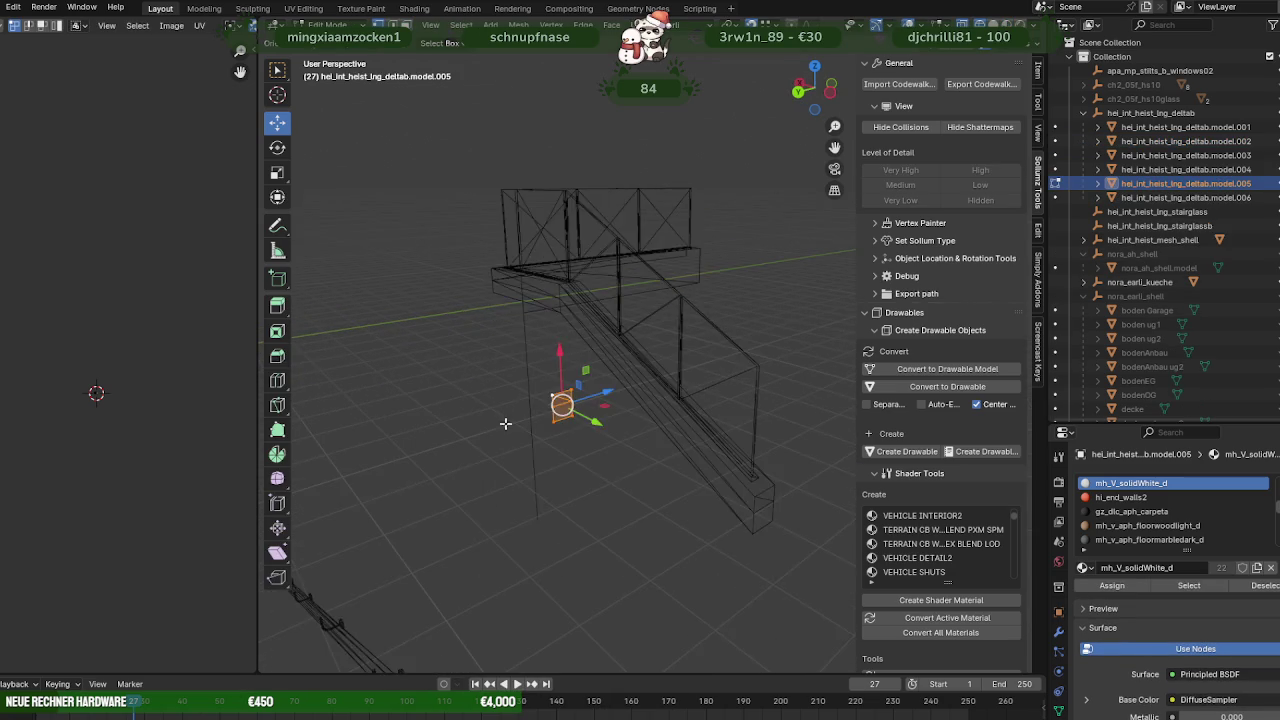
pyautogui.scroll(2, 505, 423)
pyautogui.moveTo(523, 403); pyautogui.dragTo(505, 249)
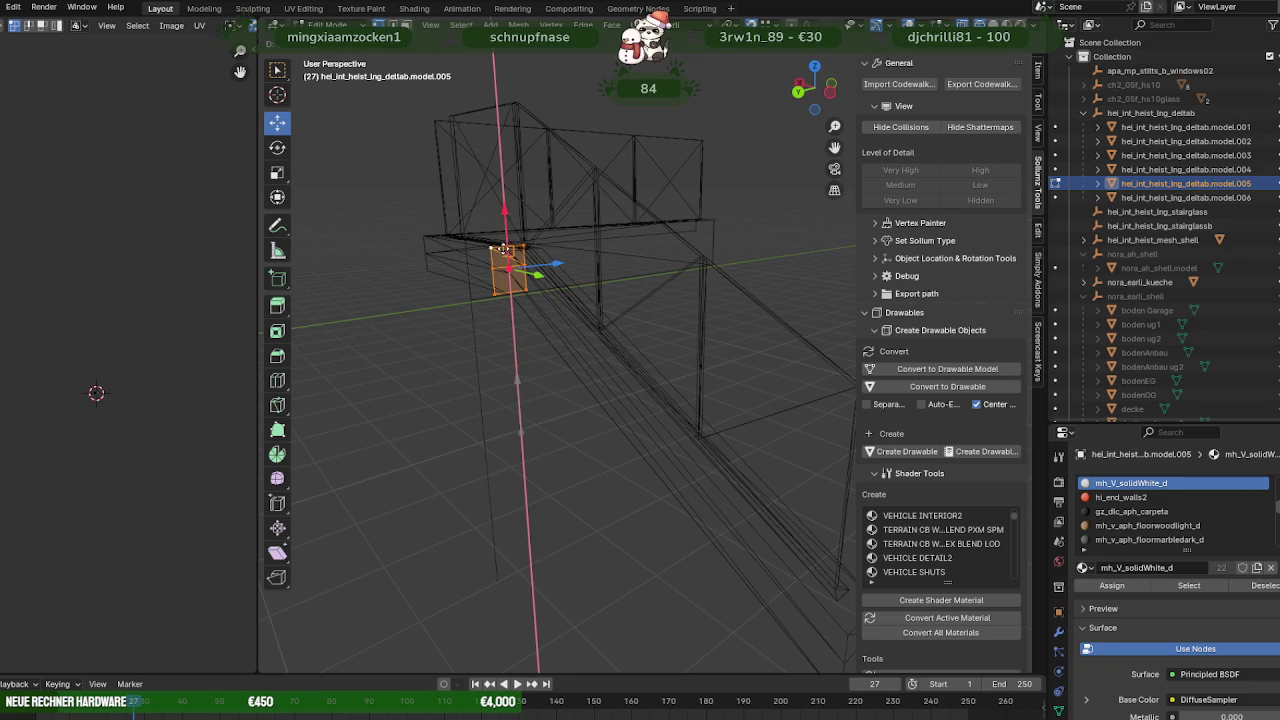
pyautogui.press('KP_Decimal')
pyautogui.scroll(-3, 520, 275)
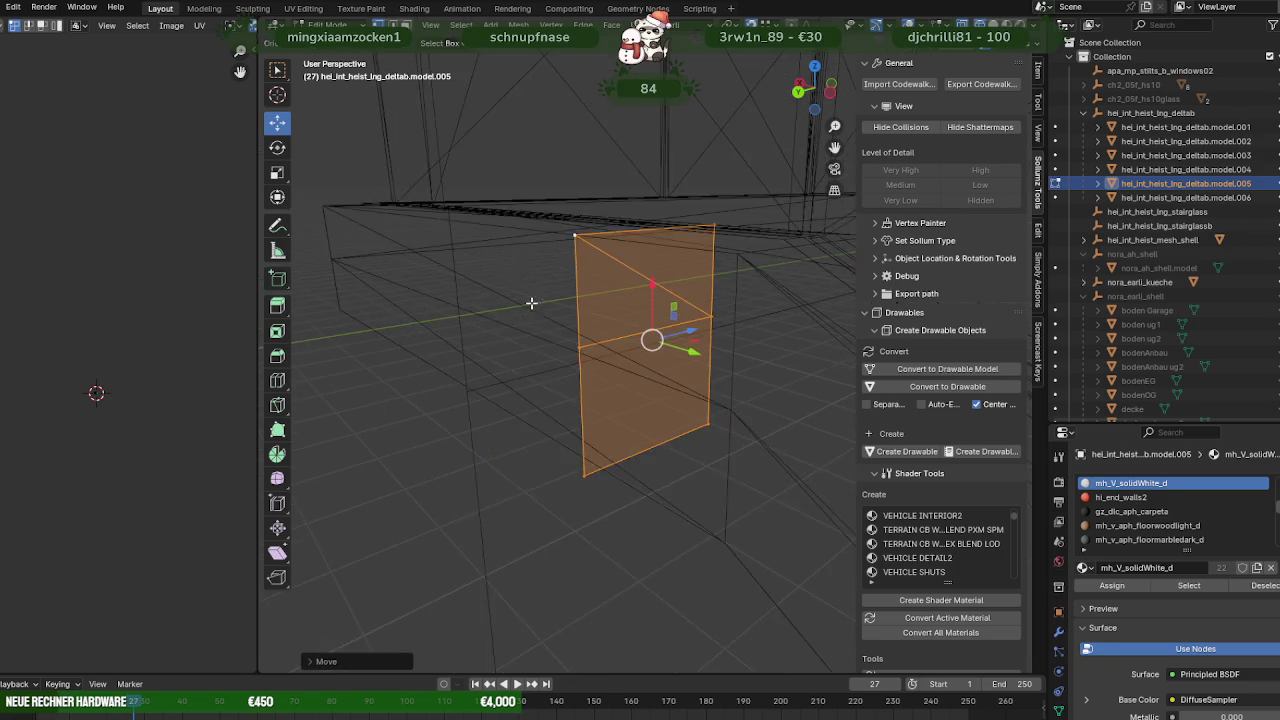
pyautogui.scroll(-2, 502, 333)
pyautogui.moveTo(502, 333); pyautogui.dragTo(650, 366, button='middle')
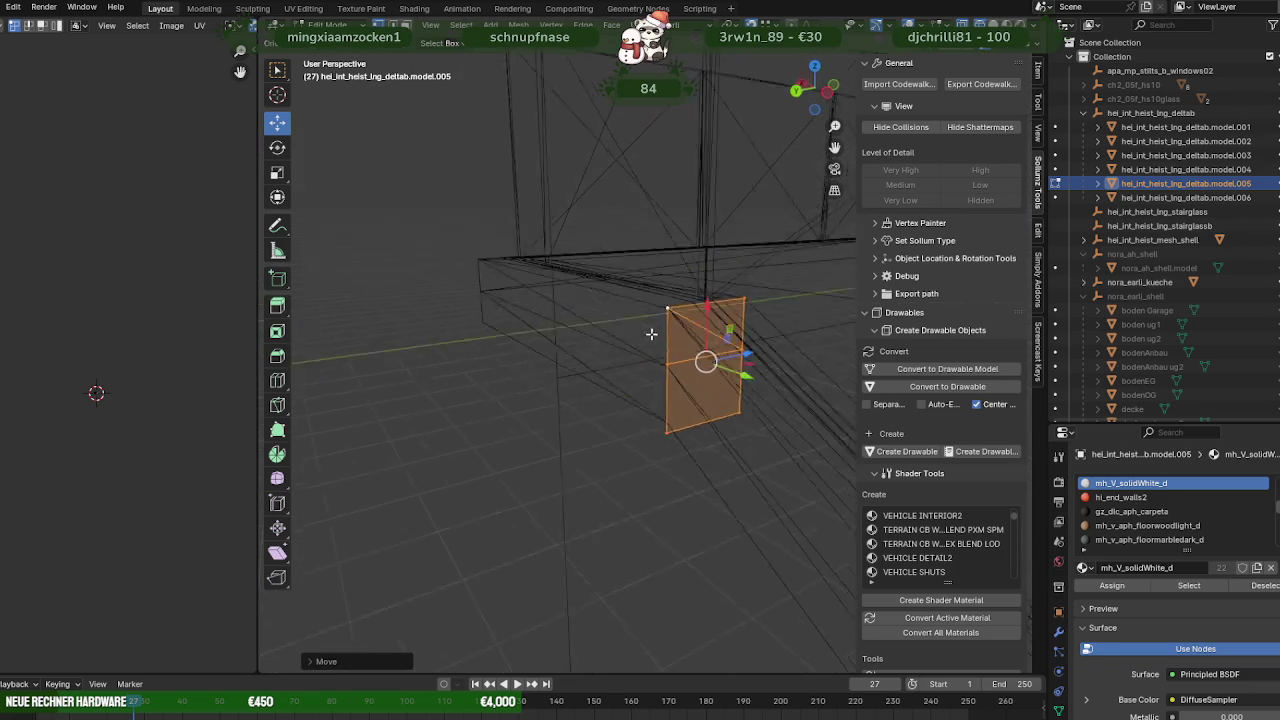
pyautogui.press('Tab')
pyautogui.click(654, 378)
pyautogui.click(661, 394)
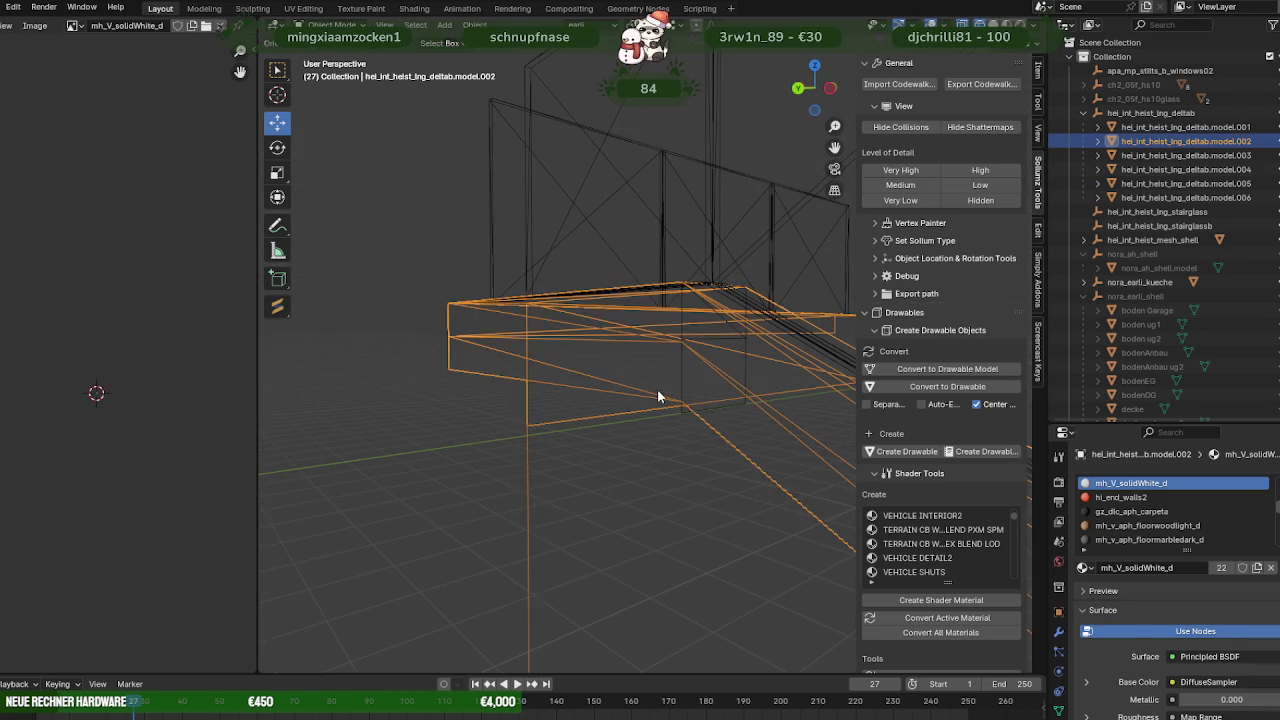
# In the stringer's Edit Mode, shift an edge and the corner vertex along X.
pyautogui.press('Tab')
pyautogui.hotkey('shift', 'z')
pyautogui.click(680, 418)
pyautogui.scroll(1, 700, 410)
pyautogui.press('g')
pyautogui.press('x')
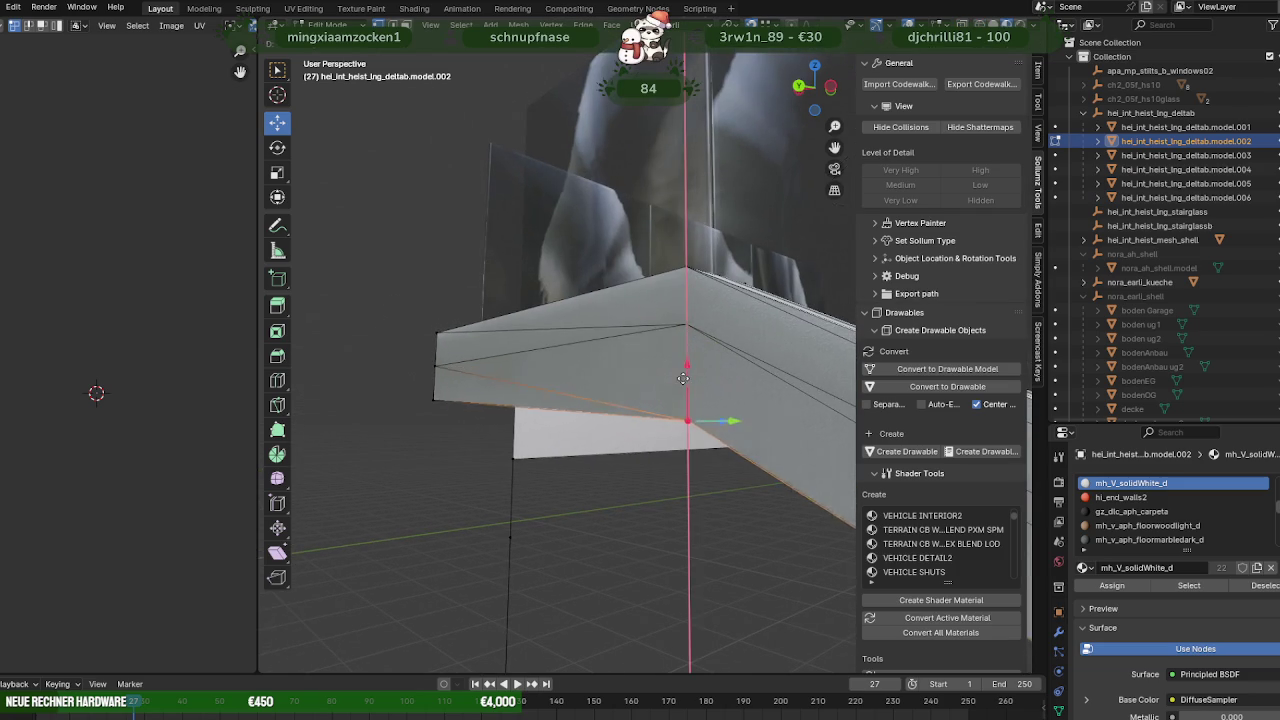
pyautogui.click(449, 399)
pyautogui.click(433, 399)
pyautogui.moveTo(436, 341); pyautogui.dragTo(680, 390)
pyautogui.moveTo(680, 390)
pyautogui.mouseDown(button='middle')
pyautogui.moveTo(648, 348)
pyautogui.moveTo(480, 400)
pyautogui.mouseUp(button='middle')
pyautogui.moveTo(602, 444)
pyautogui.mouseDown(button='middle')
pyautogui.moveTo(571, 446)
pyautogui.moveTo(671, 460)
pyautogui.moveTo(493, 437)
pyautogui.moveTo(437, 320)
pyautogui.mouseUp(button='middle')
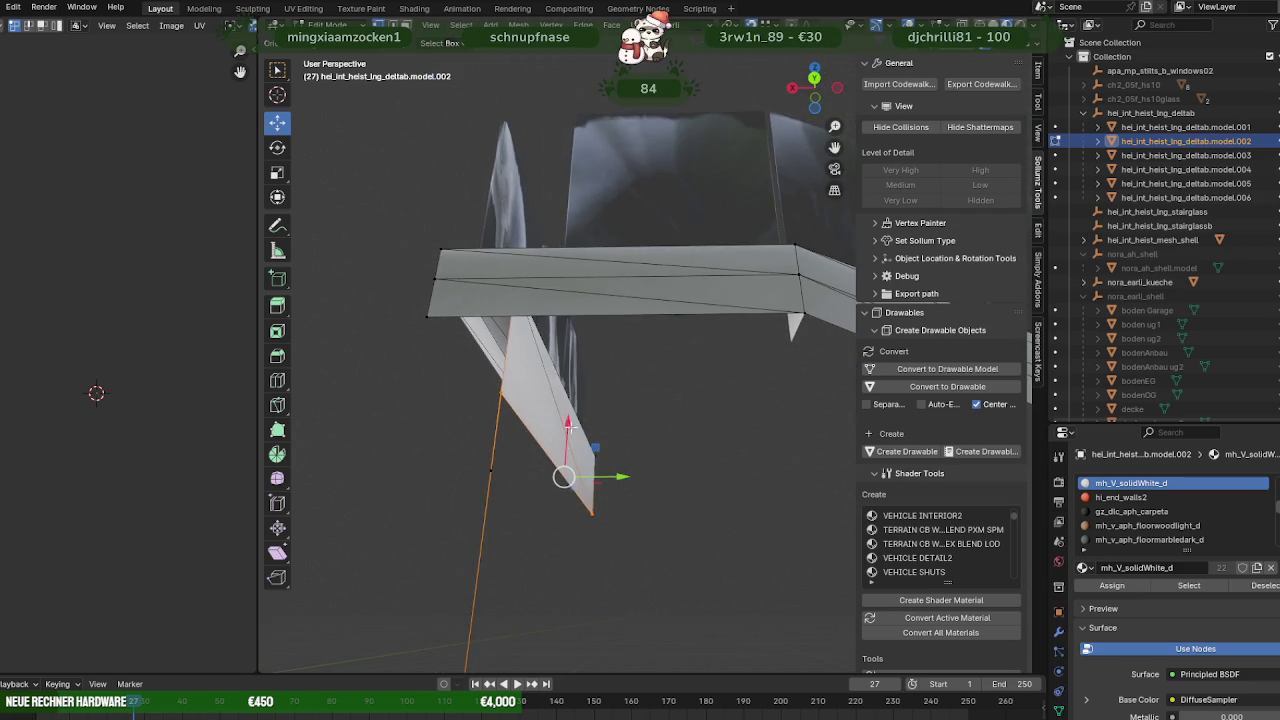
pyautogui.press('g')
pyautogui.click(437, 322)
# Extrude the stringer's bottom edge downward near the landing.
pyautogui.moveTo(466, 409)
pyautogui.mouseDown(button='middle')
pyautogui.moveTo(529, 429)
pyautogui.moveTo(489, 449)
pyautogui.moveTo(537, 434)
pyautogui.mouseUp(button='middle')
pyautogui.moveTo(616, 498)
pyautogui.mouseDown(button='middle')
pyautogui.moveTo(613, 546)
pyautogui.moveTo(634, 512)
pyautogui.mouseUp(button='middle')
pyautogui.click(589, 474)
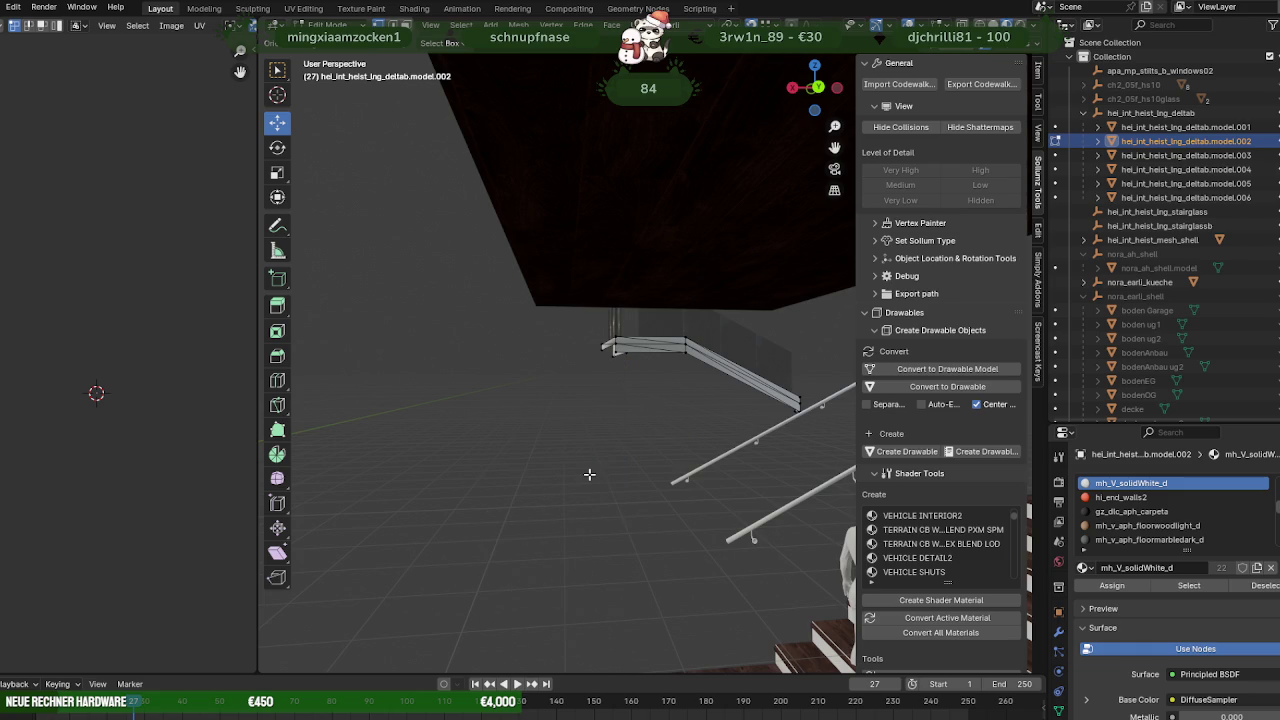
pyautogui.moveTo(589, 474)
pyautogui.mouseDown(button='middle')
pyautogui.moveTo(626, 406)
pyautogui.moveTo(684, 411)
pyautogui.mouseUp(button='middle')
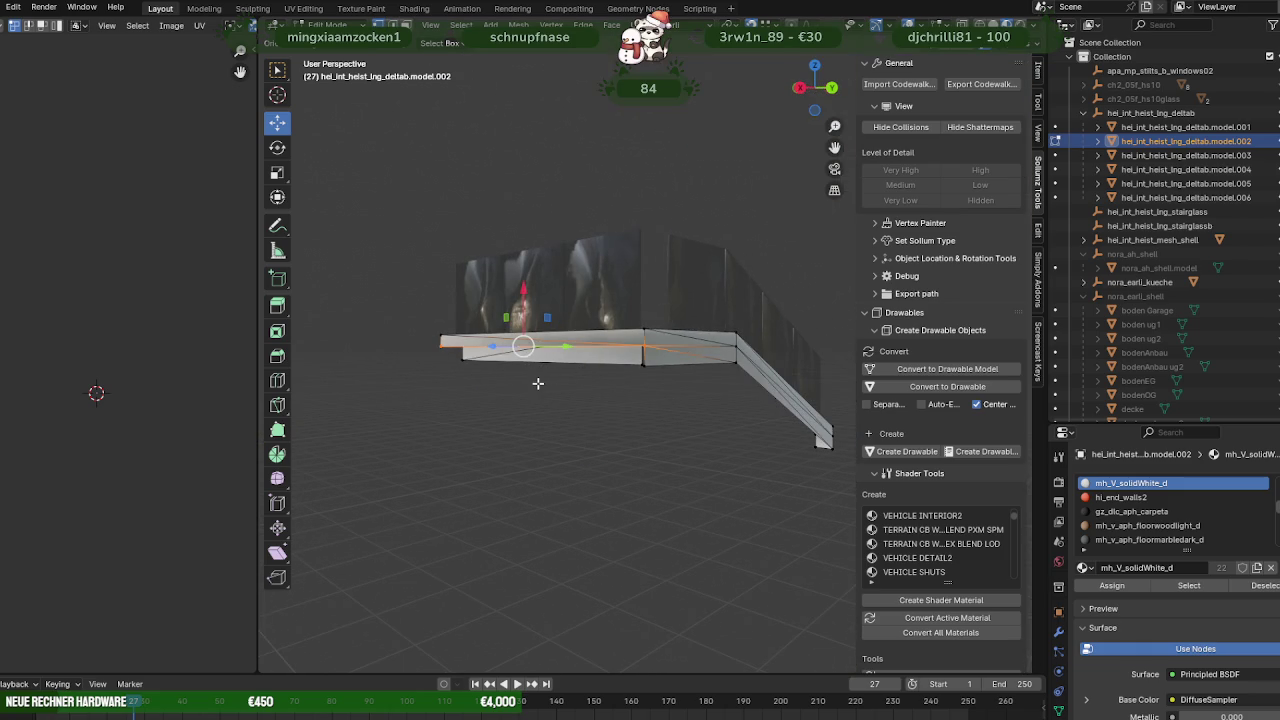
pyautogui.press('e')
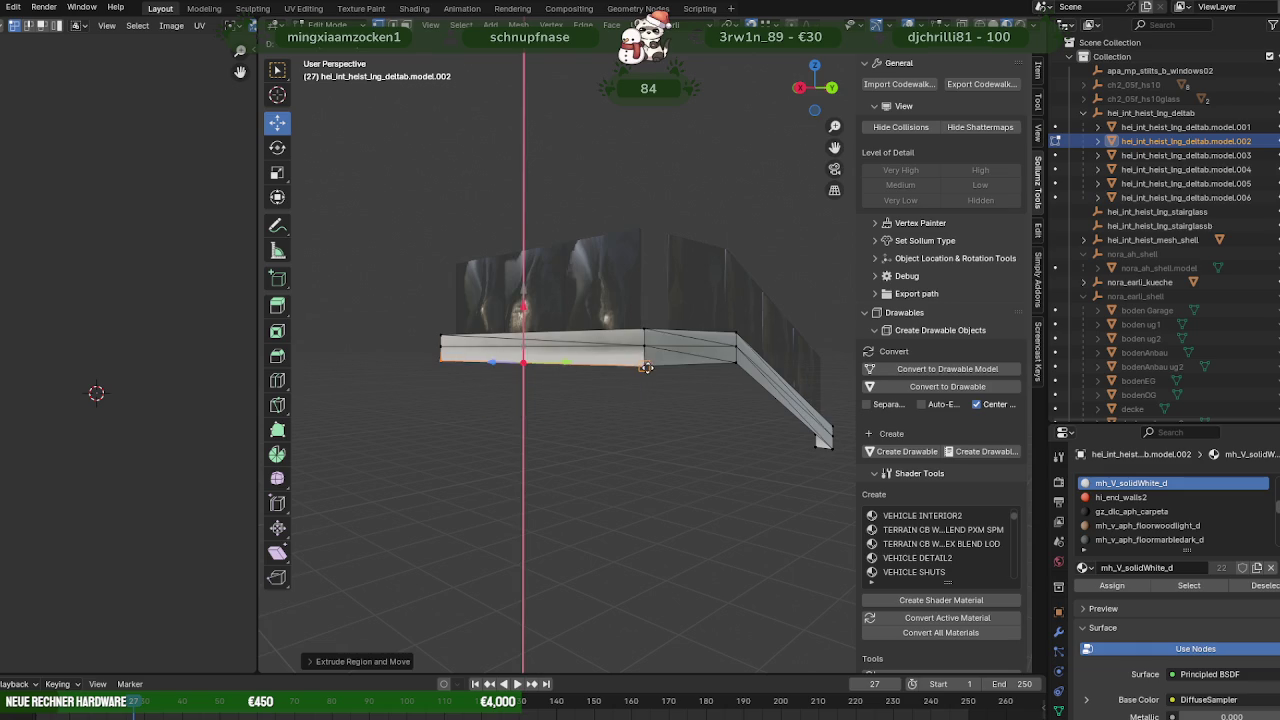
pyautogui.click(647, 367)
pyautogui.moveTo(647, 367)
pyautogui.mouseDown(button='middle')
pyautogui.moveTo(628, 350)
pyautogui.moveTo(671, 371)
pyautogui.moveTo(400, 471)
pyautogui.moveTo(690, 405)
pyautogui.moveTo(698, 339)
pyautogui.mouseUp(button='middle')
# Duplicate the sloping stringer section, slide it along Z and flip its normals.
pyautogui.press('g')
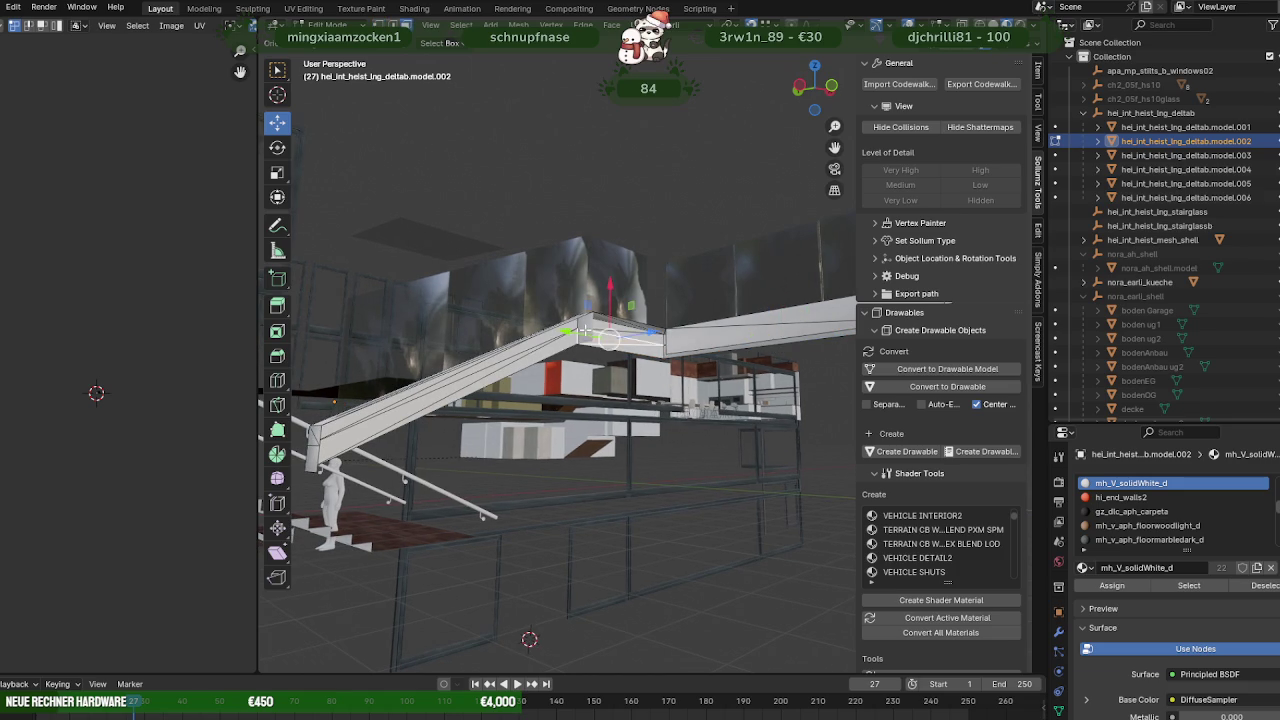
pyautogui.scroll(2, 620, 340)
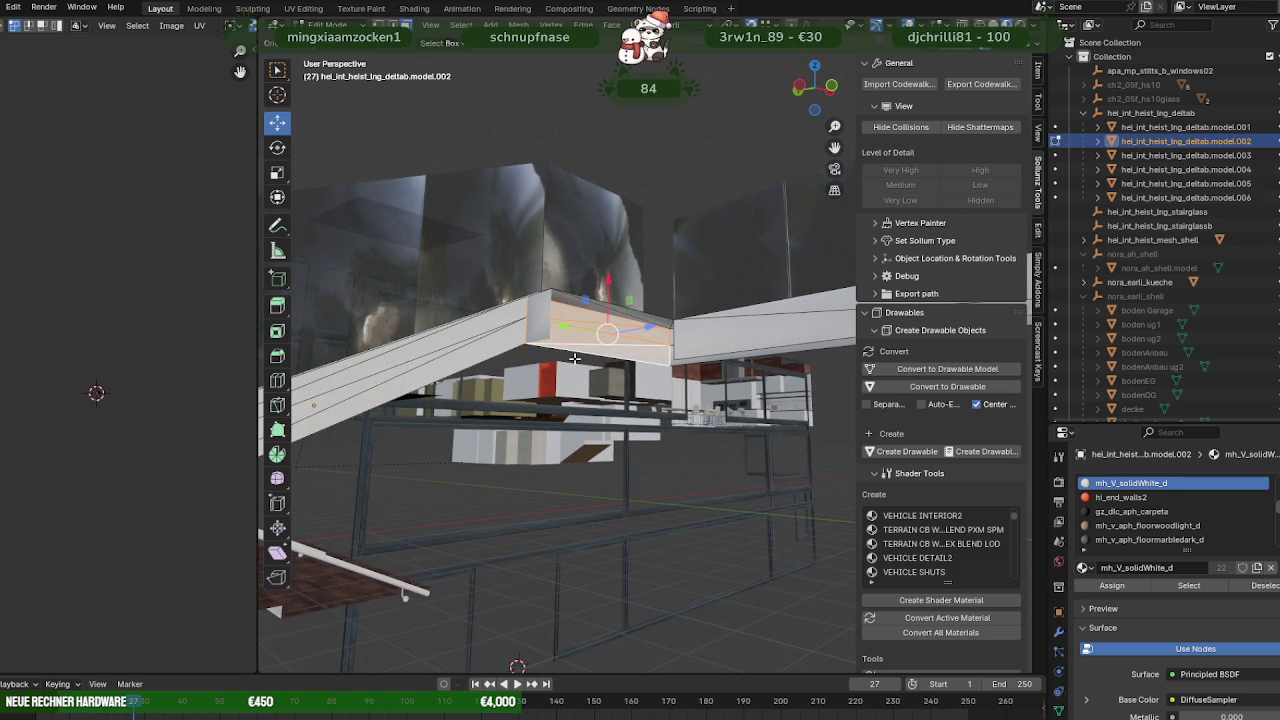
pyautogui.moveTo(497, 336)
pyautogui.mouseDown(button='middle')
pyautogui.moveTo(688, 397)
pyautogui.moveTo(657, 366)
pyautogui.moveTo(616, 357)
pyautogui.mouseUp(button='middle')
pyautogui.hotkey('shift', 'd')
pyautogui.rightClick(601, 330)
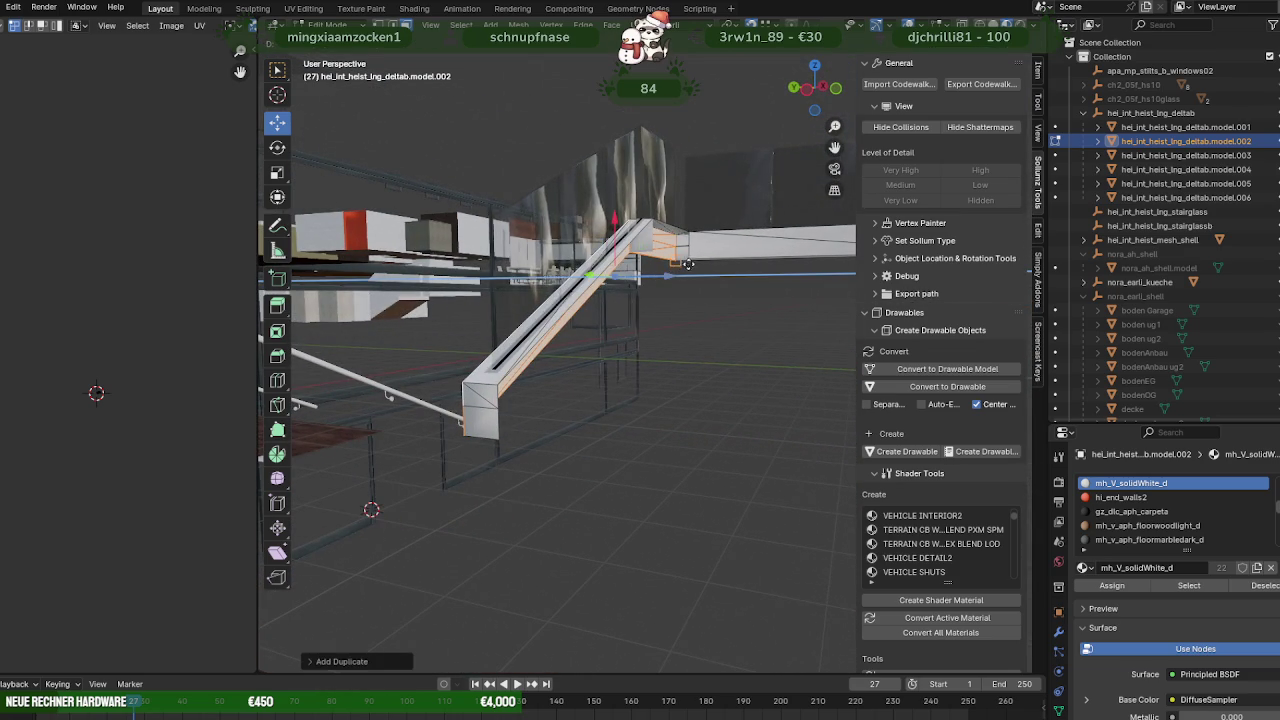
pyautogui.moveTo(688, 263); pyautogui.dragTo(697, 260)
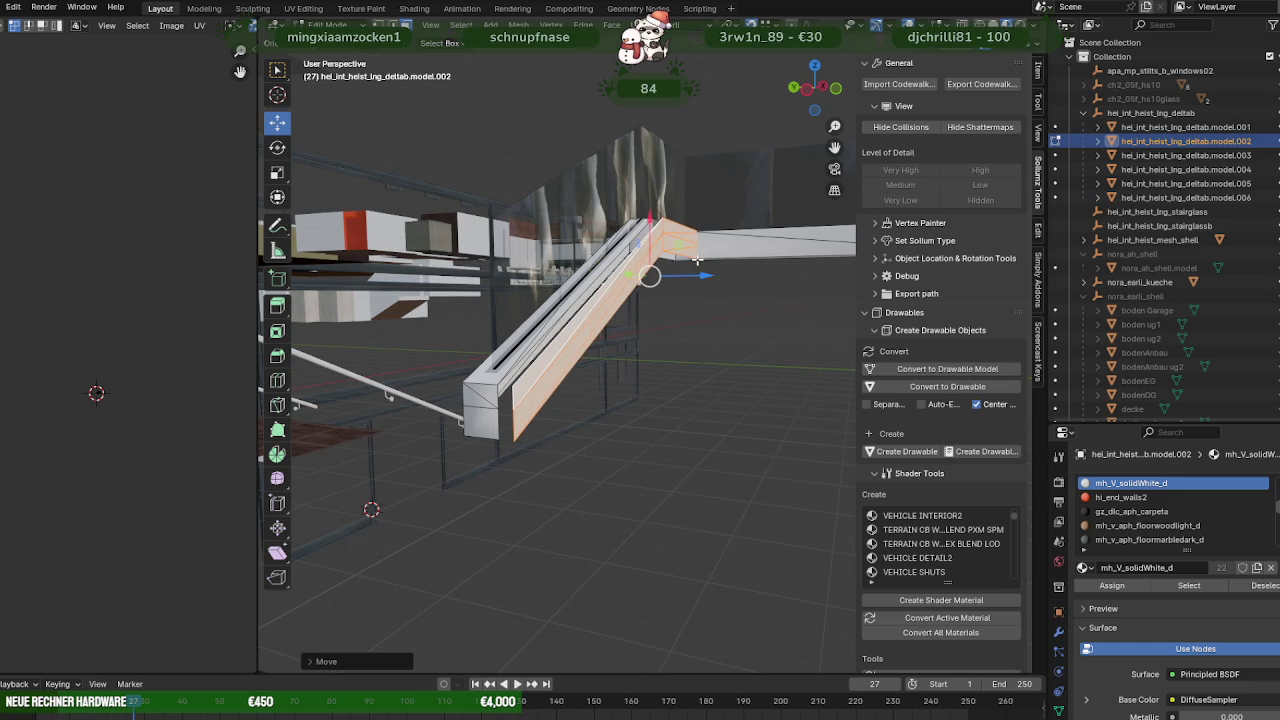
pyautogui.hotkey('alt', 'n')
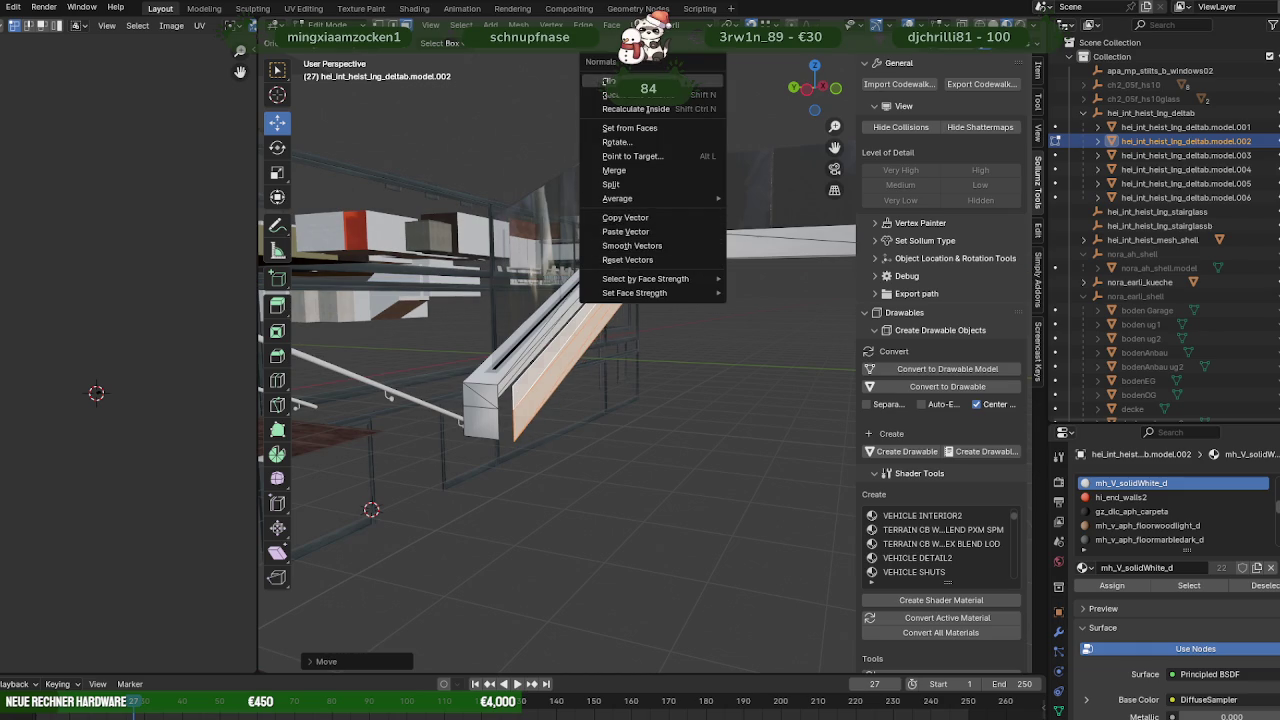
pyautogui.click(608, 81)
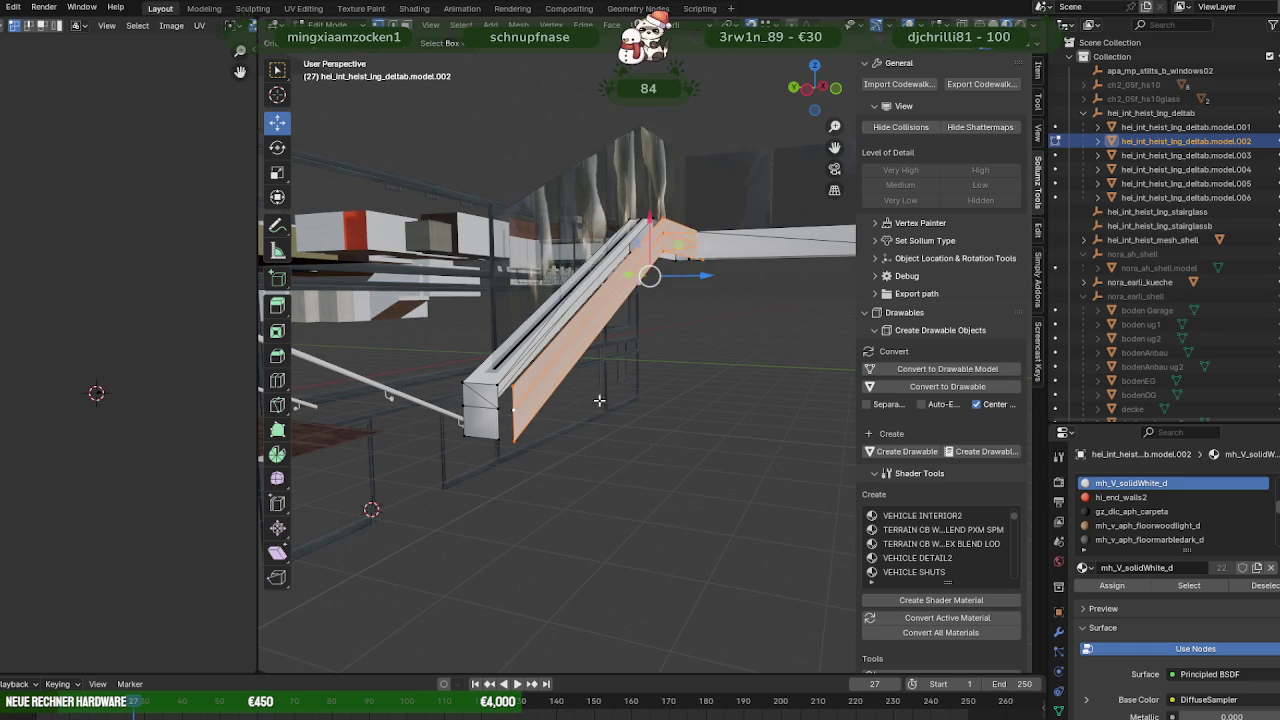
pyautogui.moveTo(649, 277); pyautogui.dragTo(583, 380)
# In wireframe, box-select the copied stringer geometry and move it into place along the stairs.
pyautogui.moveTo(583, 380)
pyautogui.mouseDown(button='middle')
pyautogui.moveTo(530, 395)
pyautogui.moveTo(523, 326)
pyautogui.mouseUp(button='middle')
pyautogui.hotkey('shift', 'z')
pyautogui.moveTo(539, 159); pyautogui.dragTo(660, 338)
pyautogui.moveTo(354, 319); pyautogui.dragTo(523, 477)
pyautogui.moveTo(523, 477)
pyautogui.mouseDown(button='middle')
pyautogui.moveTo(511, 469)
pyautogui.moveTo(568, 466)
pyautogui.mouseUp(button='middle')
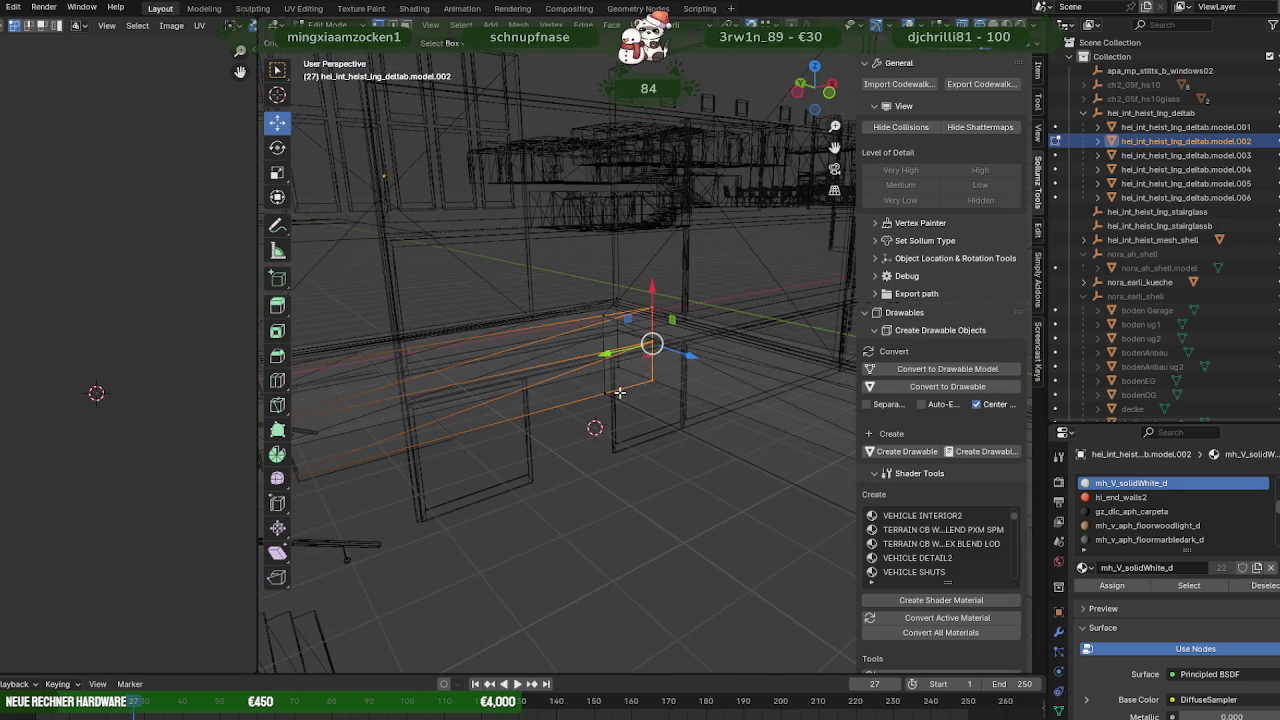
pyautogui.moveTo(660, 364)
pyautogui.mouseDown()
pyautogui.moveTo(612, 392)
pyautogui.moveTo(603, 356)
pyautogui.mouseUp()
pyautogui.moveTo(603, 356); pyautogui.dragTo(611, 383, button='middle')
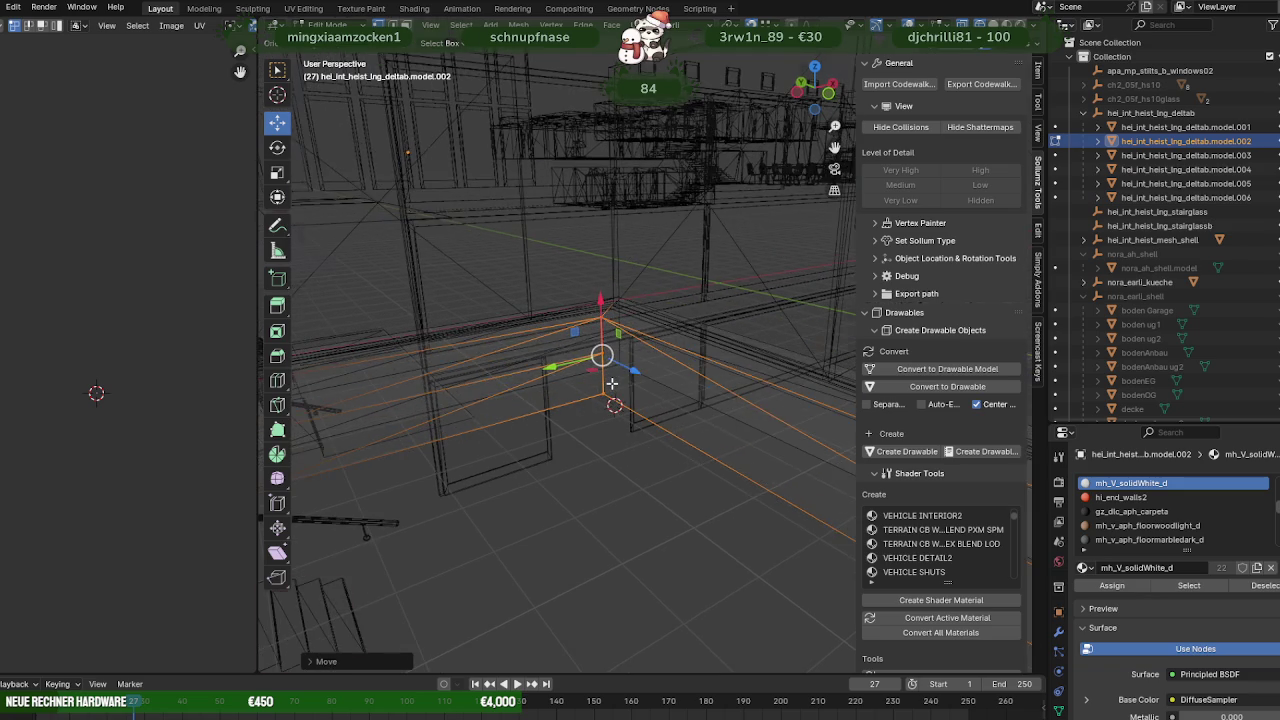
# Return to Object Mode in material preview and inspect the continuous beam at the landing corner.
pyautogui.press('Tab')
pyautogui.hotkey('shift', 'z')
pyautogui.scroll(2, 574, 427)
pyautogui.scroll(2, 625, 433)
pyautogui.moveTo(625, 433)
pyautogui.mouseDown(button='middle')
pyautogui.moveTo(642, 446)
pyautogui.moveTo(531, 449)
pyautogui.mouseUp(button='middle')
pyautogui.scroll(-2, 638, 444)
pyautogui.scroll(-2, 640, 442)
pyautogui.scroll(-2, 644, 445)
pyautogui.scroll(3, 531, 449)
pyautogui.click(527, 270)
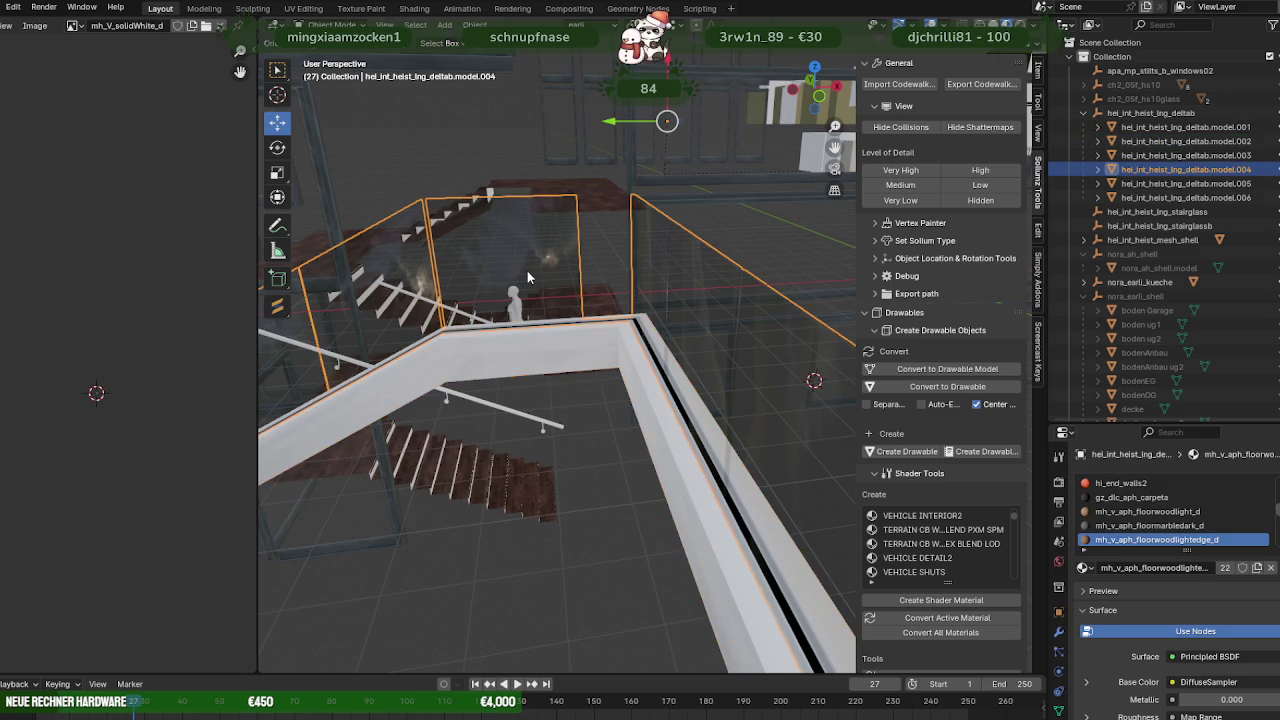
# With X-ray on, slide part of the glass railing along Y to line up with the stringer.
pyautogui.press('Tab')
pyautogui.click(572, 194)
pyautogui.hotkey('shift', 'z')
pyautogui.scroll(2, 603, 363)
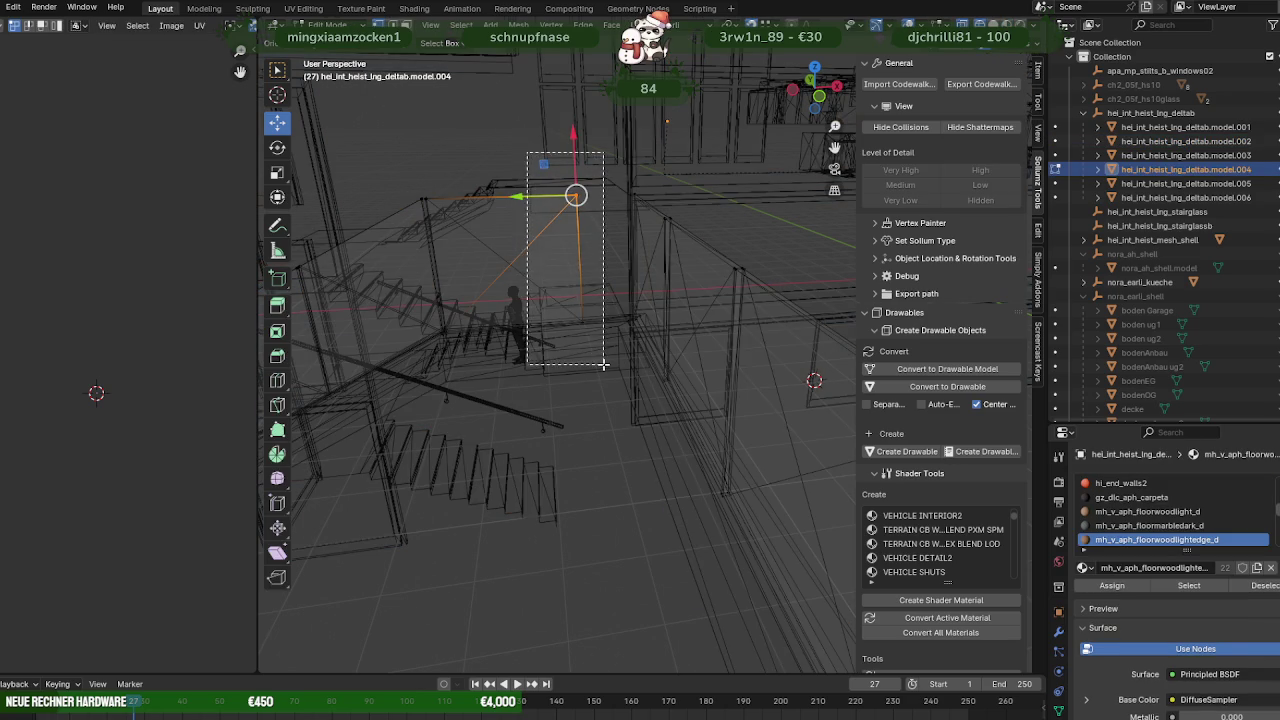
pyautogui.hotkey('shift', 'z')
pyautogui.moveTo(590, 360)
pyautogui.mouseDown(button='middle')
pyautogui.moveTo(600, 354)
pyautogui.moveTo(647, 401)
pyautogui.mouseUp(button='middle')
pyautogui.hotkey('alt', 'z')
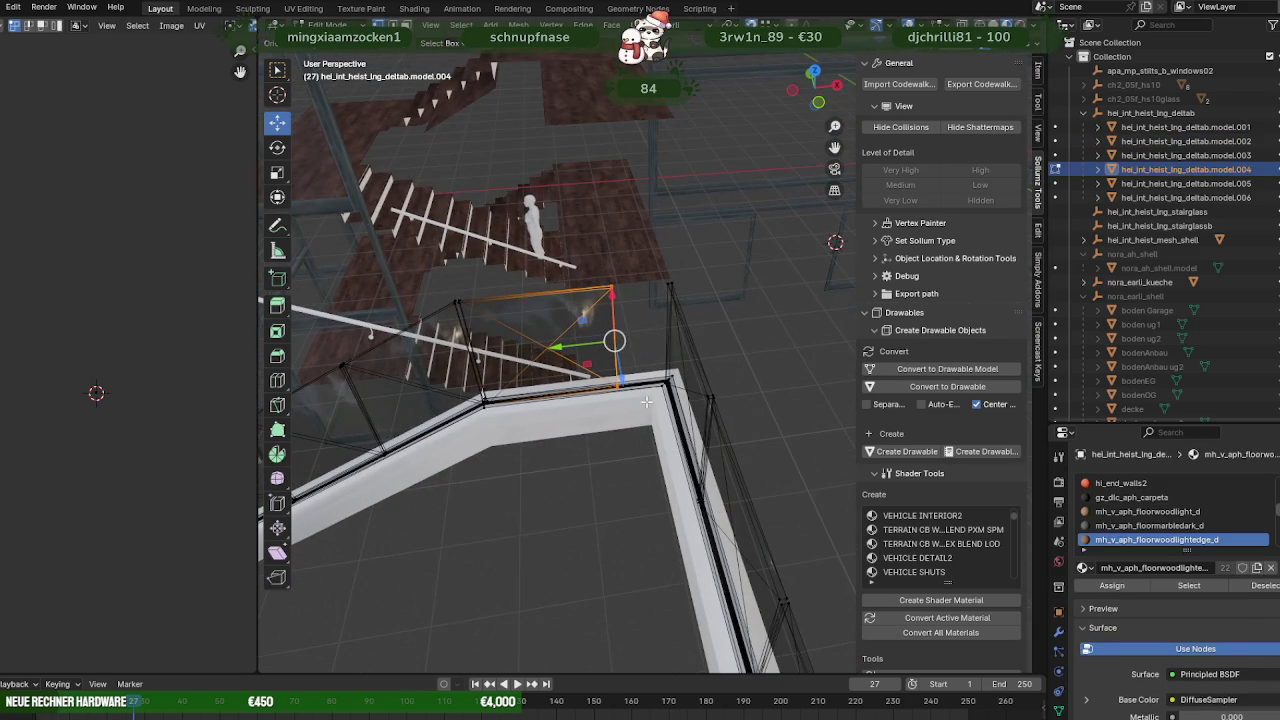
pyautogui.moveTo(573, 346); pyautogui.dragTo(619, 343)
pyautogui.press('Tab')
# Select the white stringer, enter Edit Mode to inspect the L-shaped beam, then exit.
pyautogui.moveTo(576, 393)
pyautogui.mouseDown(button='middle')
pyautogui.moveTo(570, 448)
pyautogui.moveTo(640, 393)
pyautogui.moveTo(730, 379)
pyautogui.mouseUp(button='middle')
pyautogui.click(726, 392)
pyautogui.press('Tab')
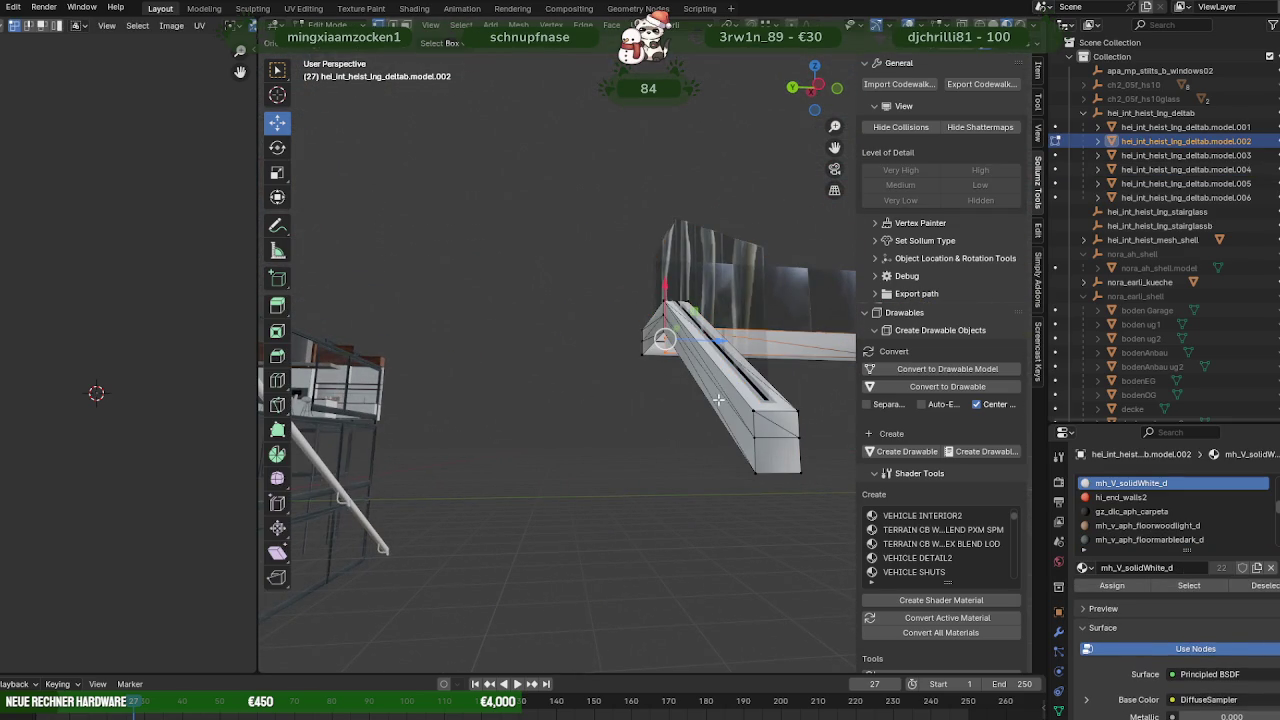
pyautogui.moveTo(657, 335)
pyautogui.mouseDown(button='middle')
pyautogui.moveTo(614, 289)
pyautogui.moveTo(534, 277)
pyautogui.moveTo(605, 358)
pyautogui.mouseUp(button='middle')
pyautogui.press('Tab')
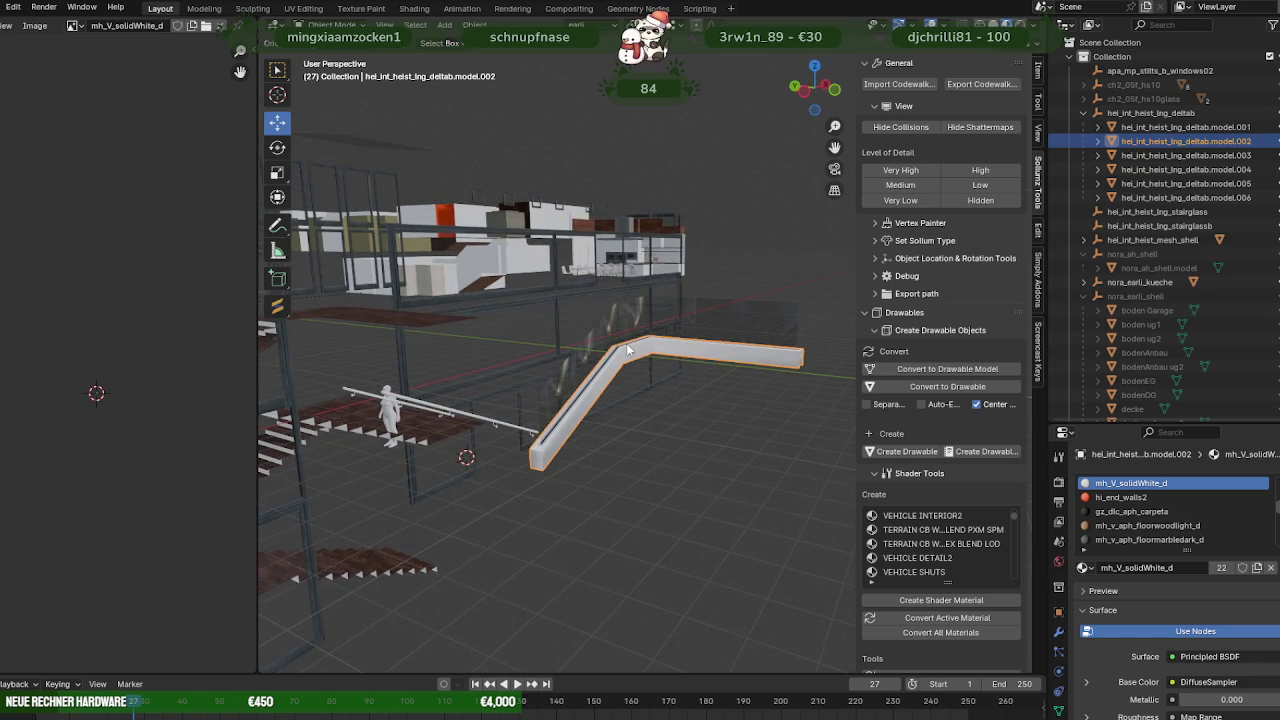
# Select glass railing model.004 and stringer model.002 and edit both meshes together.
pyautogui.click(631, 338)
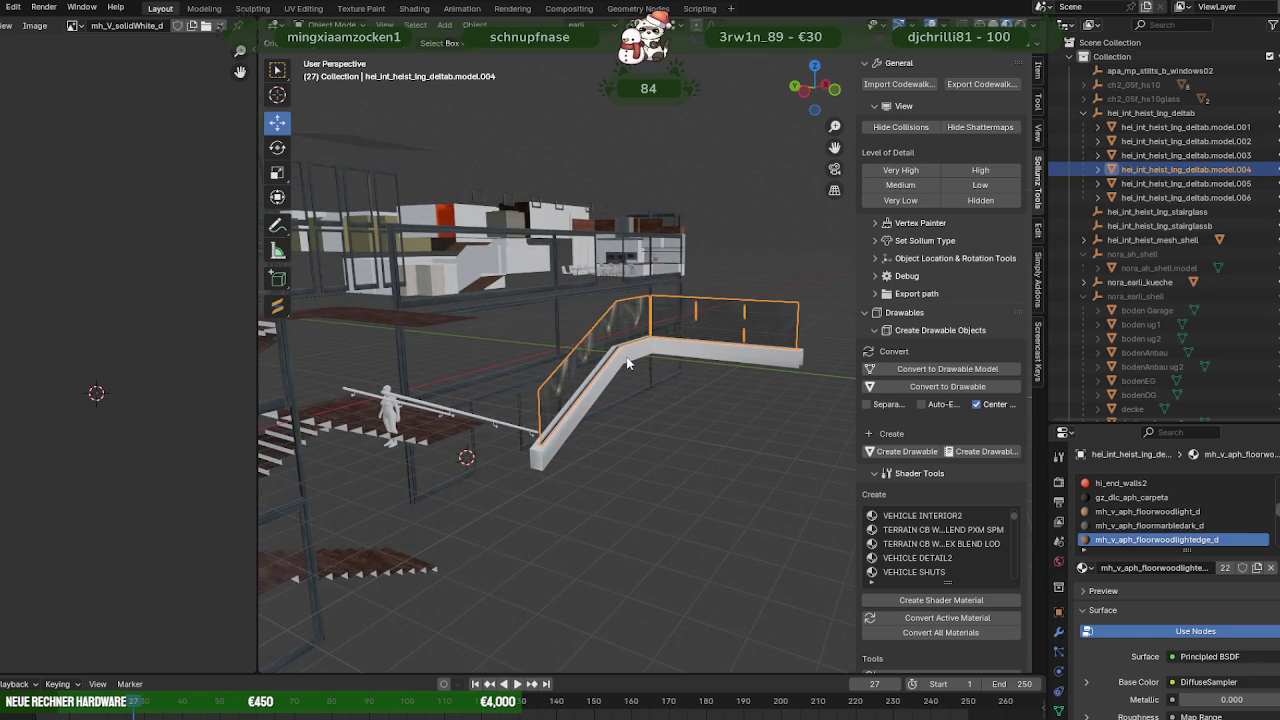
pyautogui.keyDown('shift'); pyautogui.click(627, 364); pyautogui.keyUp('shift')
pyautogui.press('Tab')
pyautogui.scroll(3, 627, 364)
pyautogui.moveTo(627, 364); pyautogui.dragTo(641, 403, button='middle')
pyautogui.moveTo(641, 403); pyautogui.dragTo(540, 340)
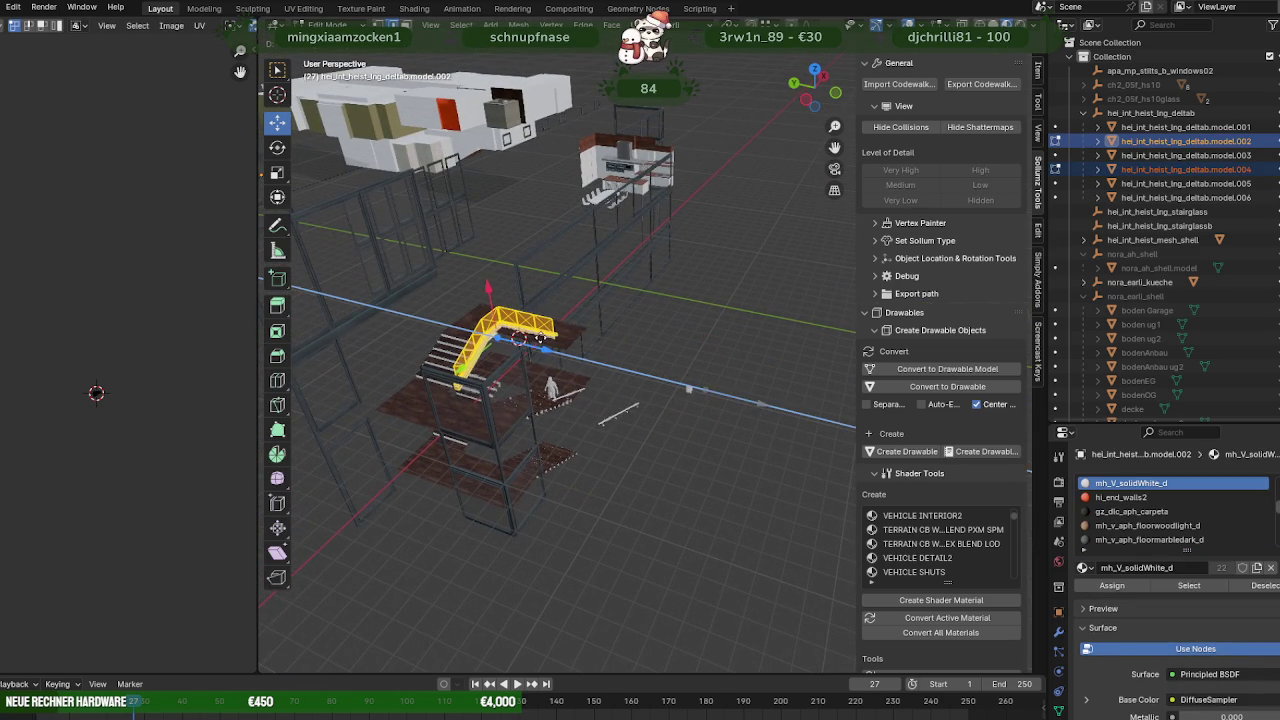
pyautogui.scroll(5, 540, 340)
pyautogui.moveTo(540, 340)
pyautogui.mouseDown(button='middle')
pyautogui.moveTo(614, 354)
pyautogui.moveTo(749, 283)
pyautogui.moveTo(711, 294)
pyautogui.moveTo(657, 219)
pyautogui.mouseUp(button='middle')
pyautogui.scroll(-3, 614, 354)
pyautogui.scroll(3, 643, 339)
# Move the railing and stringer down along Z, then sideways along Y.
pyautogui.press('g')
pyautogui.press('z')
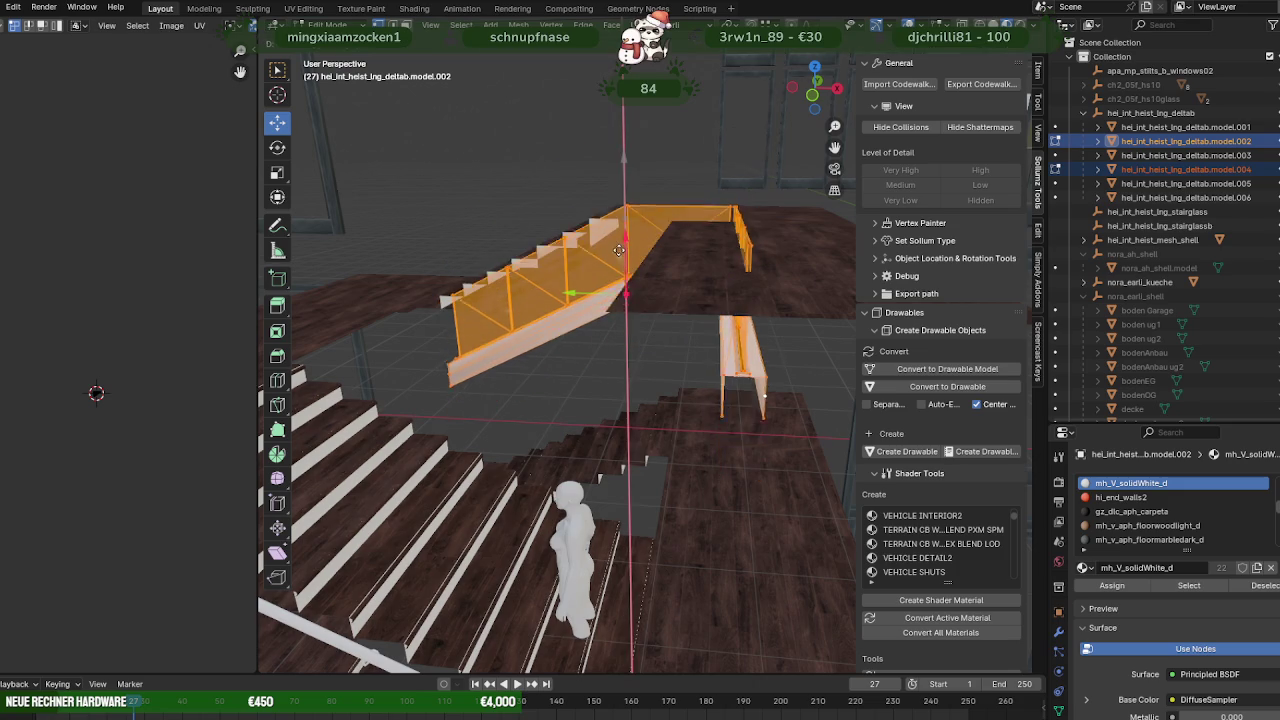
pyautogui.click(646, 283)
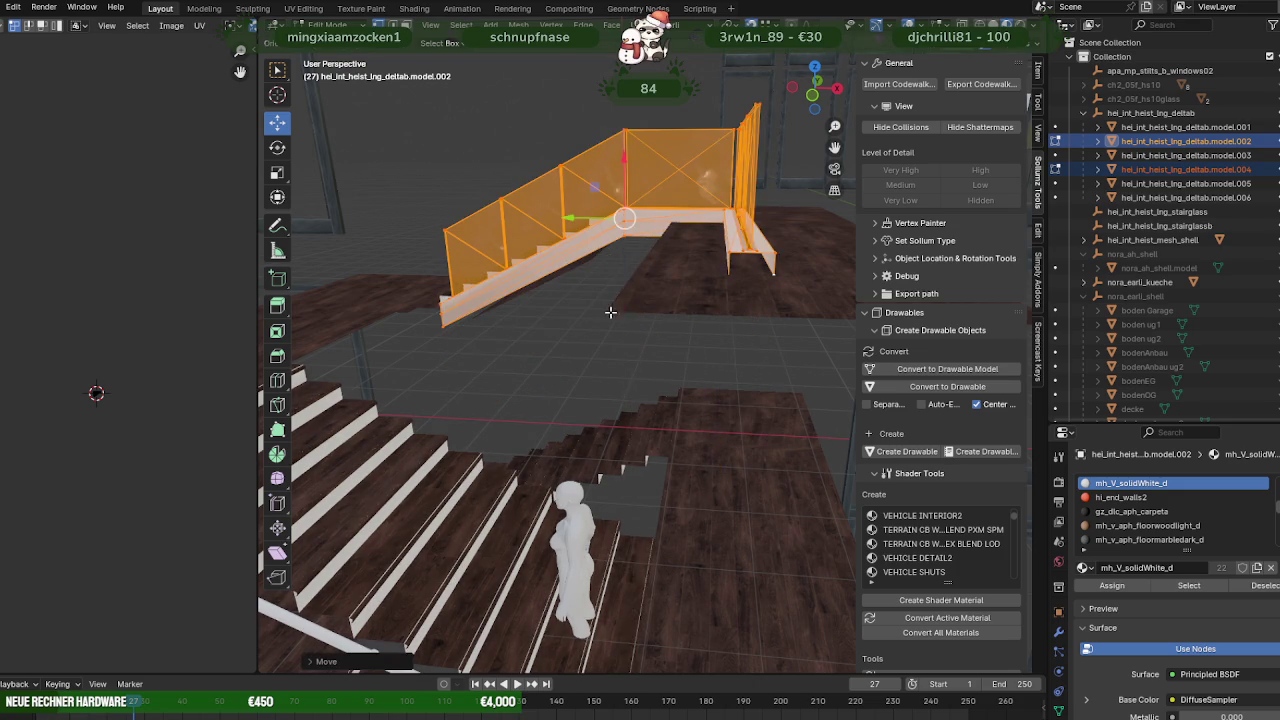
pyautogui.moveTo(646, 283); pyautogui.dragTo(659, 286, button='middle')
pyautogui.press('g')
pyautogui.press('y')
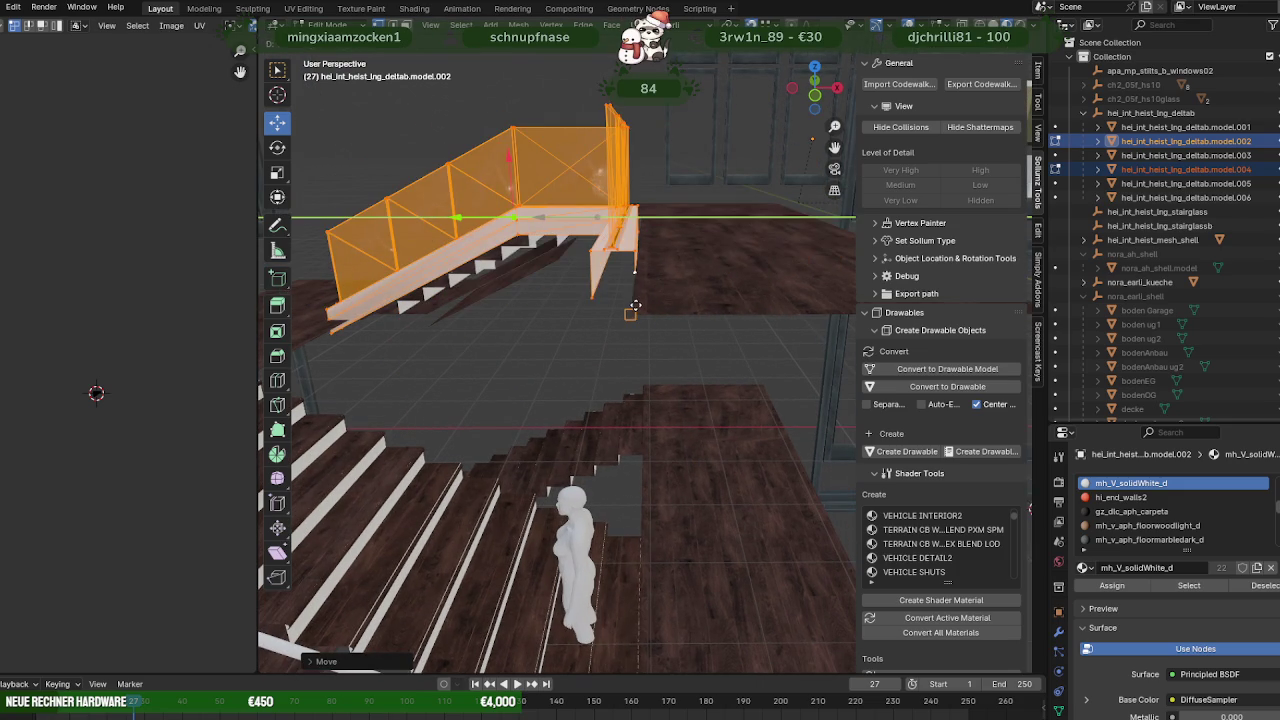
pyautogui.click(635, 306)
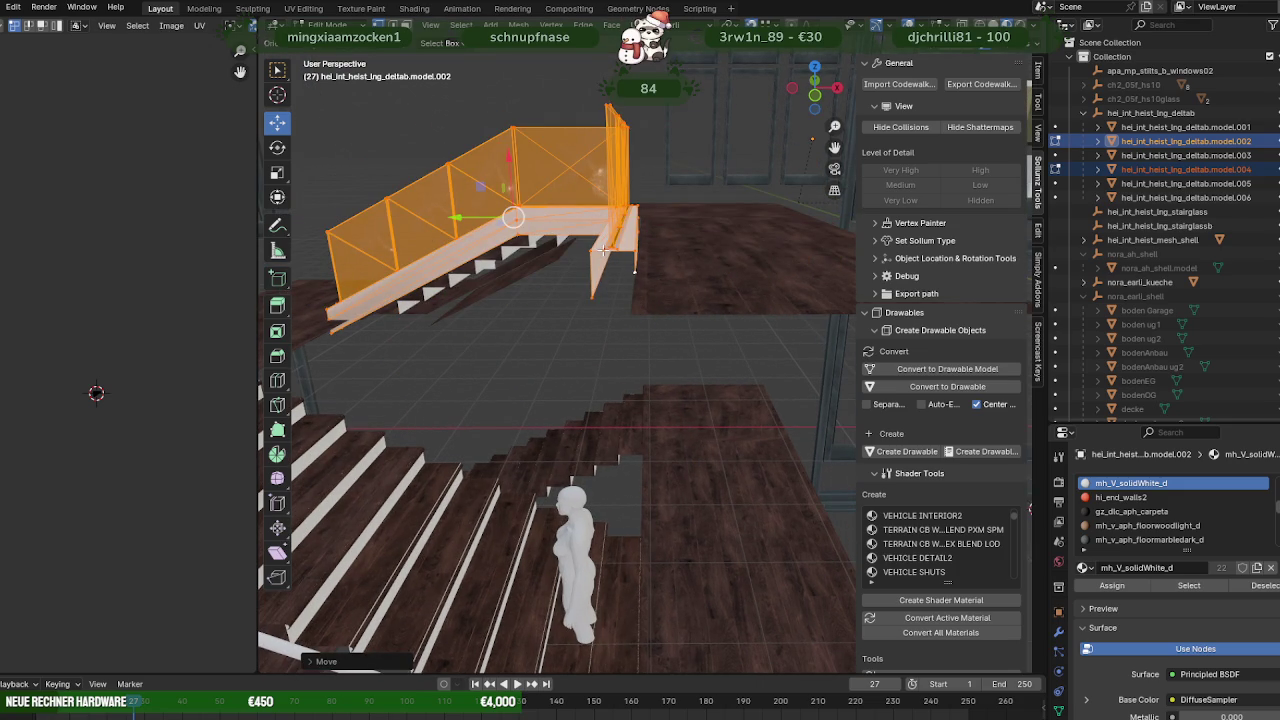
# Fine-tune the railing's Y position with the gizmo arrow to fit the lower flight.
pyautogui.keyDown('shift'); pyautogui.click(586, 272); pyautogui.keyUp('shift')
pyautogui.moveTo(482, 217); pyautogui.dragTo(623, 277)
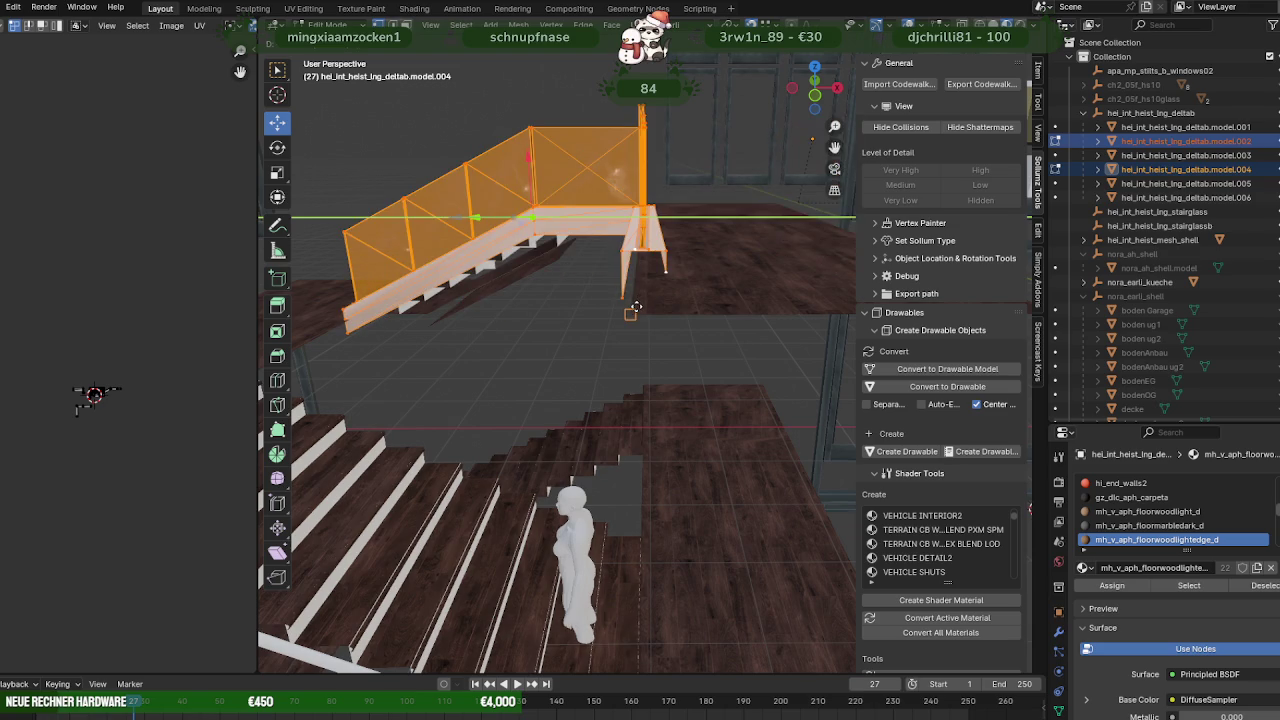
pyautogui.moveTo(571, 277); pyautogui.dragTo(688, 298, button='middle')
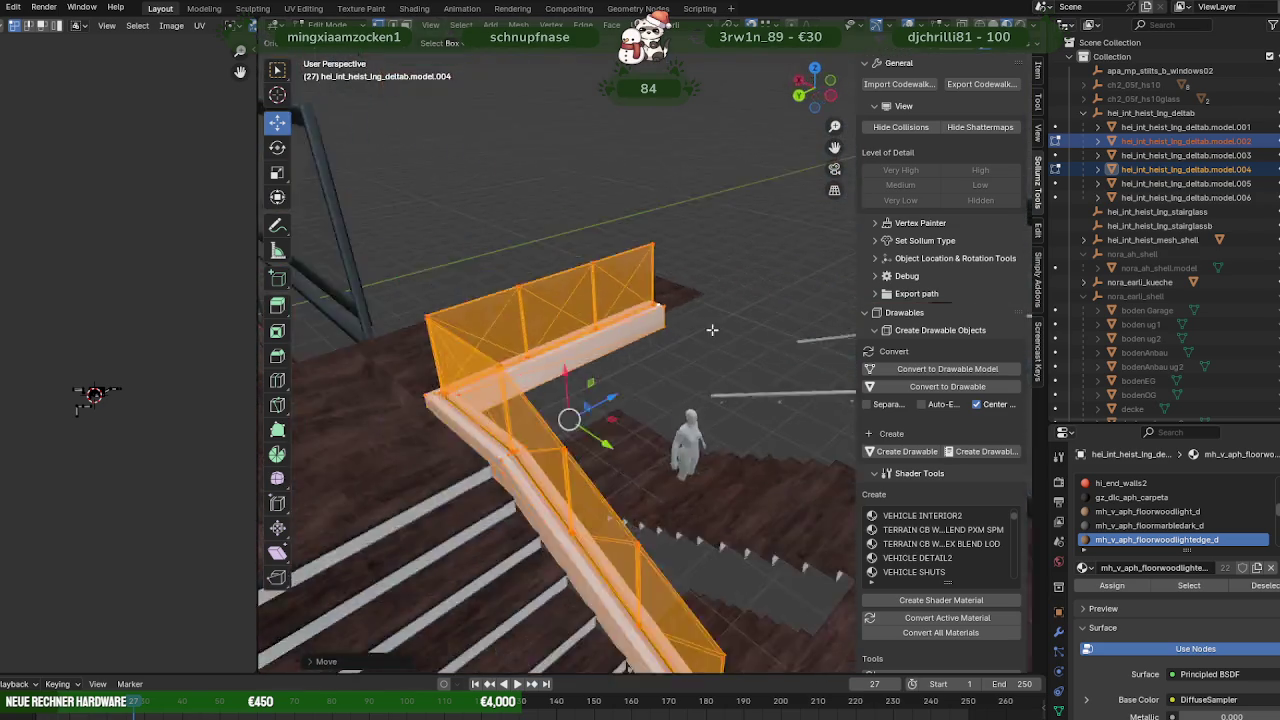
pyautogui.moveTo(648, 396)
pyautogui.mouseDown(button='middle')
pyautogui.moveTo(560, 348)
pyautogui.moveTo(633, 371)
pyautogui.mouseUp(button='middle')
pyautogui.moveTo(554, 299); pyautogui.dragTo(530, 308)
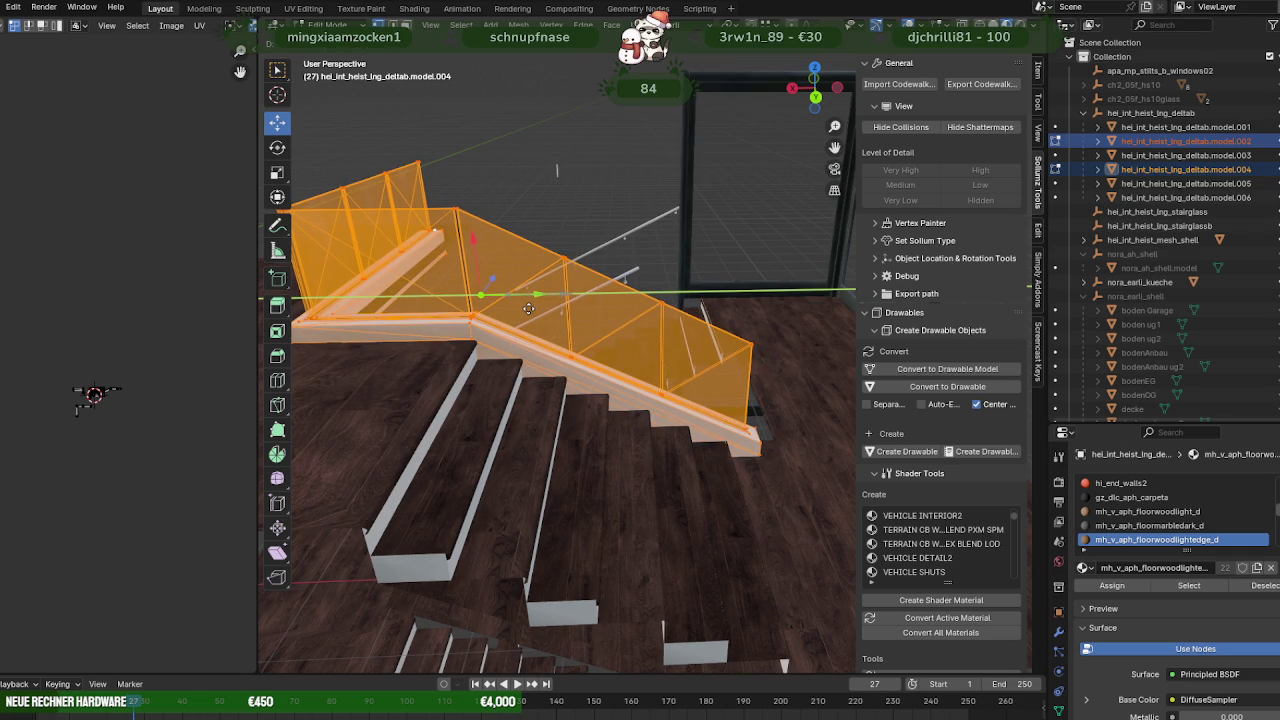
pyautogui.moveTo(529, 308); pyautogui.dragTo(530, 308)
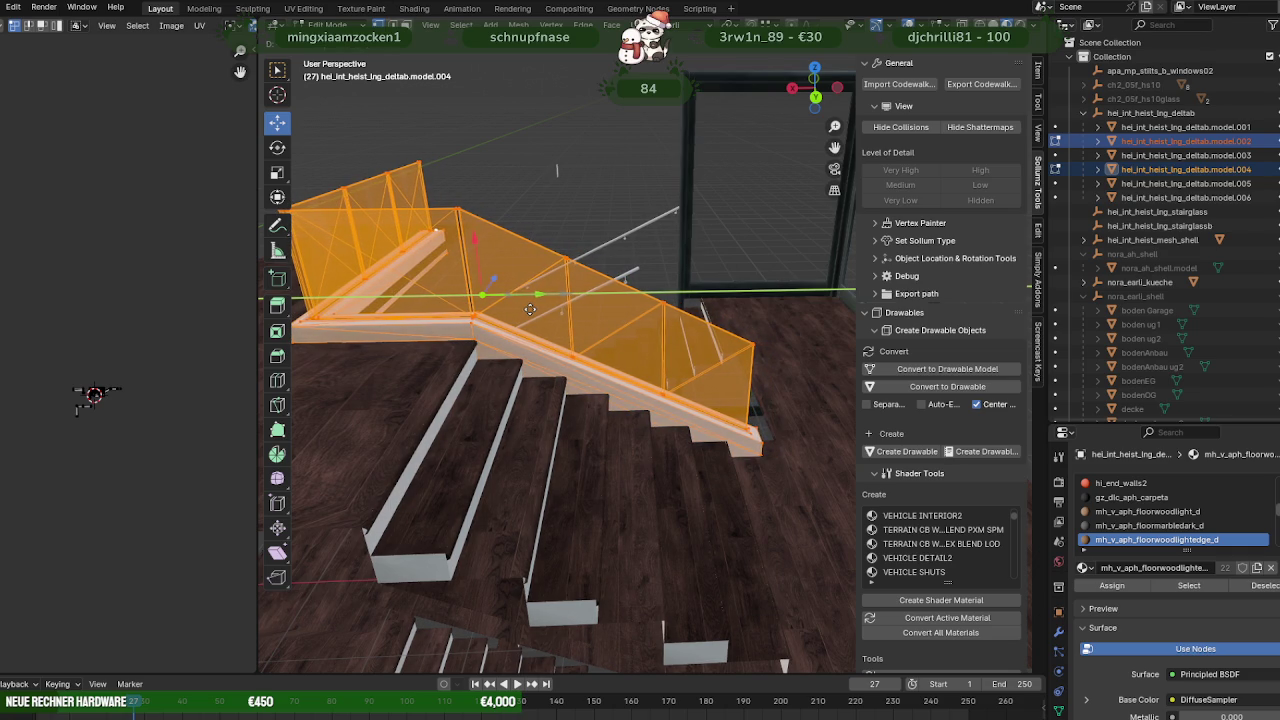
pyautogui.moveTo(530, 308); pyautogui.dragTo(530, 308)
pyautogui.moveTo(530, 308)
pyautogui.mouseDown(button='middle')
pyautogui.moveTo(571, 337)
pyautogui.moveTo(500, 334)
pyautogui.moveTo(565, 342)
pyautogui.moveTo(611, 366)
pyautogui.moveTo(704, 362)
pyautogui.moveTo(616, 368)
pyautogui.moveTo(655, 364)
pyautogui.moveTo(658, 397)
pyautogui.moveTo(714, 371)
pyautogui.mouseUp(button='middle')
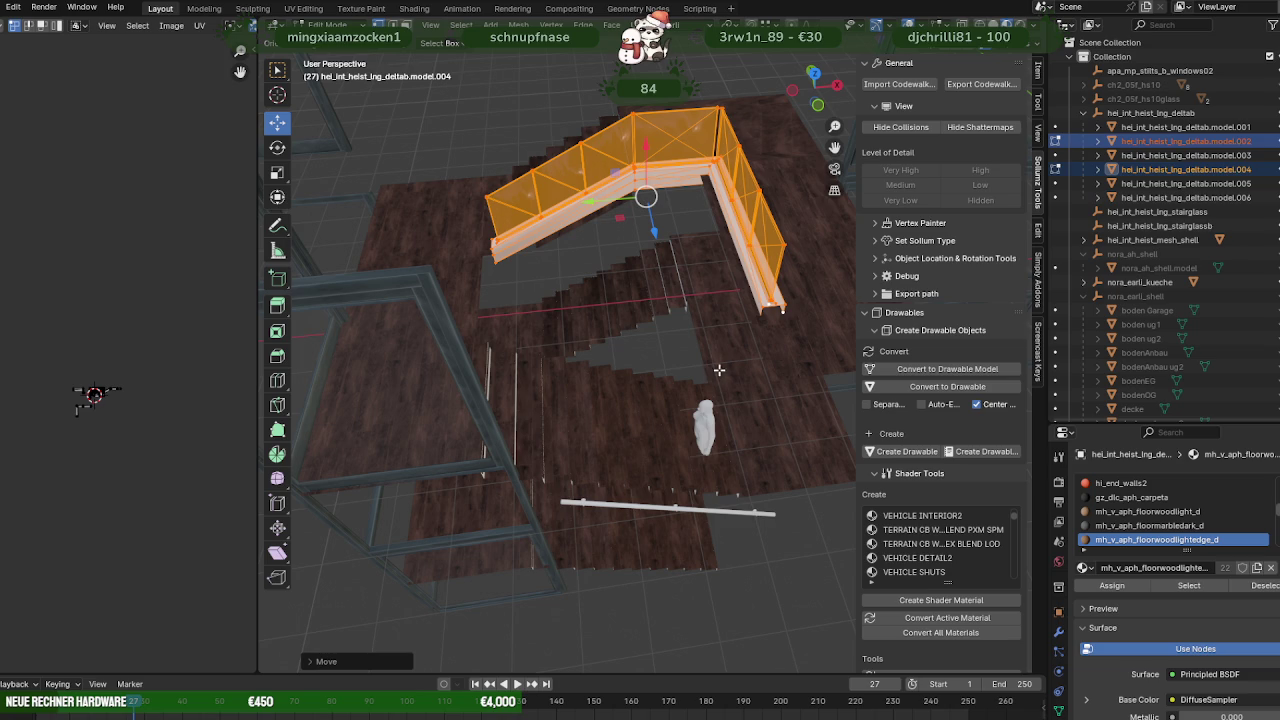
# Duplicate the railing and stringer, and rotate the copy to follow the lower flight.
pyautogui.hotkey('shift', 'd')
pyautogui.press('z')
pyautogui.click(647, 247)
pyautogui.hotkey('shift', 'space')
pyautogui.click(652, 263)
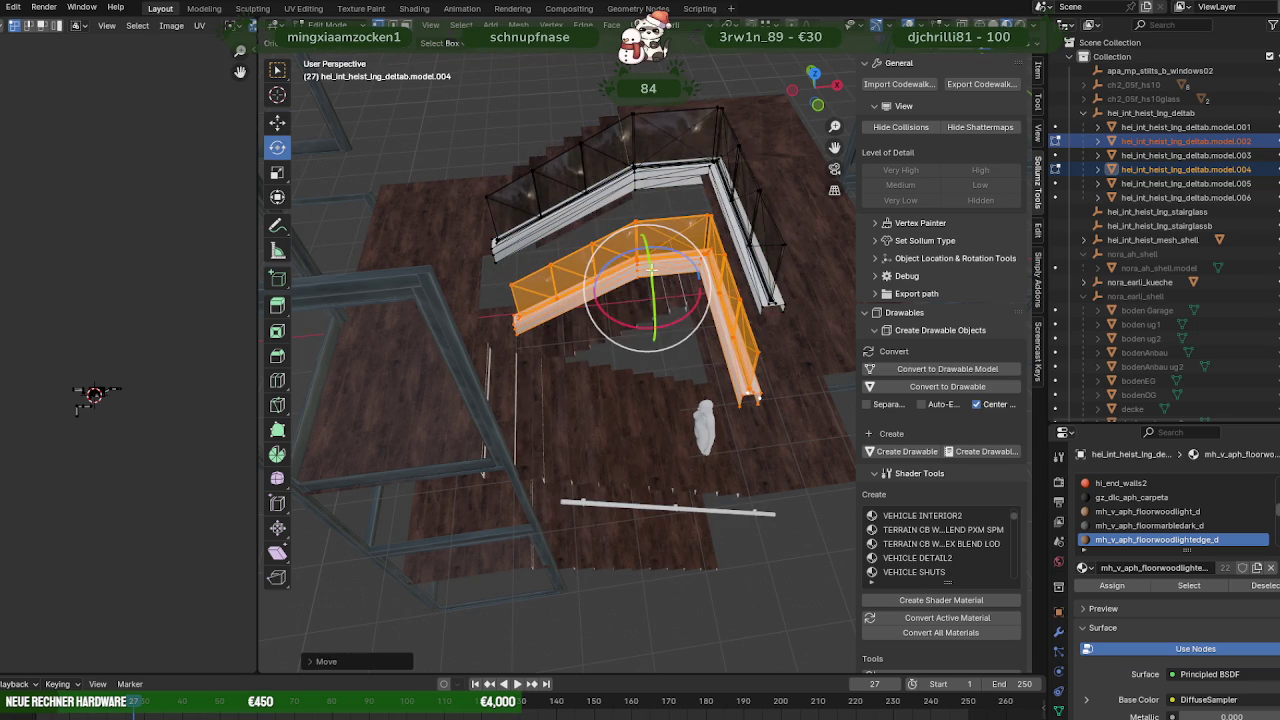
pyautogui.moveTo(628, 324)
pyautogui.mouseDown()
pyautogui.moveTo(678, 318)
pyautogui.moveTo(706, 277)
pyautogui.mouseUp()
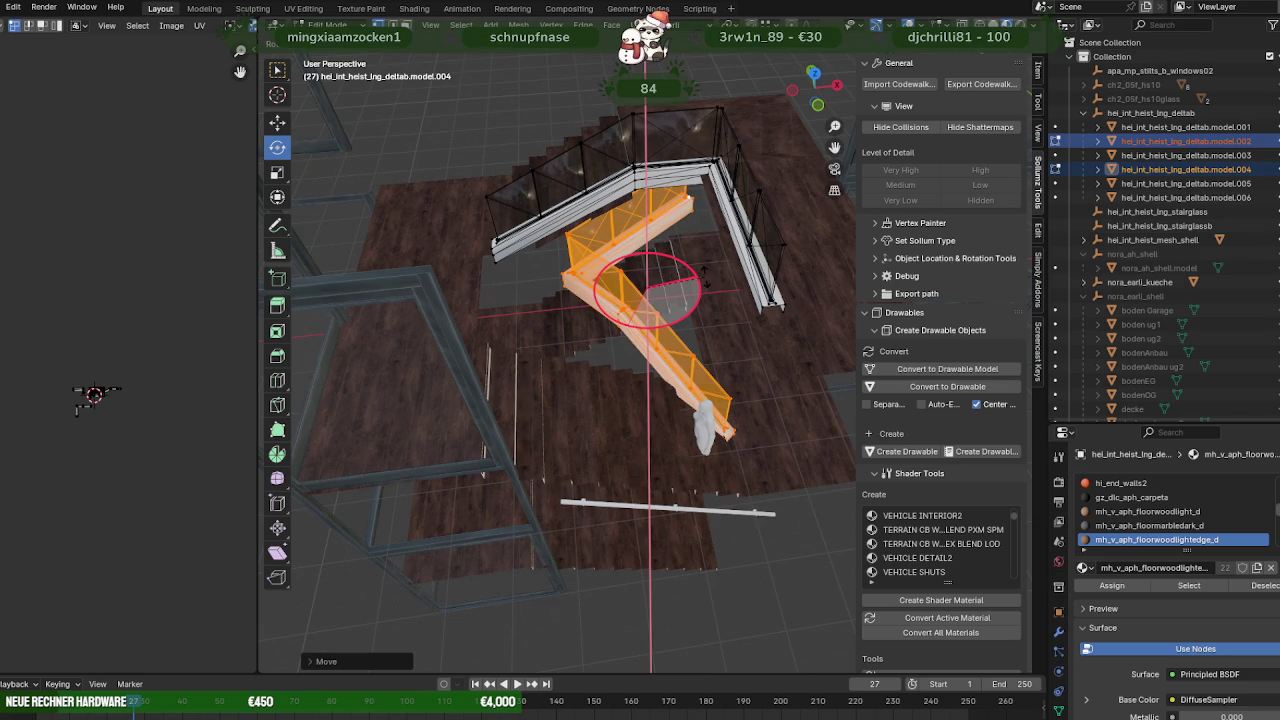
pyautogui.moveTo(704, 273); pyautogui.dragTo(694, 288)
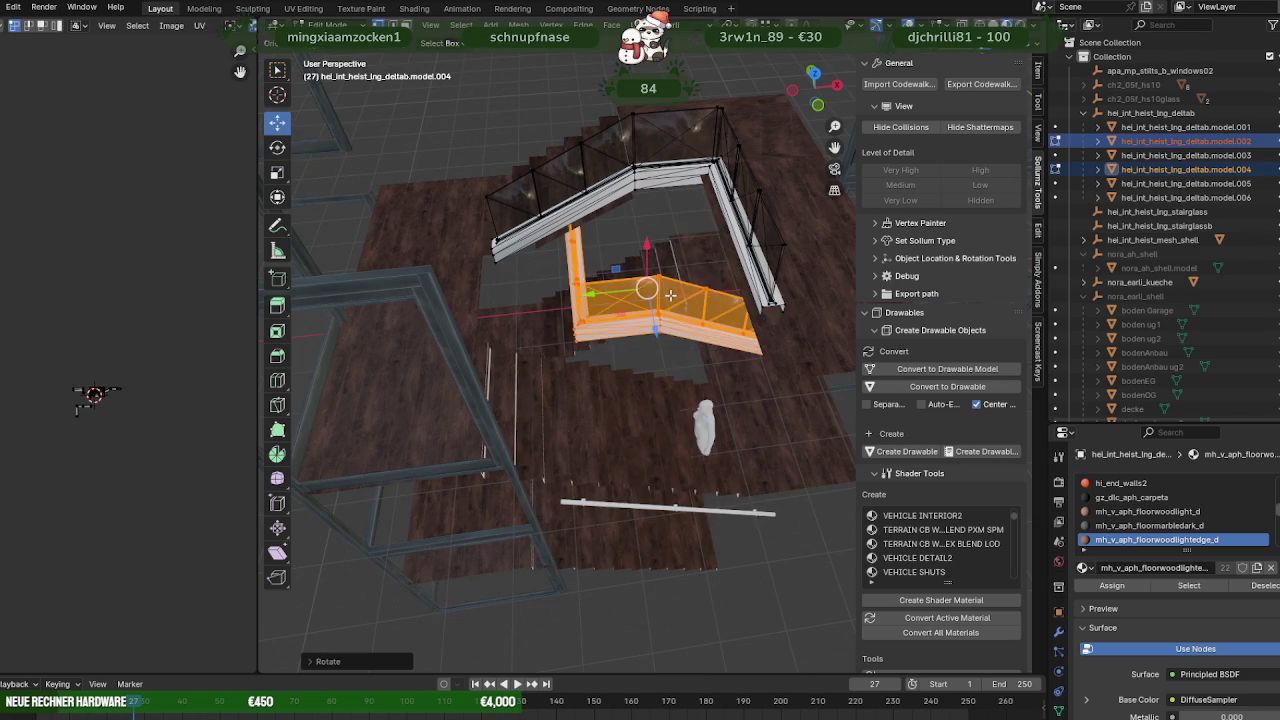
# Lower the rotated copy onto the lower staircase, then make model.002 active.
pyautogui.moveTo(670, 295); pyautogui.dragTo(700, 280, button='middle')
pyautogui.scroll(5, 710, 268)
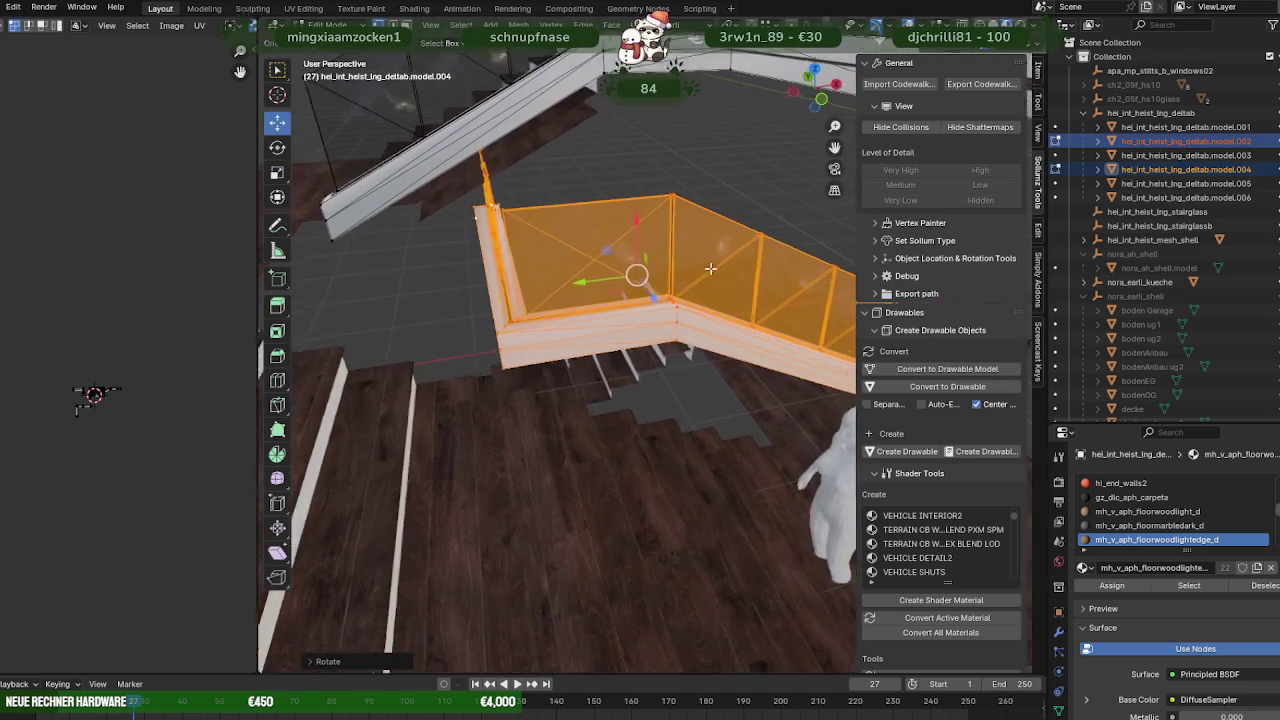
pyautogui.press('g')
pyautogui.click(445, 318)
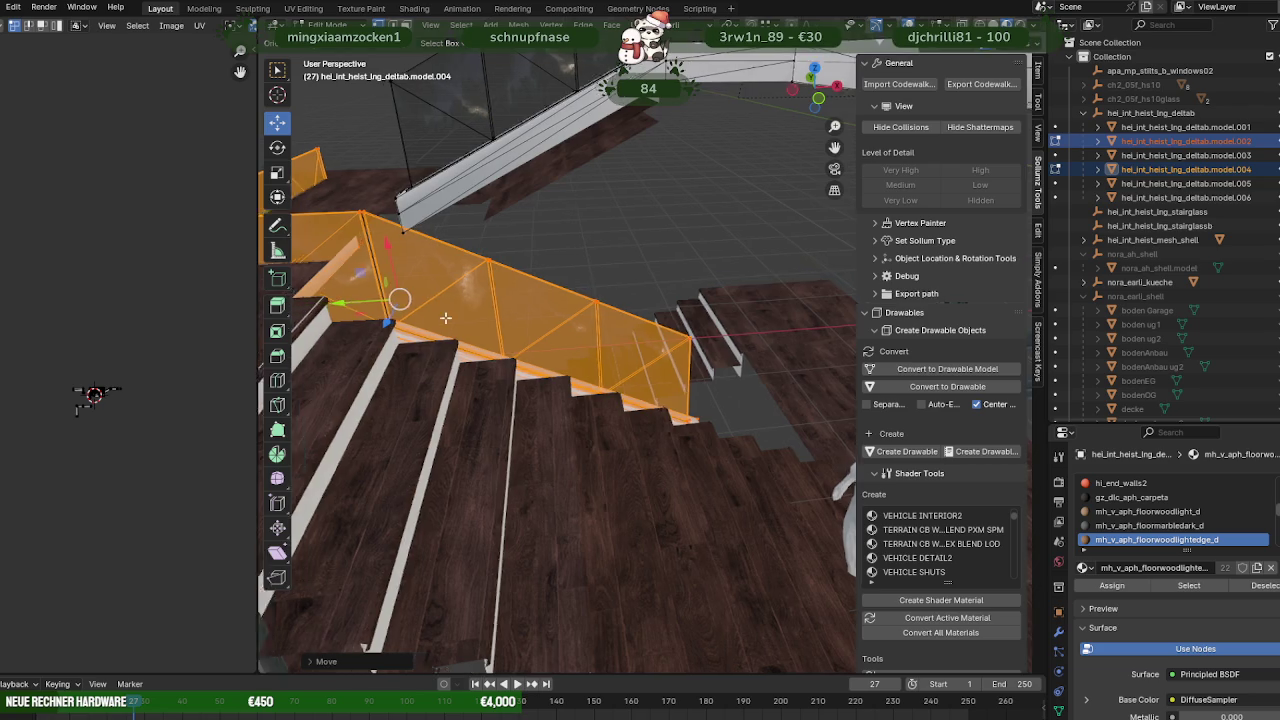
pyautogui.moveTo(445, 318); pyautogui.dragTo(610, 363, button='middle')
pyautogui.moveTo(515, 450)
pyautogui.mouseDown(button='middle')
pyautogui.moveTo(521, 364)
pyautogui.moveTo(481, 437)
pyautogui.moveTo(512, 425)
pyautogui.moveTo(505, 397)
pyautogui.mouseUp(button='middle')
pyautogui.keyDown('shift'); pyautogui.click(461, 428); pyautogui.keyUp('shift')
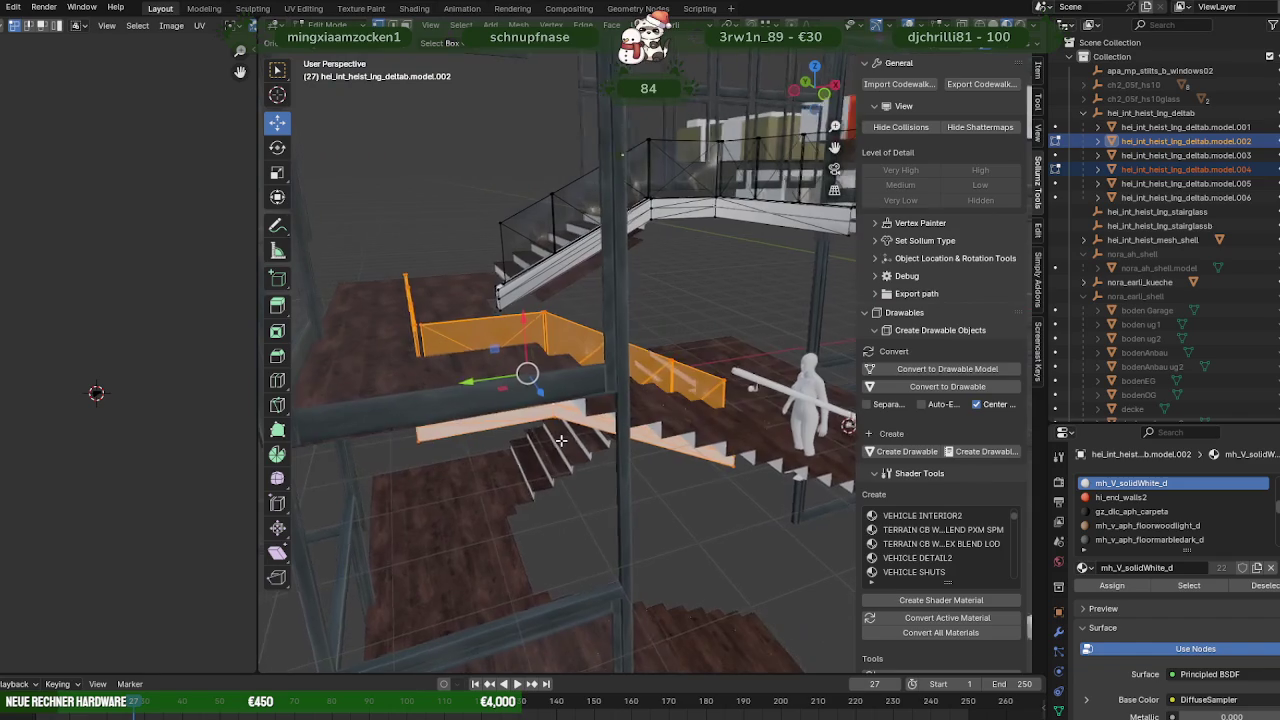
# Raise the lower railing slightly above the stairs.
pyautogui.moveTo(519, 320); pyautogui.dragTo(345, 272)
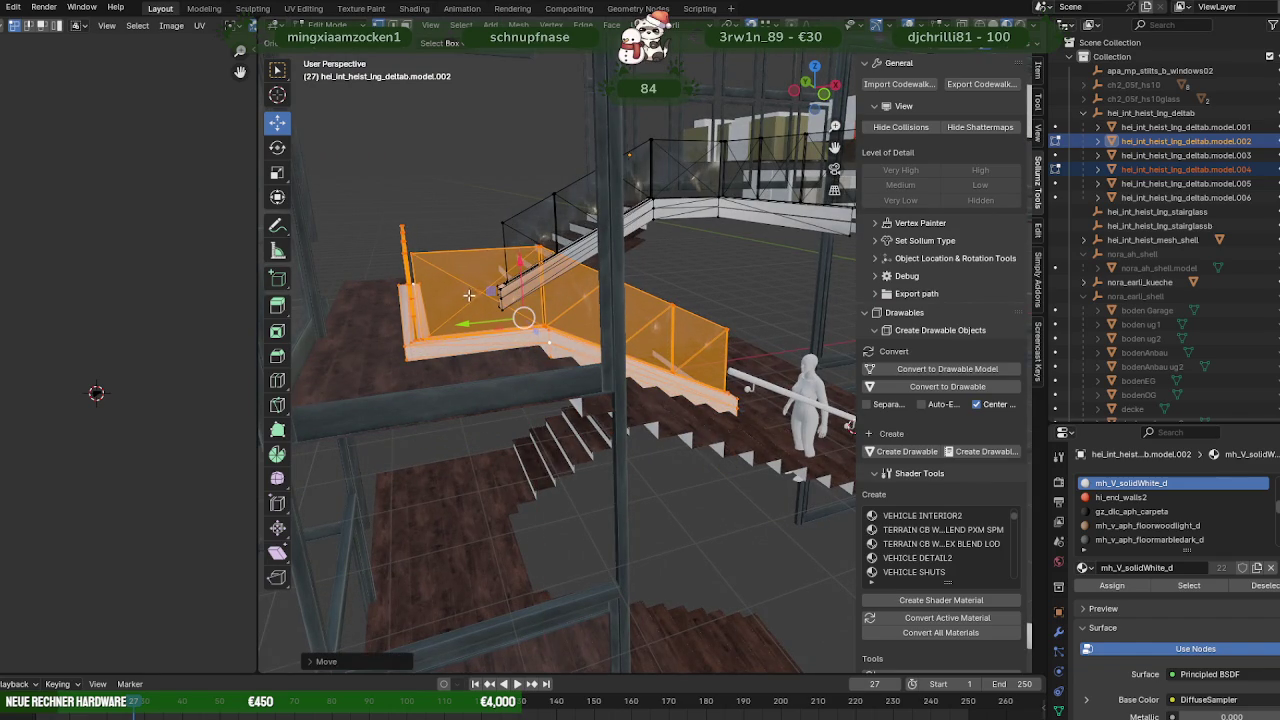
pyautogui.moveTo(468, 295); pyautogui.dragTo(985, 392, button='middle')
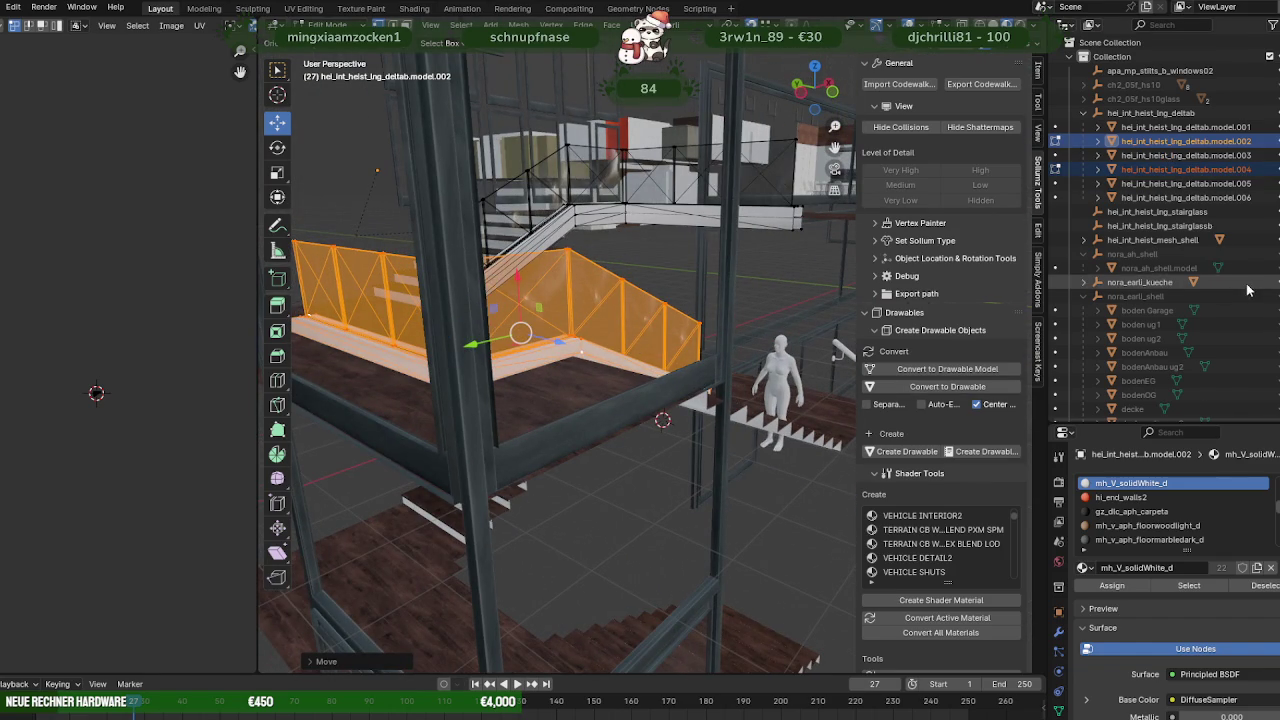
pyautogui.scroll(-3, 1230, 200)
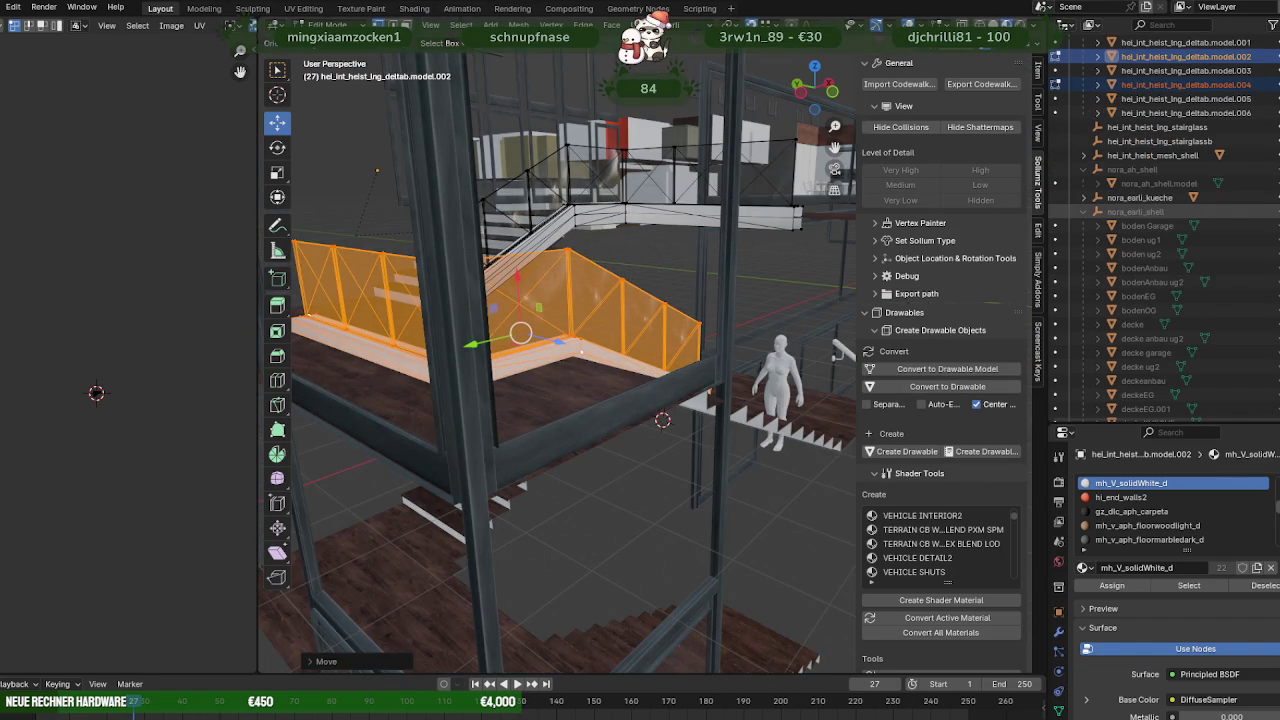
pyautogui.moveTo(648, 364); pyautogui.dragTo(558, 118, button='middle')
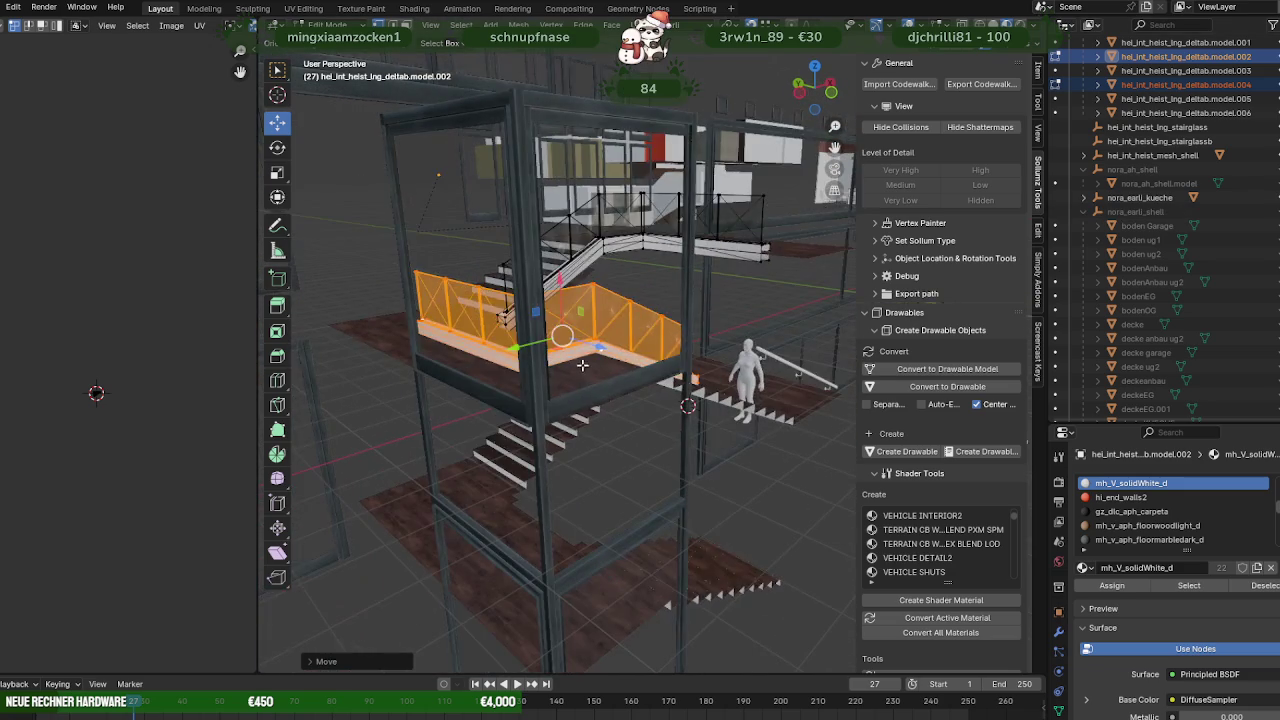
# Hide the fensterinnen window frames, then reopen the lower railing in Edit Mode.
pyautogui.press('Tab')
pyautogui.click(558, 118)
pyautogui.scroll(-5, 1225, 260)
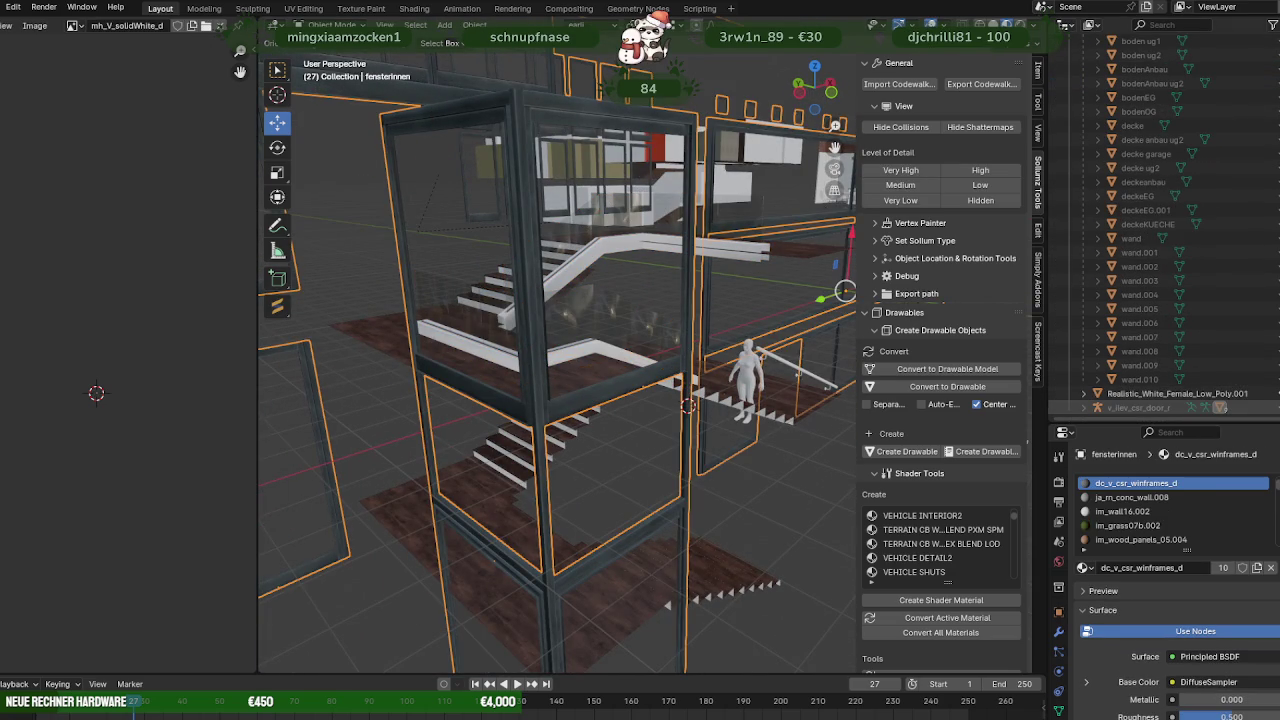
pyautogui.press('h')
pyautogui.scroll(3, 554, 379)
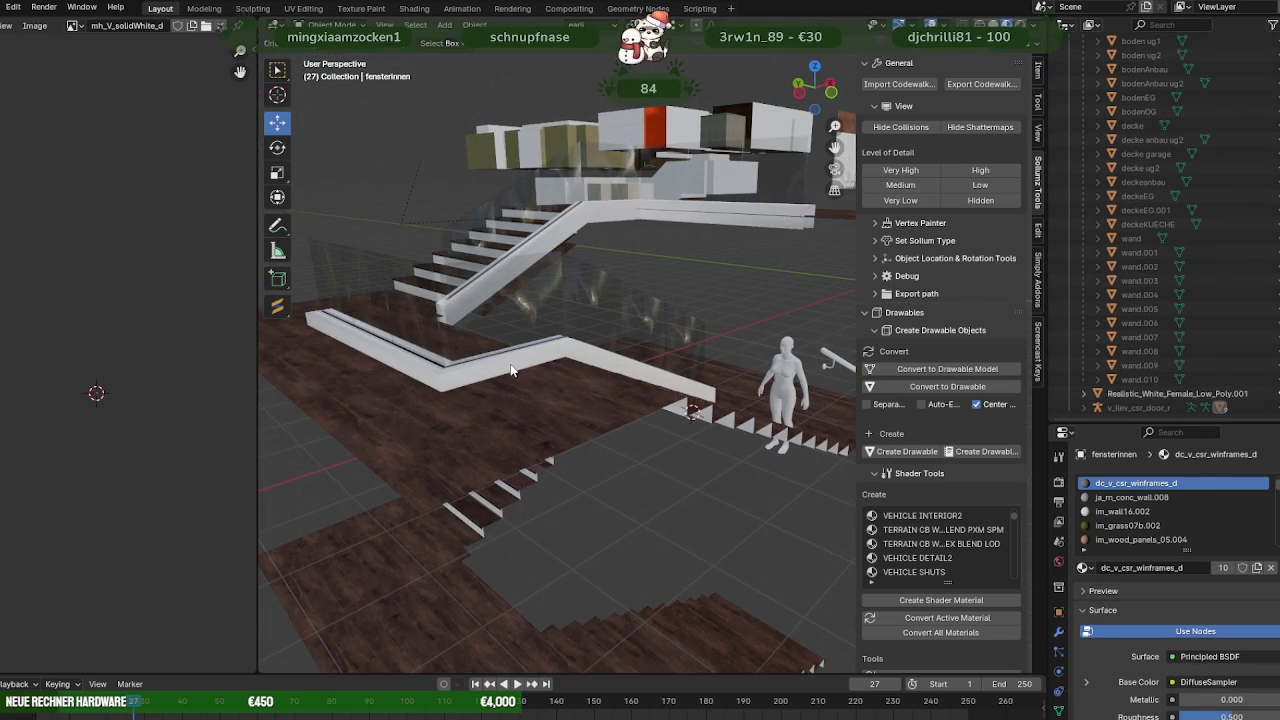
pyautogui.click(511, 370)
pyautogui.press('Tab')
pyautogui.moveTo(508, 366)
pyautogui.mouseDown(button='middle')
pyautogui.moveTo(610, 354)
pyautogui.moveTo(598, 302)
pyautogui.mouseUp(button='middle')
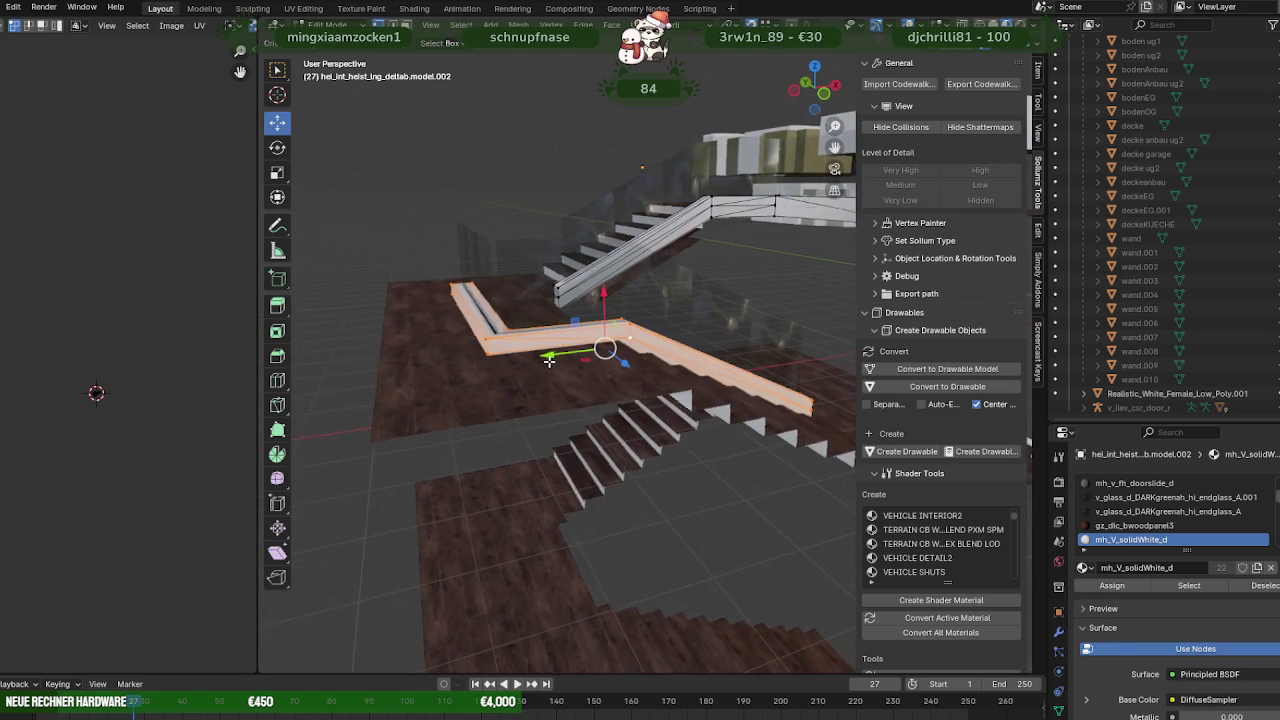
# Edit model.004 and model.002 together and slide the railing along X.
pyautogui.press('Tab')
pyautogui.click(565, 300)
pyautogui.click(562, 345)
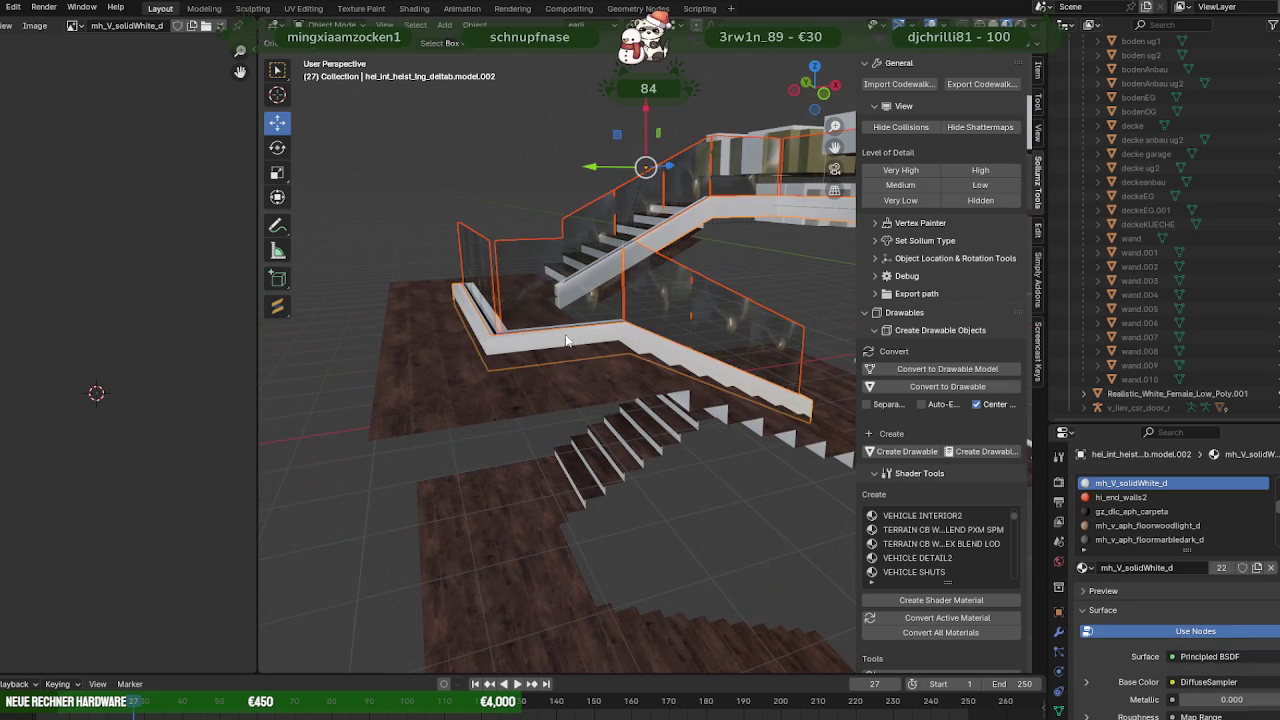
pyautogui.press('Tab')
pyautogui.moveTo(575, 312); pyautogui.dragTo(563, 297, button='middle')
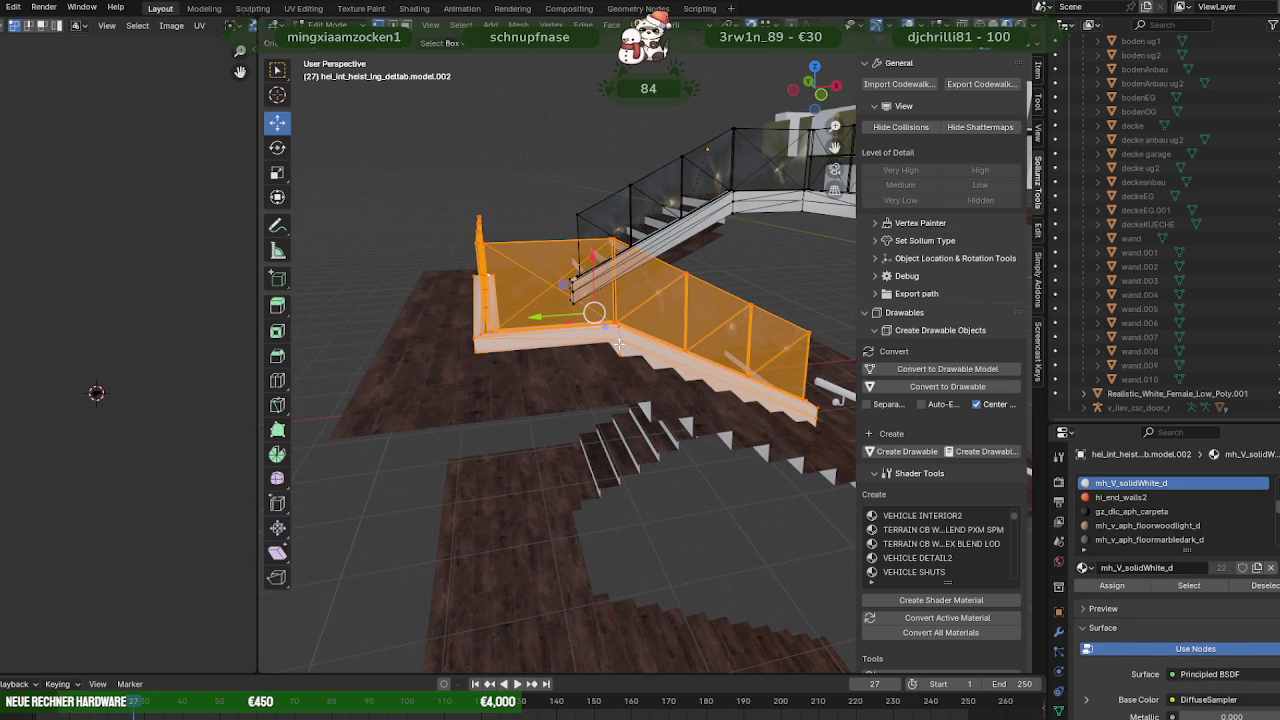
pyautogui.moveTo(596, 258); pyautogui.dragTo(592, 320)
pyautogui.moveTo(592, 320)
pyautogui.mouseDown(button='middle')
pyautogui.moveTo(507, 311)
pyautogui.moveTo(471, 289)
pyautogui.mouseUp(button='middle')
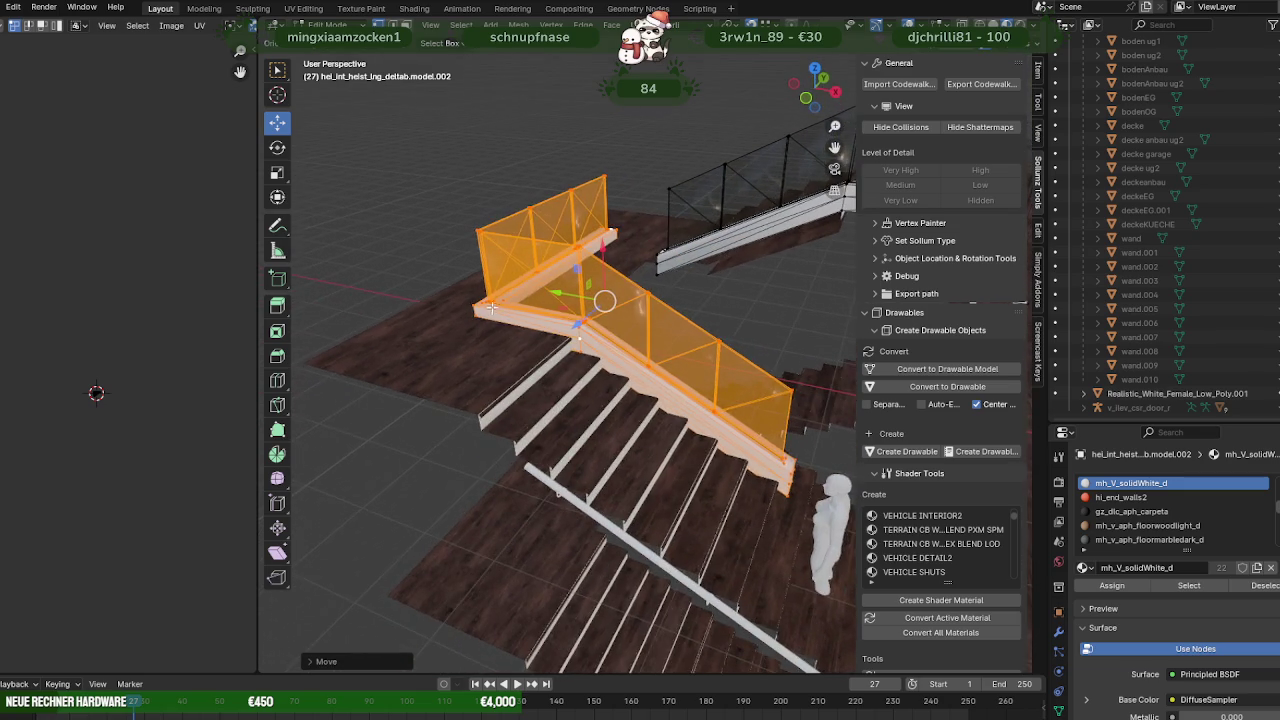
pyautogui.scroll(5, 471, 289)
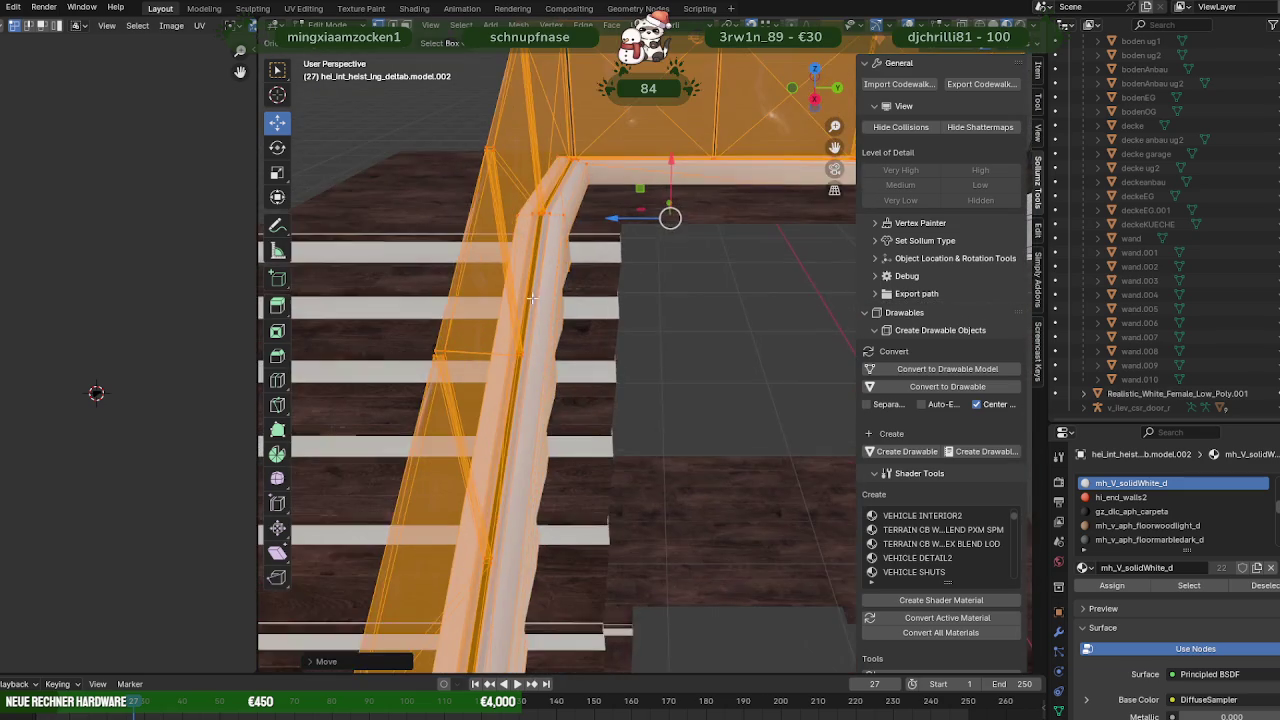
pyautogui.moveTo(471, 289); pyautogui.dragTo(630, 260, button='middle')
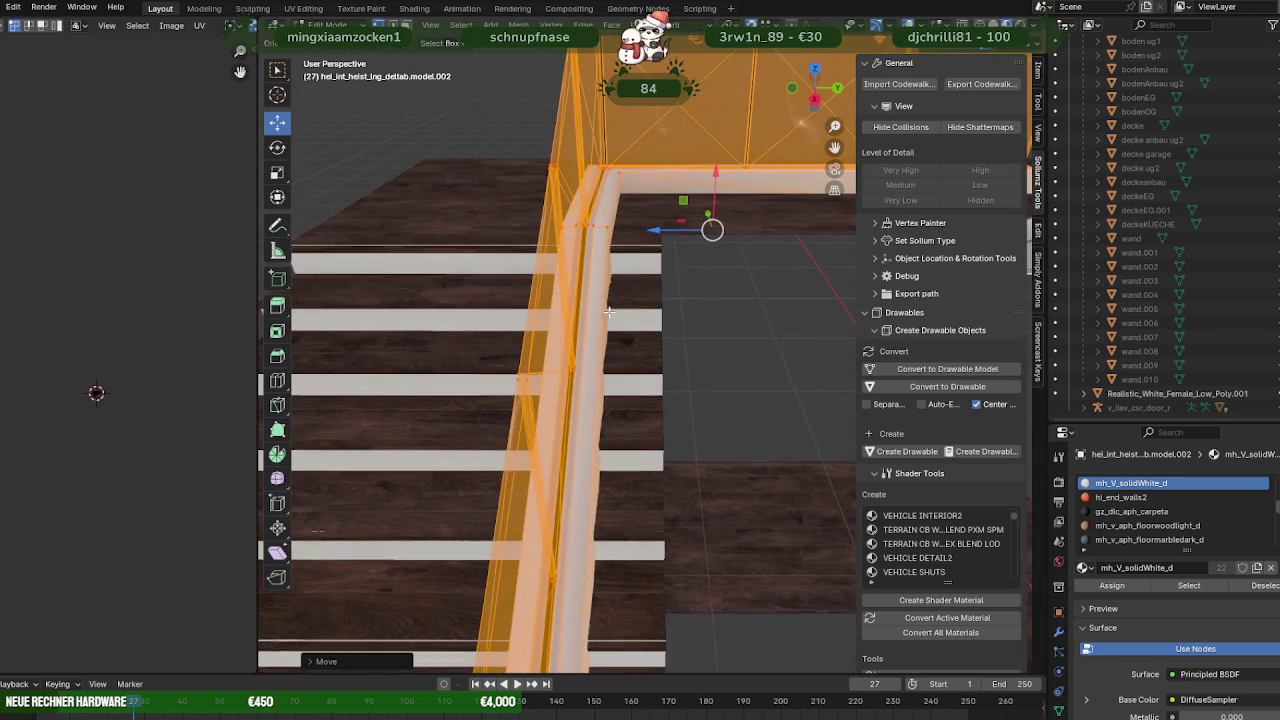
# Slide the railing along Y so its corner and stringer line up with the lower flight.
pyautogui.keyDown('shift'); pyautogui.click(585, 222); pyautogui.keyUp('shift')
pyautogui.moveTo(659, 231); pyautogui.dragTo(835, 245, button='middle')
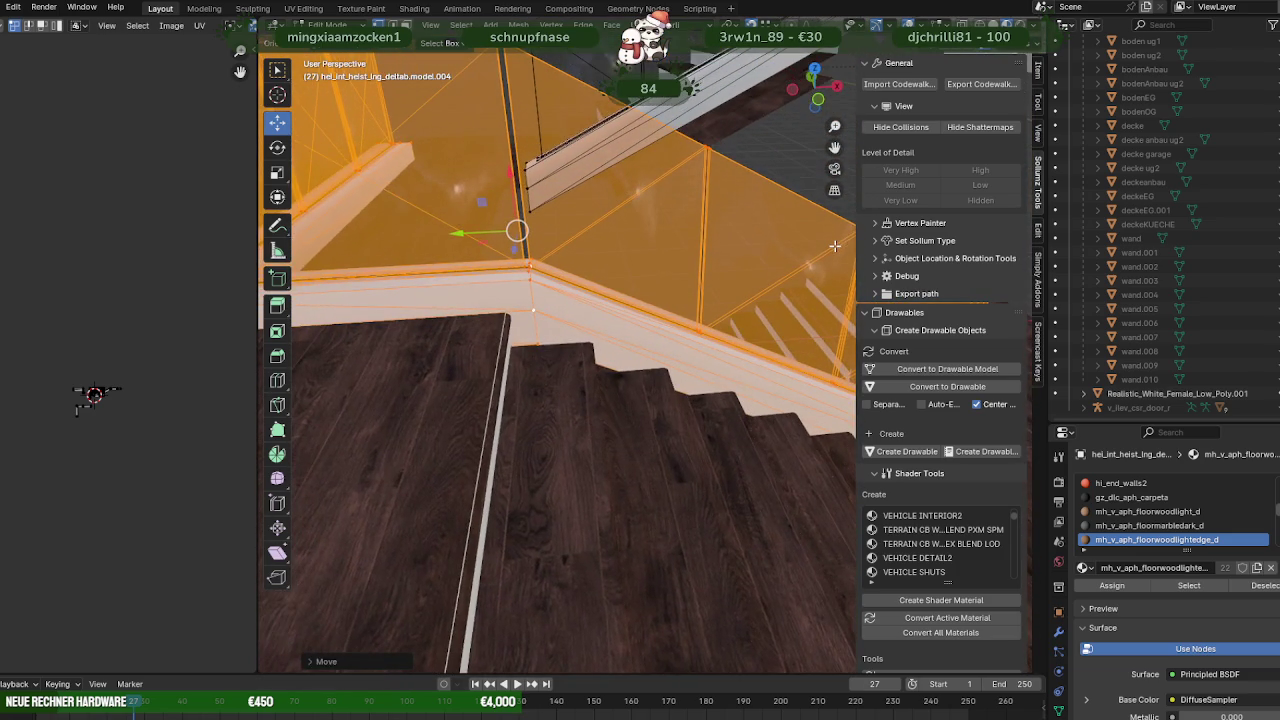
pyautogui.scroll(-2, 689, 249)
pyautogui.scroll(-1, 585, 250)
pyautogui.moveTo(655, 280)
pyautogui.mouseDown(button='middle')
pyautogui.moveTo(760, 283)
pyautogui.moveTo(731, 421)
pyautogui.moveTo(537, 285)
pyautogui.mouseUp(button='middle')
pyautogui.scroll(3, 640, 350)
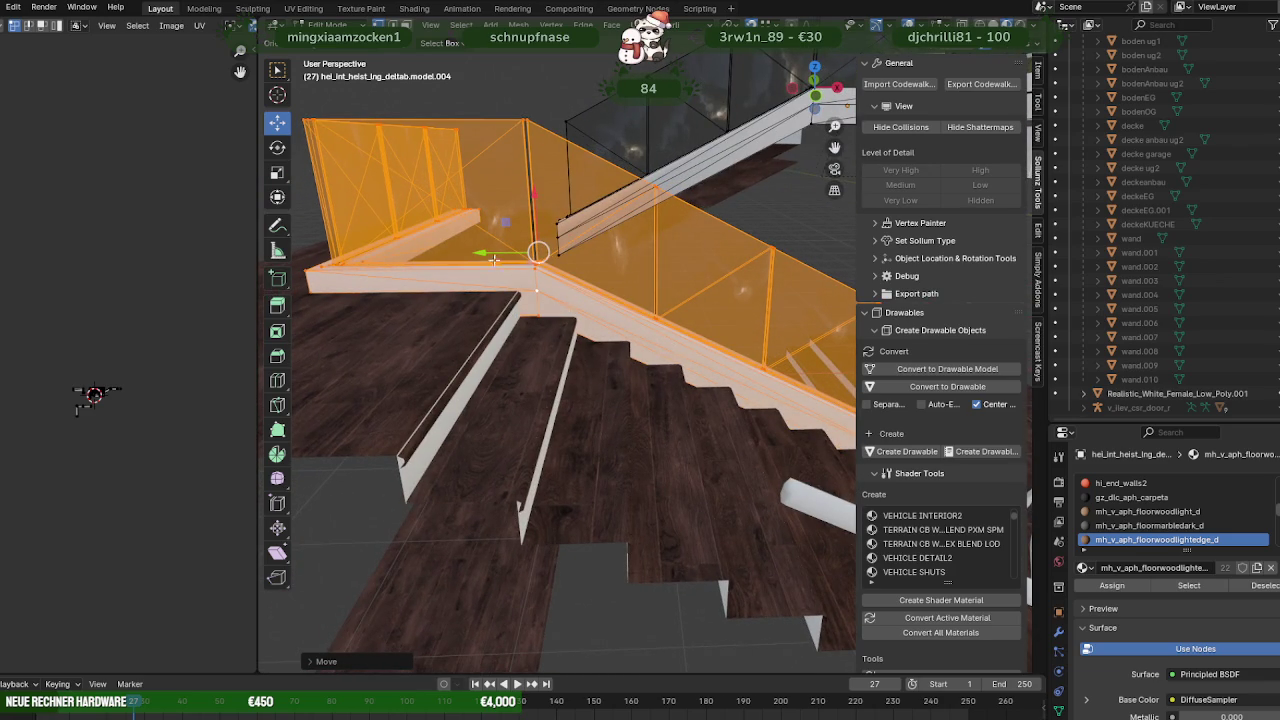
pyautogui.moveTo(485, 252); pyautogui.dragTo(407, 504)
pyautogui.click(407, 504)
pyautogui.moveTo(407, 504)
pyautogui.mouseDown(button='middle')
pyautogui.moveTo(461, 414)
pyautogui.moveTo(434, 414)
pyautogui.moveTo(545, 432)
pyautogui.mouseUp(button='middle')
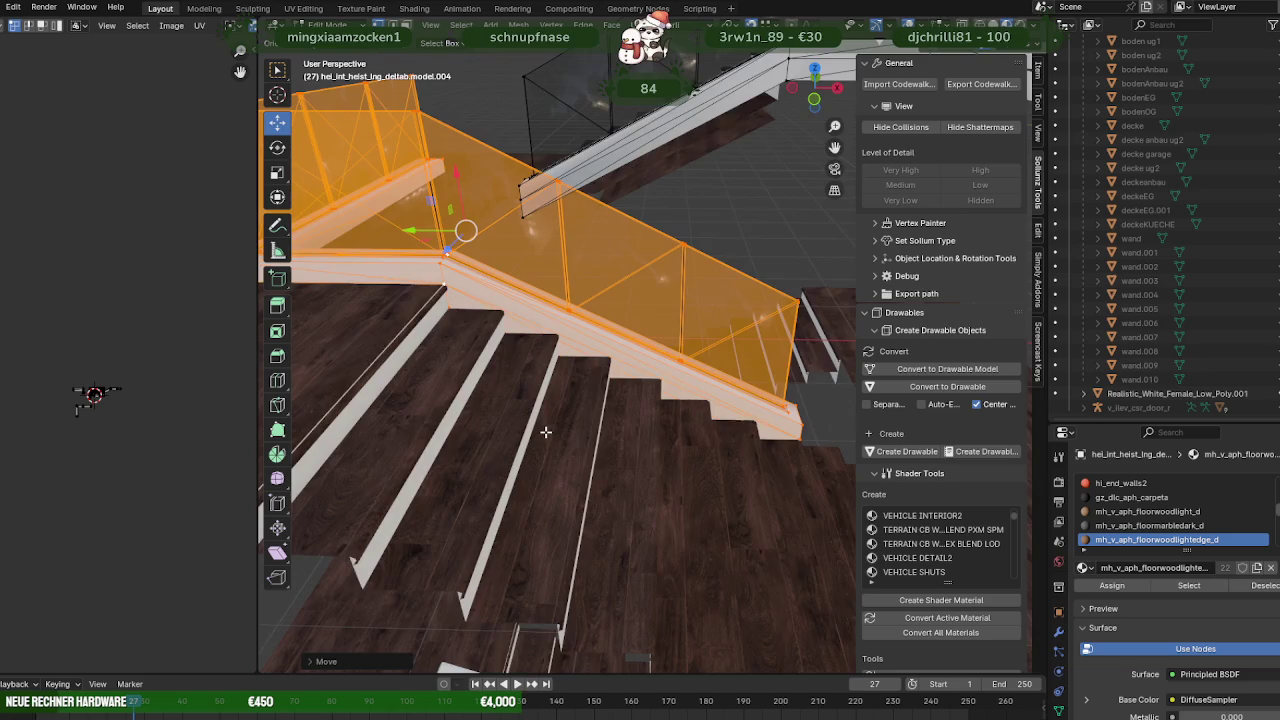
pyautogui.scroll(-2, 545, 432)
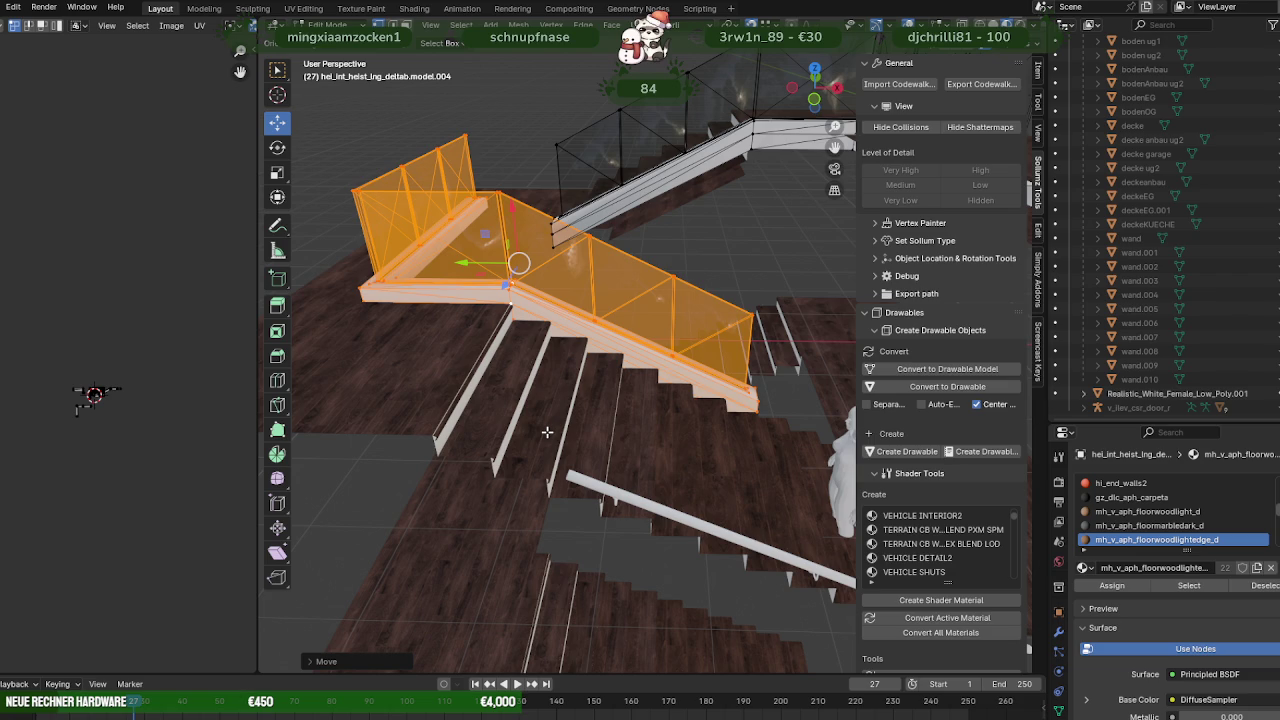
# Box-select a small piece of the stair geometry through X-ray, ending with X-ray on.
pyautogui.moveTo(752, 376); pyautogui.dragTo(715, 395, button='middle')
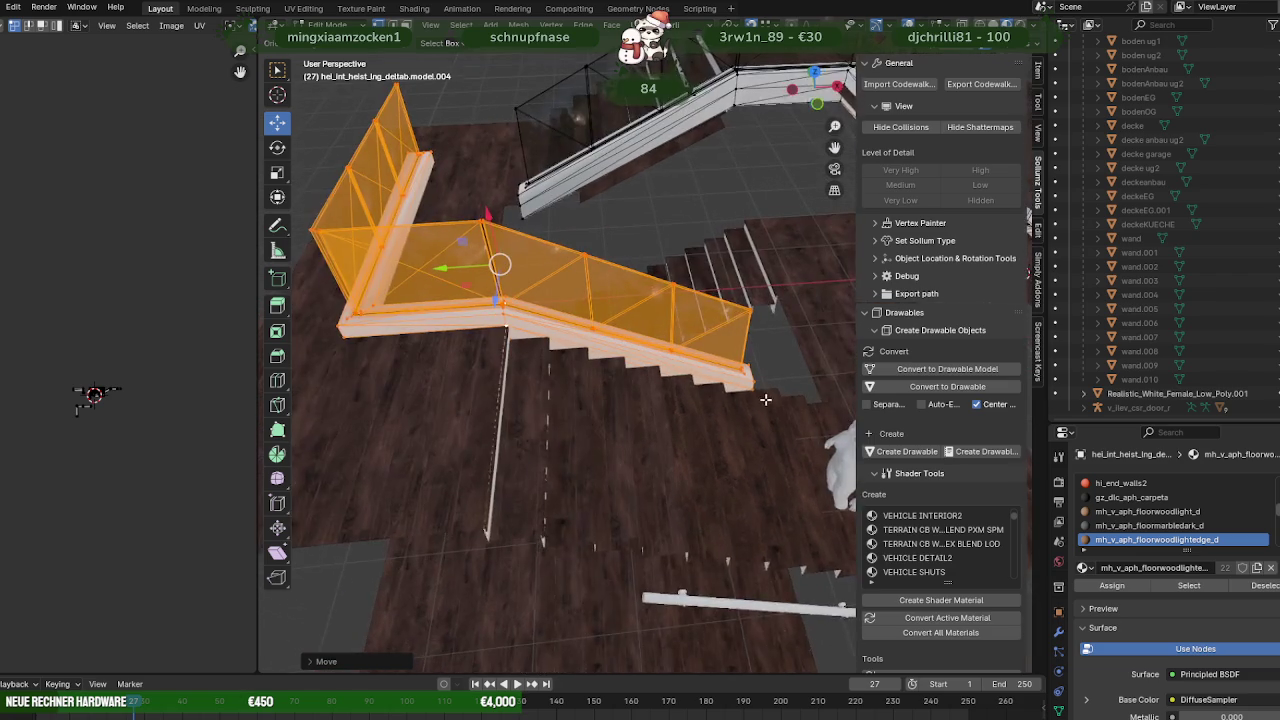
pyautogui.hotkey('alt', 'z')
pyautogui.moveTo(664, 264); pyautogui.dragTo(774, 432)
pyautogui.hotkey('alt', 'z')
pyautogui.moveTo(774, 432)
pyautogui.mouseDown(button='middle')
pyautogui.moveTo(711, 393)
pyautogui.moveTo(705, 415)
pyautogui.moveTo(654, 403)
pyautogui.moveTo(735, 405)
pyautogui.moveTo(734, 423)
pyautogui.moveTo(646, 446)
pyautogui.moveTo(491, 380)
pyautogui.moveTo(728, 423)
pyautogui.moveTo(682, 463)
pyautogui.moveTo(526, 420)
pyautogui.moveTo(594, 403)
pyautogui.moveTo(728, 405)
pyautogui.mouseUp(button='middle')
pyautogui.scroll(3, 705, 415)
pyautogui.hotkey('alt', 'z')
pyautogui.hotkey('alt', 'z')
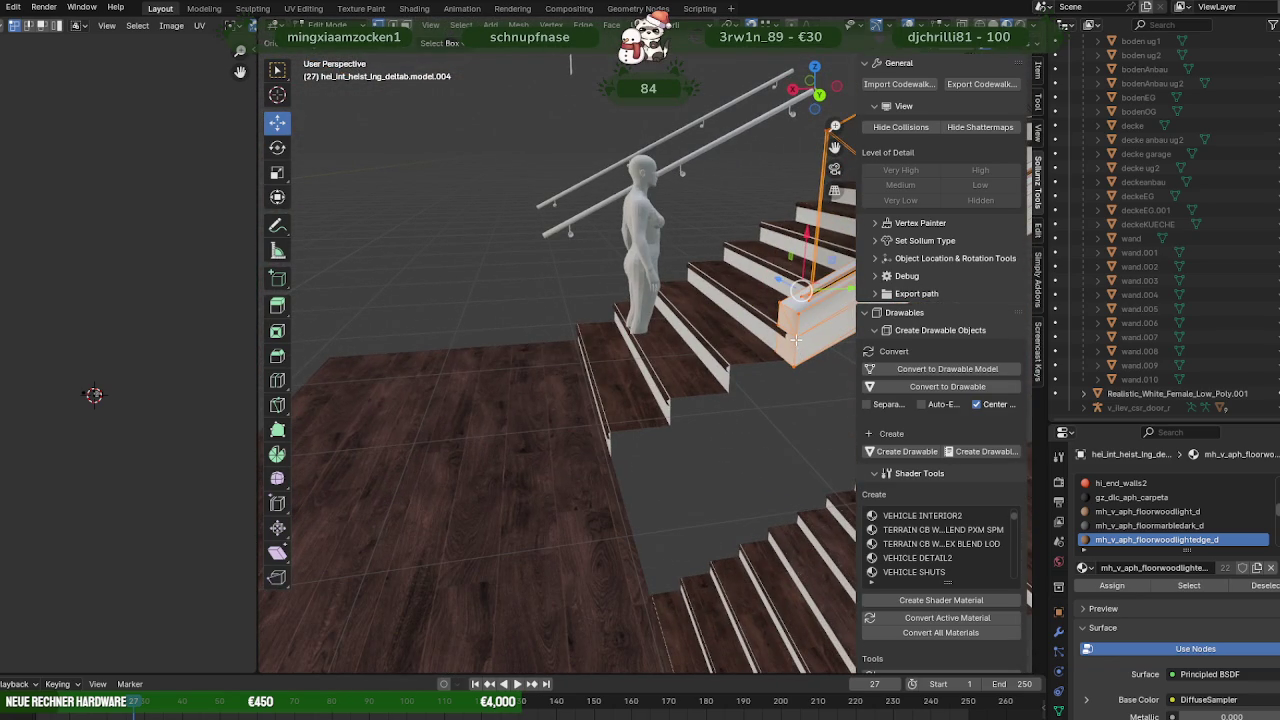
# Slide the long white stair stringer along Y and lower it onto the steps.
pyautogui.click(797, 340)
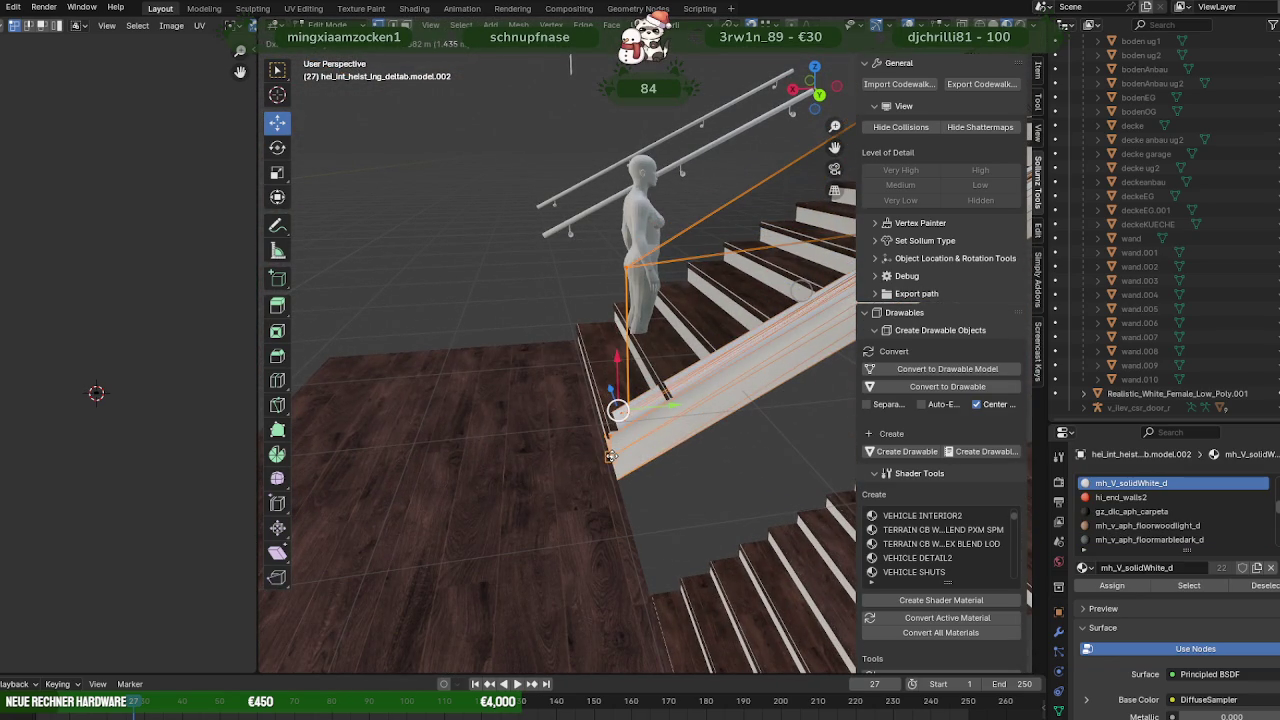
pyautogui.moveTo(617, 446); pyautogui.dragTo(814, 292, button='middle')
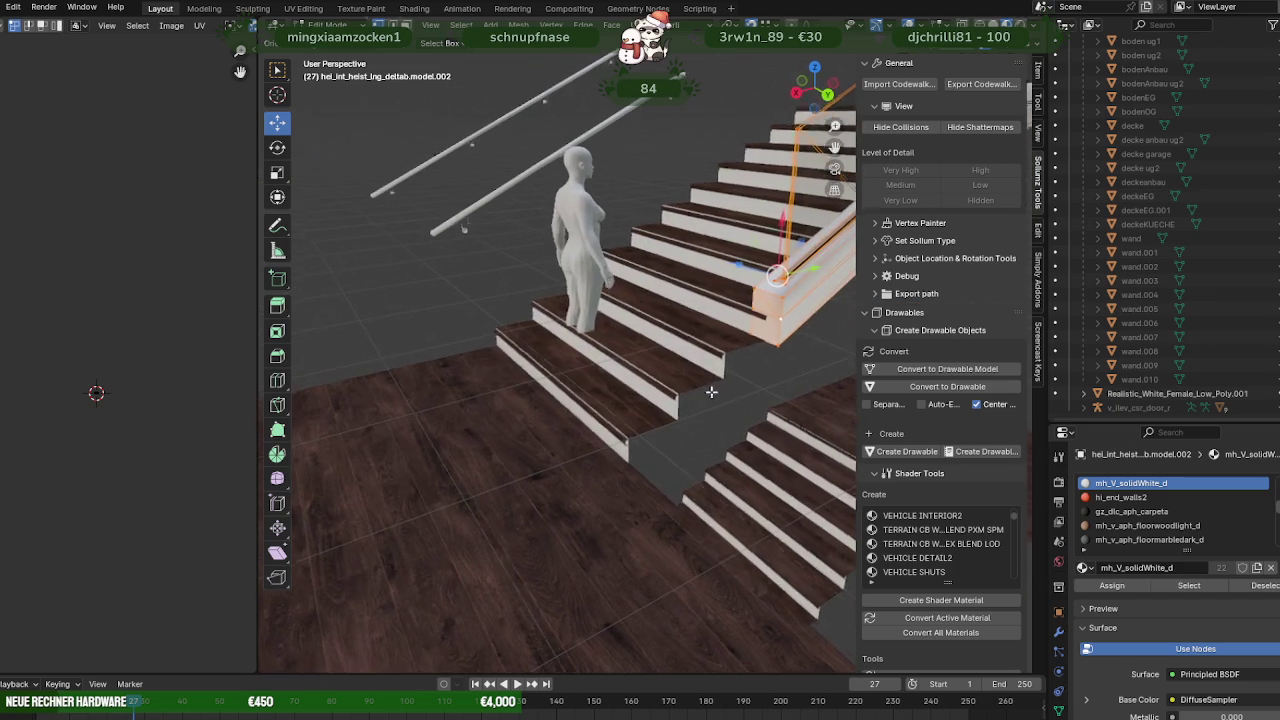
pyautogui.moveTo(813, 268); pyautogui.dragTo(623, 452)
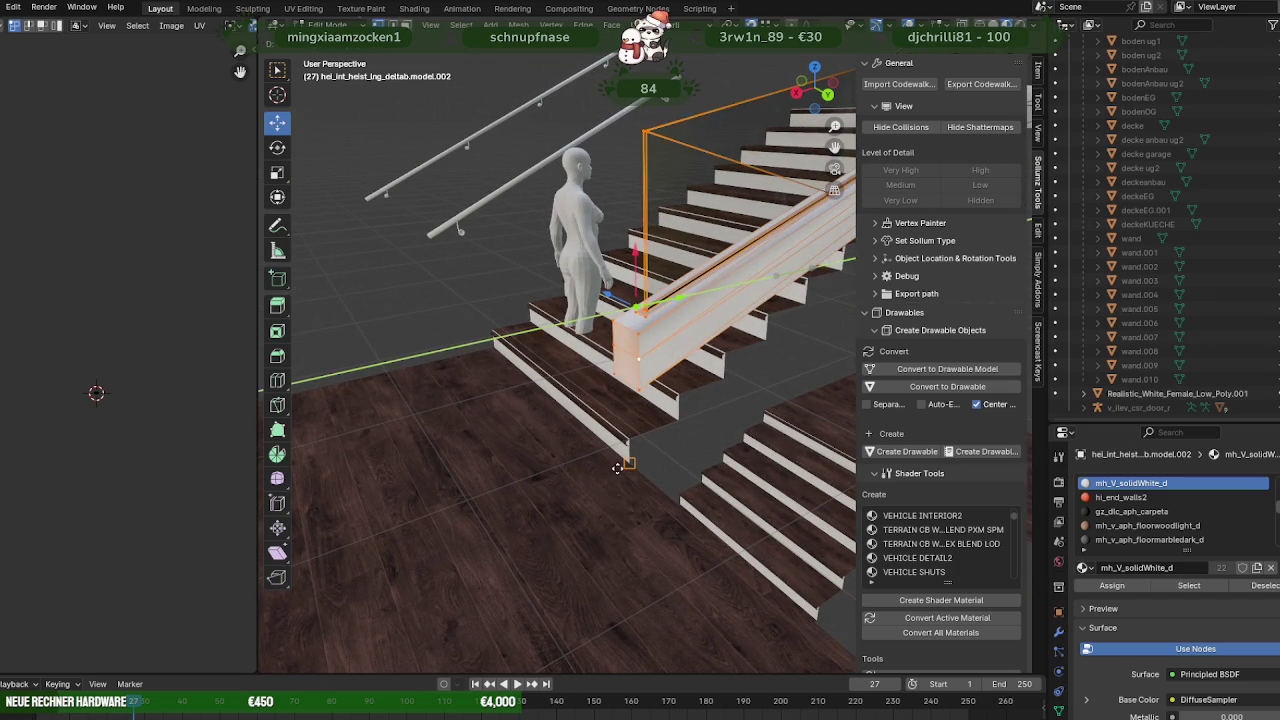
pyautogui.moveTo(637, 262); pyautogui.dragTo(626, 458)
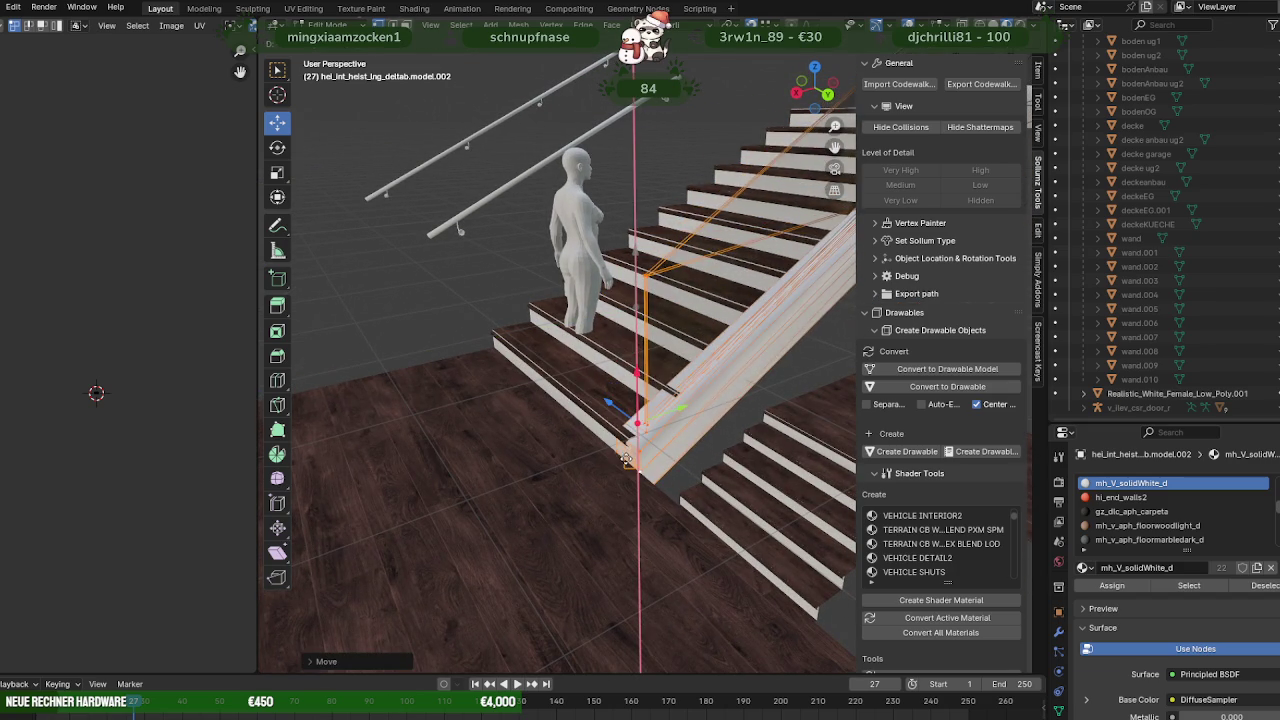
pyautogui.moveTo(650, 459); pyautogui.dragTo(629, 460, button='middle')
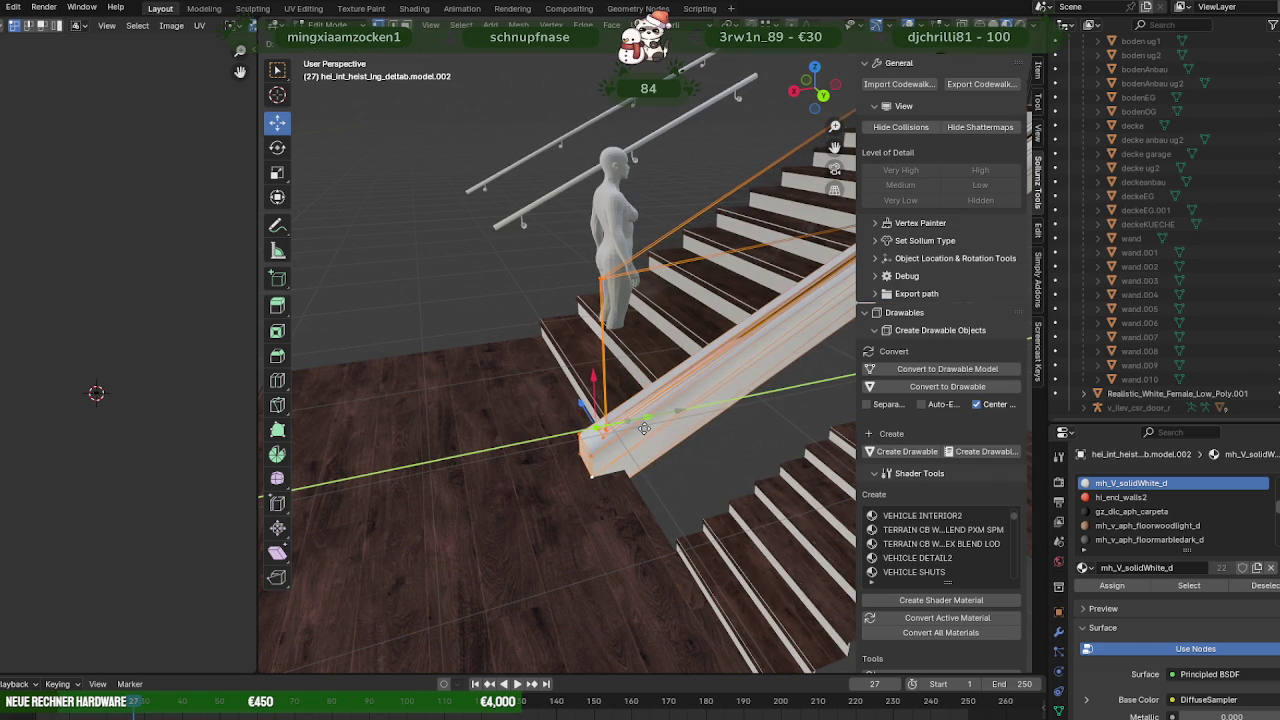
# Return to Object Mode and check the stringer's fit from a wider side view.
pyautogui.moveTo(624, 432)
pyautogui.mouseDown(button='middle')
pyautogui.moveTo(720, 450)
pyautogui.moveTo(651, 451)
pyautogui.moveTo(698, 421)
pyautogui.moveTo(756, 425)
pyautogui.moveTo(806, 479)
pyautogui.moveTo(818, 338)
pyautogui.moveTo(639, 411)
pyautogui.moveTo(670, 450)
pyautogui.mouseUp(button='middle')
pyautogui.scroll(3, 720, 450)
pyautogui.press('Tab')
pyautogui.press('Tab')
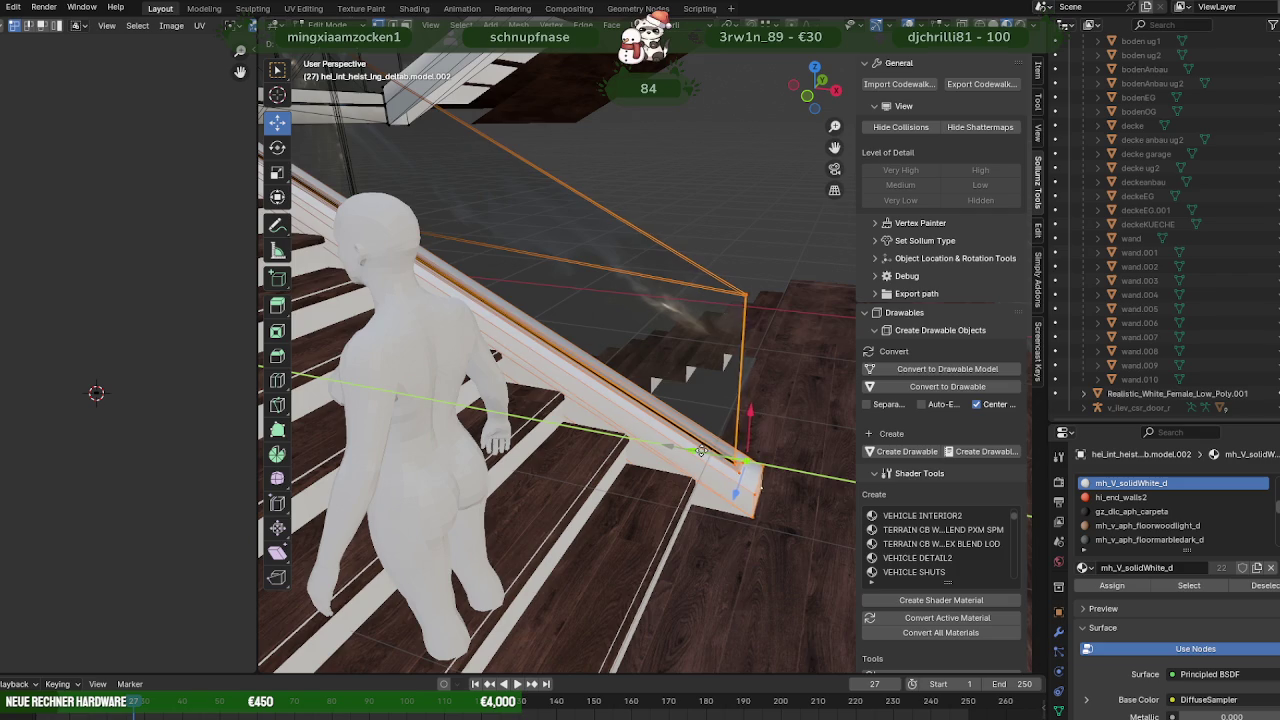
pyautogui.moveTo(587, 371)
pyautogui.mouseDown(button='middle')
pyautogui.moveTo(591, 357)
pyautogui.moveTo(561, 380)
pyautogui.moveTo(764, 320)
pyautogui.moveTo(719, 308)
pyautogui.moveTo(819, 340)
pyautogui.moveTo(760, 335)
pyautogui.moveTo(723, 350)
pyautogui.mouseUp(button='middle')
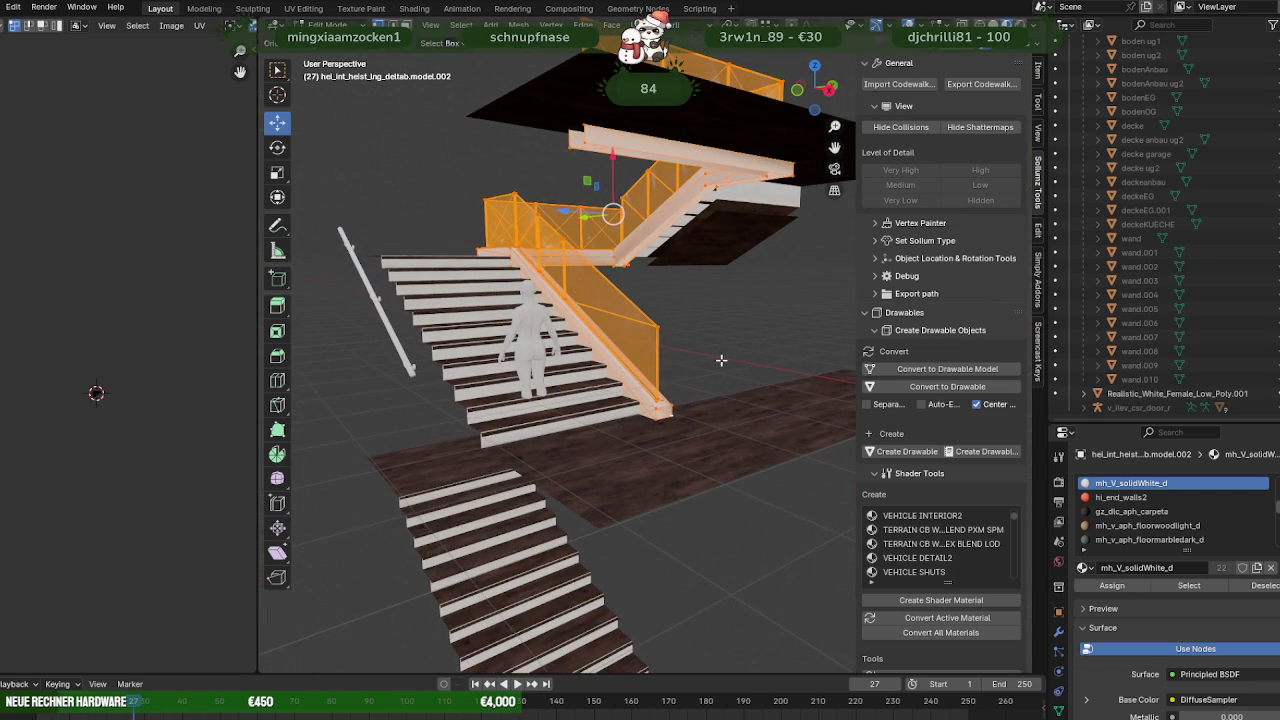
# Duplicate the glass railing section lower down and separate the copy as object model.007.
pyautogui.hotkey('shift', 'd')
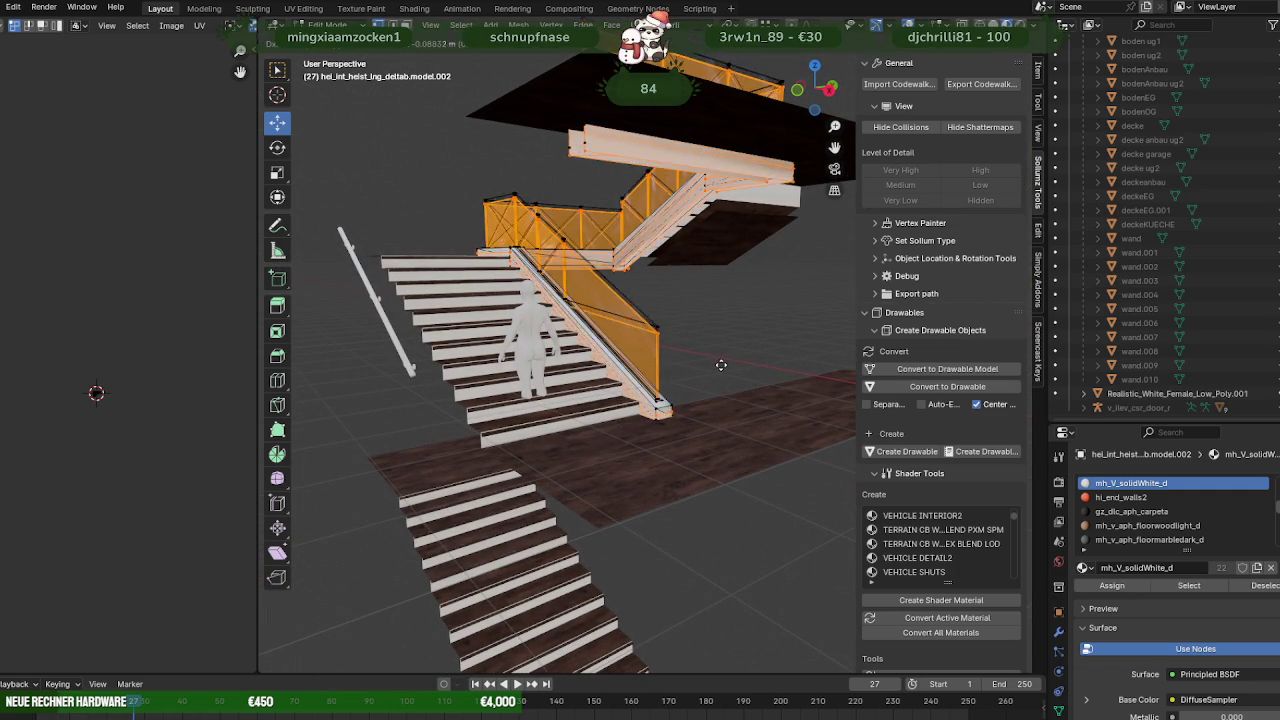
pyautogui.press('z')
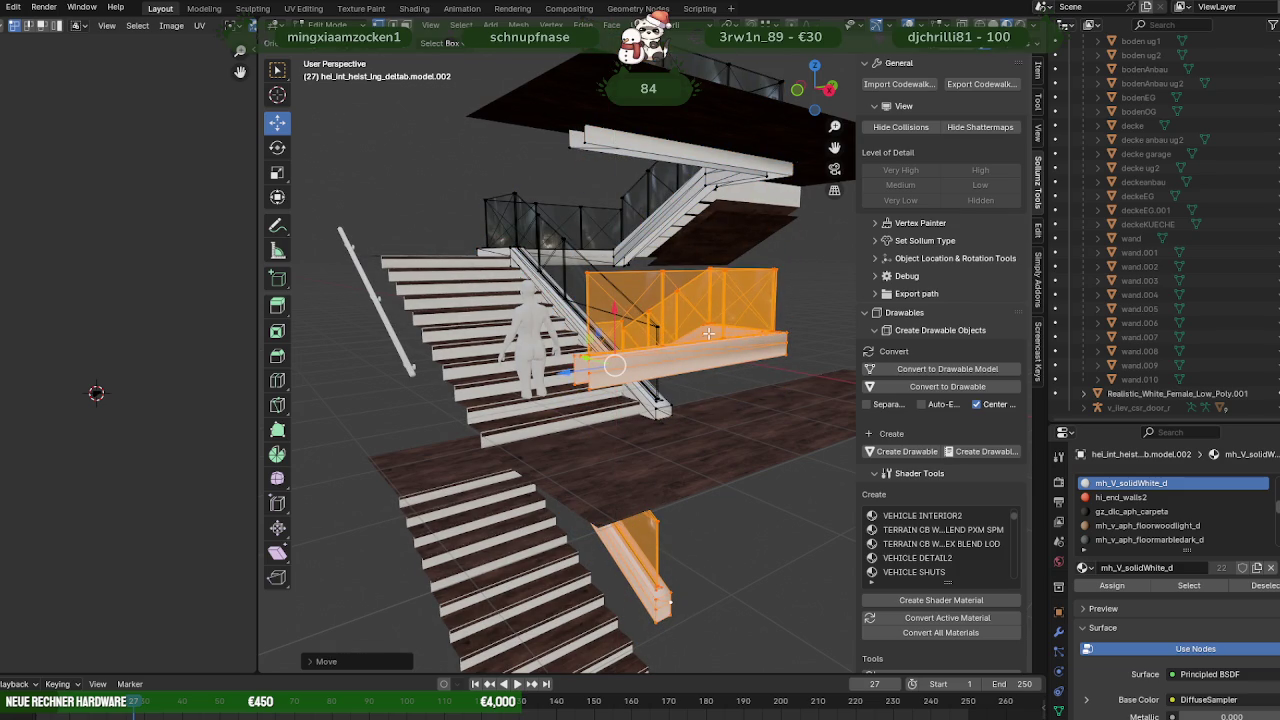
pyautogui.hotkey('ctrl', 'v')
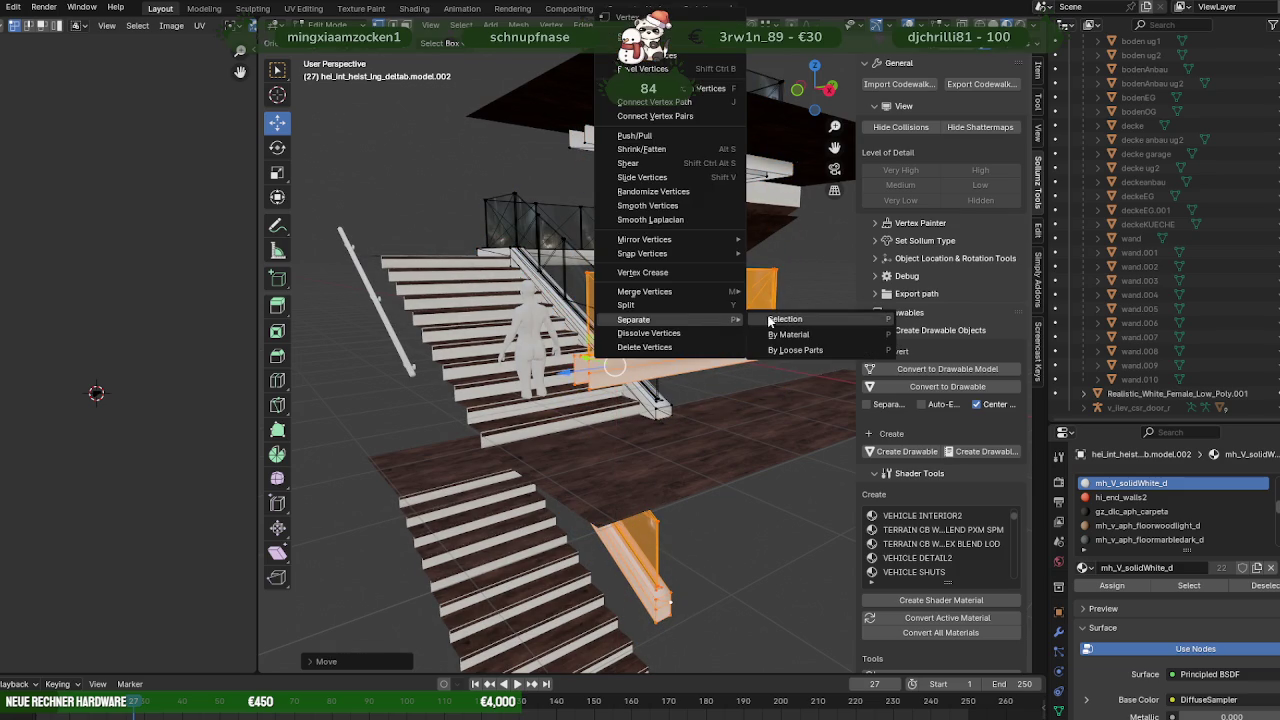
pyautogui.click(769, 321)
pyautogui.press('Tab')
pyautogui.click(748, 340)
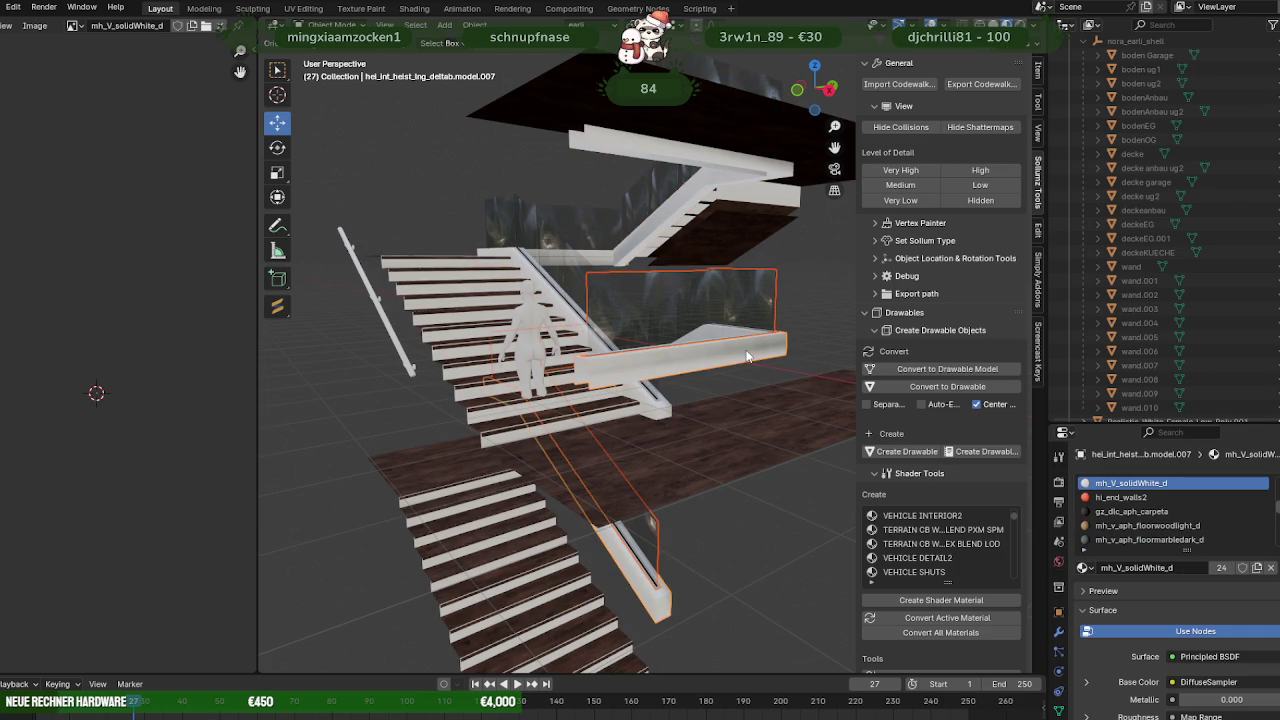